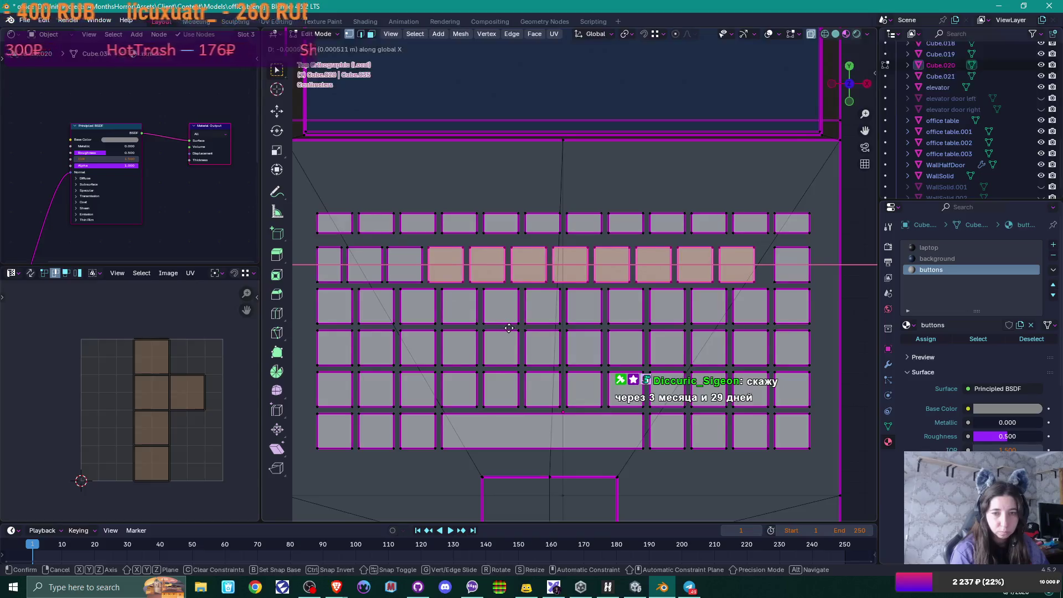
# Step: Slide the selected second-row keys left along X, dropping the leftmost key after each move
pyautogui.click(508, 328)
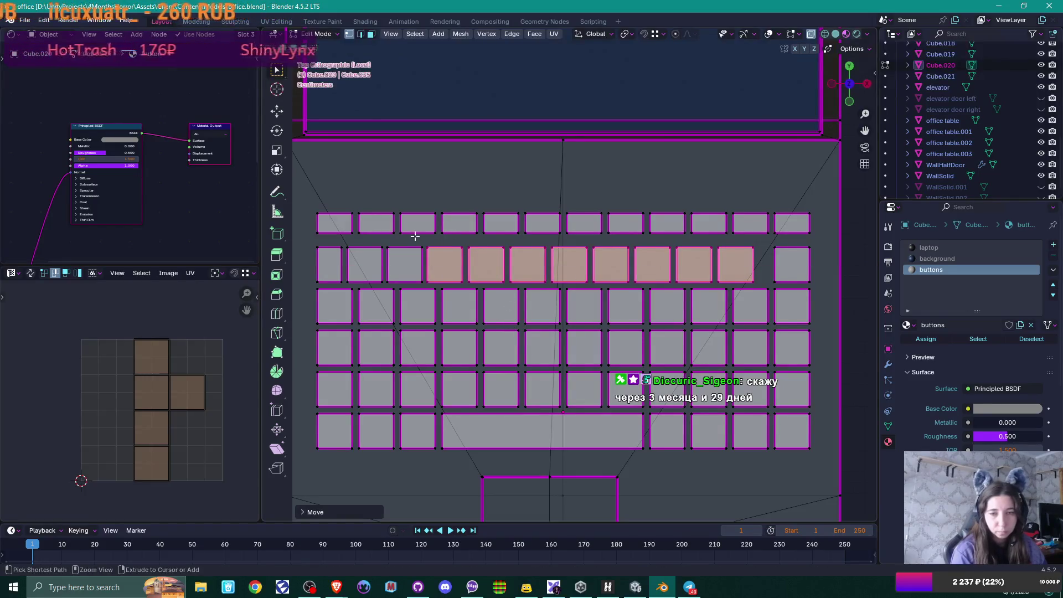
pyautogui.keyDown('shift'); pyautogui.click(444, 266); pyautogui.keyUp('shift')
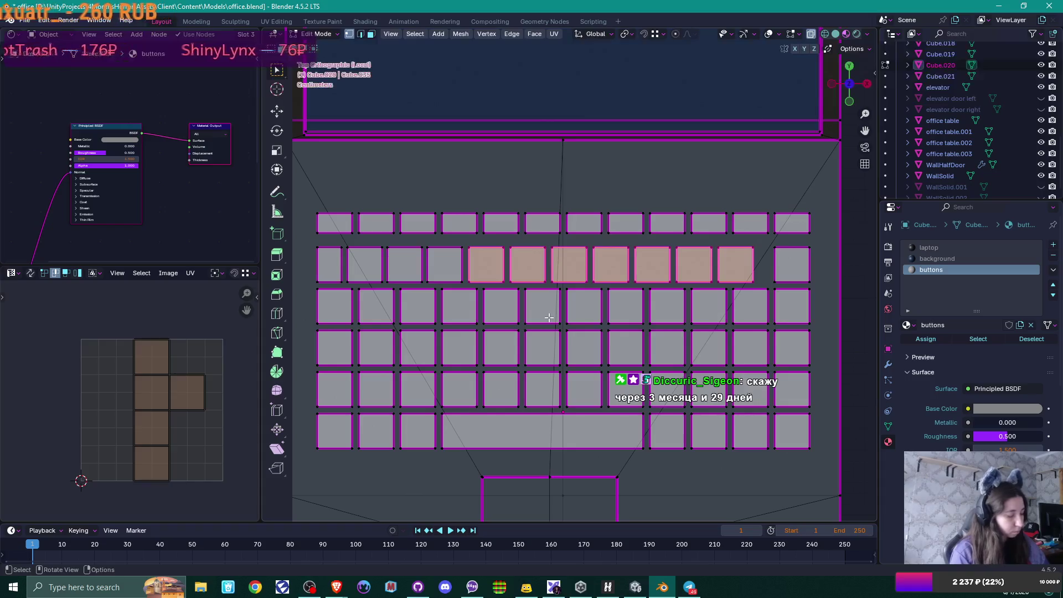
pyautogui.press('g')
pyautogui.press('x')
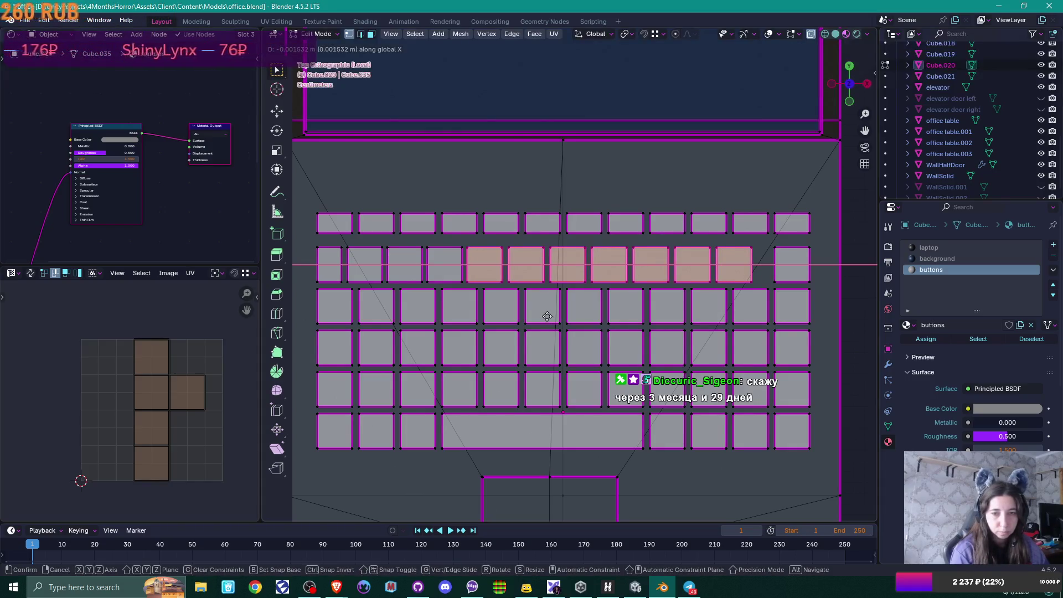
pyautogui.click(547, 316)
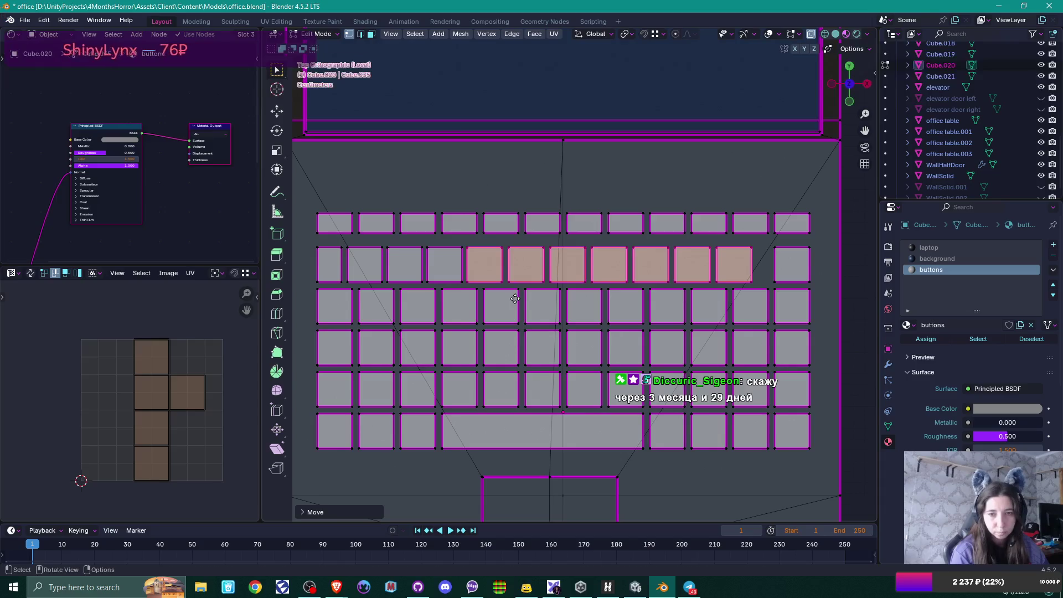
pyautogui.keyDown('shift'); pyautogui.click(487, 260); pyautogui.keyUp('shift')
pyautogui.keyDown('shift'); pyautogui.click(487, 261); pyautogui.keyUp('shift')
pyautogui.press('g')
pyautogui.press('x')
pyautogui.click(515, 311)
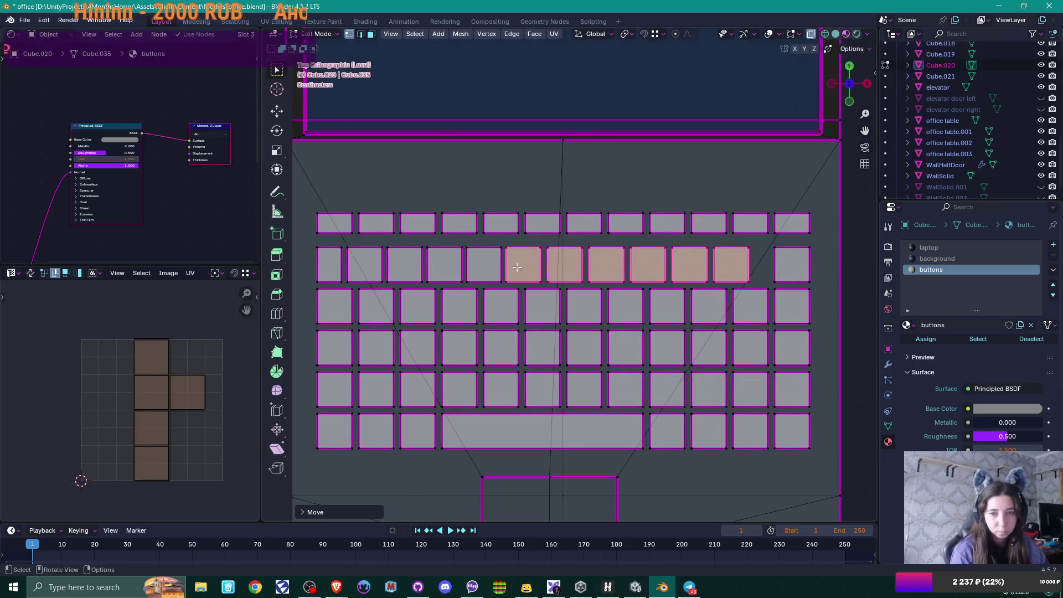
pyautogui.keyDown('shift'); pyautogui.click(517, 267); pyautogui.keyUp('shift')
pyautogui.keyDown('shift'); pyautogui.click(517, 267); pyautogui.keyUp('shift')
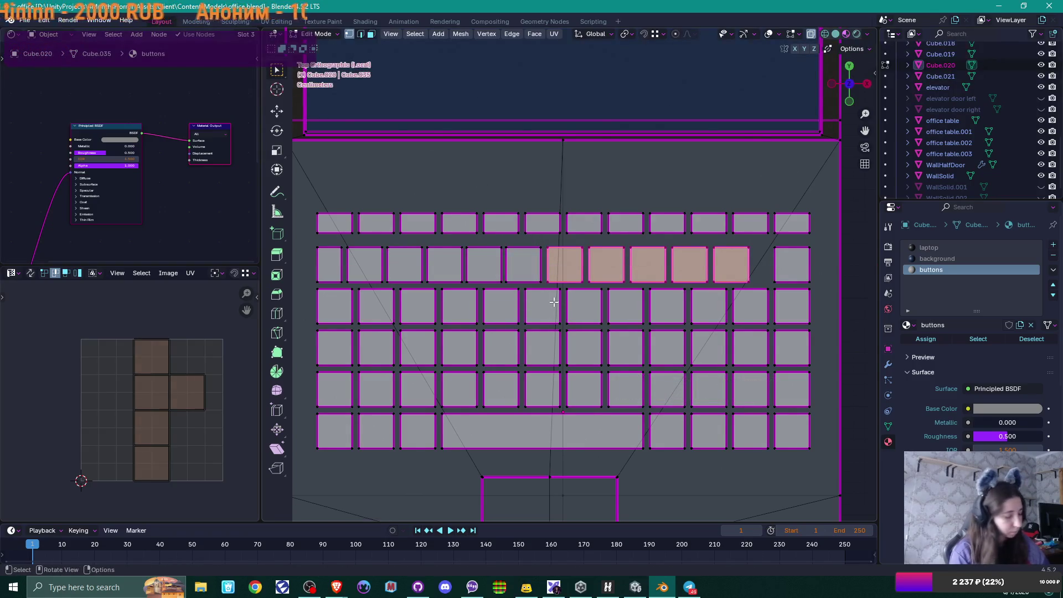
pyautogui.press('g')
pyautogui.press('x')
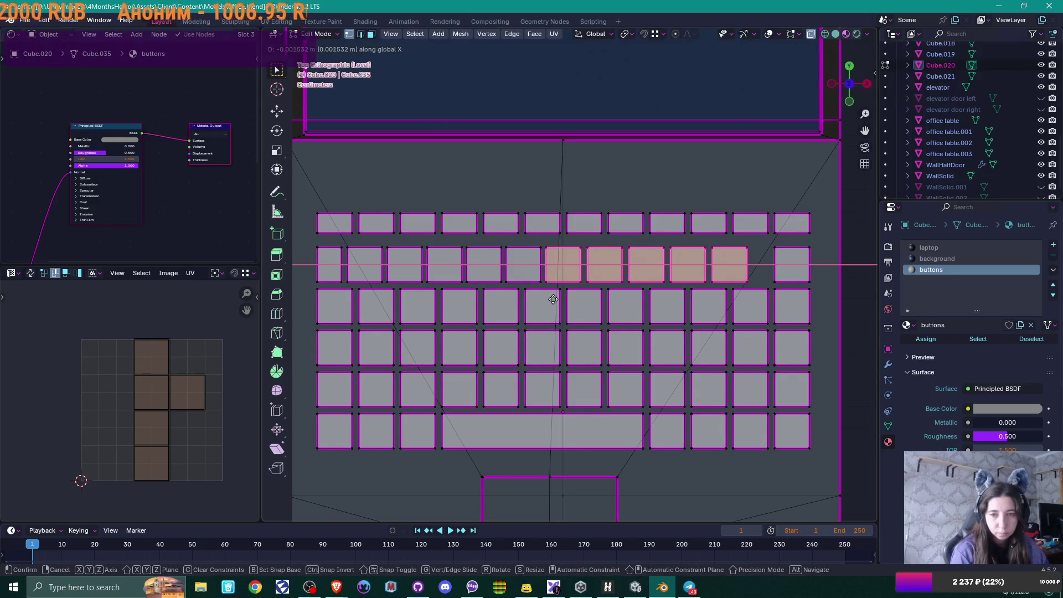
pyautogui.click(553, 299)
# Step: Shift the remaining four, three, two, then last keys slightly left along X, then view the laptop reference
pyautogui.keyDown('shift'); pyautogui.click(574, 262); pyautogui.keyUp('shift')
pyautogui.keyDown('shift'); pyautogui.click(574, 261); pyautogui.keyUp('shift')
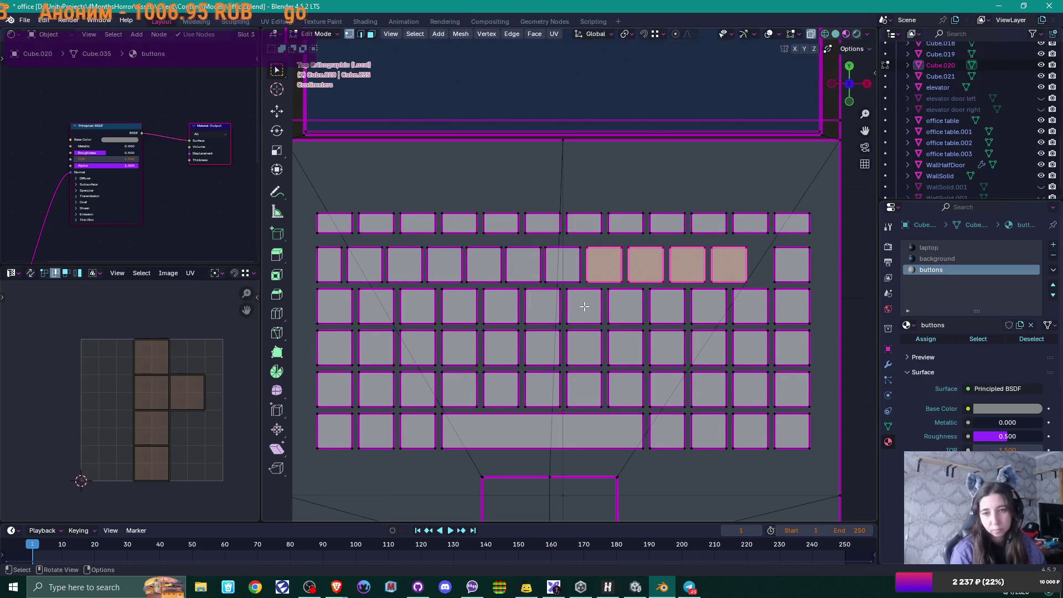
pyautogui.press('g')
pyautogui.press('x')
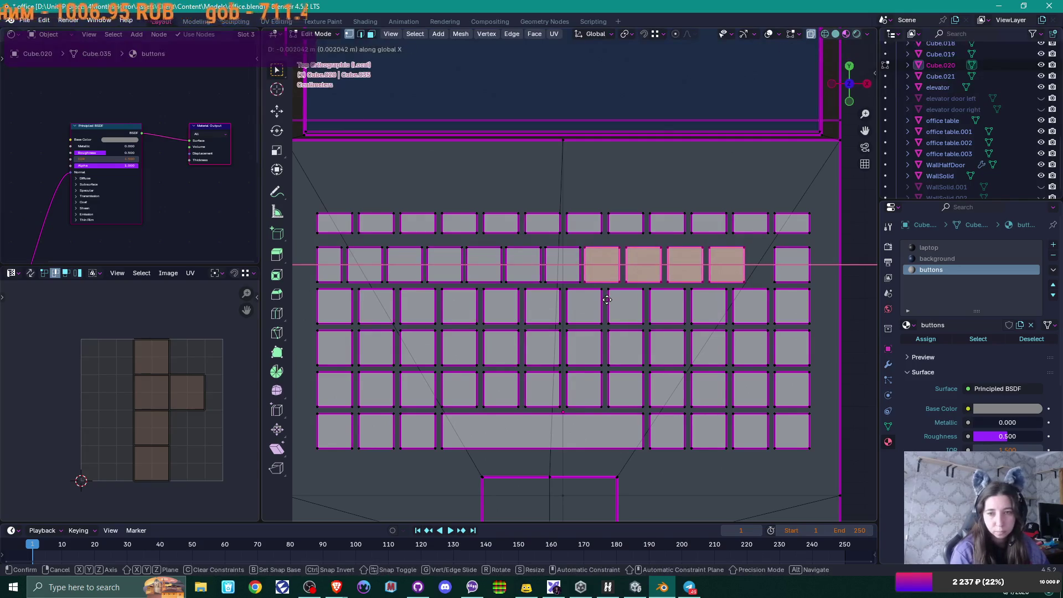
pyautogui.click(607, 300)
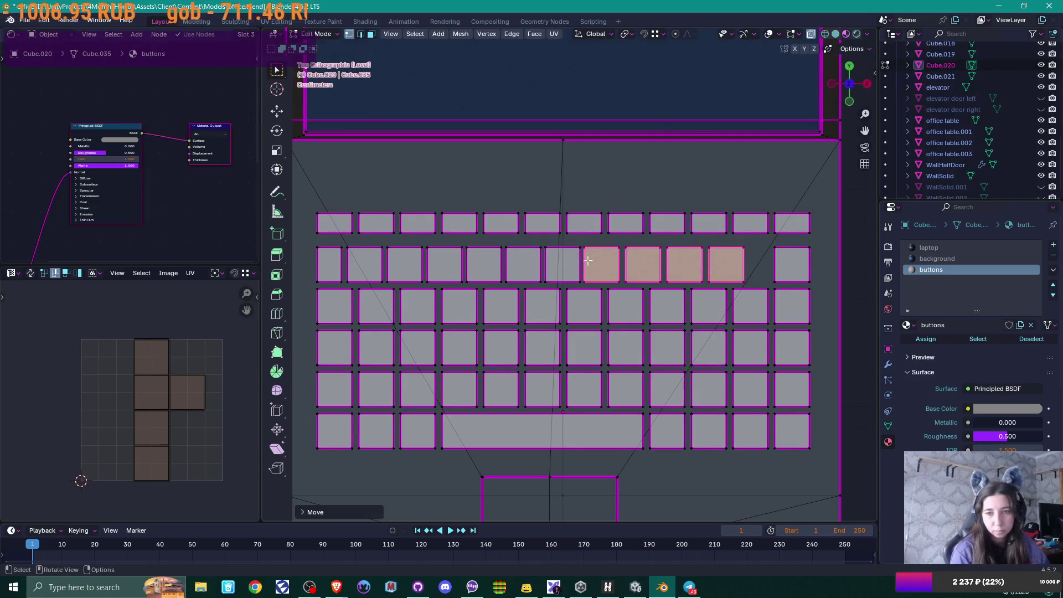
pyautogui.keyDown('shift'); pyautogui.click(615, 301); pyautogui.keyUp('shift')
pyautogui.press('g')
pyautogui.press('x')
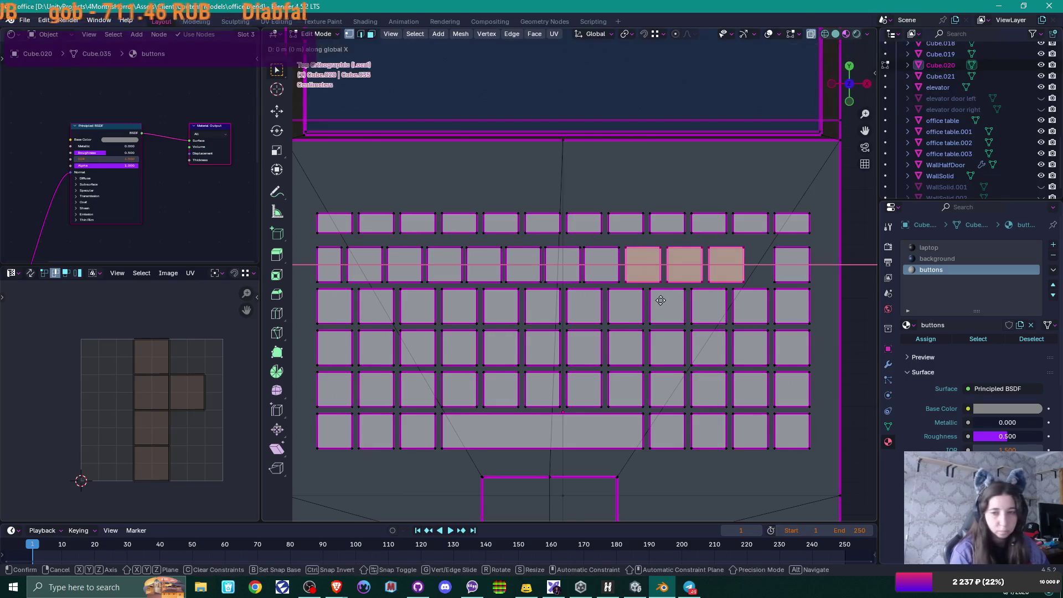
pyautogui.click(658, 300)
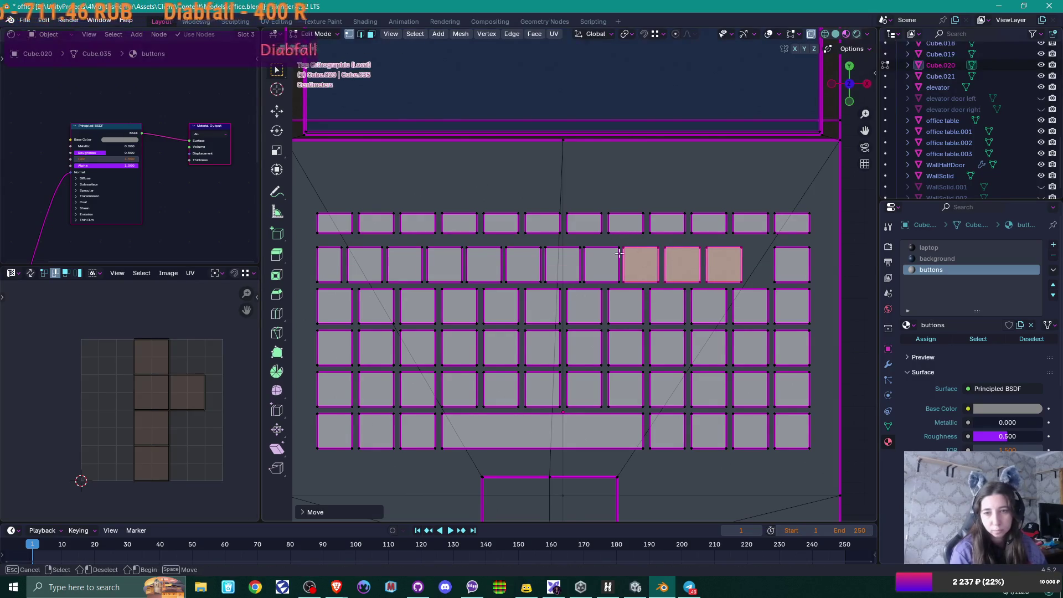
pyautogui.keyDown('shift'); pyautogui.click(664, 303); pyautogui.keyUp('shift')
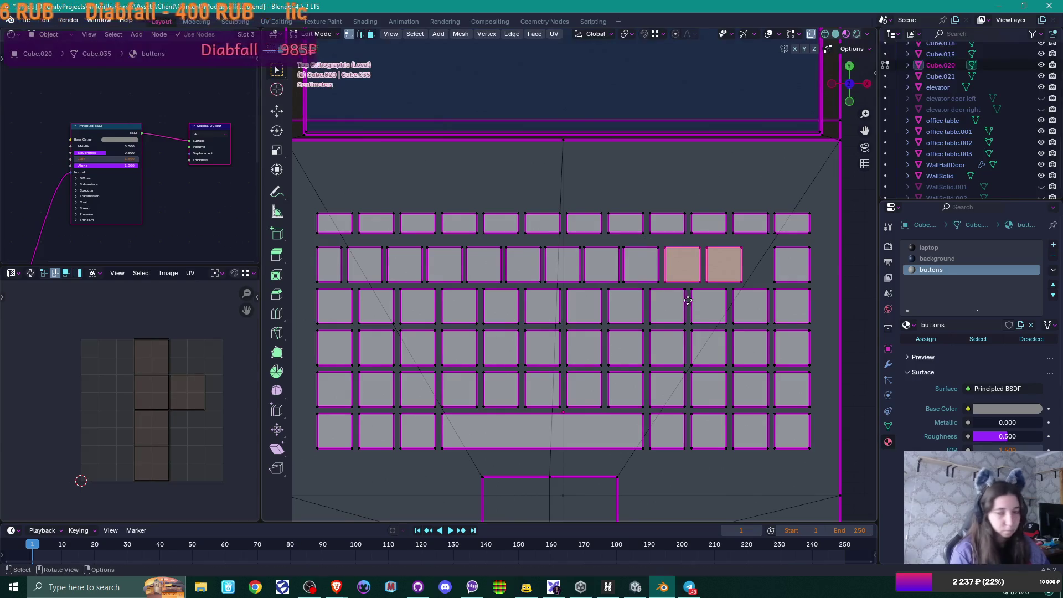
pyautogui.press('g')
pyautogui.press('x')
pyautogui.click(685, 300)
pyautogui.press('b')
pyautogui.keyDown('shift'); pyautogui.moveTo(670, 275); pyautogui.dragTo(702, 315); pyautogui.keyUp('shift')
pyautogui.press('g')
pyautogui.press('x')
pyautogui.click(715, 302)
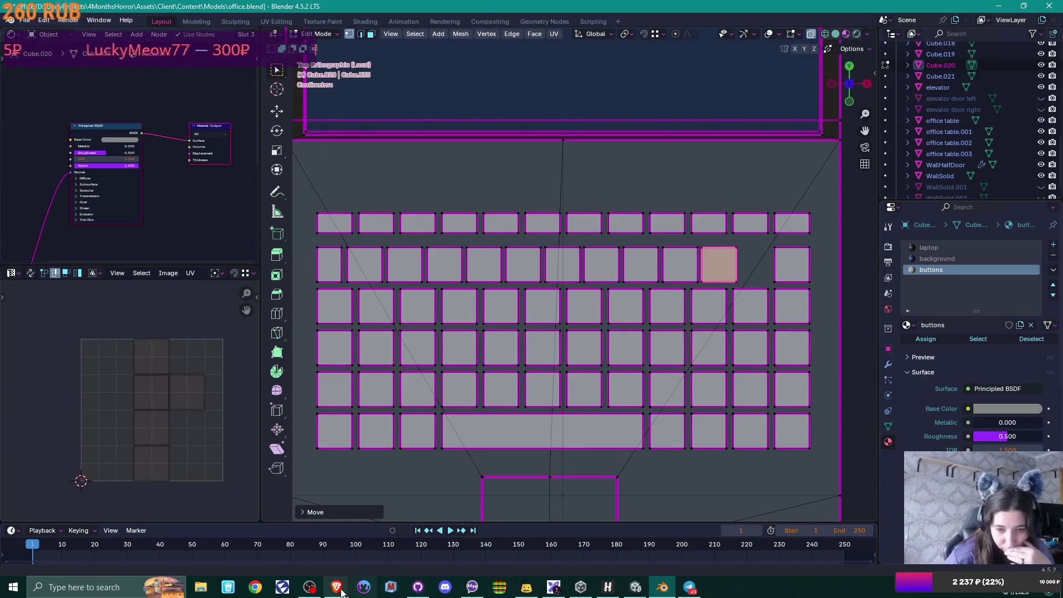
pyautogui.moveTo(341, 592)
pyautogui.click(399, 531)
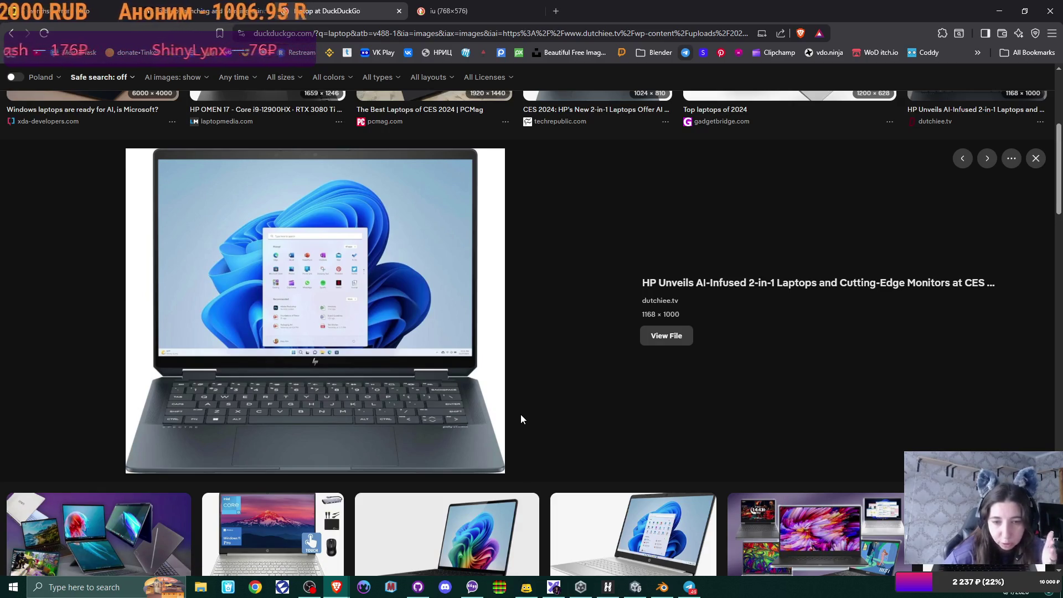
pyautogui.click(661, 587)
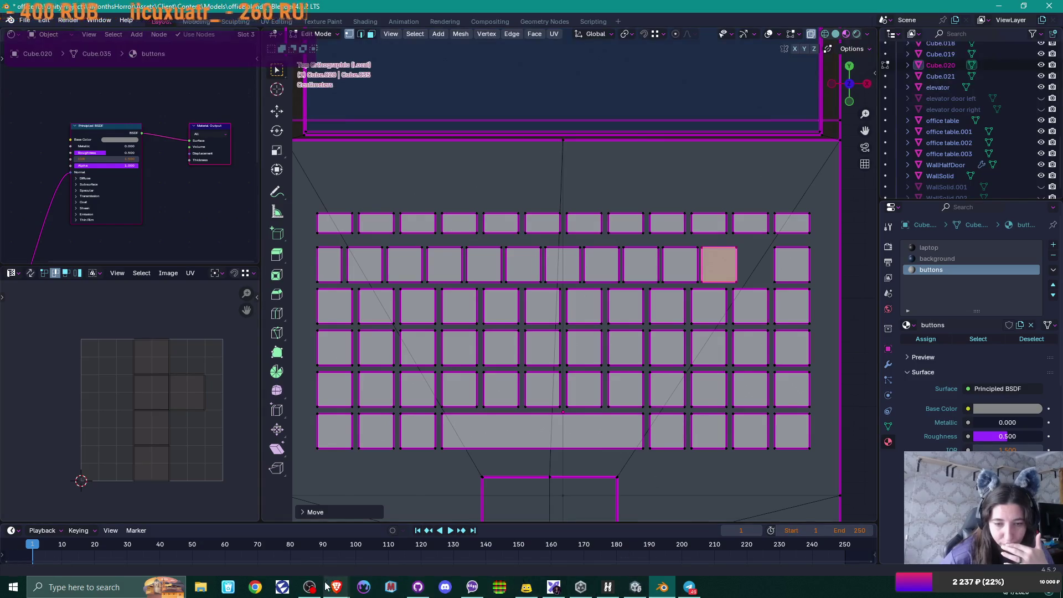
pyautogui.click(348, 576)
pyautogui.click(388, 543)
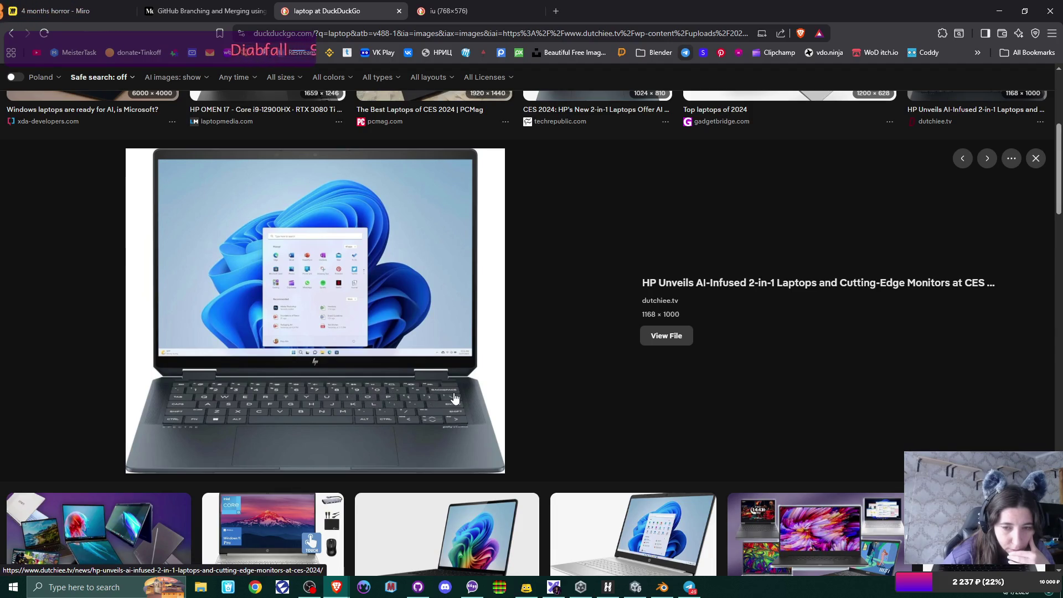
pyautogui.moveTo(662, 586)
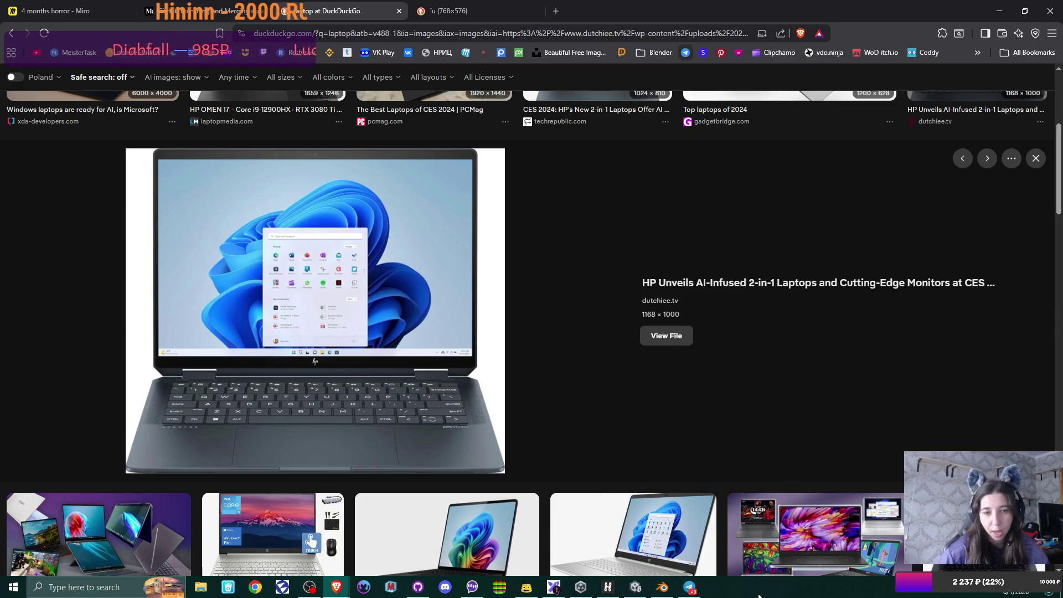
pyautogui.click(661, 587)
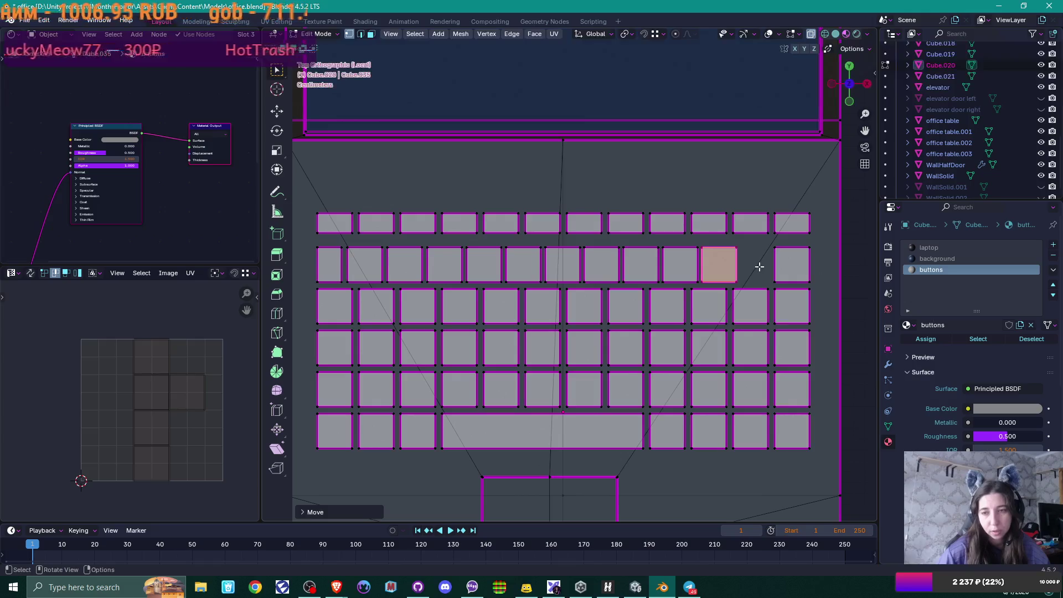
# Step: Widen the laptop body by moving its right edge outward along X
pyautogui.scroll(-4, 794, 277)
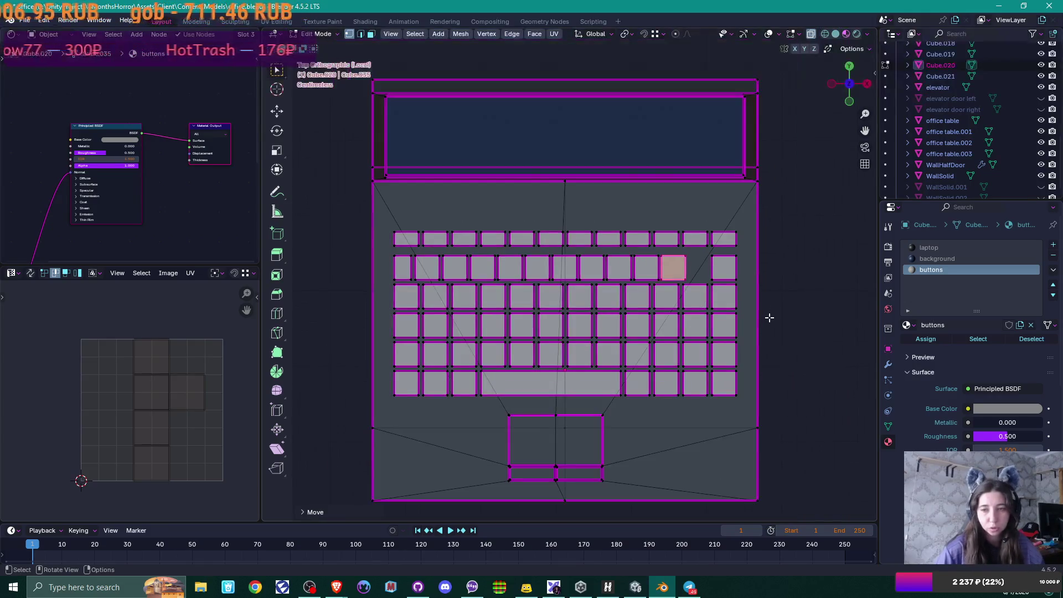
pyautogui.scroll(-1, 657, 326)
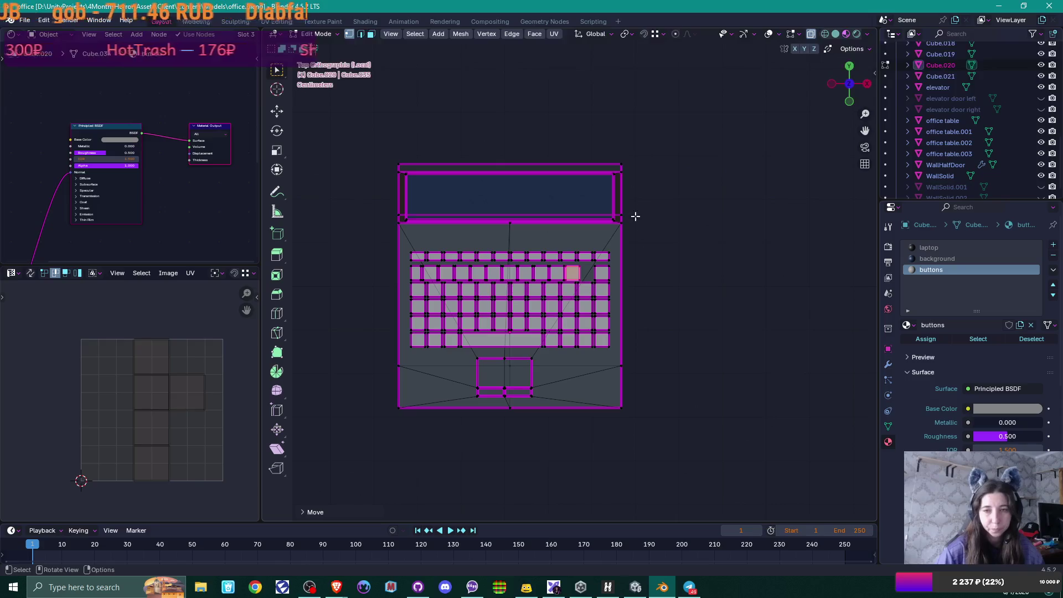
pyautogui.moveTo(604, 145)
pyautogui.mouseDown()
pyautogui.moveTo(674, 299)
pyautogui.moveTo(691, 459)
pyautogui.mouseUp()
pyautogui.click(683, 333)
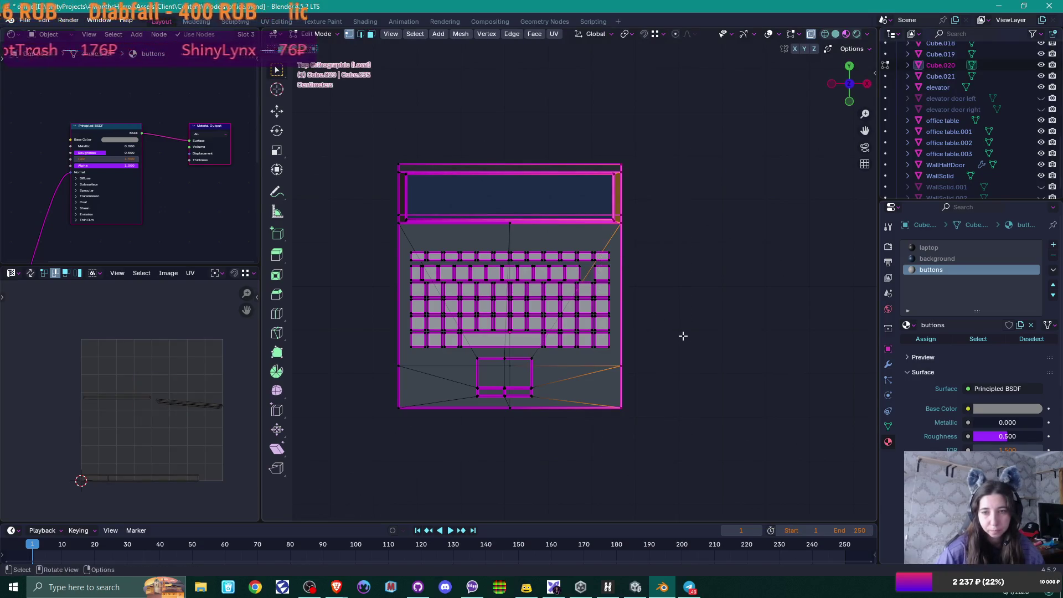
pyautogui.press('g')
pyautogui.press('x')
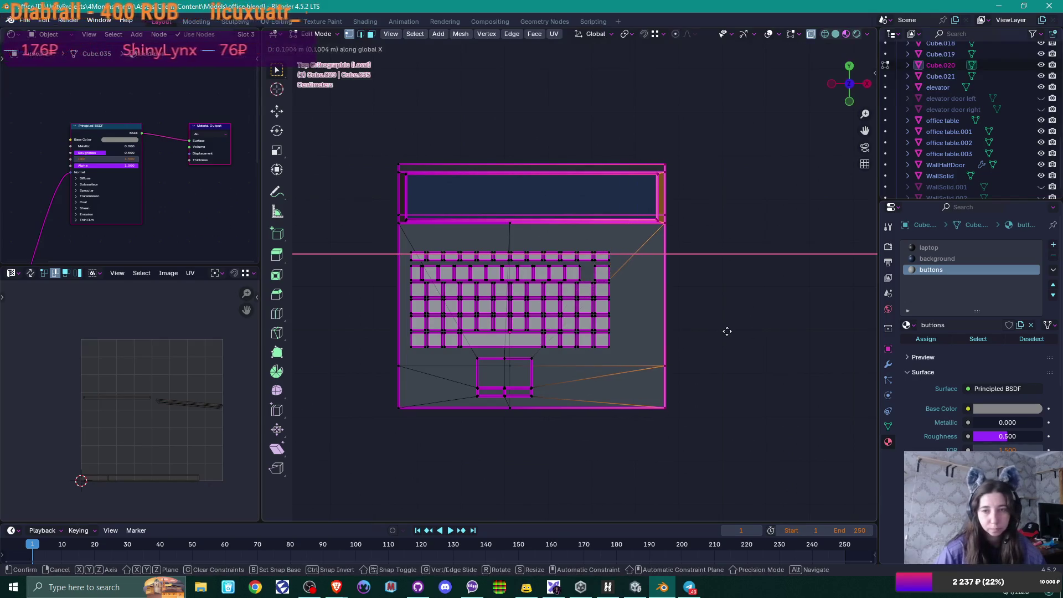
pyautogui.click(727, 331)
# Step: Slide the lone right-end key of the second row left along X beside its neighbours
pyautogui.scroll(3, 727, 331)
pyautogui.scroll(2, 695, 346)
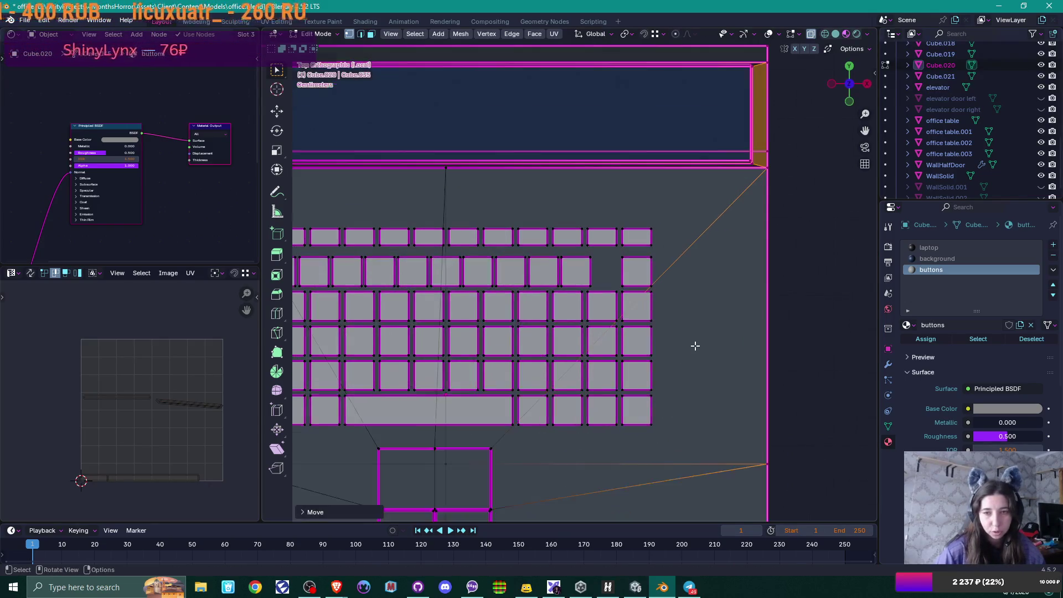
pyautogui.moveTo(618, 251); pyautogui.dragTo(689, 296)
pyautogui.scroll(3, 689, 293)
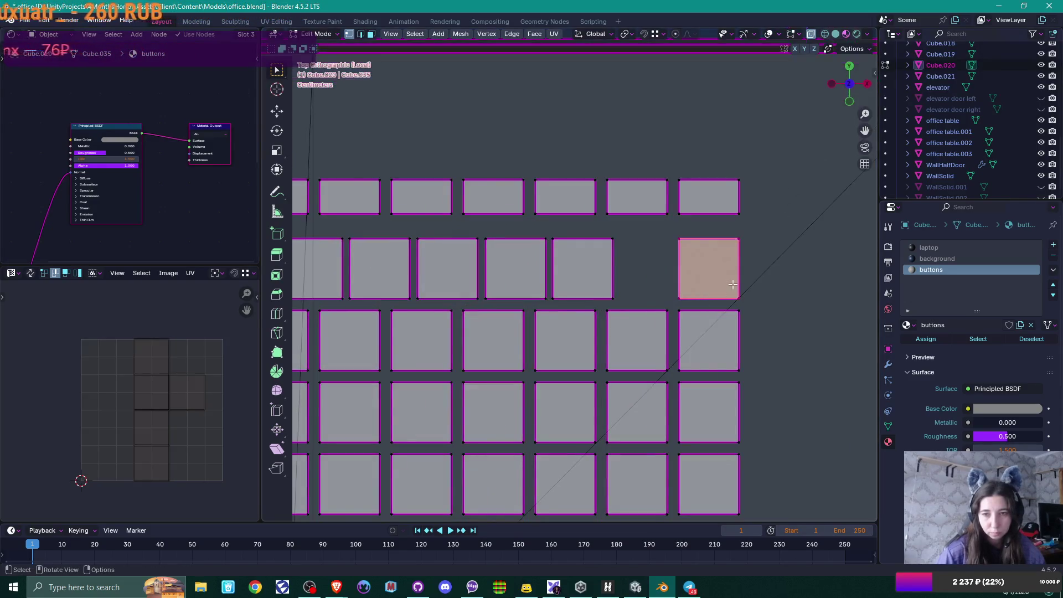
pyautogui.press('g')
pyautogui.press('x')
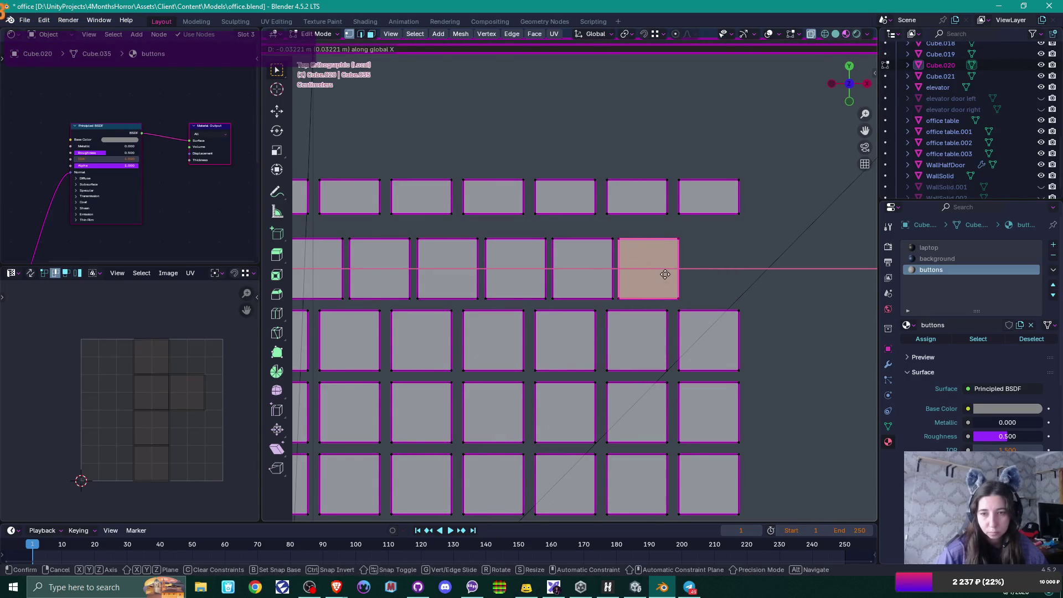
pyautogui.click(666, 274)
pyautogui.scroll(-2, 666, 275)
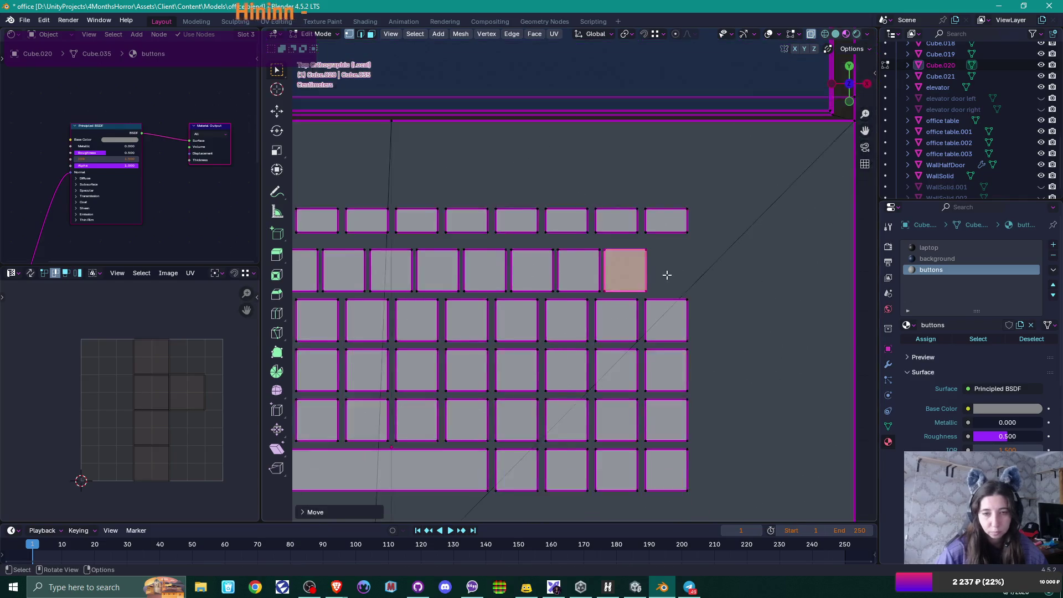
pyautogui.scroll(-2, 666, 274)
pyautogui.moveTo(676, 303)
pyautogui.keyDown('shift'); pyautogui.mouseDown(button='middle')
pyautogui.moveTo(758, 316)
pyautogui.moveTo(731, 325)
pyautogui.moveTo(747, 337)
pyautogui.mouseUp(button='middle'); pyautogui.keyUp('shift')
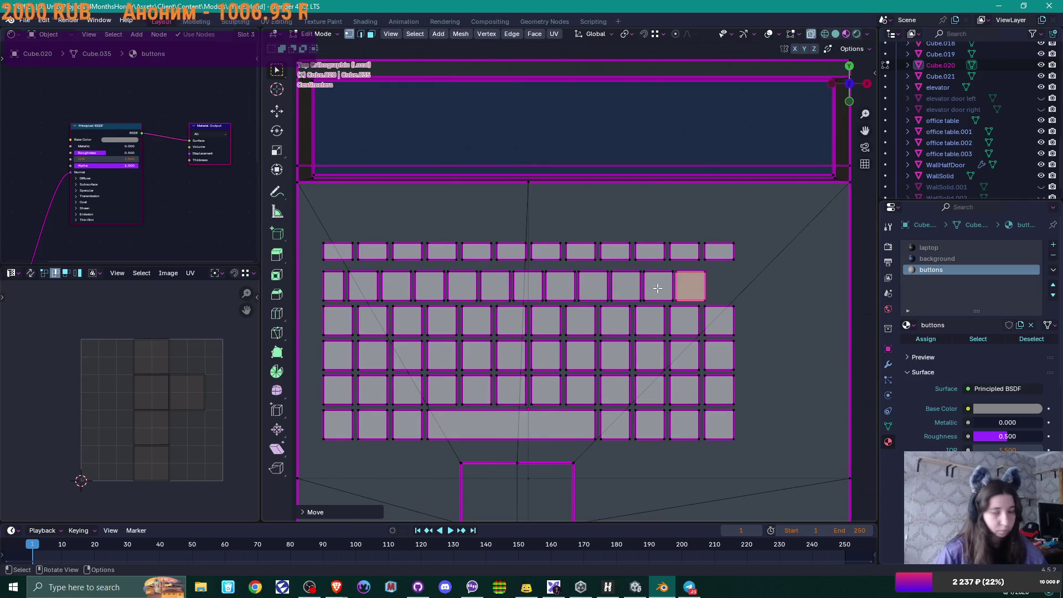
# Step: Delete the second-row key faces except the first two keys
pyautogui.press('l')
pyautogui.press('l')
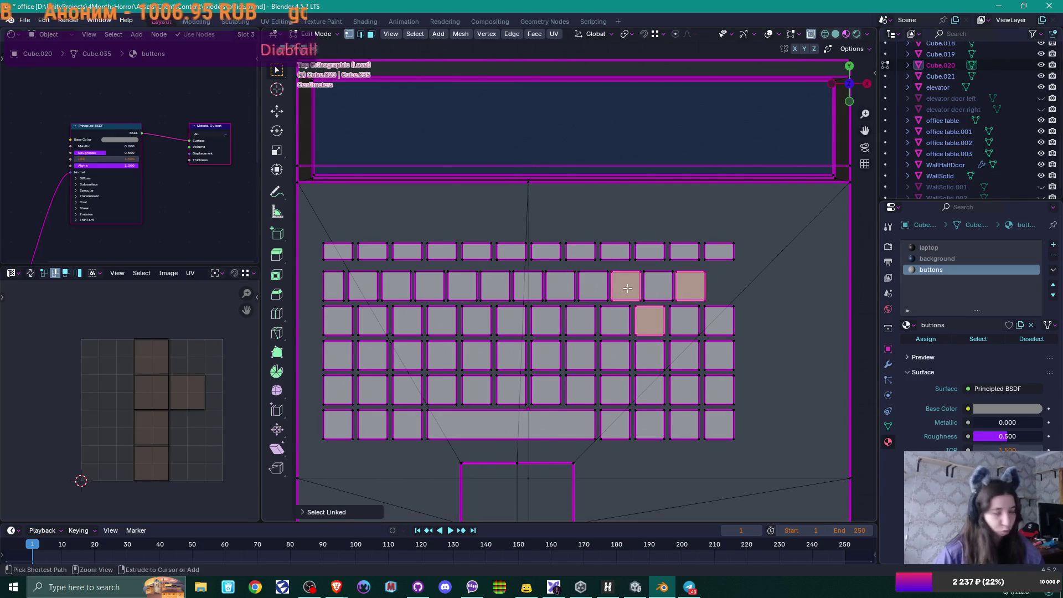
pyautogui.hotkey('shift', 'l')
pyautogui.hotkey('shift', 'l')
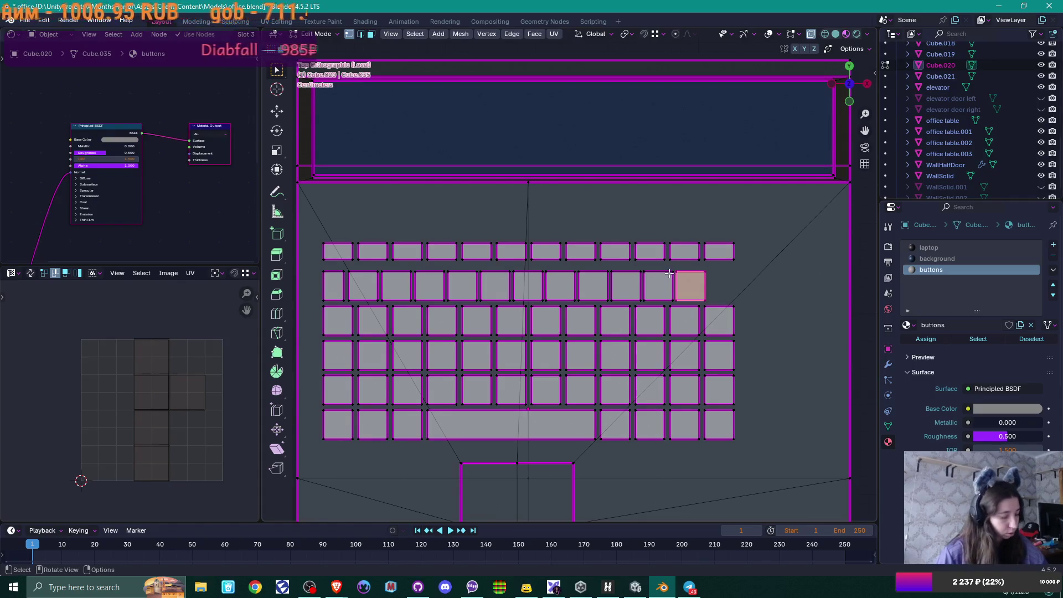
pyautogui.press('3')
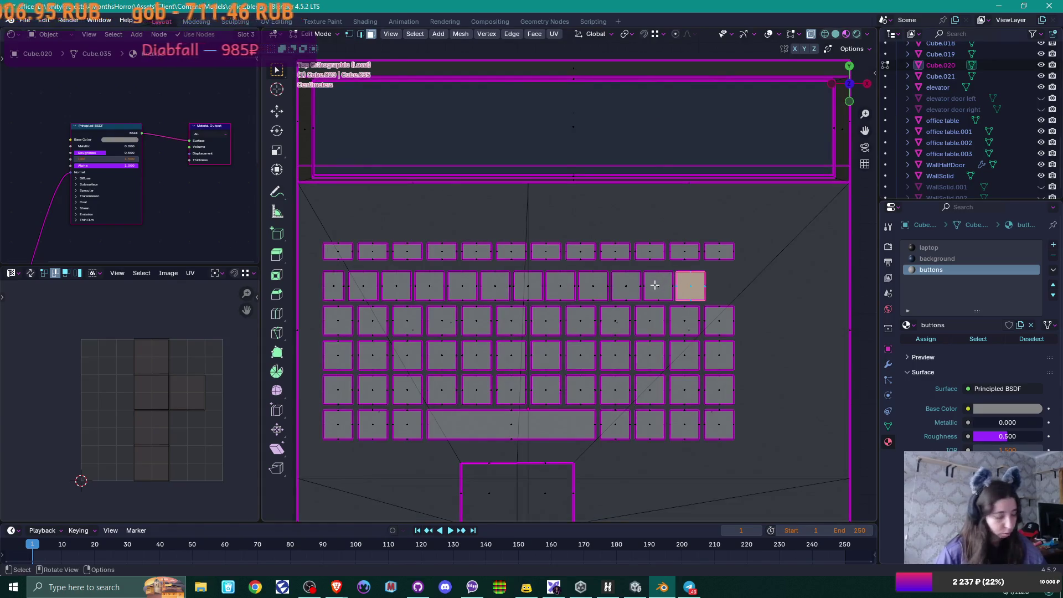
pyautogui.press('l')
pyautogui.press('l')
pyautogui.press('l')
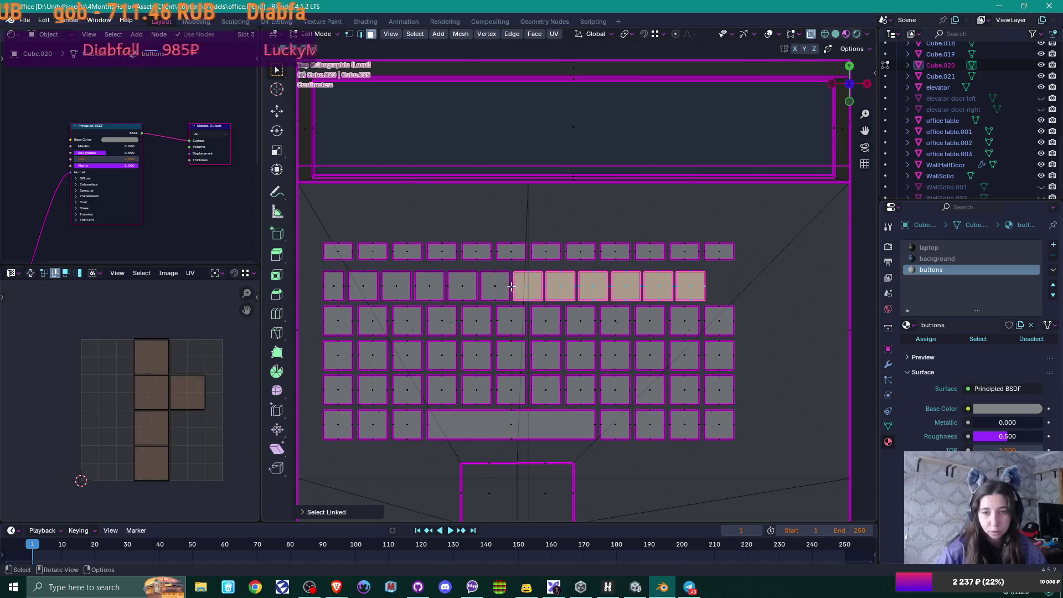
pyautogui.press('l')
pyautogui.press('l')
pyautogui.press('l')
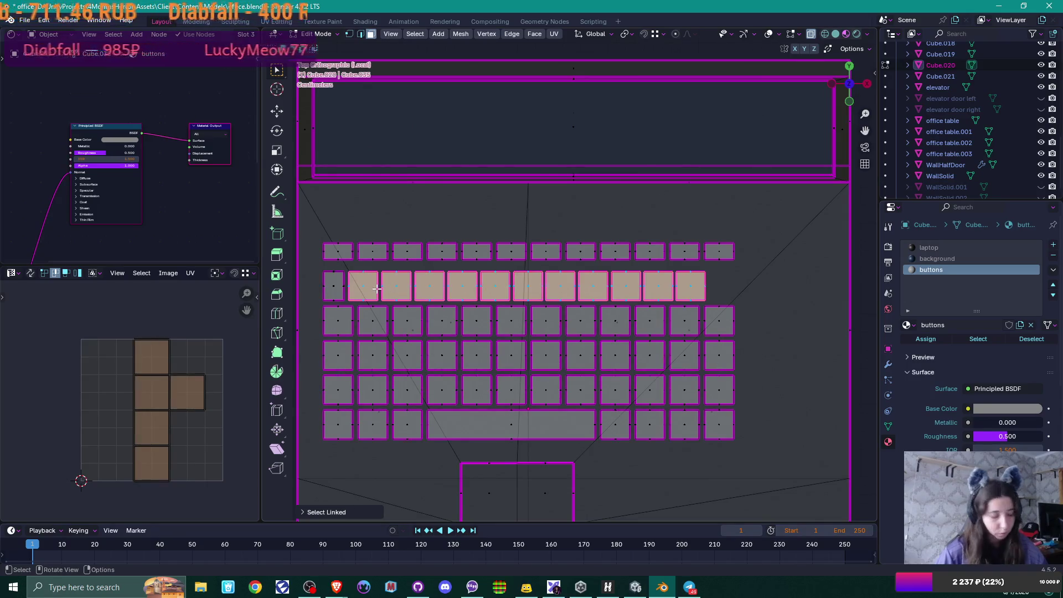
pyautogui.rightClick(377, 288)
pyautogui.press('Escape')
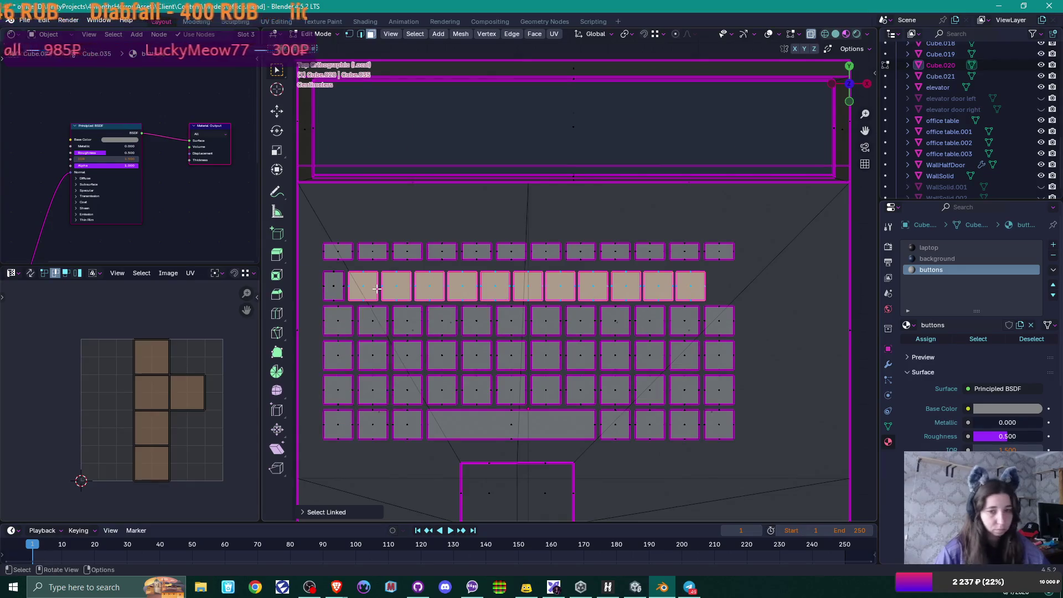
pyautogui.hotkey('shift', 'l')
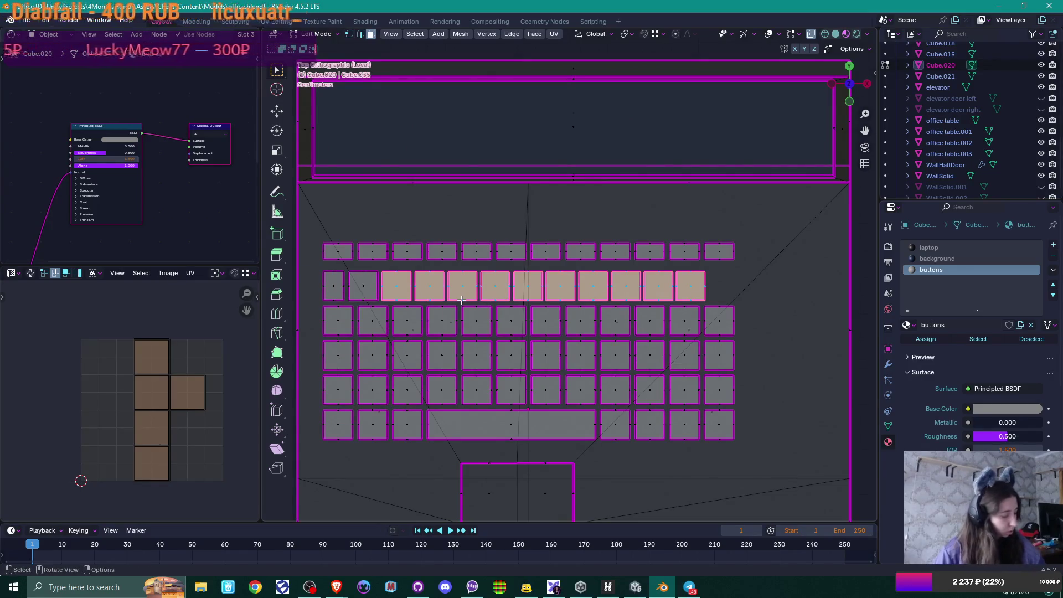
pyautogui.press('x')
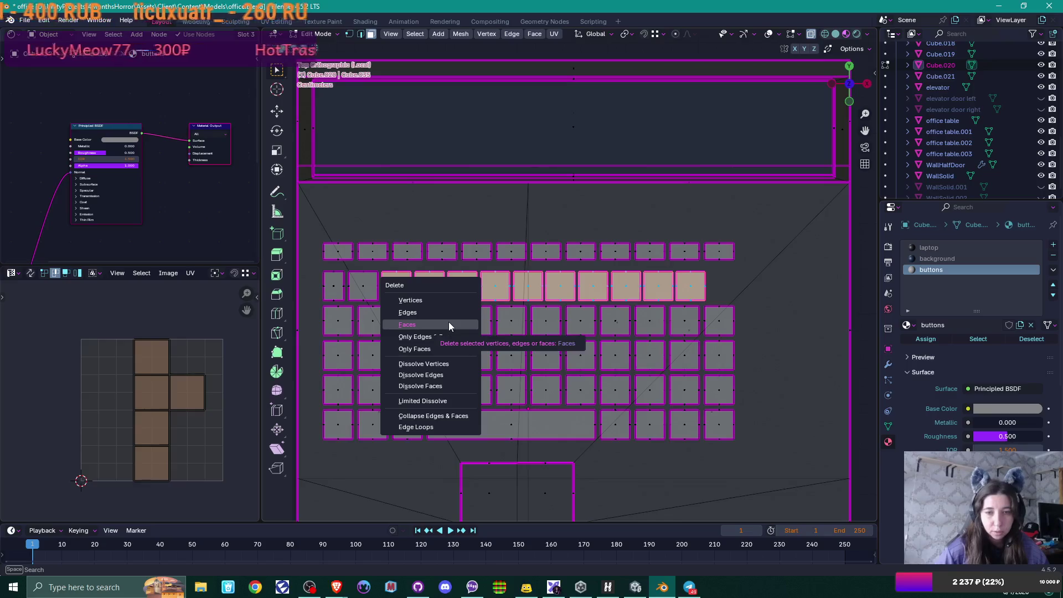
pyautogui.click(448, 324)
pyautogui.click(367, 285)
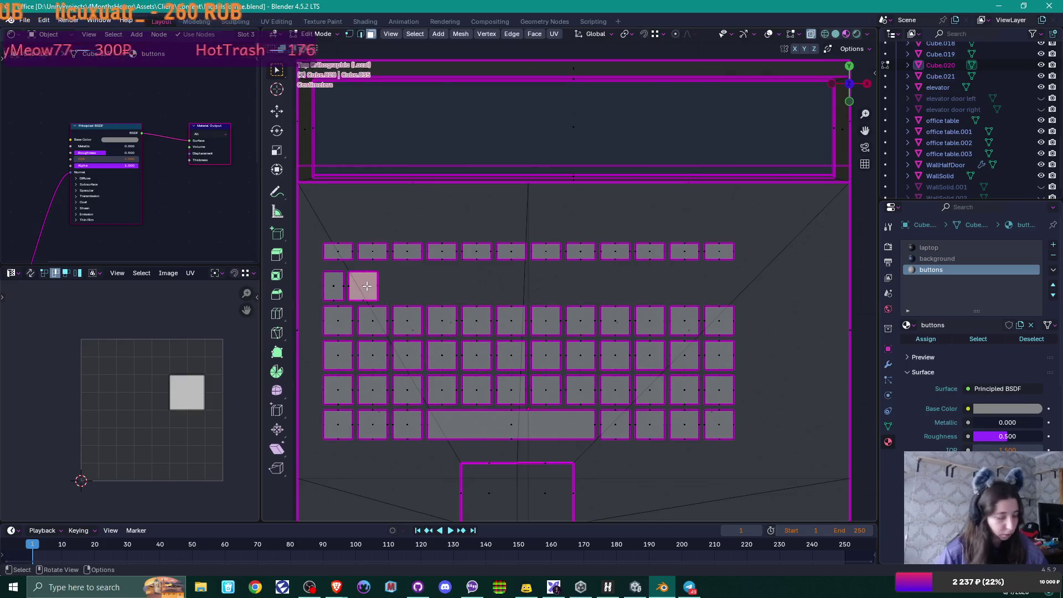
# Step: Separate the second key into its own object and make it active
pyautogui.press('p')
pyautogui.click(366, 285)
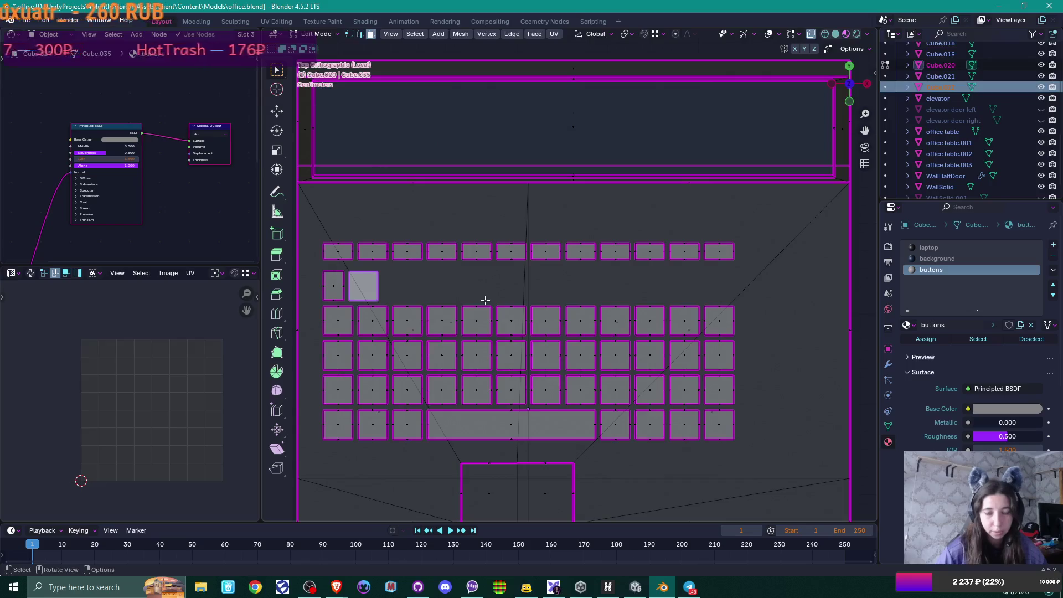
pyautogui.press('Tab')
pyautogui.click(360, 288)
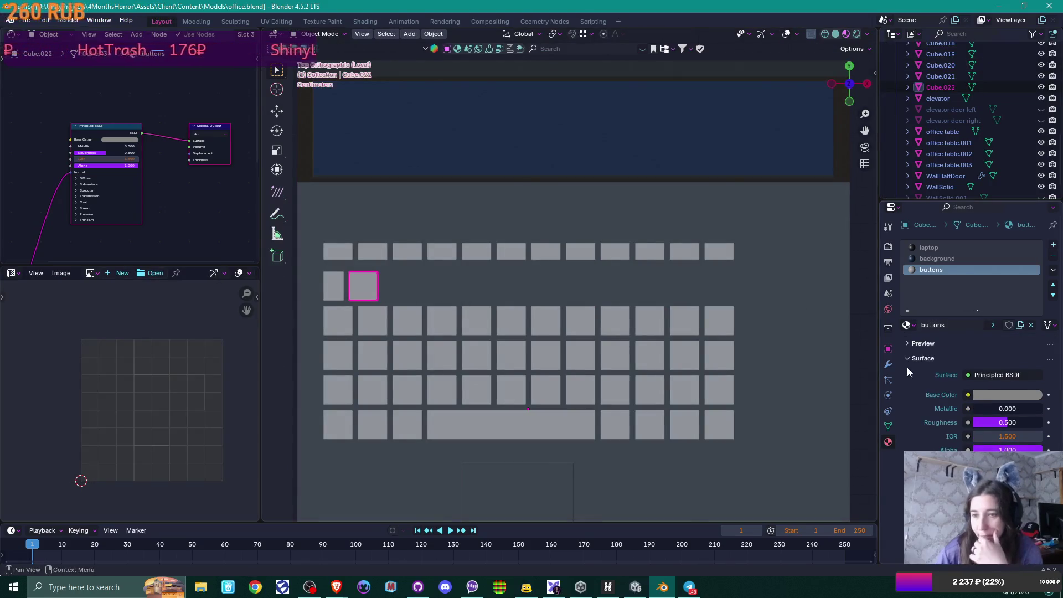
# Step: Give the separated key an Array modifier with Relative Offset Factor X -1.1 and Count 12
pyautogui.click(888, 363)
pyautogui.click(974, 244)
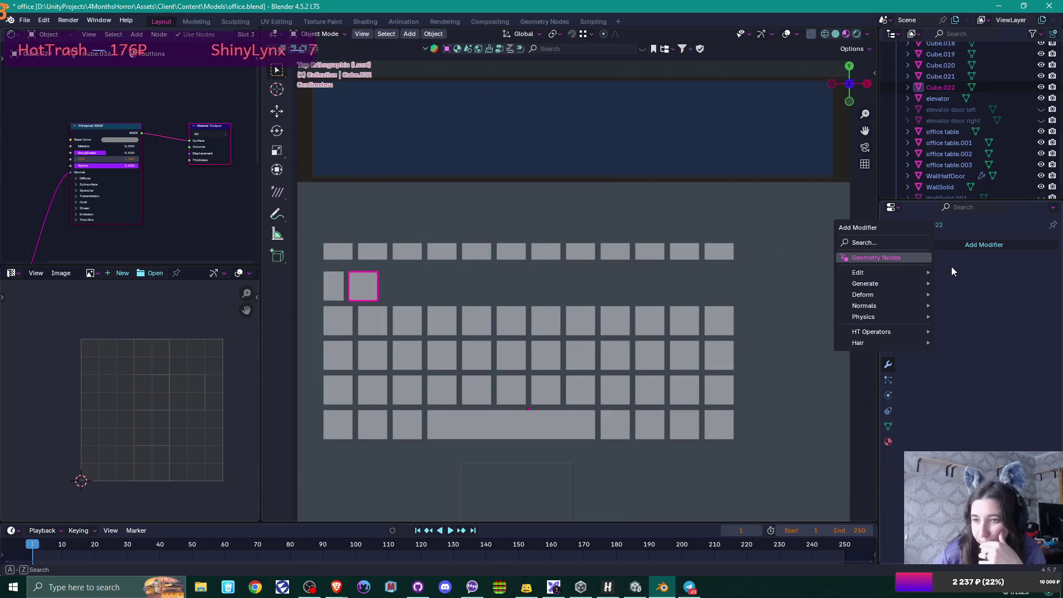
pyautogui.moveTo(885, 284)
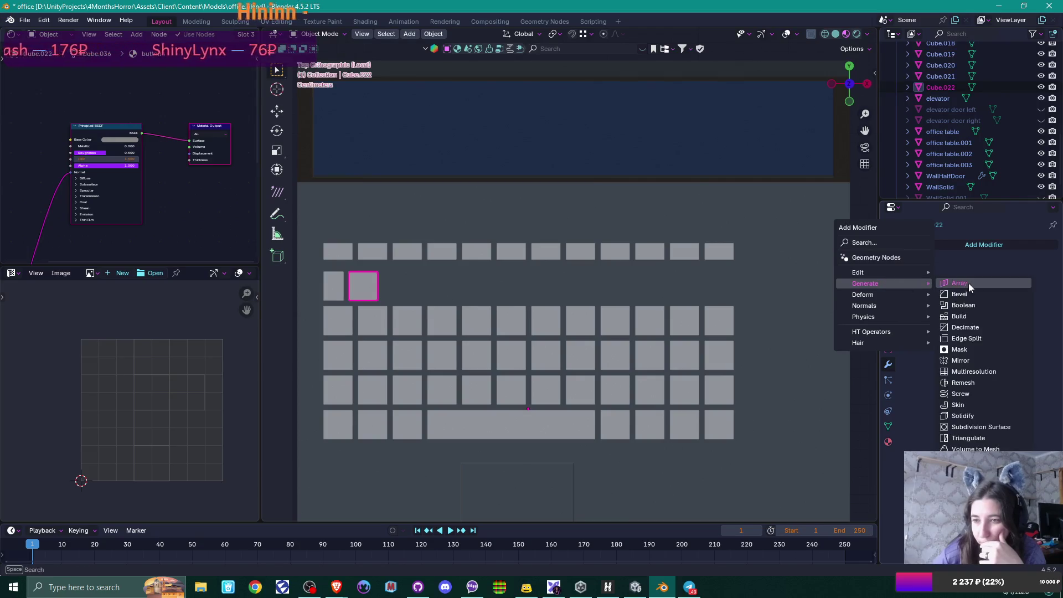
pyautogui.click(968, 283)
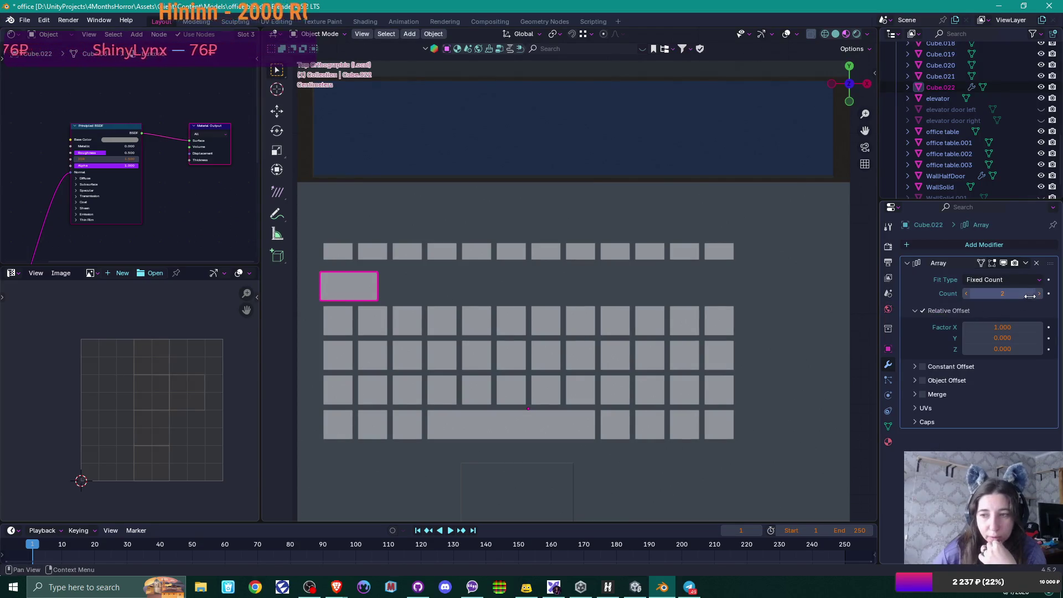
pyautogui.click(1006, 328)
pyautogui.write('-1.1')
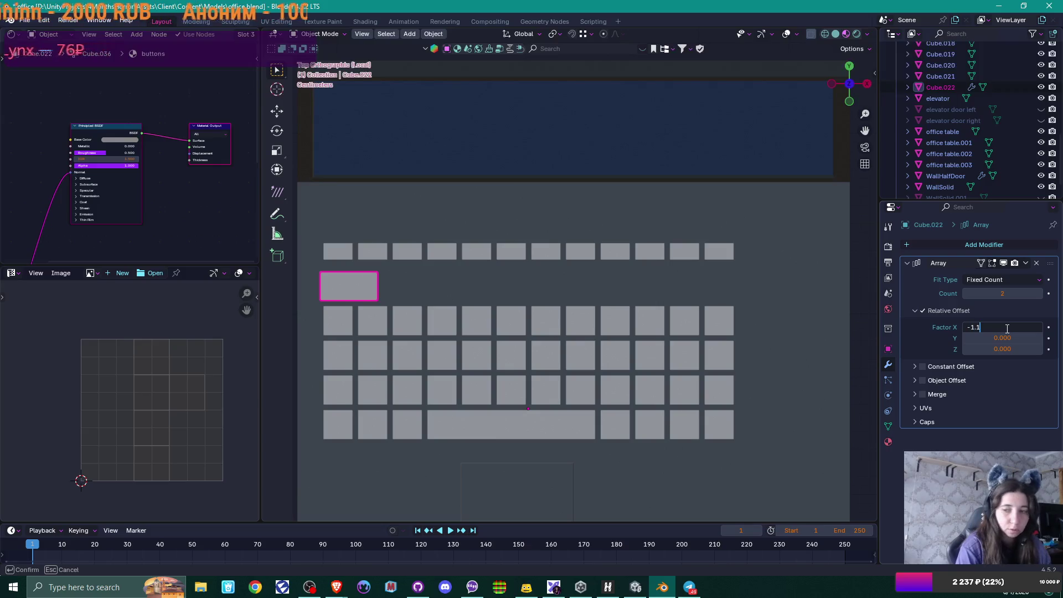
pyautogui.press('Return')
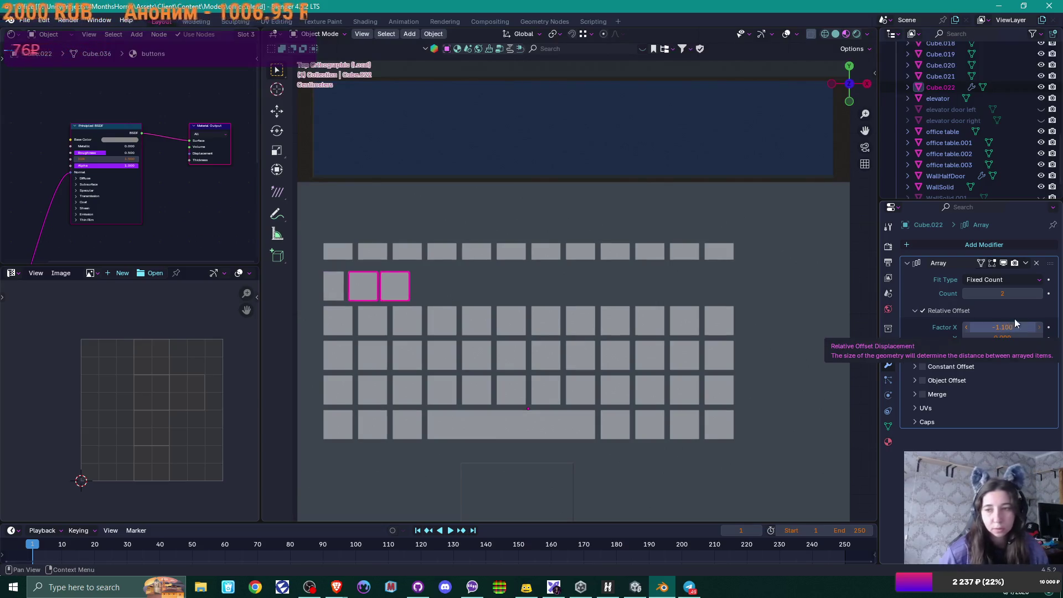
pyautogui.click(1001, 294)
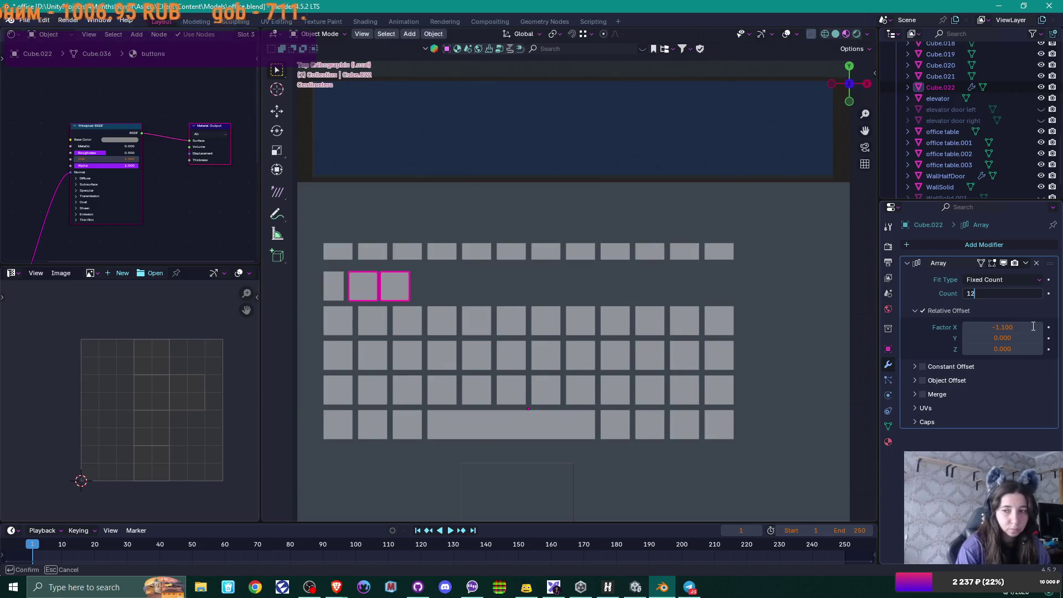
pyautogui.press('Return')
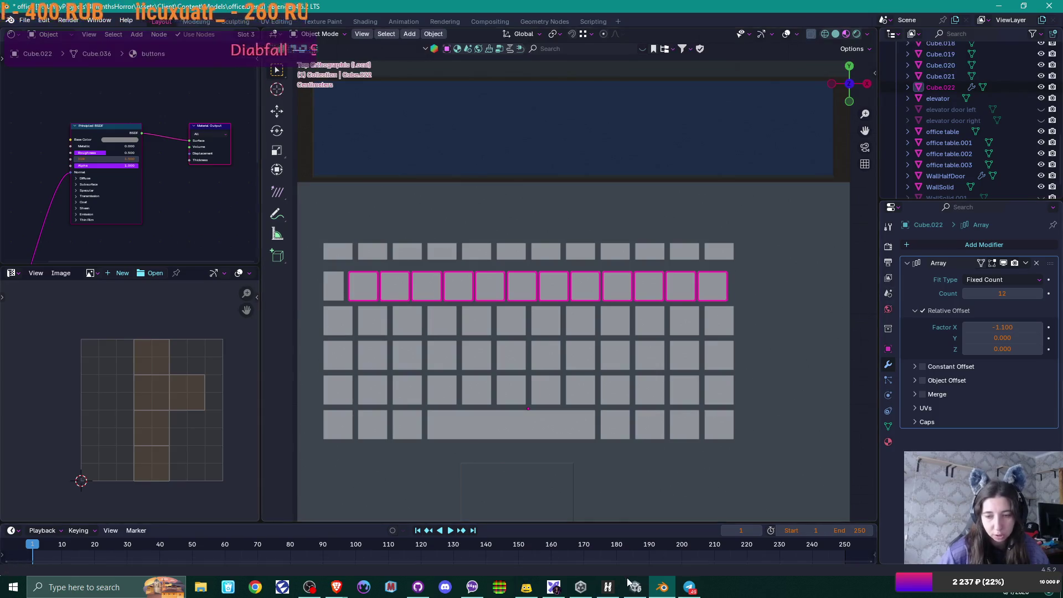
# Step: Check the laptop reference image in the browser and return to Blender
pyautogui.moveTo(335, 588)
pyautogui.click(423, 540)
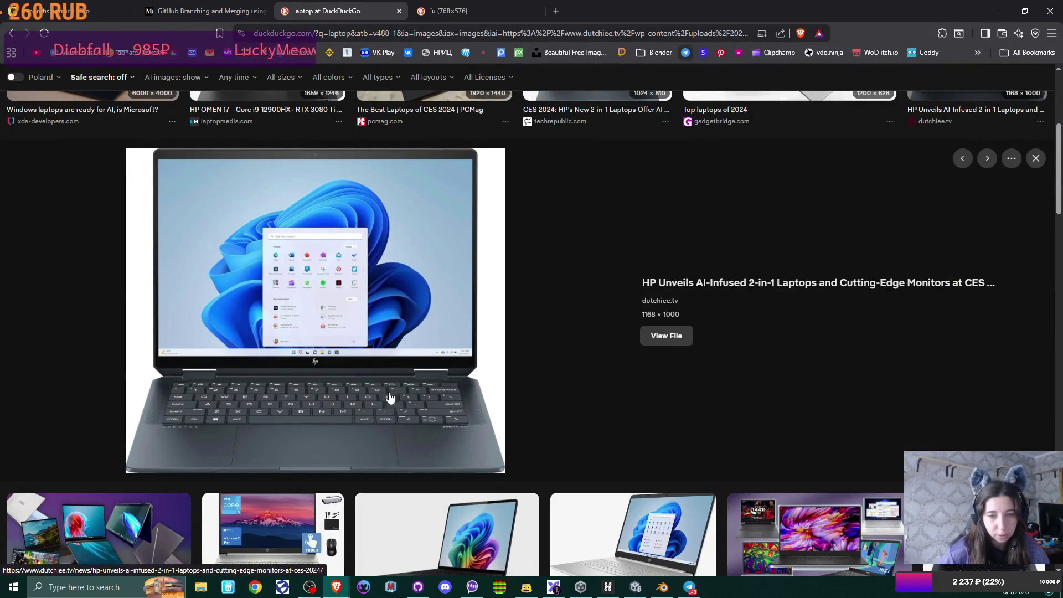
pyautogui.hotkey('alt', 'Tab')
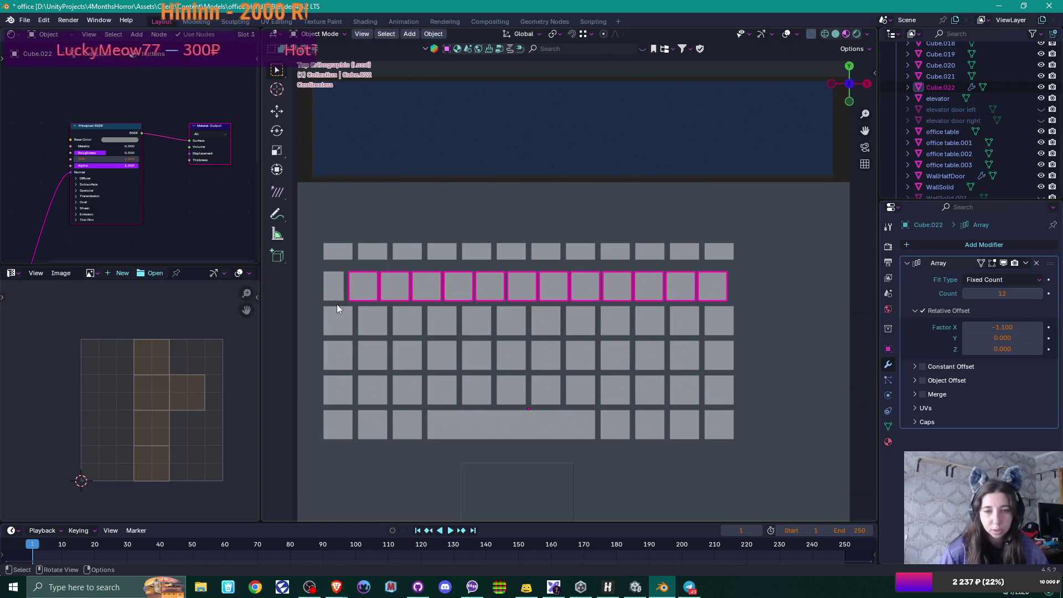
# Step: Duplicate the arrayed key row to its right end and remove the copy's array, leaving one key
pyautogui.click(720, 320)
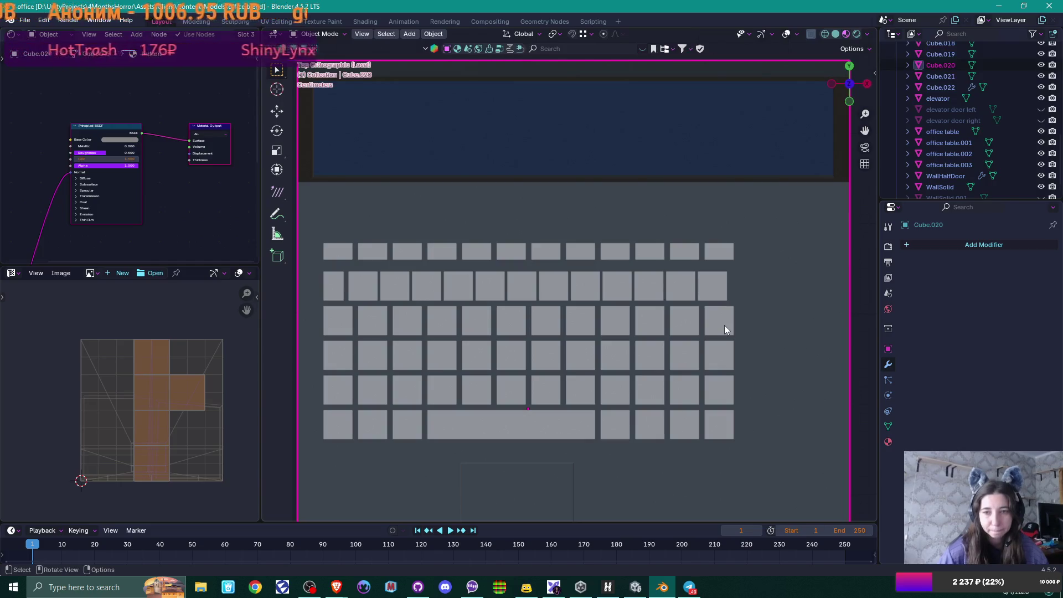
pyautogui.click(383, 292)
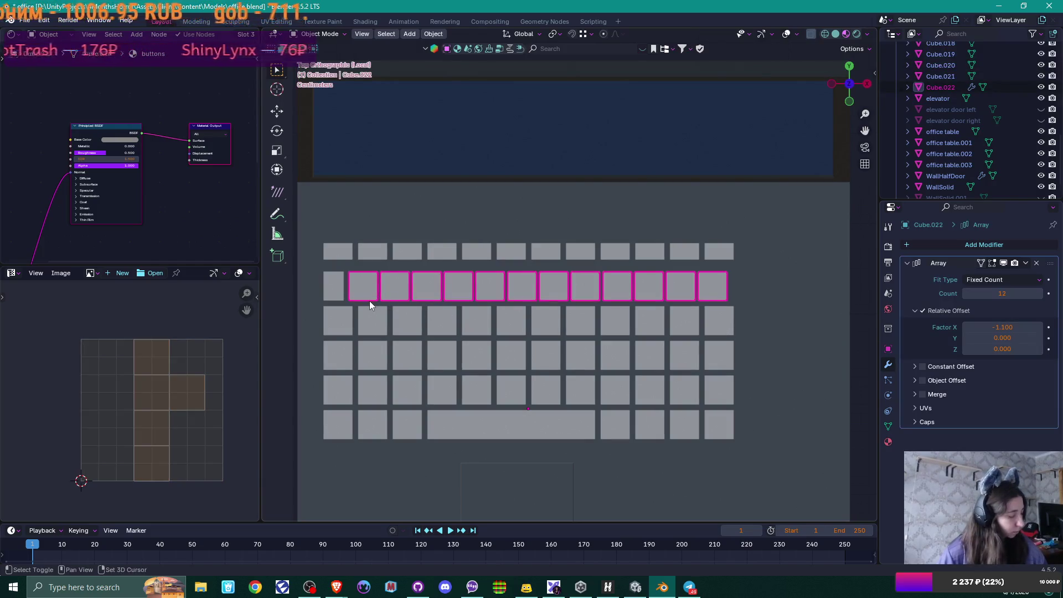
pyautogui.hotkey('shift', 'd')
pyautogui.press('x')
pyautogui.click(759, 288)
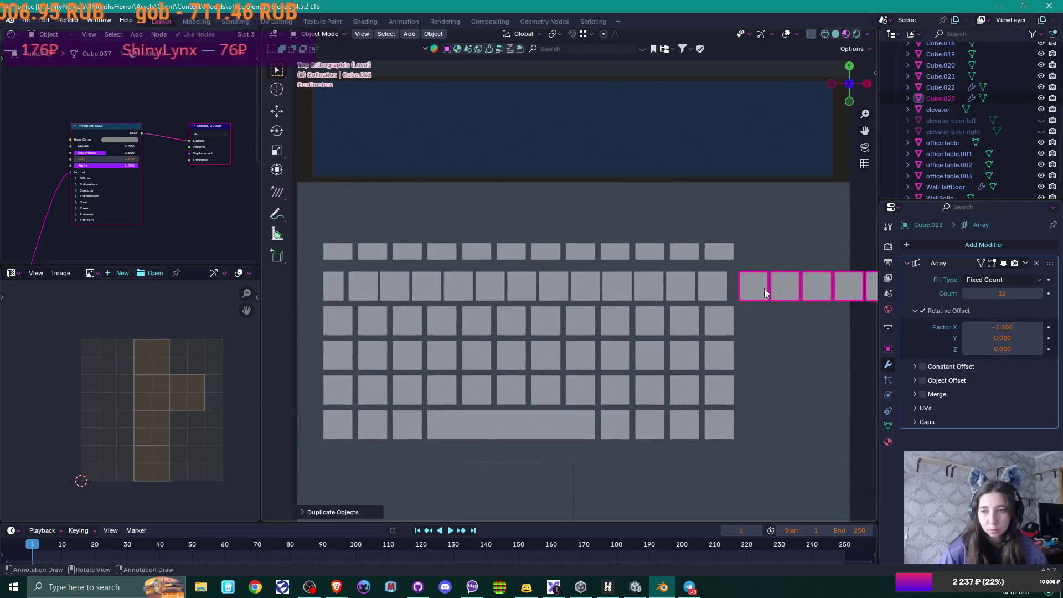
pyautogui.click(1036, 263)
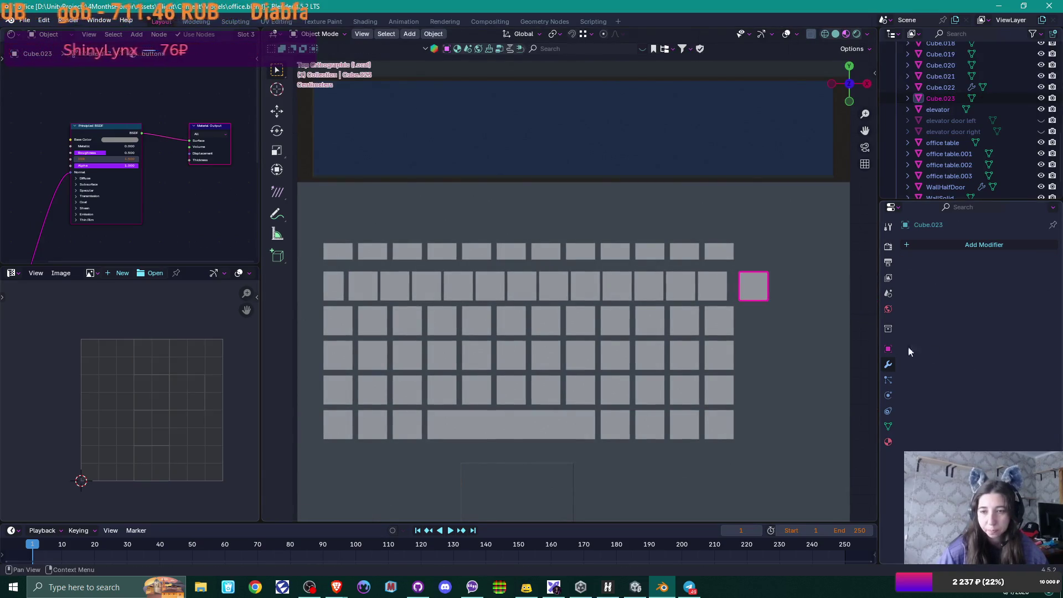
pyautogui.scroll(1, 738, 328)
# Step: Stretch the single end key wider along X in Edit Mode to form the wide key
pyautogui.press('Tab')
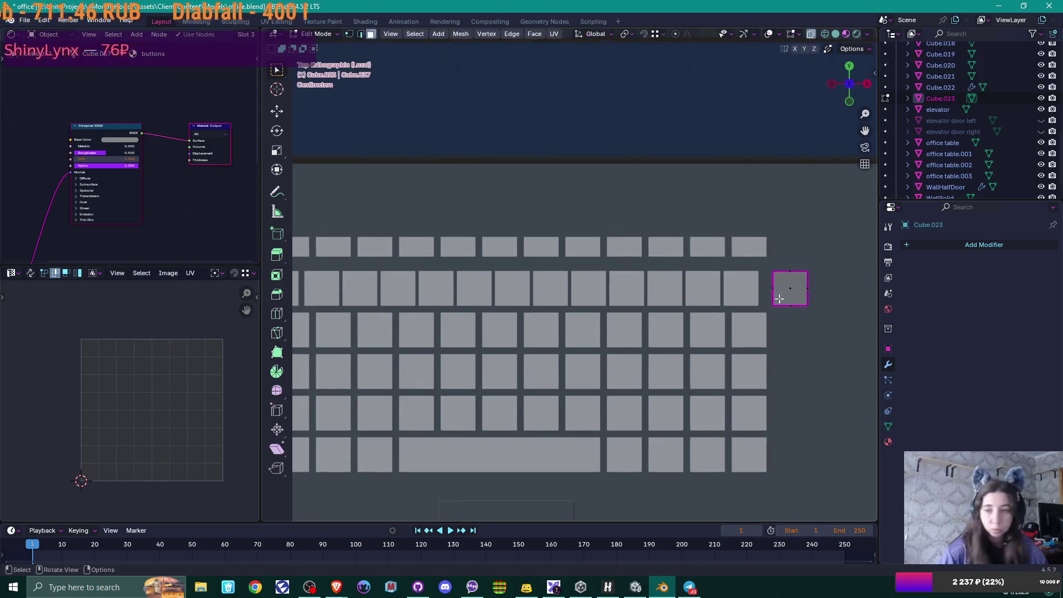
pyautogui.click(786, 299)
pyautogui.press('g')
pyautogui.press('x')
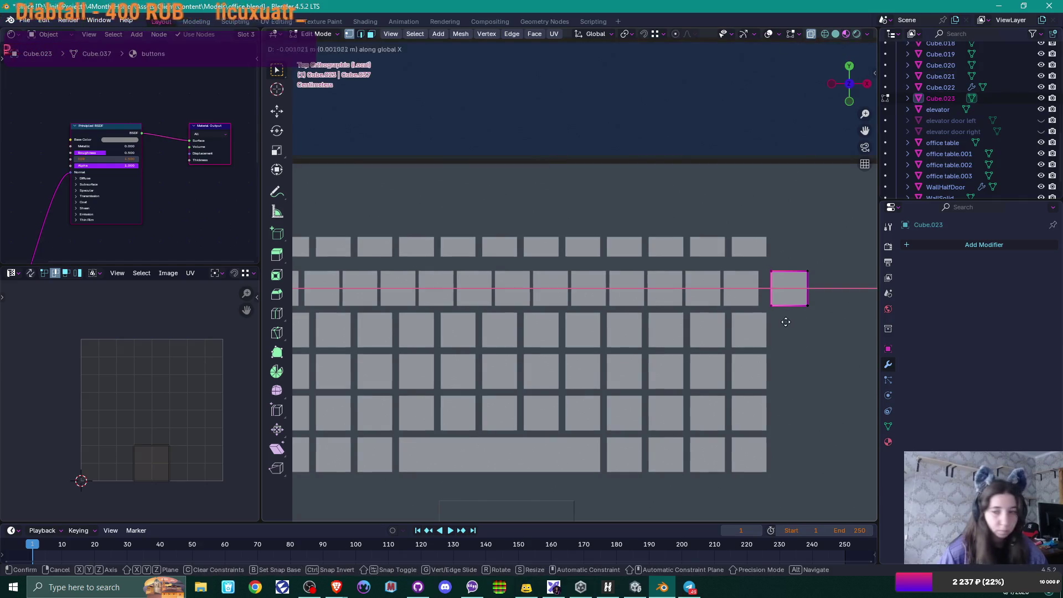
pyautogui.click(779, 323)
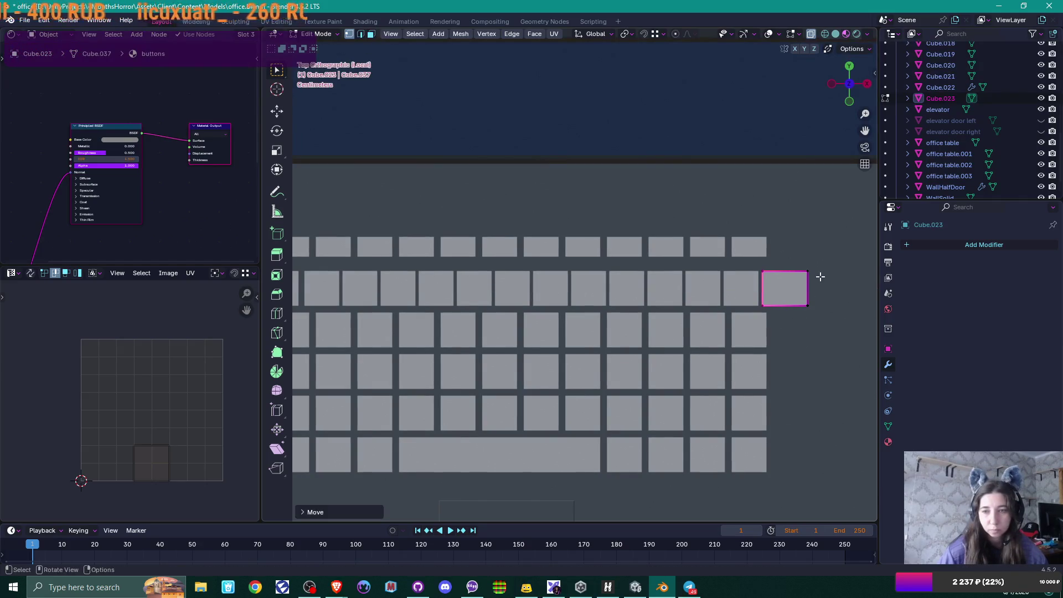
pyautogui.press('g')
pyautogui.press('x')
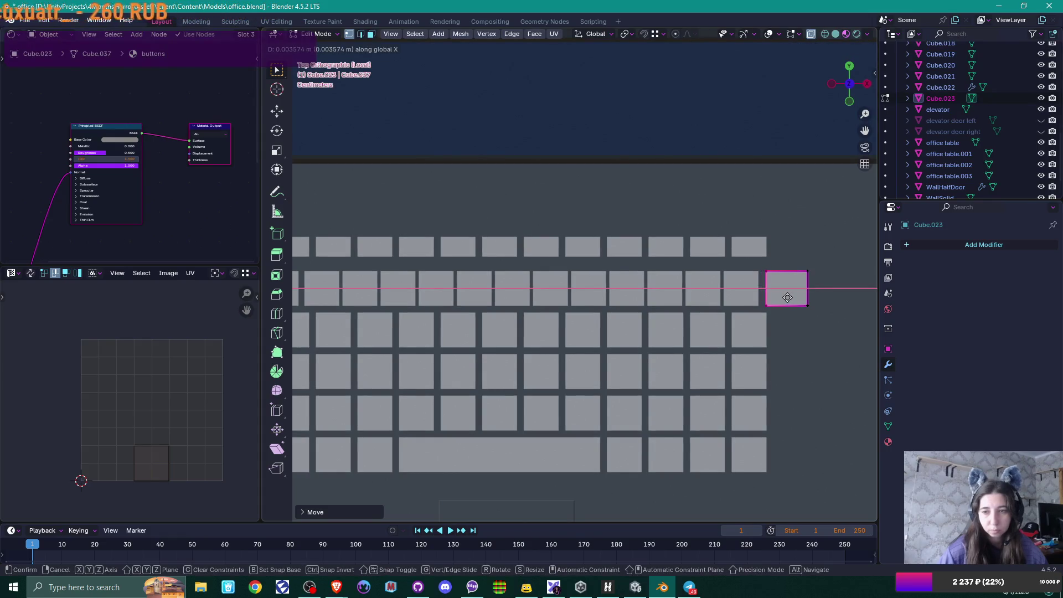
pyautogui.rightClick(825, 325)
pyautogui.press('g')
pyautogui.press('x')
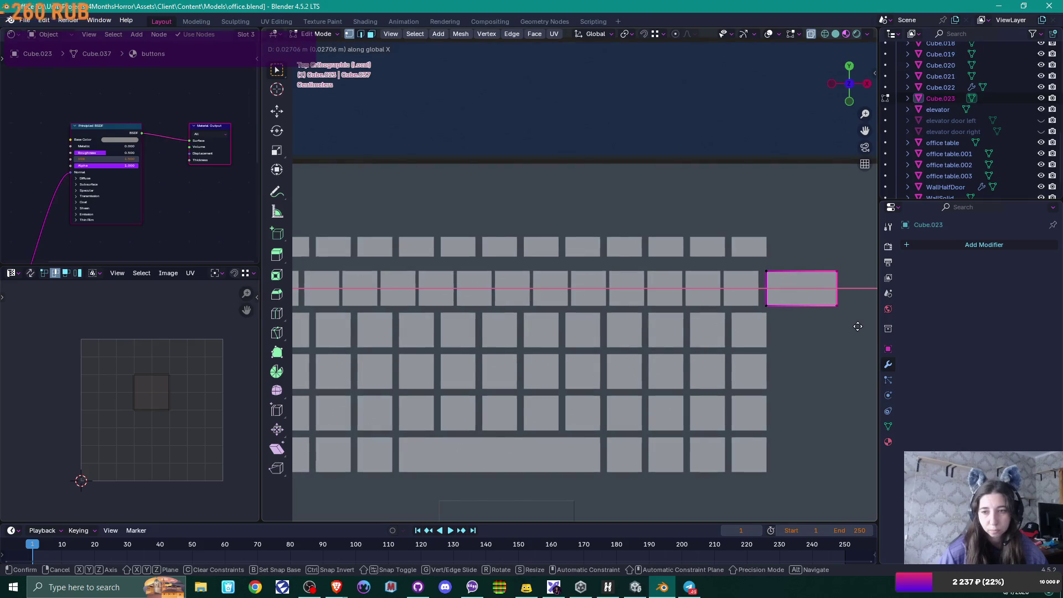
pyautogui.click(857, 326)
pyautogui.scroll(-2, 844, 327)
pyautogui.keyDown('shift'); pyautogui.moveTo(735, 343); pyautogui.dragTo(749, 342, button='middle'); pyautogui.keyUp('shift')
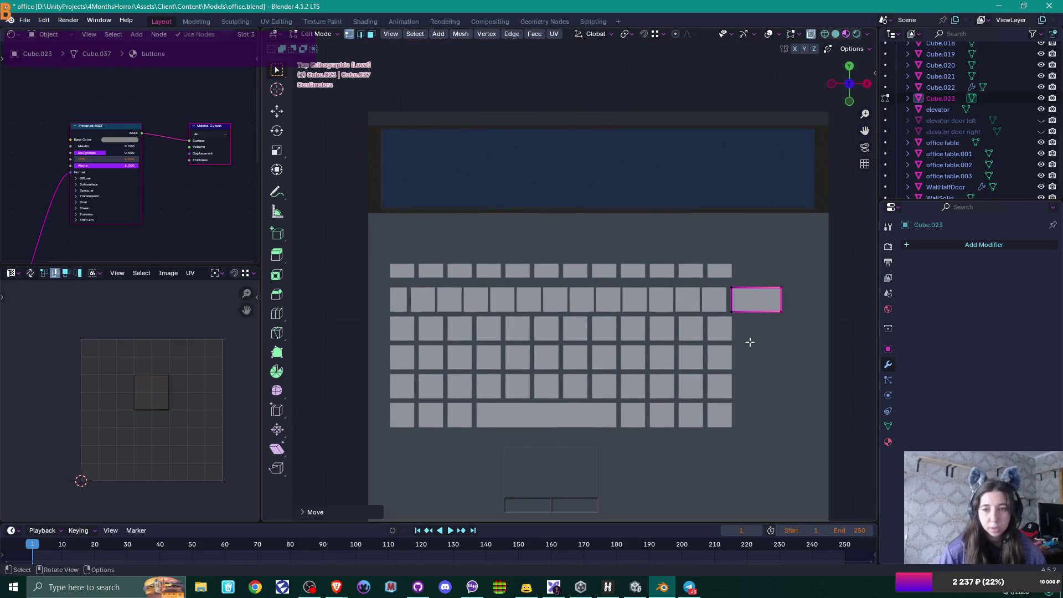
pyautogui.press('Tab')
pyautogui.click(715, 272)
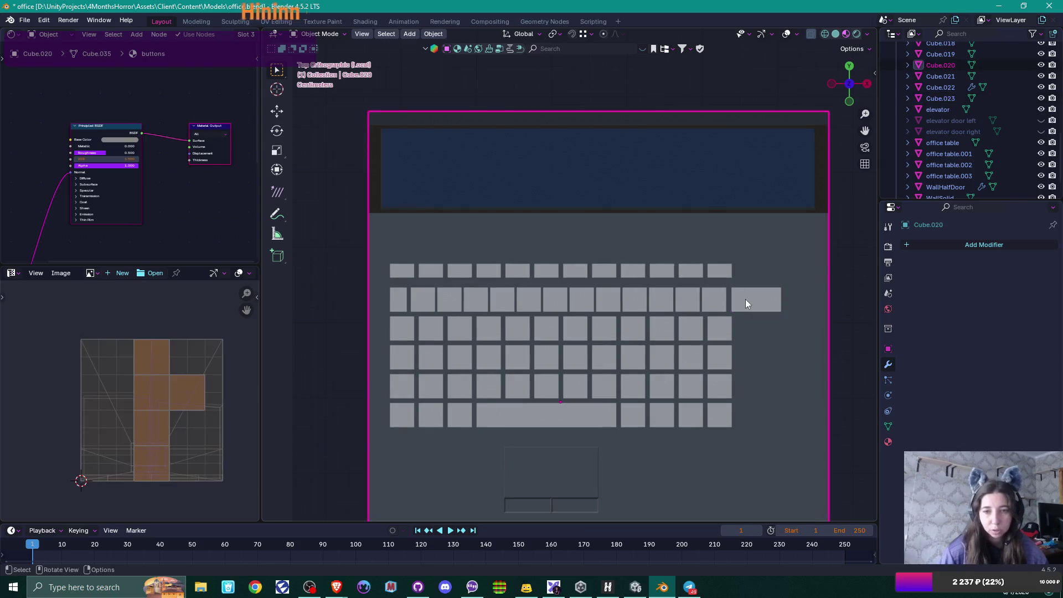
# Step: Duplicate the first three top-row keys and place the copies at the top row's end
pyautogui.press('Tab')
pyautogui.moveTo(415, 256)
pyautogui.mouseDown()
pyautogui.moveTo(445, 279)
pyautogui.moveTo(756, 280)
pyautogui.mouseUp()
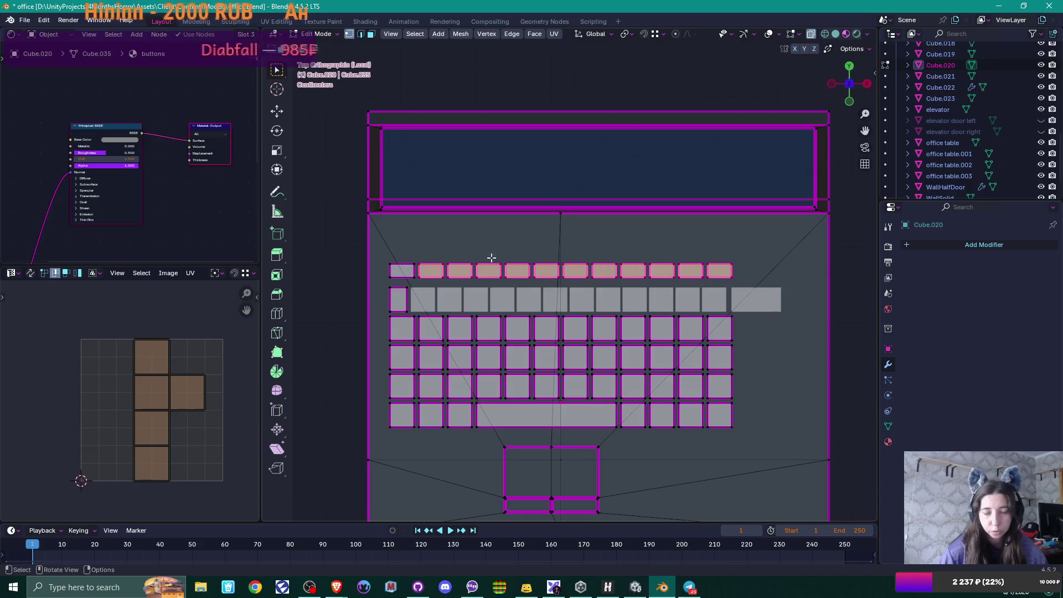
pyautogui.scroll(2, 491, 257)
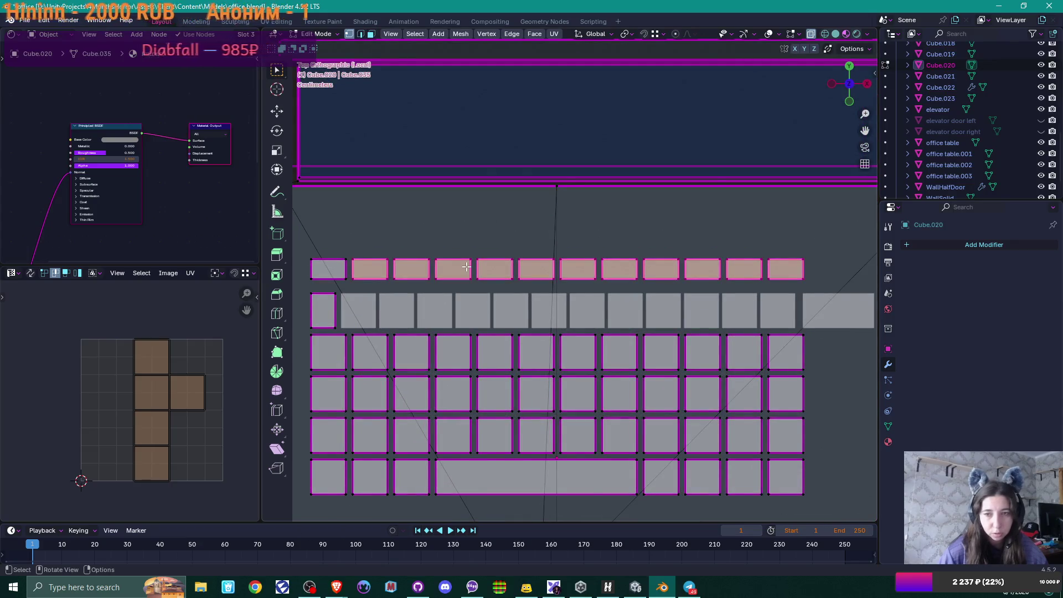
pyautogui.scroll(-1, 466, 267)
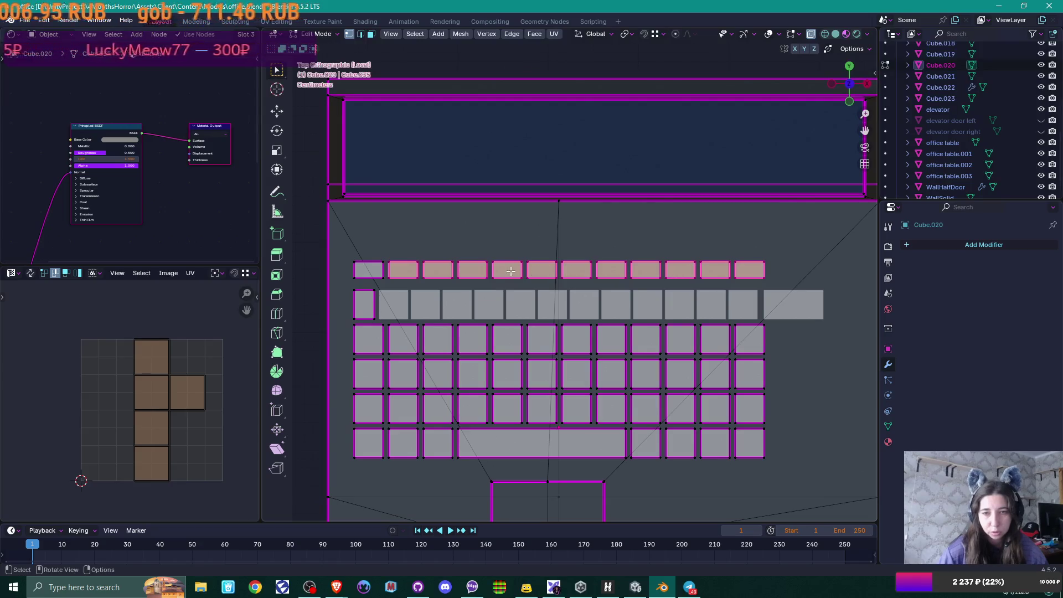
pyautogui.moveTo(351, 257); pyautogui.dragTo(379, 269)
pyautogui.moveTo(456, 284); pyautogui.dragTo(456, 284)
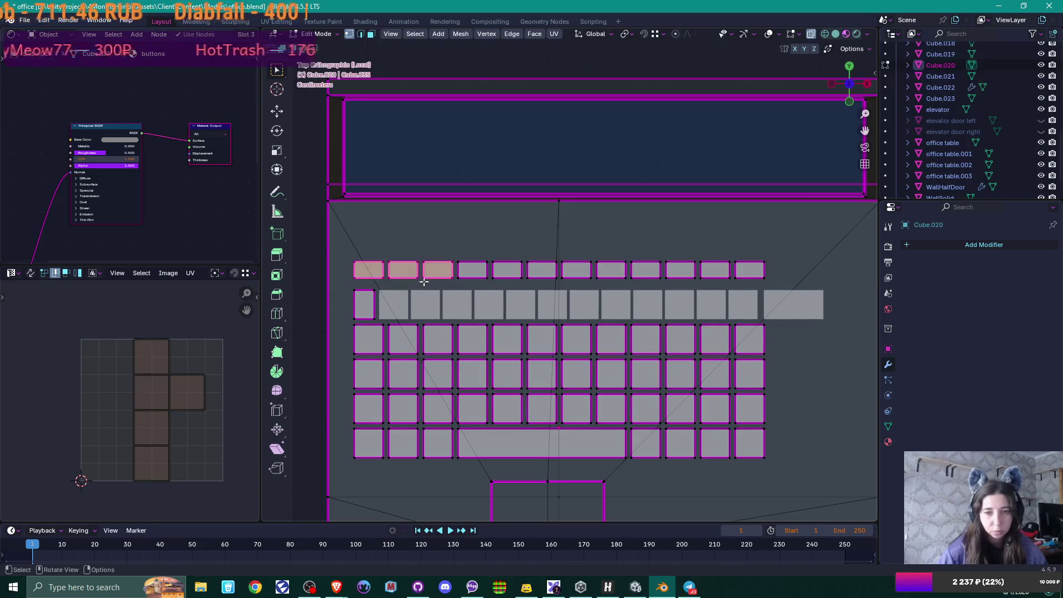
pyautogui.hotkey('shift', 'd')
pyautogui.press('x')
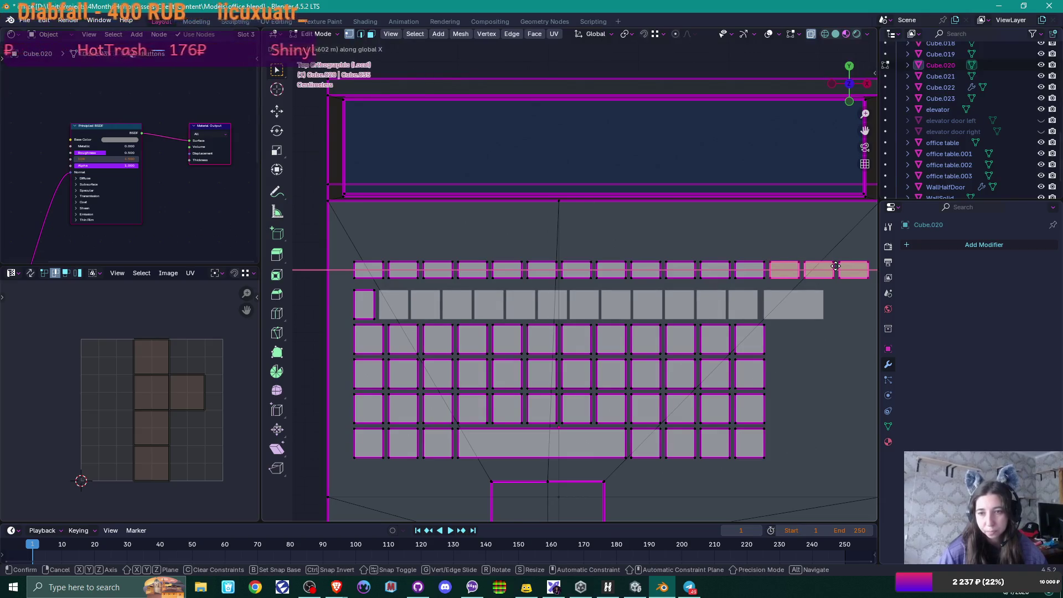
pyautogui.click(834, 267)
pyautogui.scroll(-1, 841, 319)
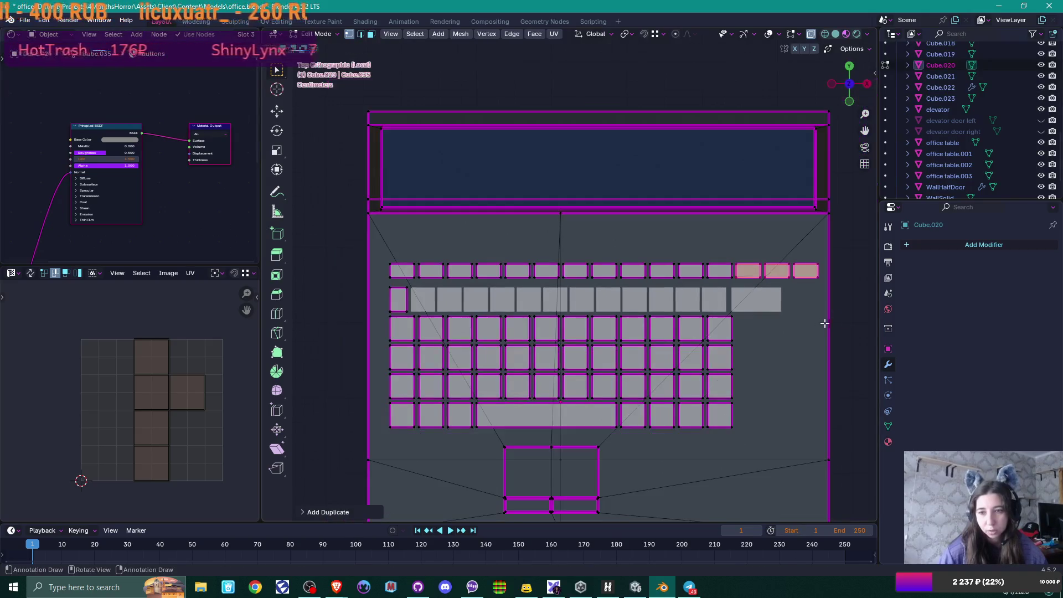
pyautogui.keyDown('shift'); pyautogui.moveTo(807, 328); pyautogui.dragTo(769, 332, button='middle'); pyautogui.keyUp('shift')
# Step: Shift the top key row and the lower key rows left along X to centre the keyboard
pyautogui.moveTo(354, 251); pyautogui.dragTo(798, 290)
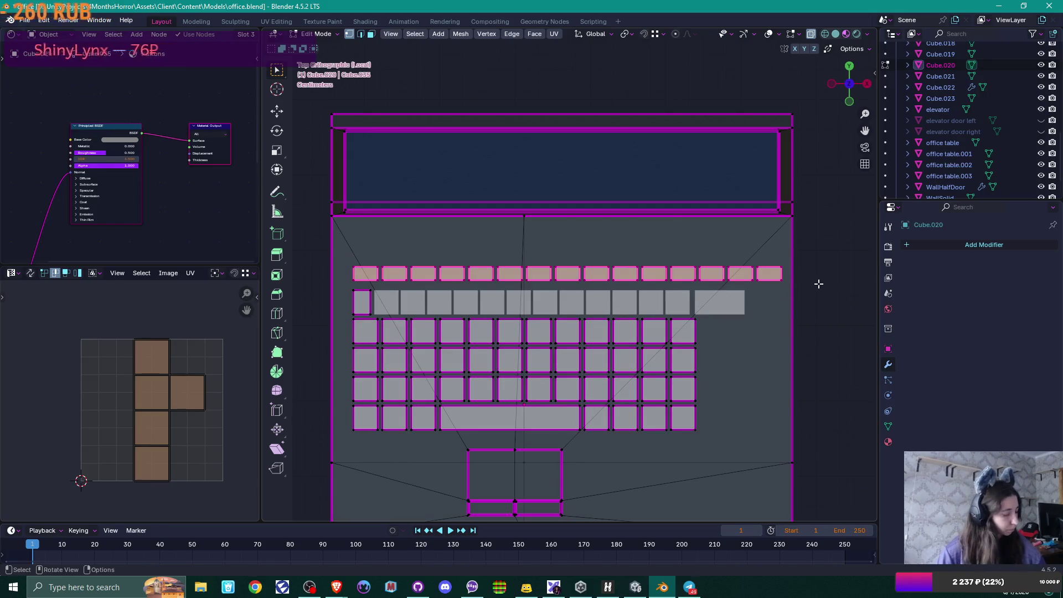
pyautogui.press('g')
pyautogui.press('x')
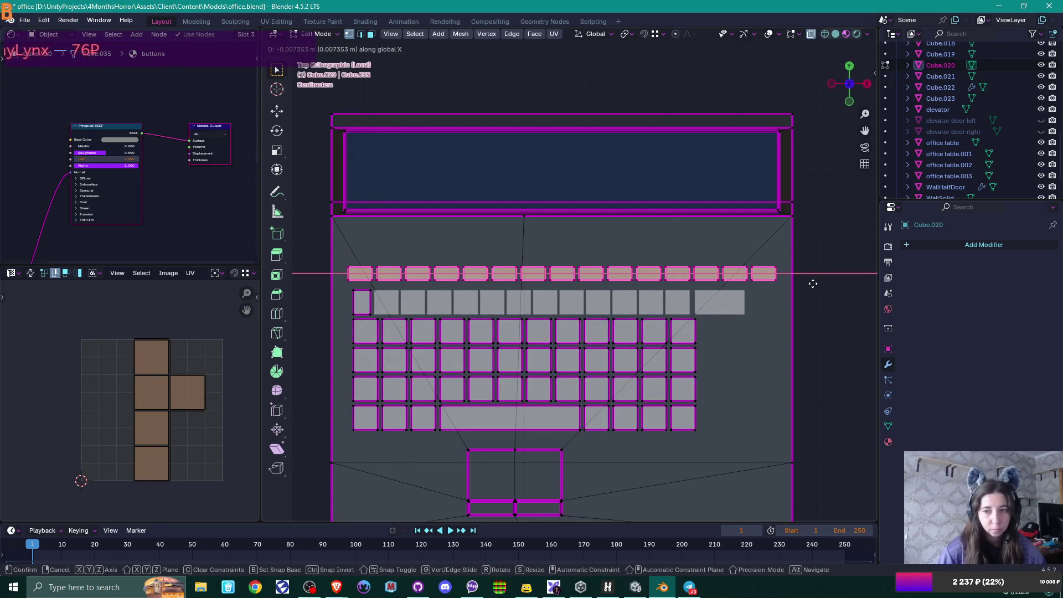
pyautogui.click(813, 284)
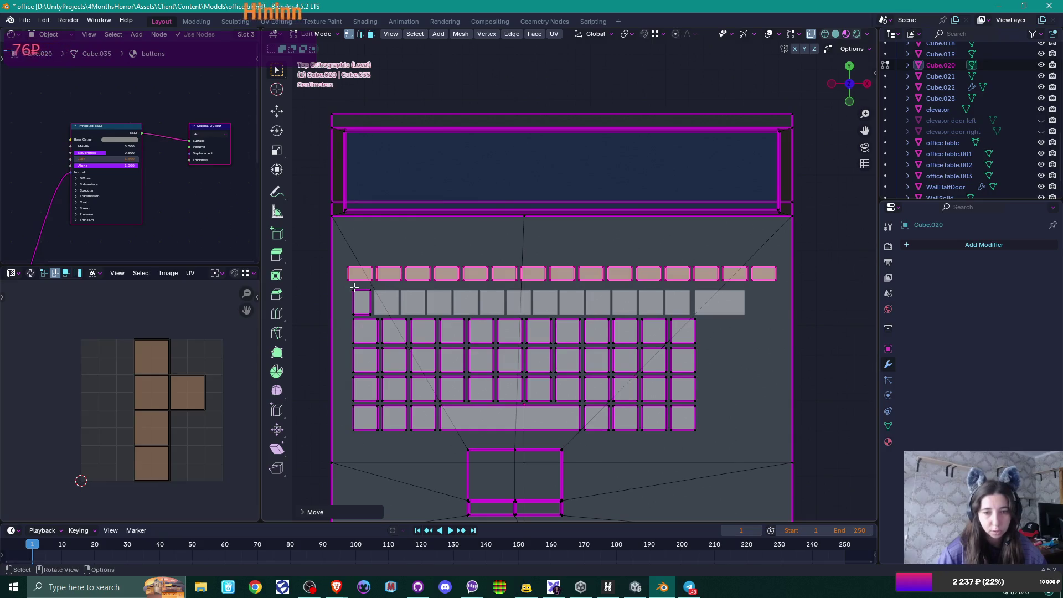
pyautogui.moveTo(348, 285)
pyautogui.mouseDown()
pyautogui.moveTo(515, 389)
pyautogui.moveTo(731, 451)
pyautogui.moveTo(731, 437)
pyautogui.mouseUp()
pyautogui.press('g')
pyautogui.press('x')
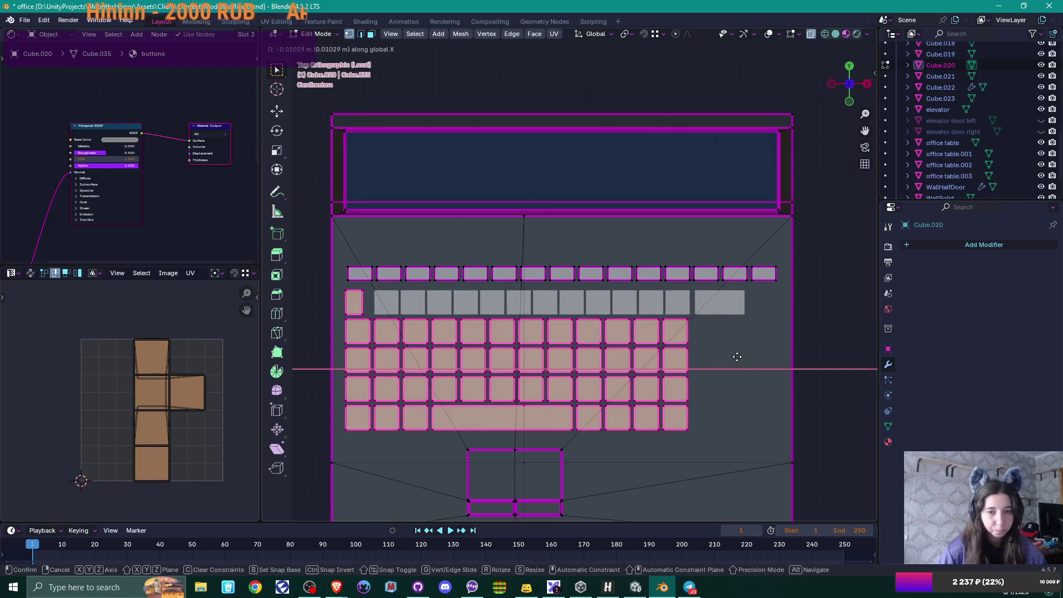
pyautogui.click(348, 278)
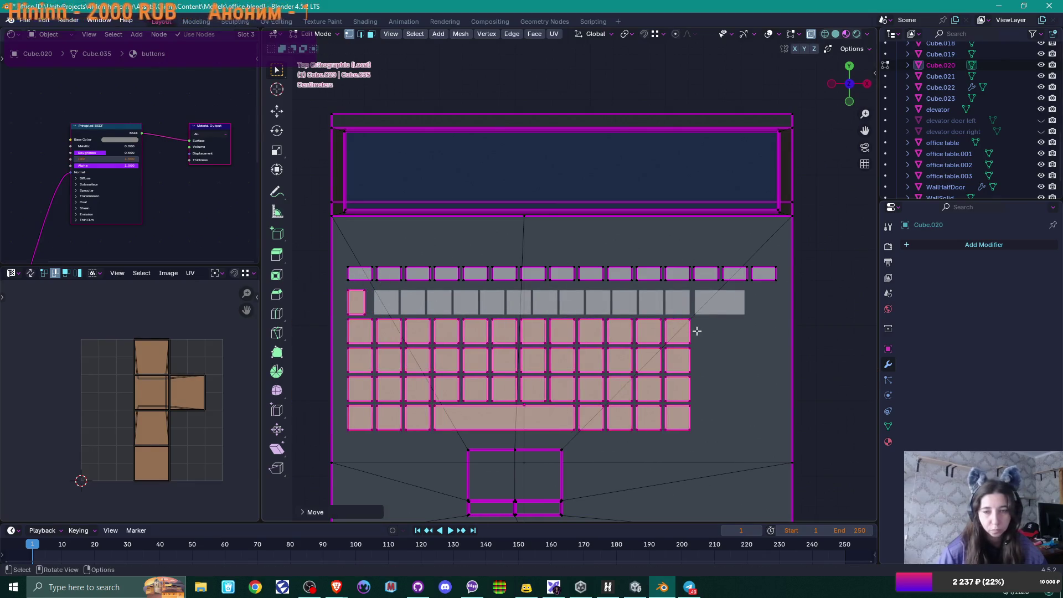
pyautogui.click(729, 332)
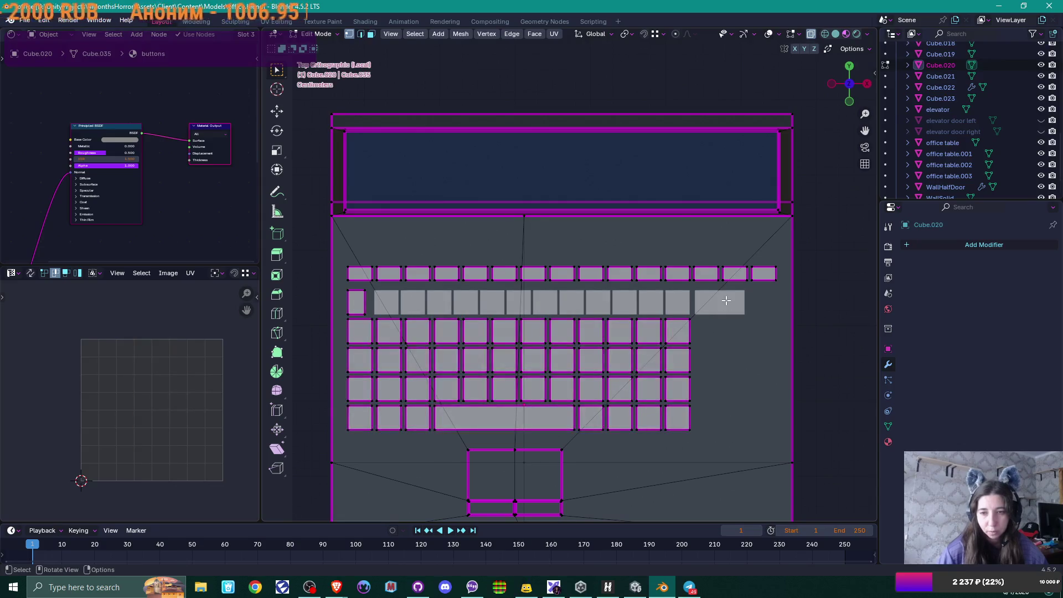
pyautogui.press('Tab')
pyautogui.click(726, 301)
# Step: Move the wide key along X and set the second row's array offset factor X to -1.200
pyautogui.hotkey('ctrl', 'z')
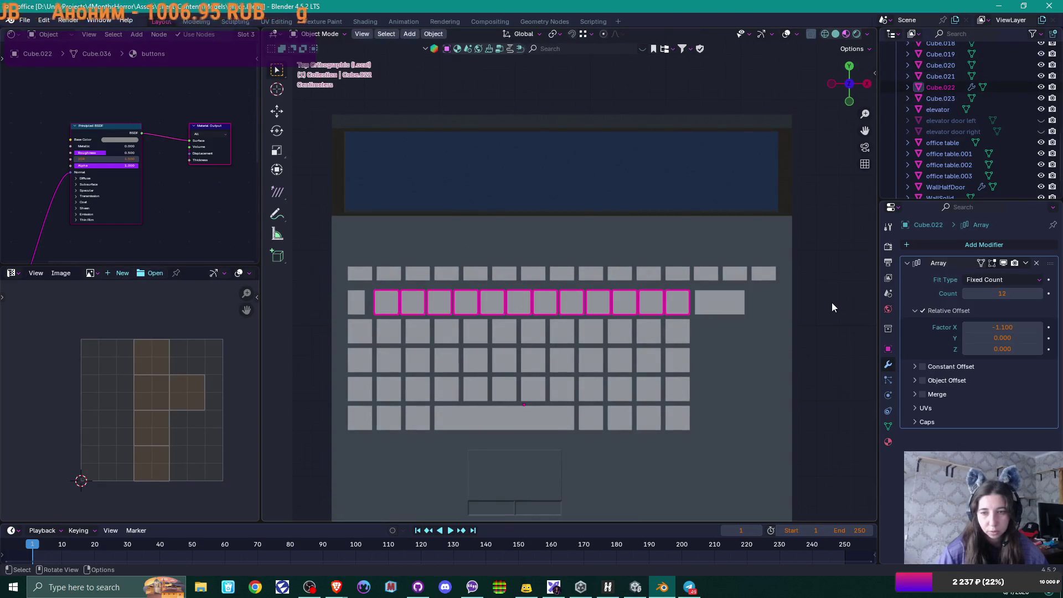
pyautogui.hotkey('ctrl', 'shift', 'z')
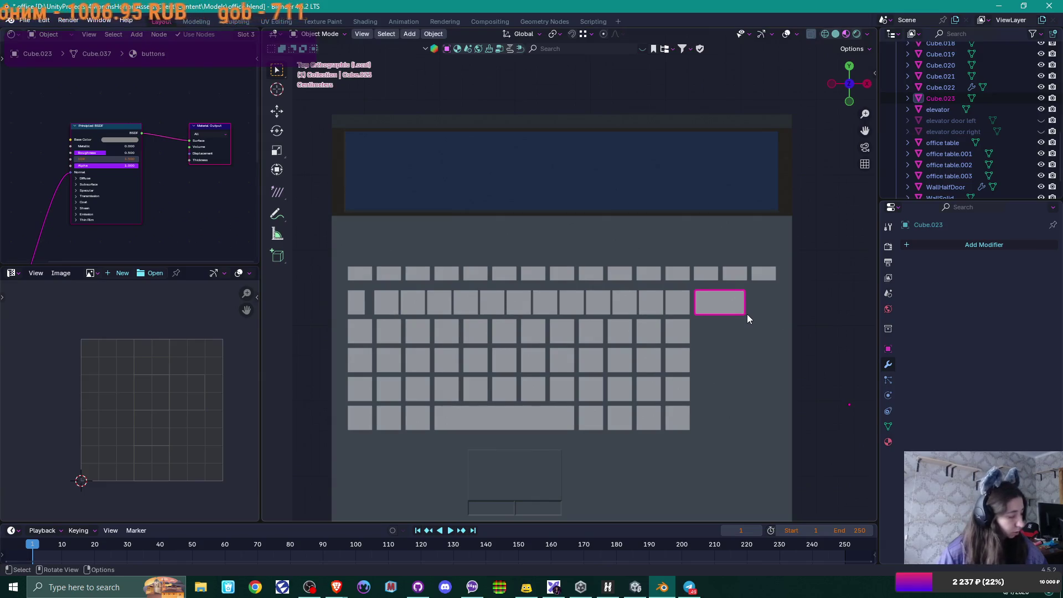
pyautogui.press('g')
pyautogui.press('x')
pyautogui.click(775, 283)
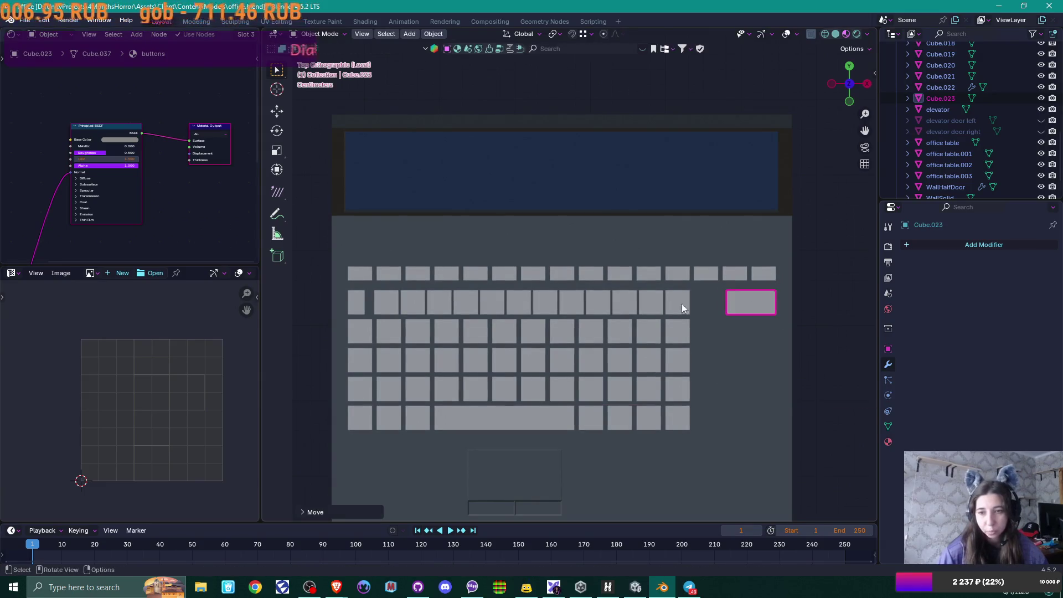
pyautogui.click(641, 311)
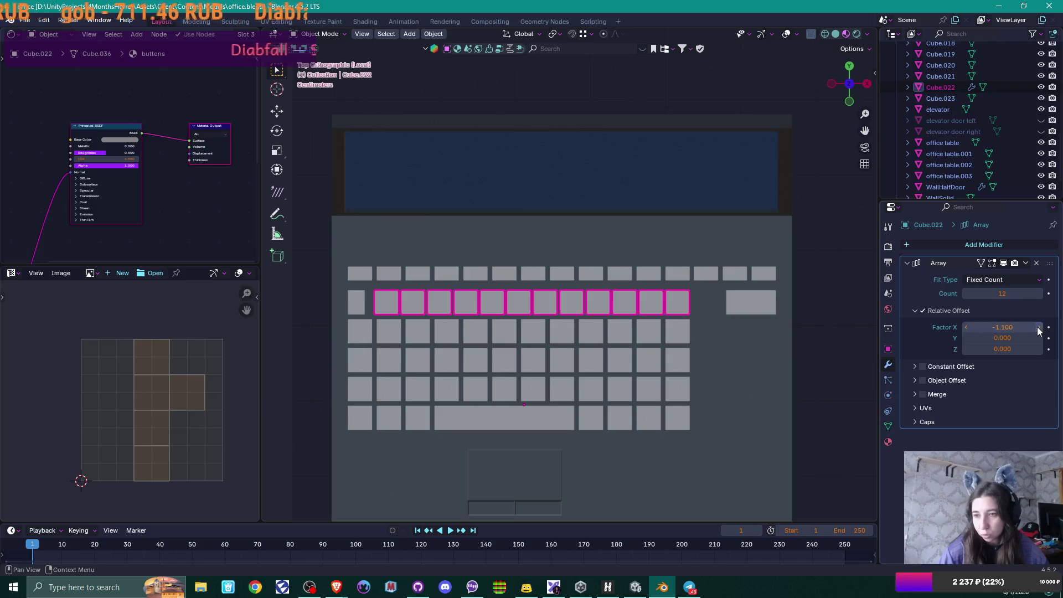
pyautogui.click(966, 328)
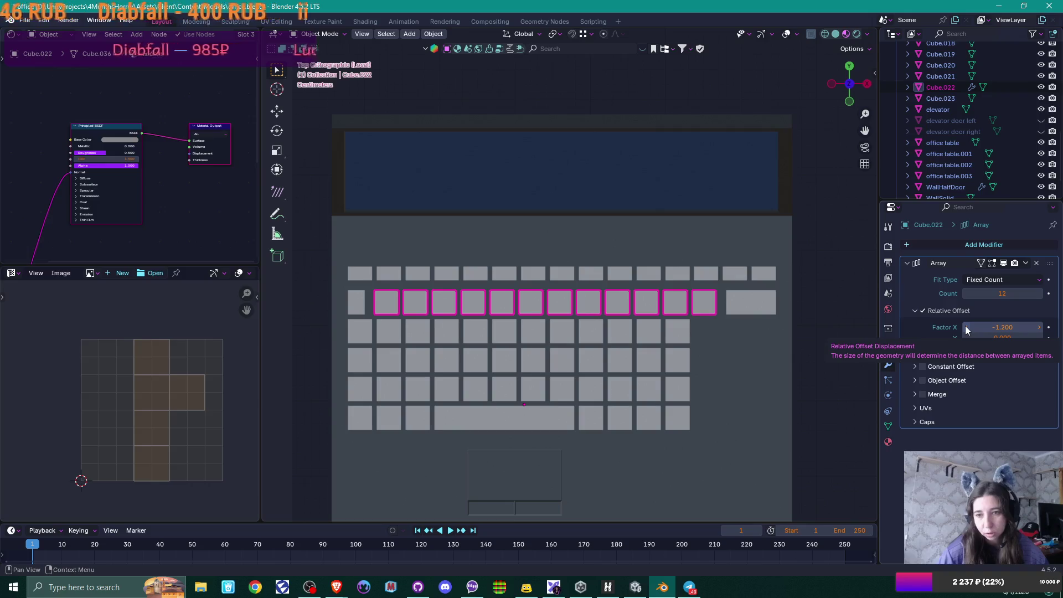
pyautogui.scroll(1, 660, 382)
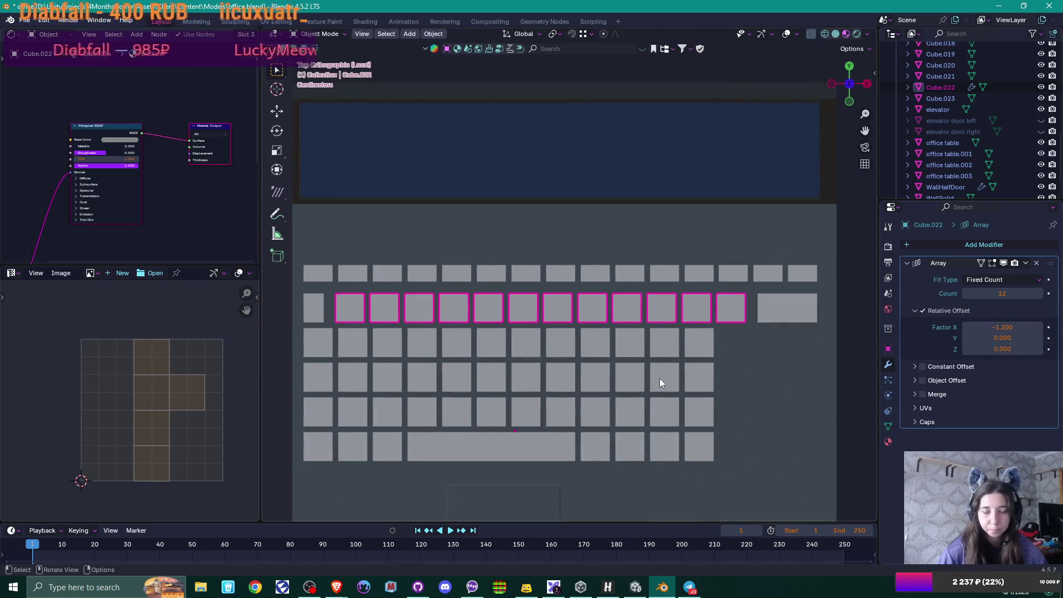
# Step: Nudge the second row's leftmost key along X in the laptop body mesh
pyautogui.click(321, 311)
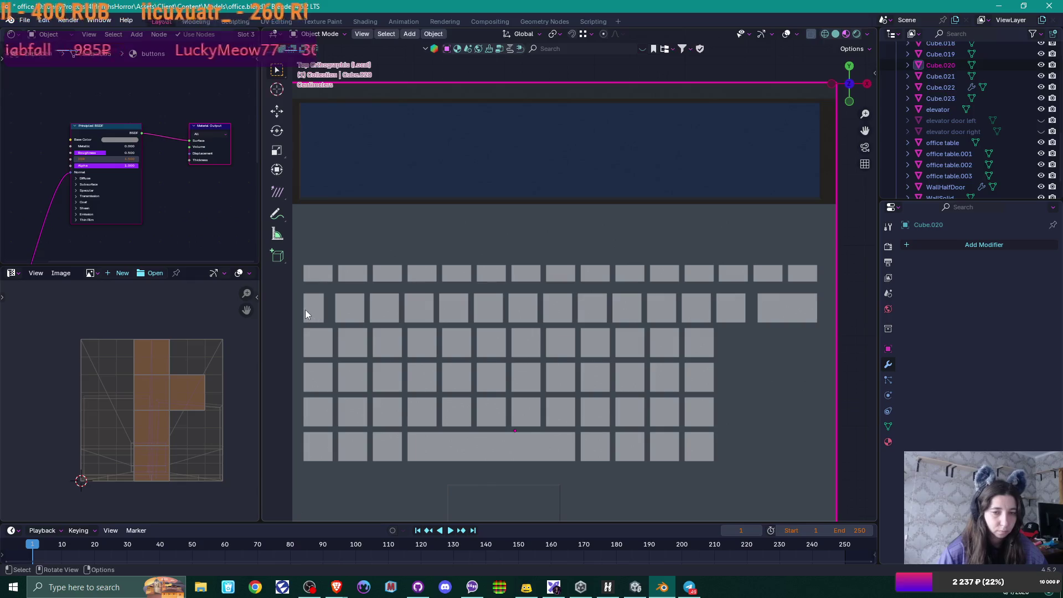
pyautogui.press('Tab')
pyautogui.moveTo(319, 292); pyautogui.dragTo(329, 326)
pyautogui.press('g')
pyautogui.press('x')
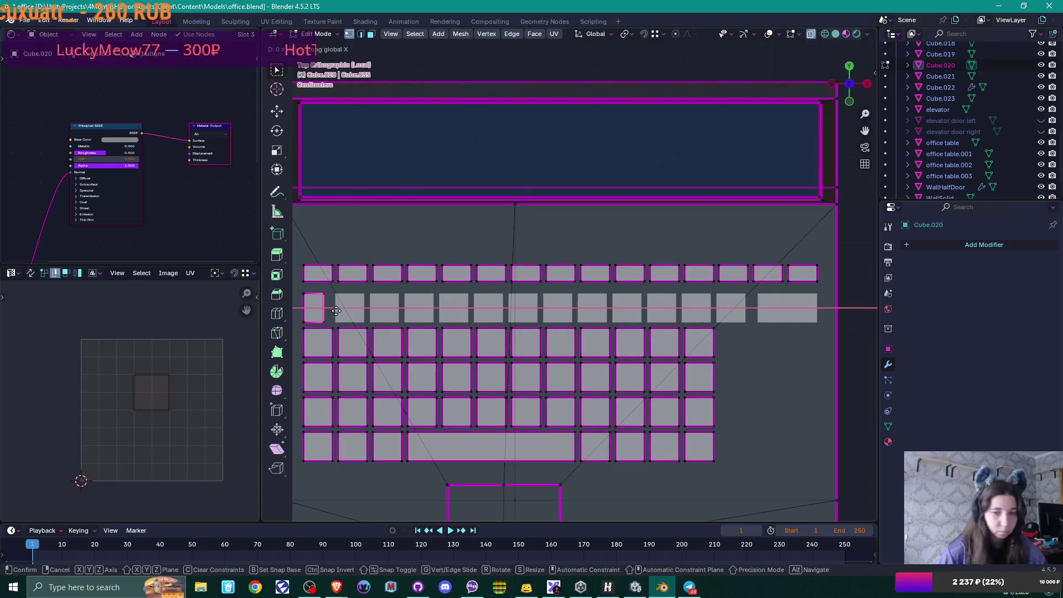
pyautogui.click(340, 310)
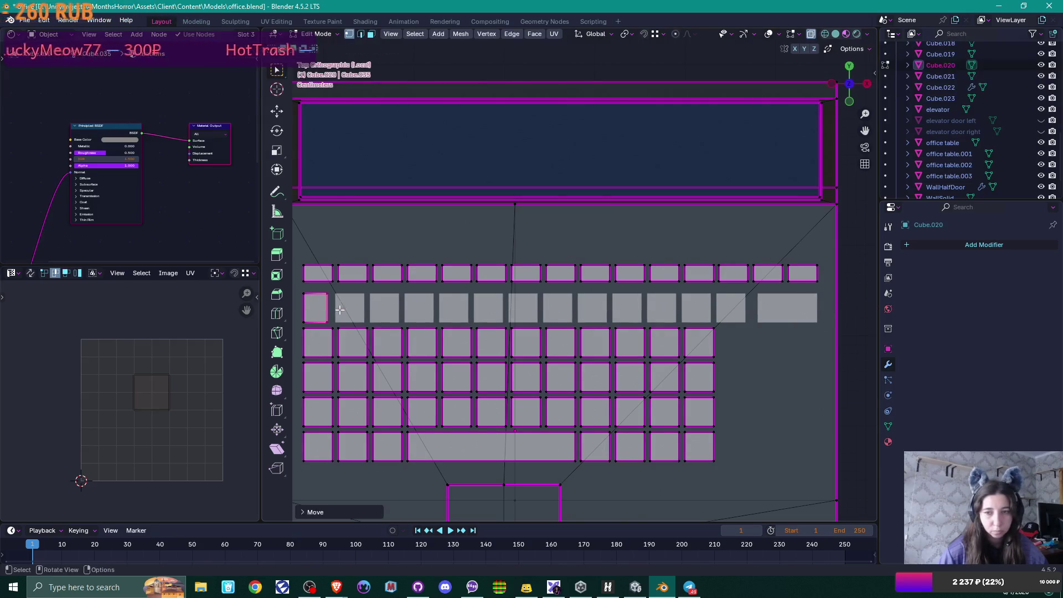
pyautogui.scroll(-1, 729, 354)
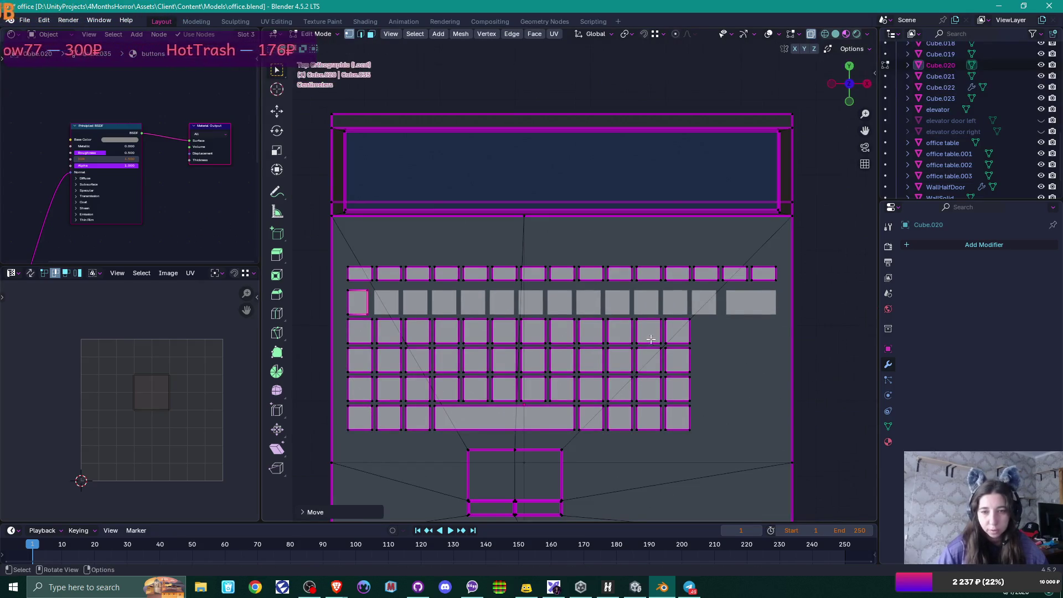
pyautogui.click(634, 334)
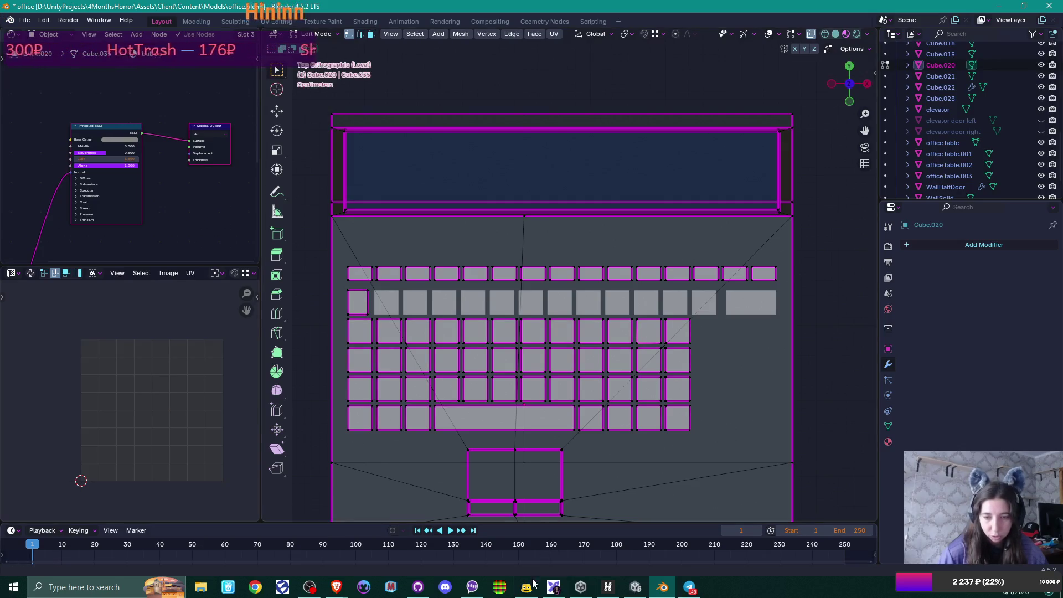
pyautogui.moveTo(336, 586)
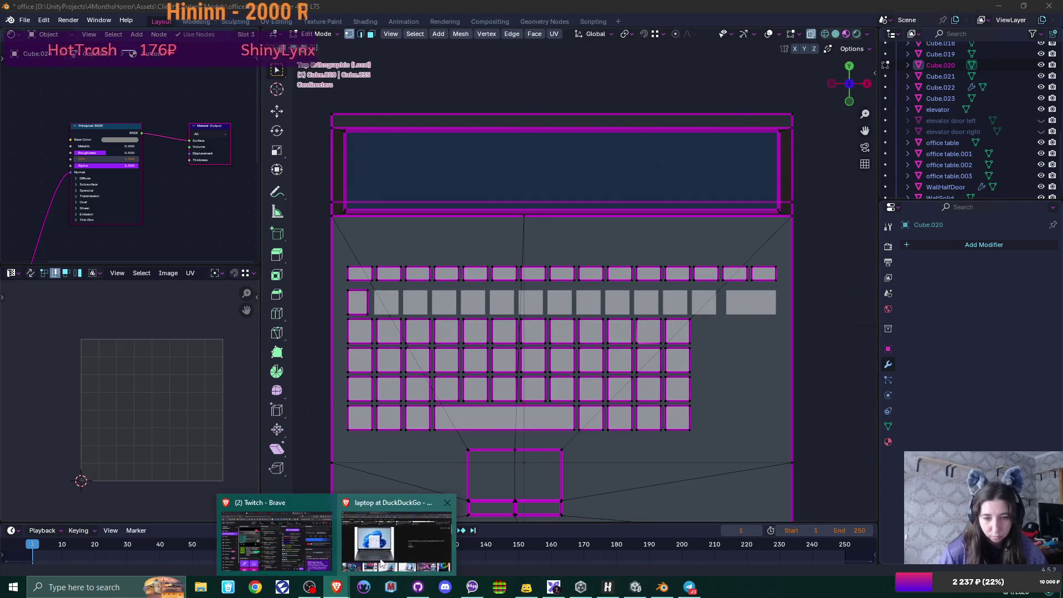
pyautogui.click(410, 532)
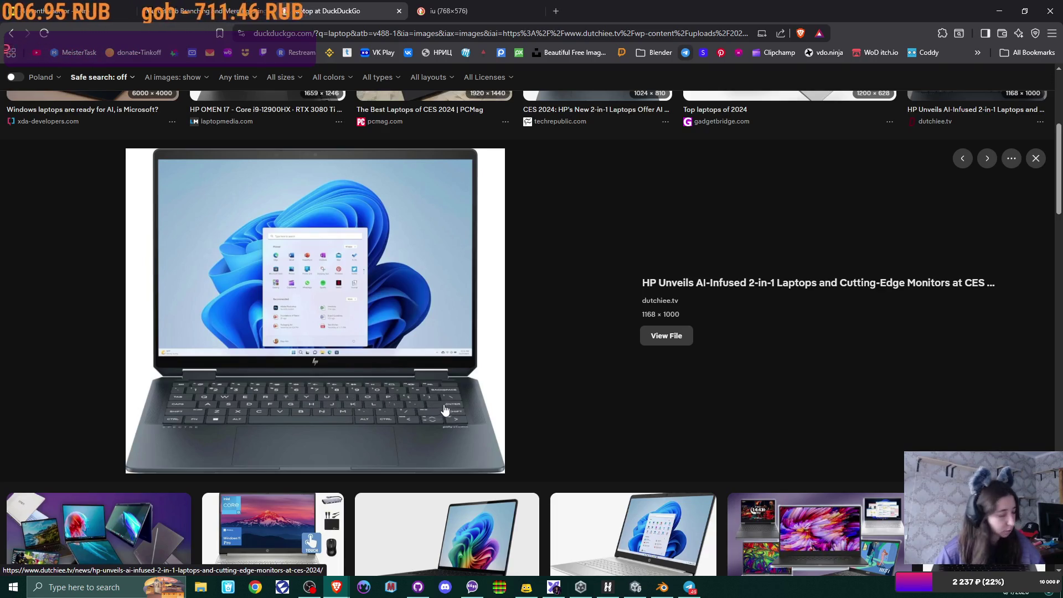
pyautogui.hotkey('alt', 'Tab')
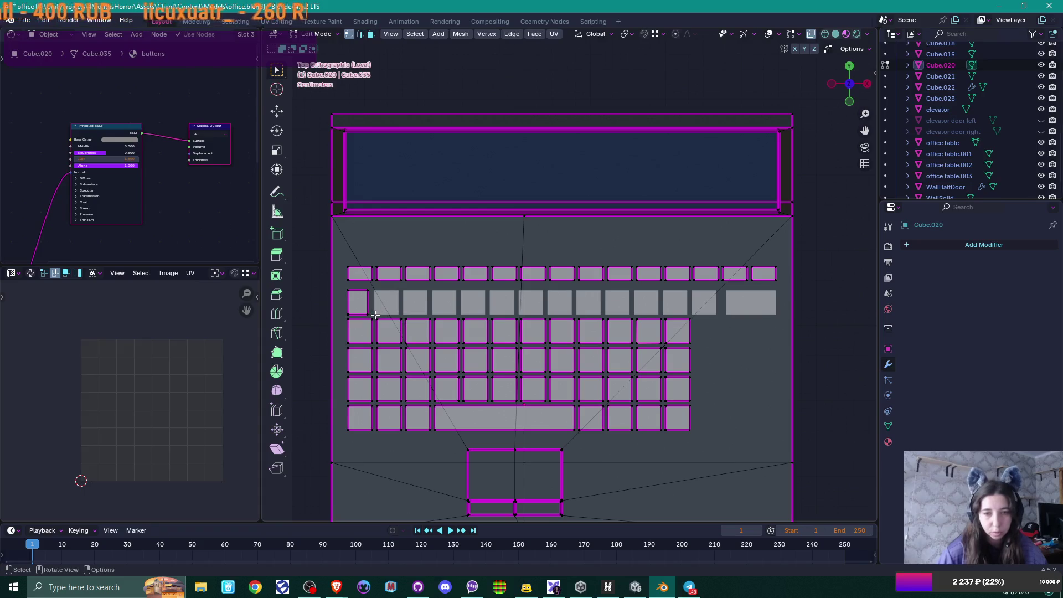
# Step: Delete the middle keys of the keyboard's third row
pyautogui.moveTo(375, 316)
pyautogui.mouseDown()
pyautogui.moveTo(388, 332)
pyautogui.moveTo(484, 344)
pyautogui.moveTo(652, 344)
pyautogui.mouseUp()
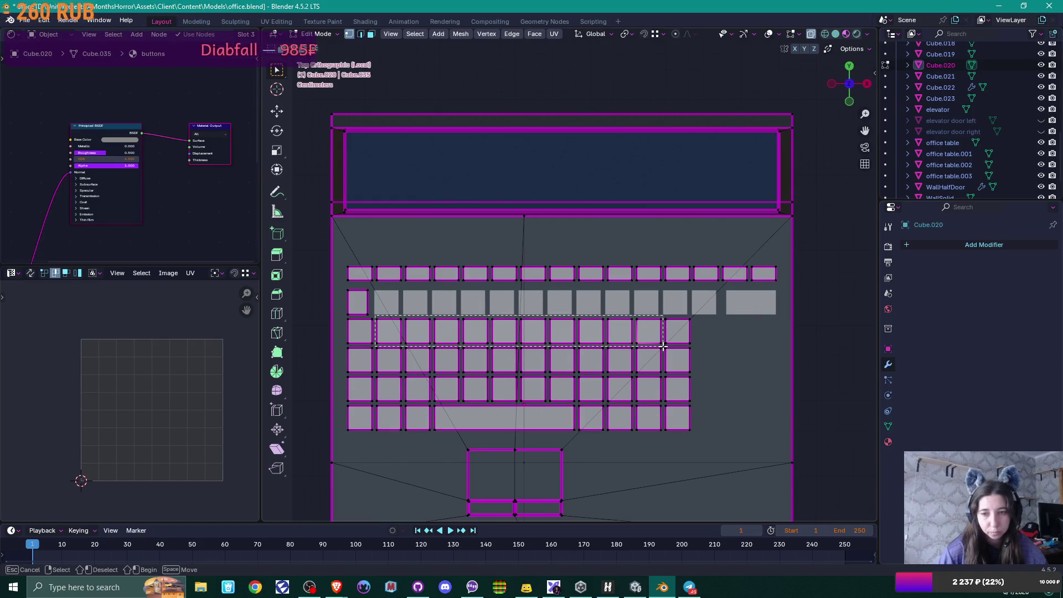
pyautogui.moveTo(662, 345); pyautogui.dragTo(663, 346)
pyautogui.press('x')
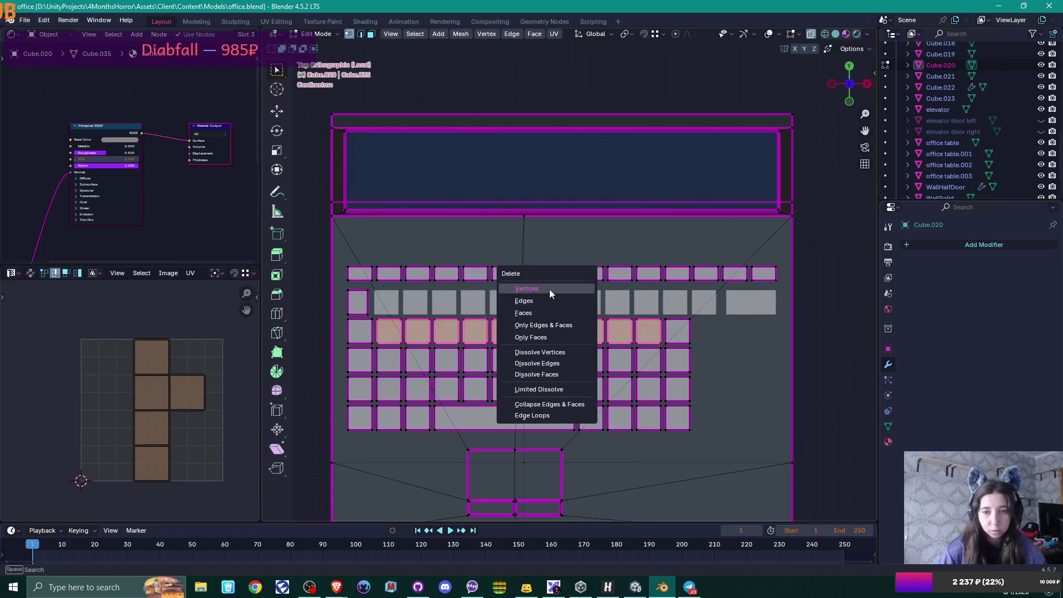
pyautogui.click(549, 289)
# Step: Widen the third row's leftmost key along X
pyautogui.moveTo(342, 315); pyautogui.dragTo(390, 341)
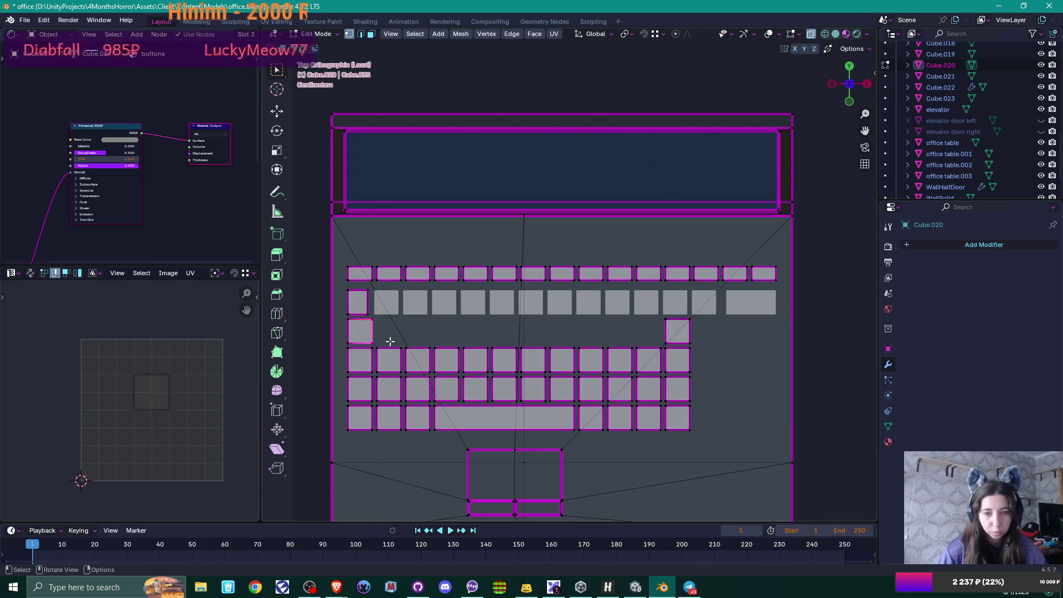
pyautogui.press('g')
pyautogui.press('x')
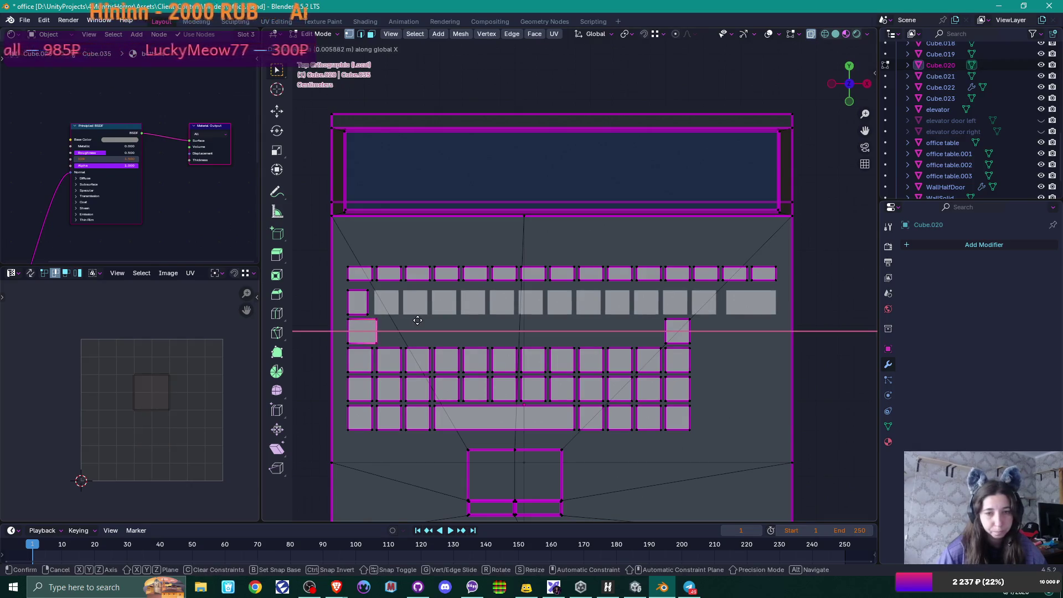
pyautogui.click(423, 321)
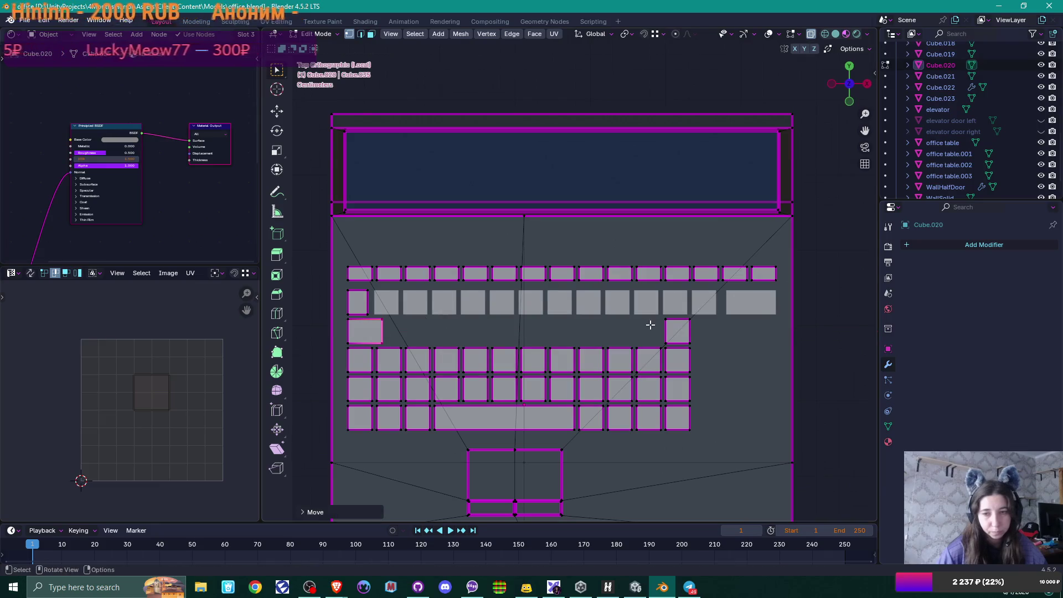
# Step: Move the third row's rightmost key out to the keyboard's right edge
pyautogui.moveTo(660, 317); pyautogui.dragTo(702, 344)
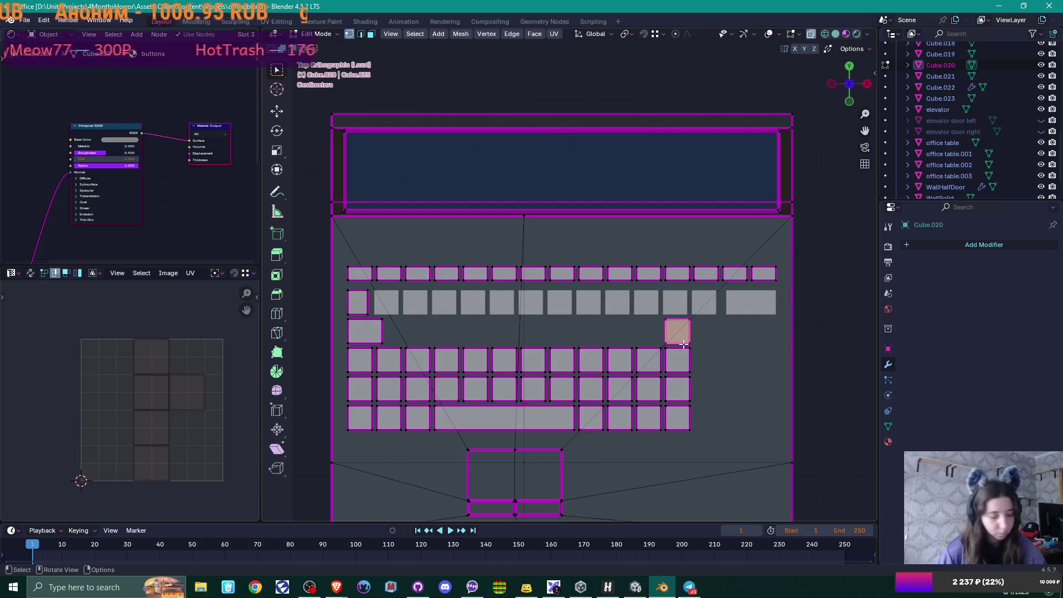
pyautogui.press('g')
pyautogui.press('x')
pyautogui.click(766, 326)
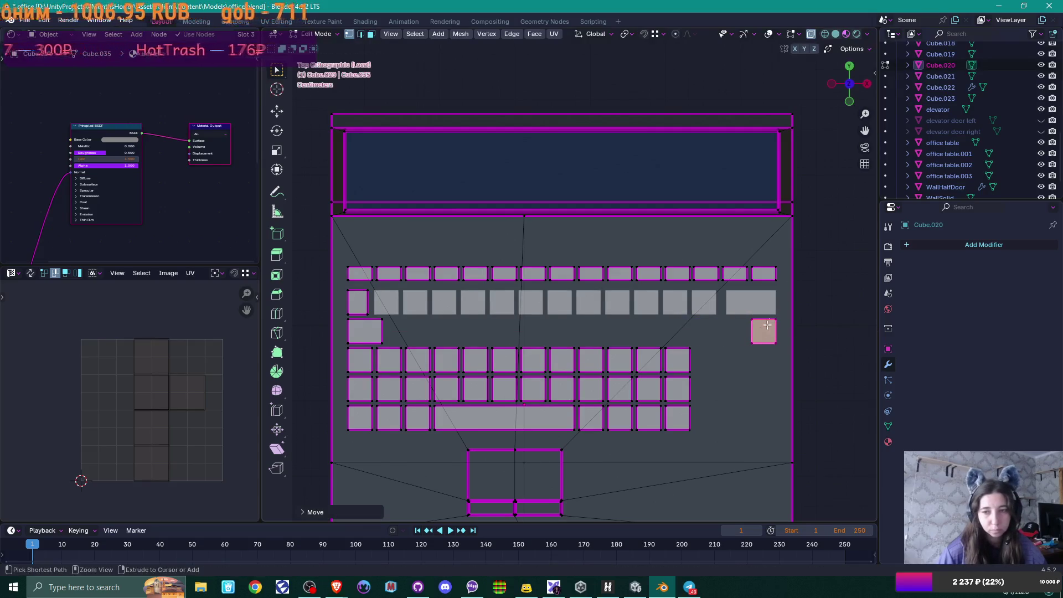
# Step: Duplicate the arrayed key row and drop it along Y into the emptied third row
pyautogui.press('a')
pyautogui.press('Tab')
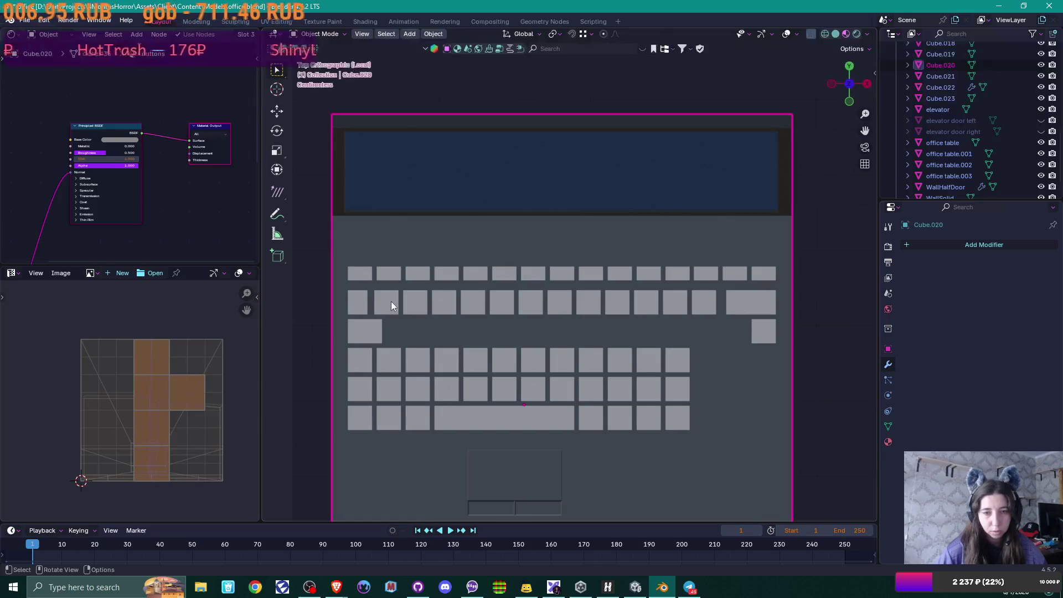
pyautogui.click(391, 302)
pyautogui.hotkey('shift', 'd')
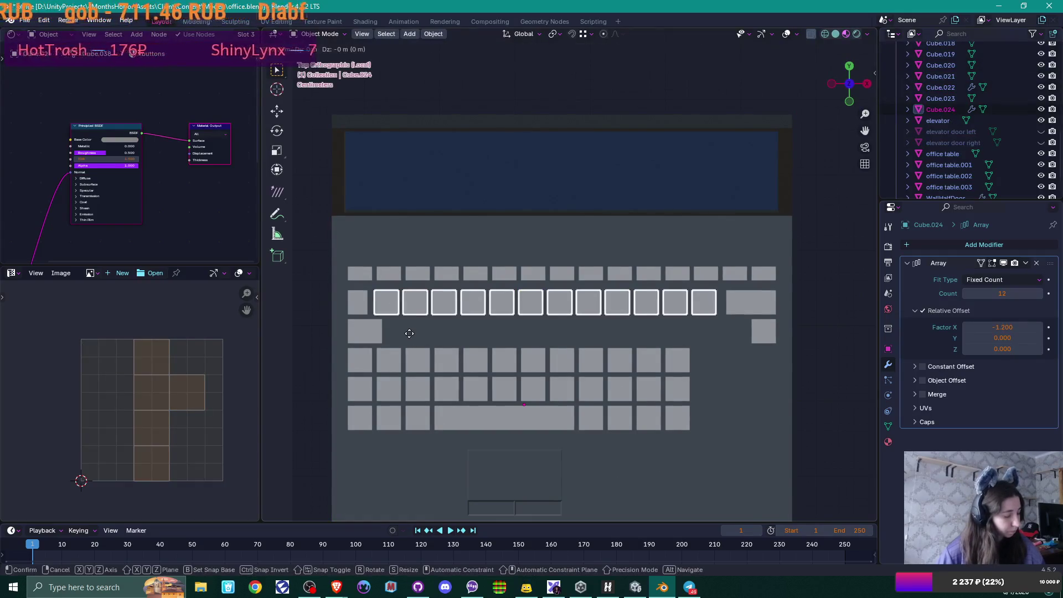
pyautogui.press('y')
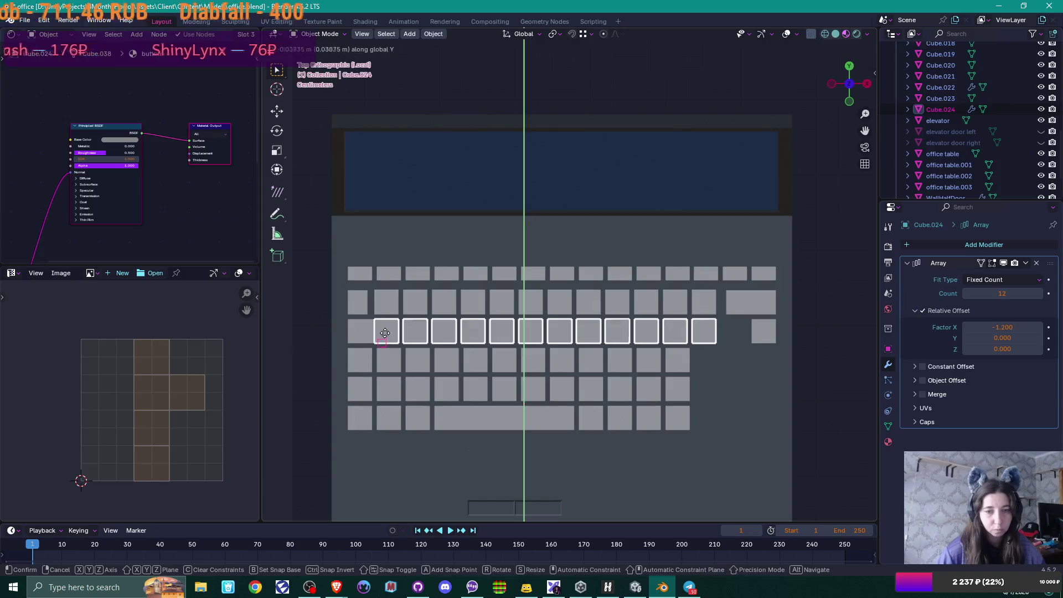
pyautogui.click(385, 332)
# Step: Slide the copied key row right so it sits after the wide left key
pyautogui.press('g')
pyautogui.press('x')
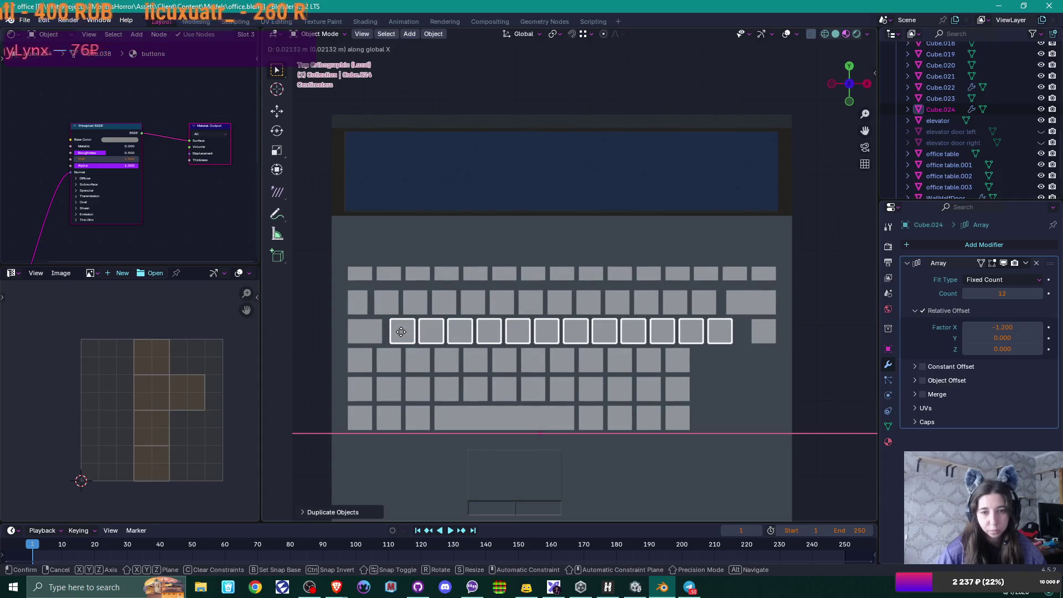
pyautogui.click(400, 331)
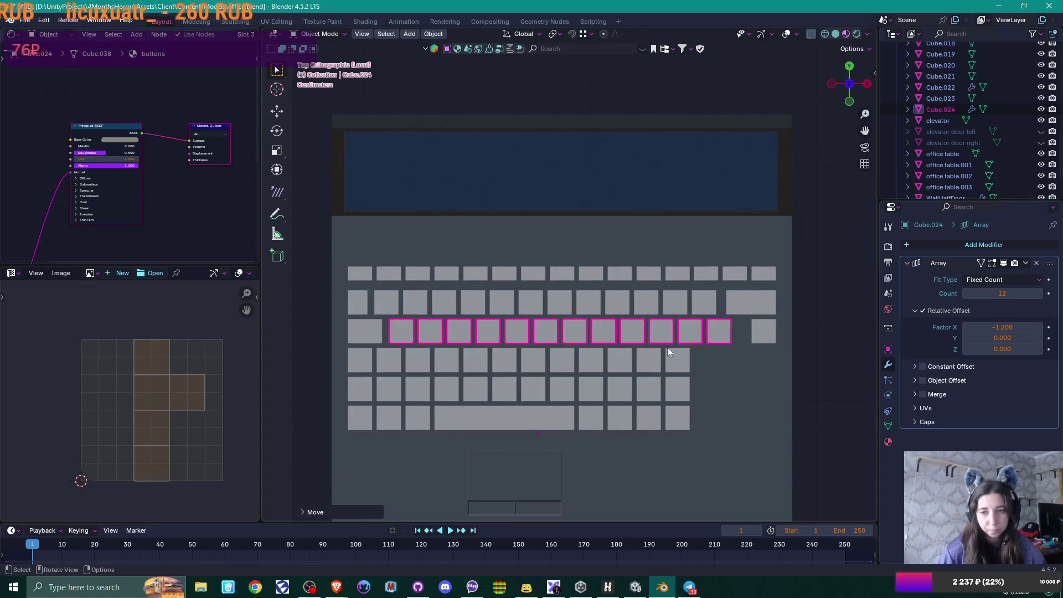
pyautogui.click(767, 344)
pyautogui.keyDown('shift'); pyautogui.moveTo(741, 361); pyautogui.dragTo(697, 359, button='middle'); pyautogui.keyUp('shift')
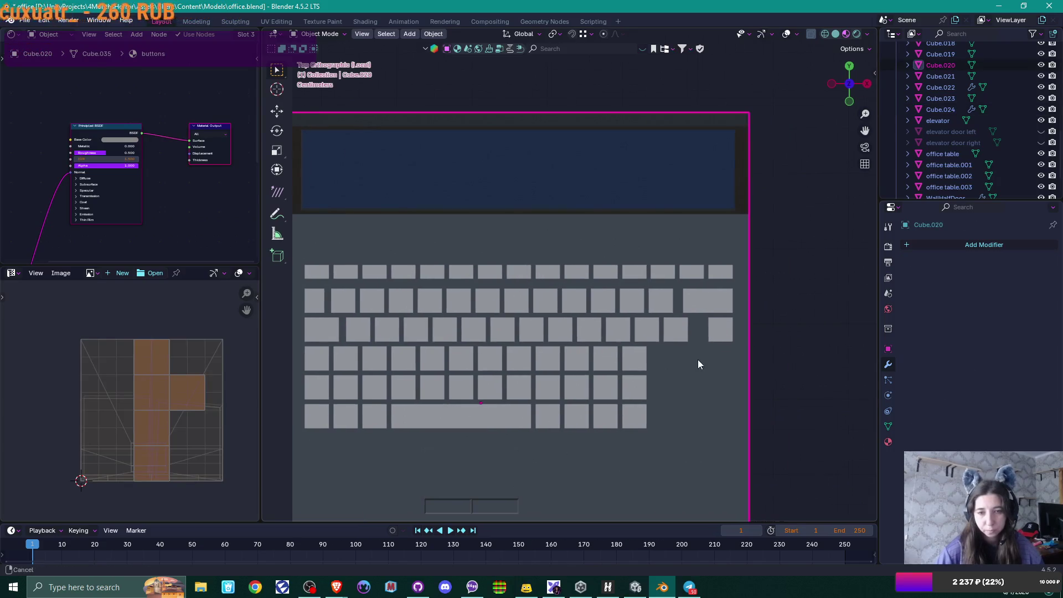
# Step: Stretch the far-right third-row key leftward toward the arrayed keys
pyautogui.press('Tab')
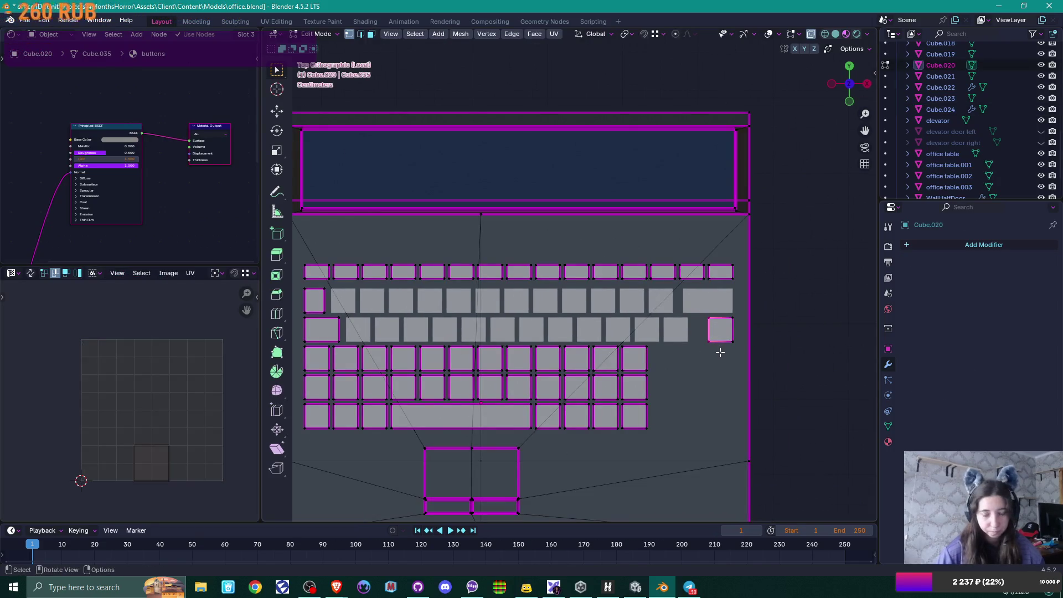
pyautogui.press('g')
pyautogui.press('x')
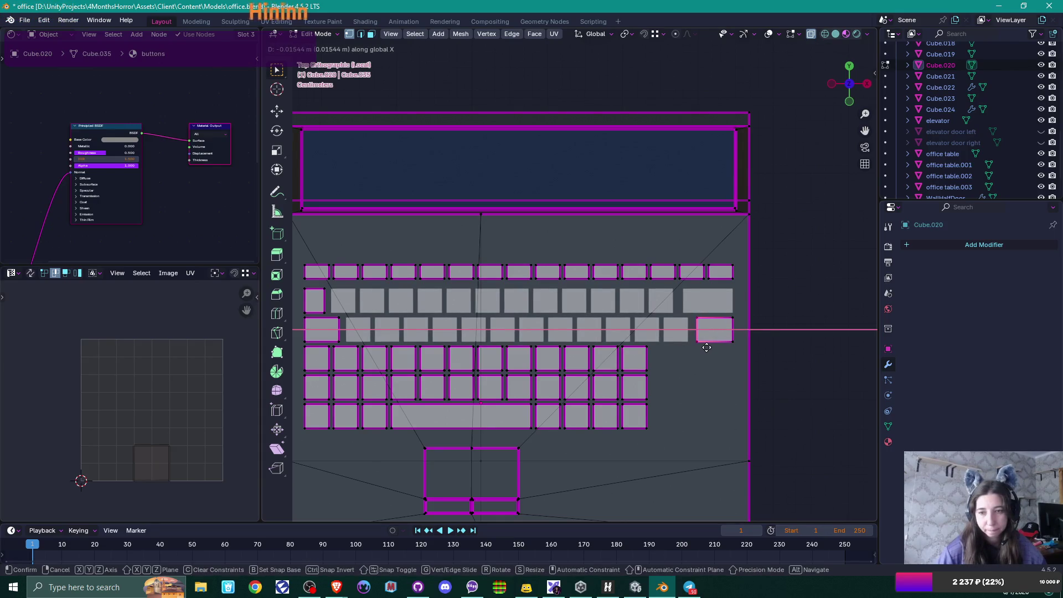
pyautogui.click(706, 347)
pyautogui.press('Tab')
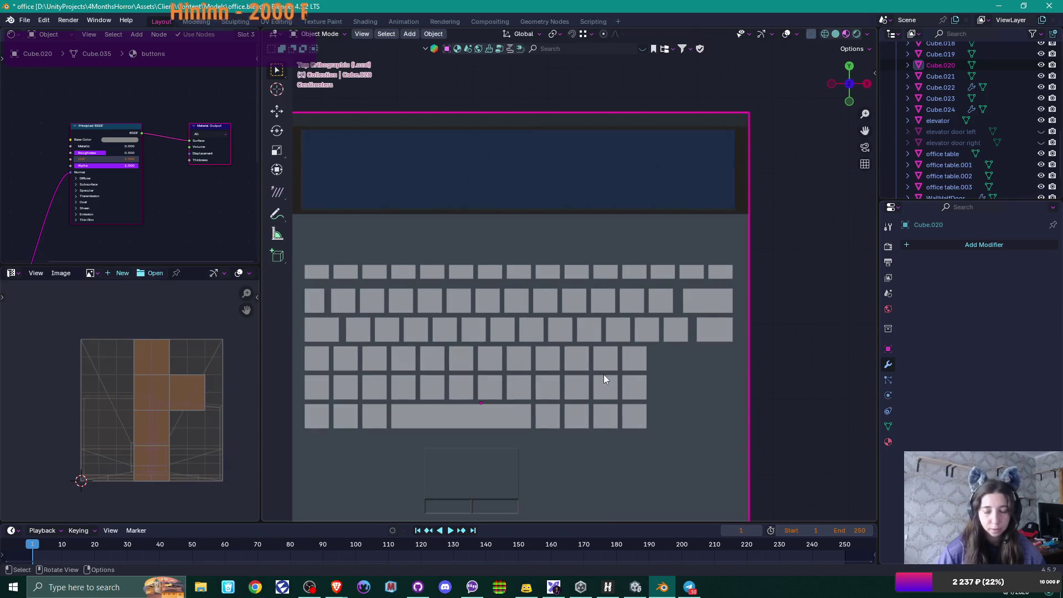
# Step: Check the laptop reference photo in the browser, then return to Blender
pyautogui.moveTo(357, 579)
pyautogui.click(387, 545)
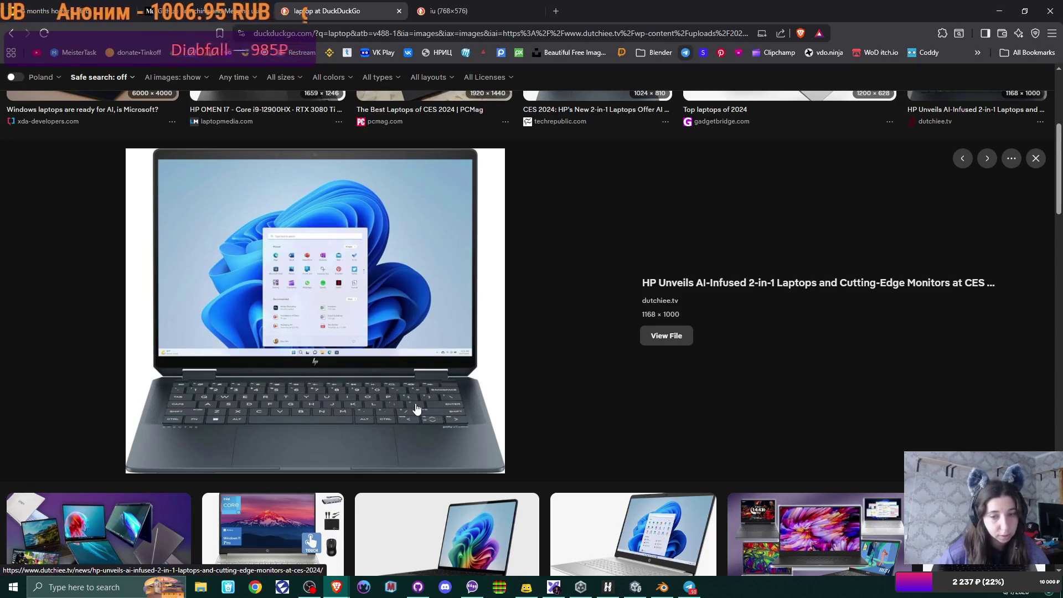
pyautogui.hotkey('alt', 'Tab')
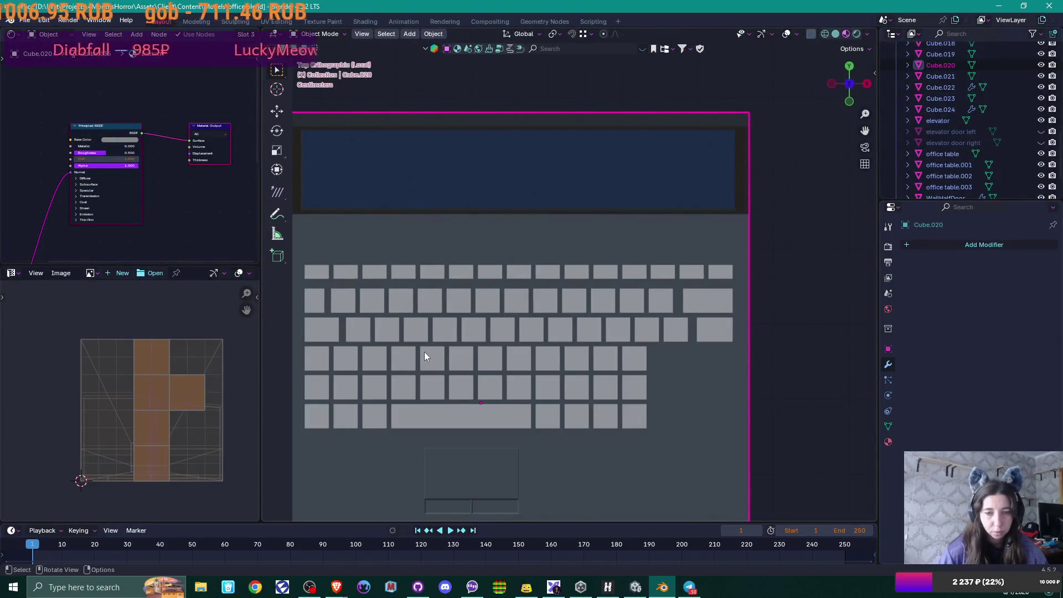
# Step: Delete the middle keys of the fourth keyboard row
pyautogui.press('Tab')
pyautogui.scroll(-1, 410, 358)
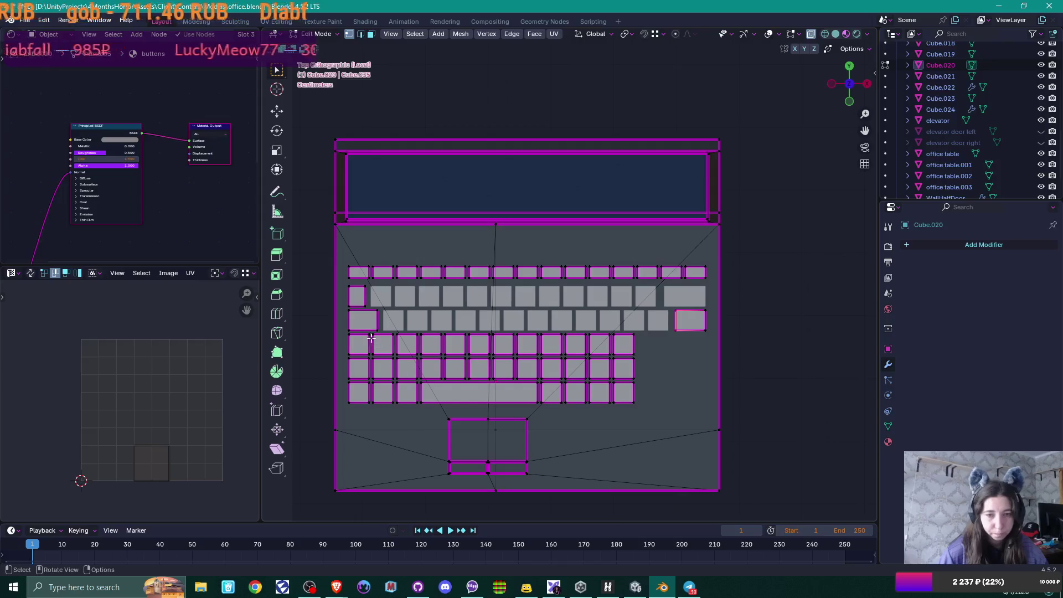
pyautogui.moveTo(371, 331); pyautogui.dragTo(611, 357)
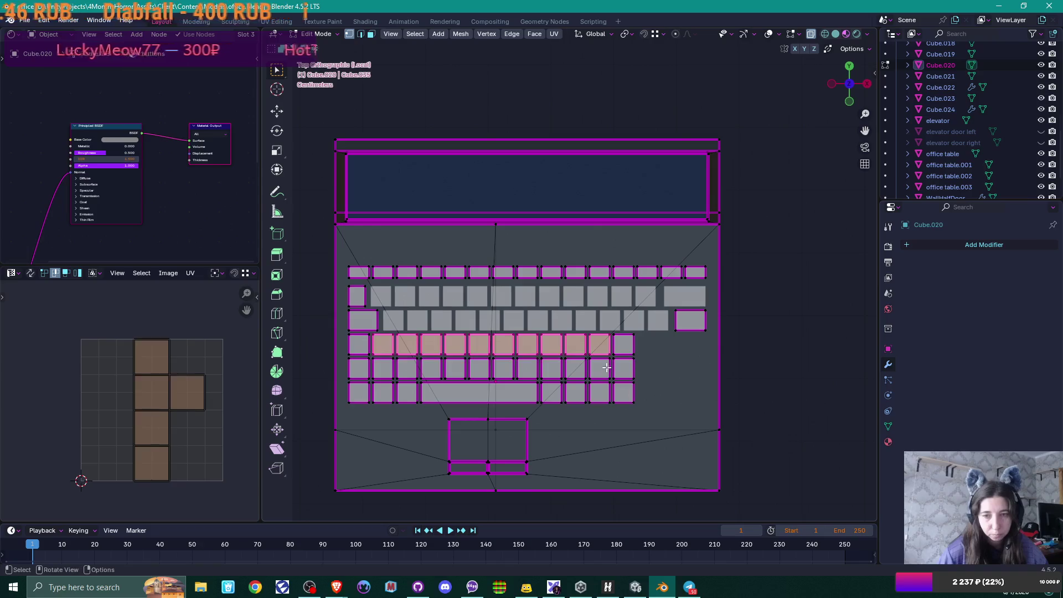
pyautogui.press('x')
pyautogui.click(593, 373)
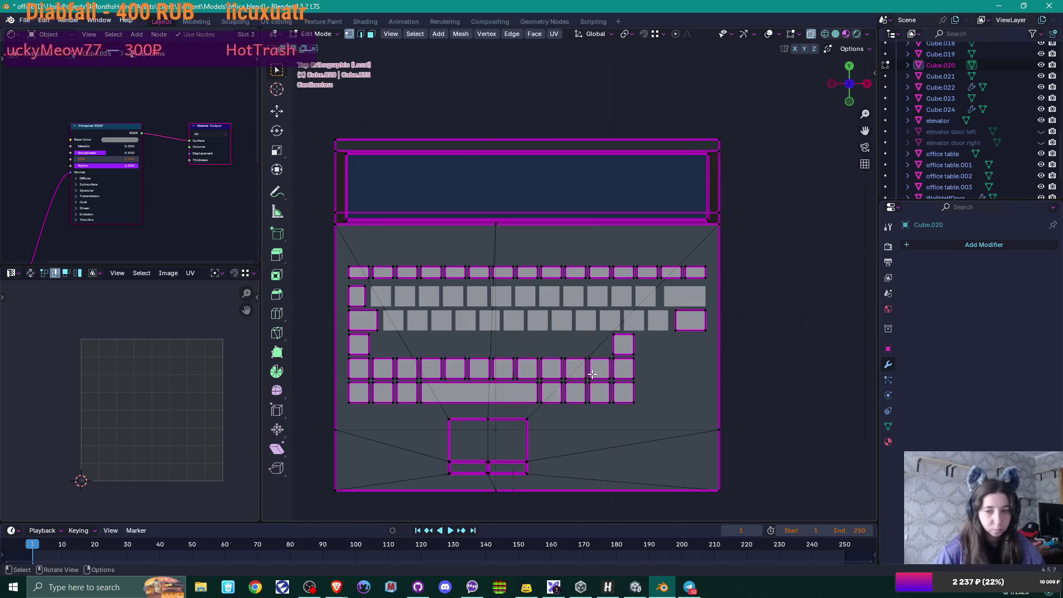
# Step: Move the fourth row's rightmost key under the wide key above and widen it leftward
pyautogui.moveTo(609, 331); pyautogui.dragTo(643, 356)
pyautogui.press('g')
pyautogui.press('x')
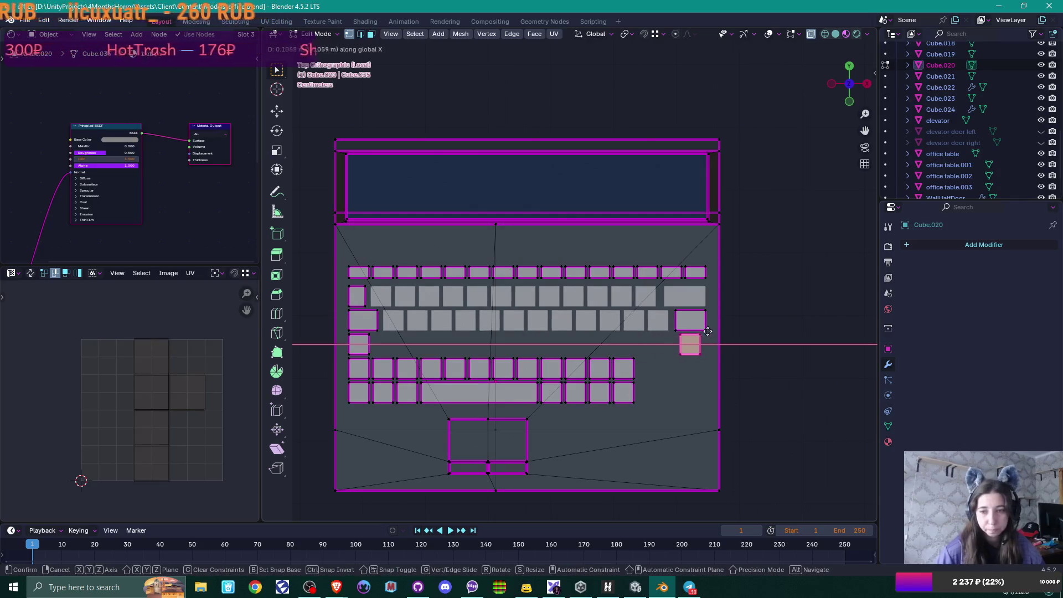
pyautogui.click(706, 331)
pyautogui.scroll(2, 684, 347)
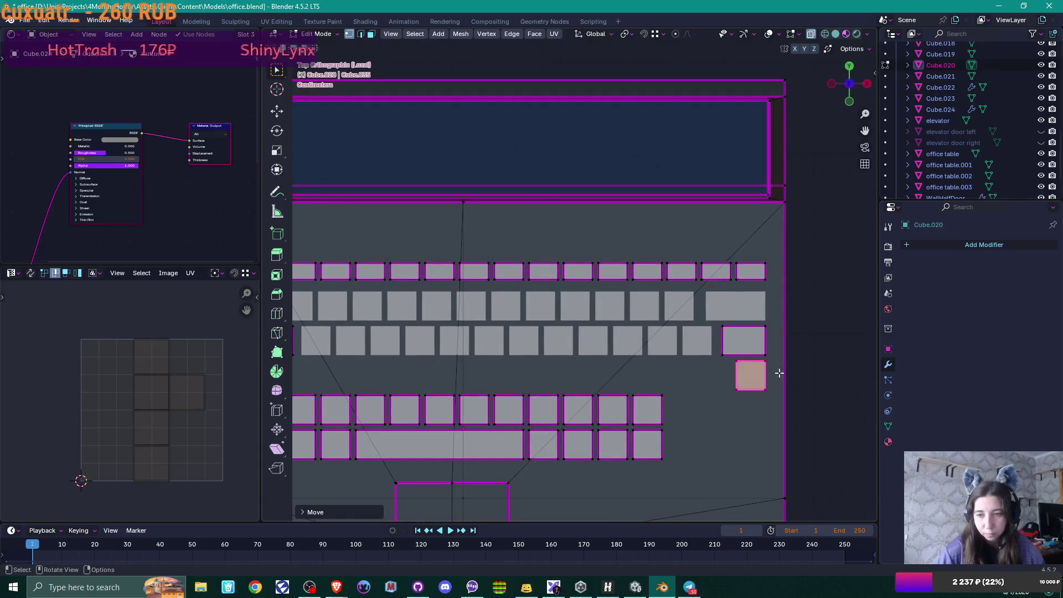
pyautogui.press('g')
pyautogui.press('x')
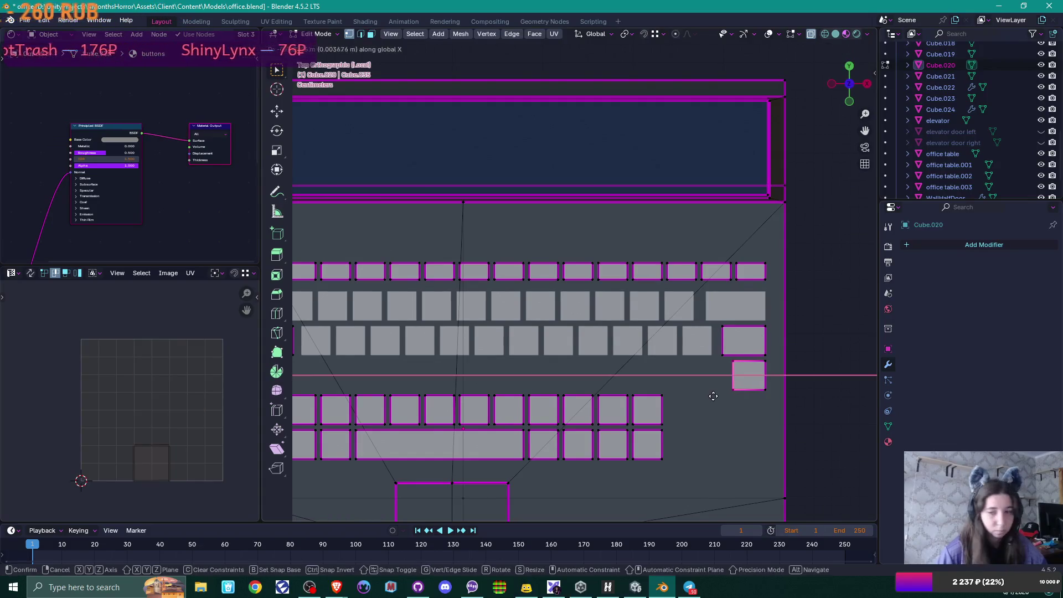
pyautogui.click(680, 397)
# Step: Widen the fourth row's leftmost key along X
pyautogui.scroll(-1, 682, 398)
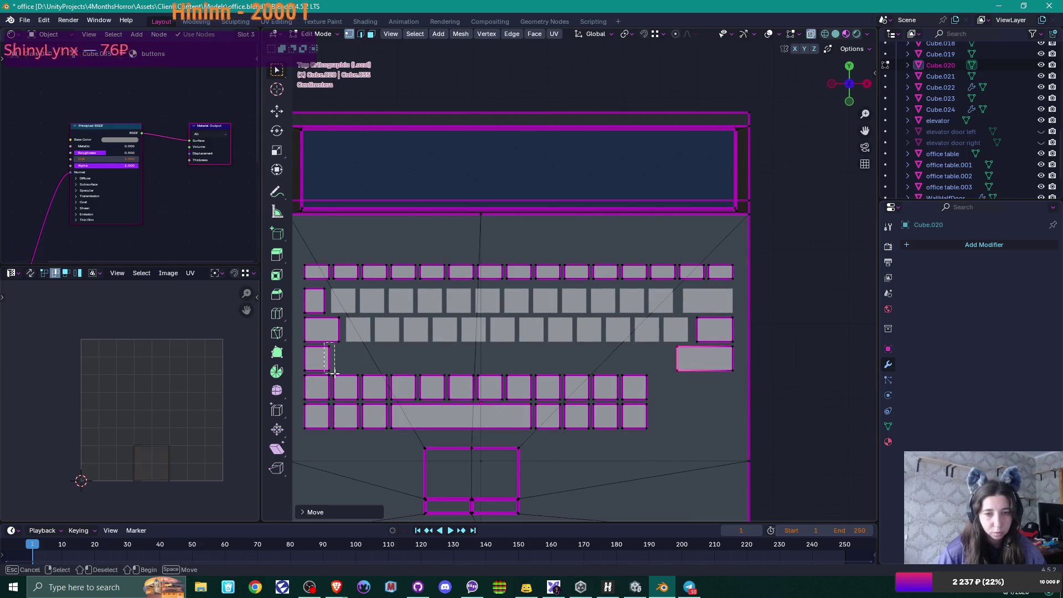
pyautogui.keyDown('shift'); pyautogui.click(322, 359); pyautogui.keyUp('shift')
pyautogui.press('g')
pyautogui.press('x')
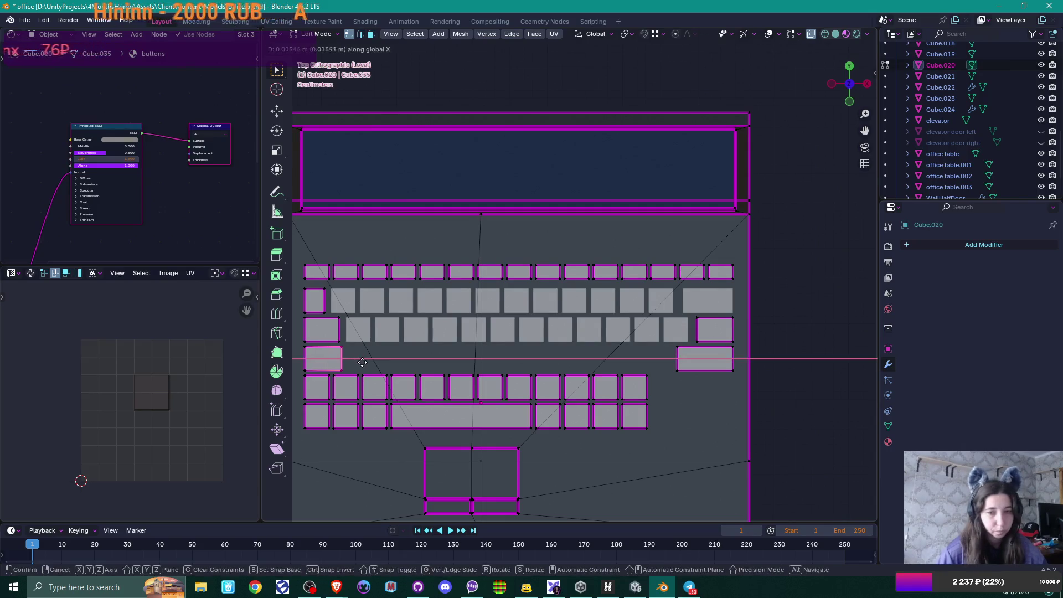
pyautogui.click(365, 362)
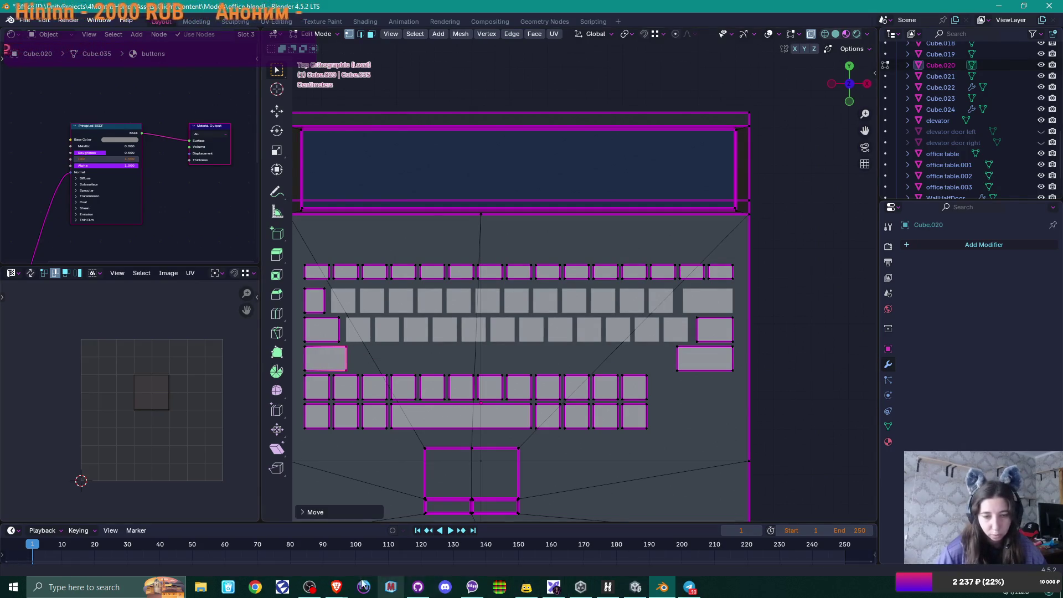
# Step: Check the laptop reference photo, then select the copied key-row array in Object Mode
pyautogui.moveTo(336, 586)
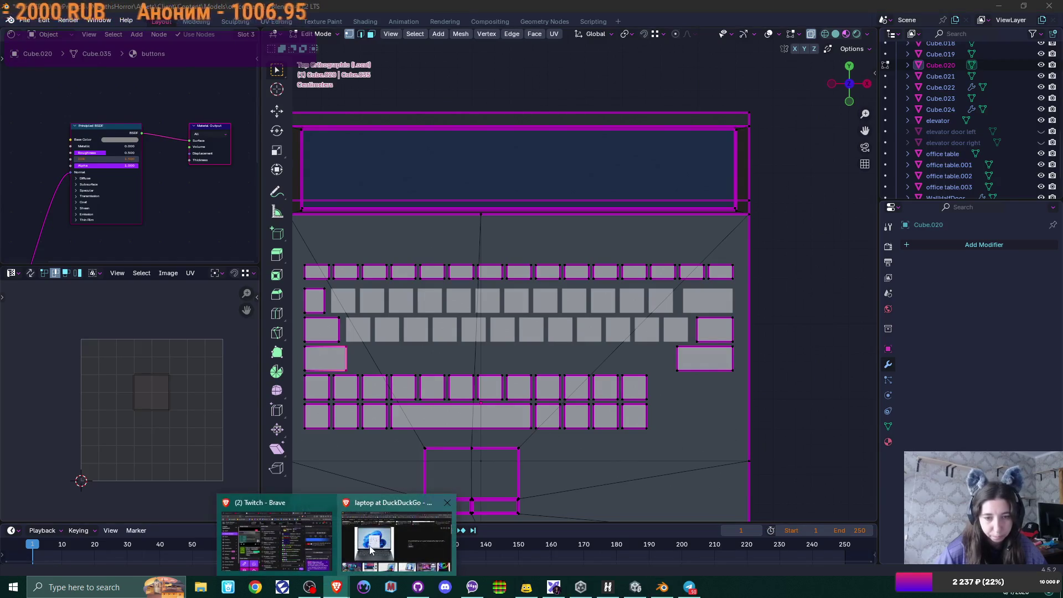
pyautogui.click(398, 540)
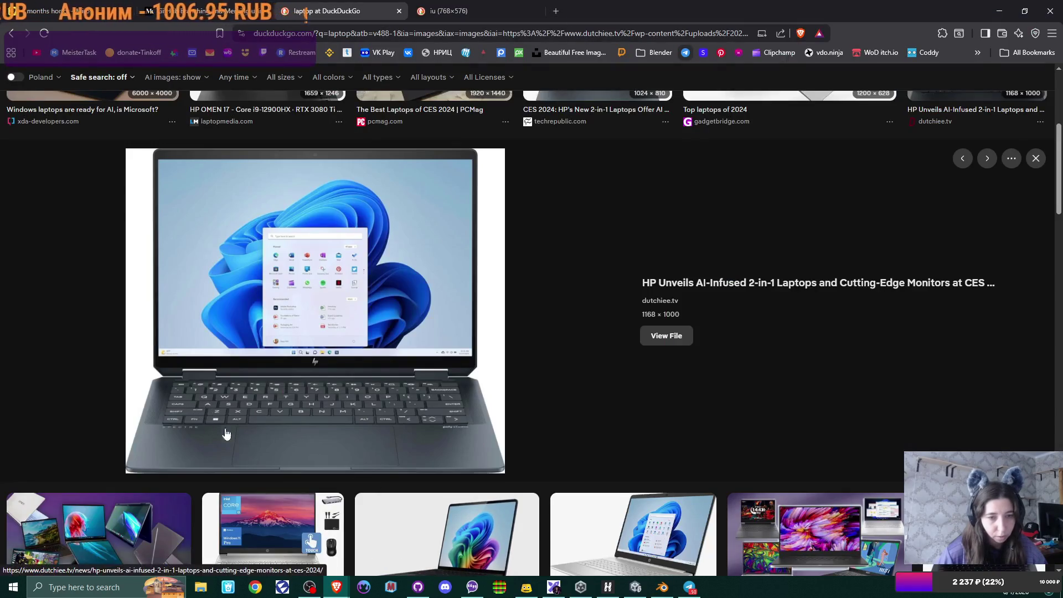
pyautogui.hotkey('alt', 'Tab')
pyautogui.press('Tab')
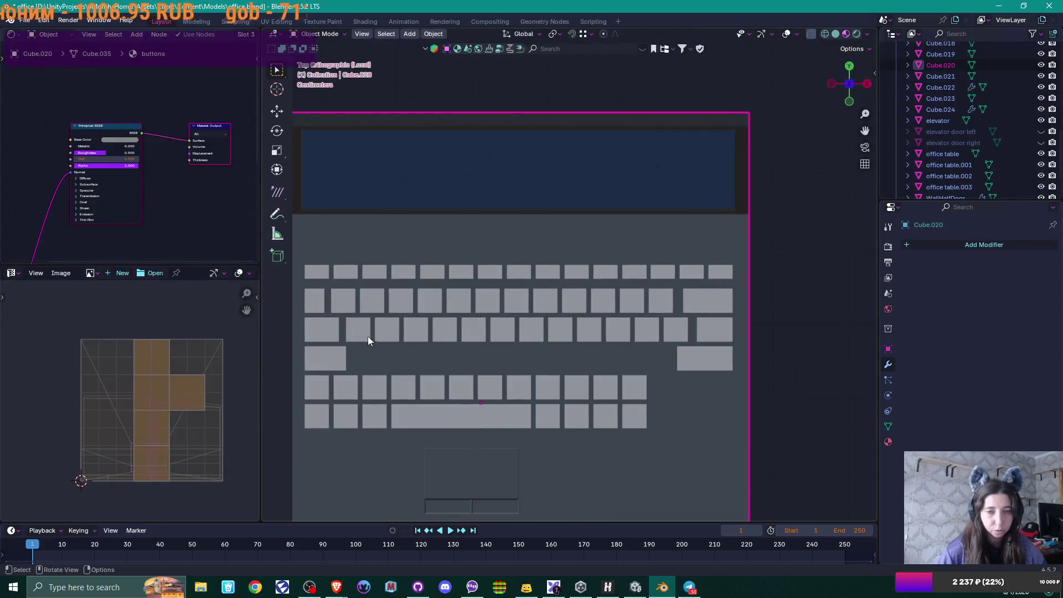
pyautogui.click(367, 337)
# Step: Copy the key row down into the fourth row, set Array count to 11, and slide it right
pyautogui.hotkey('shift', 'd')
pyautogui.press('y')
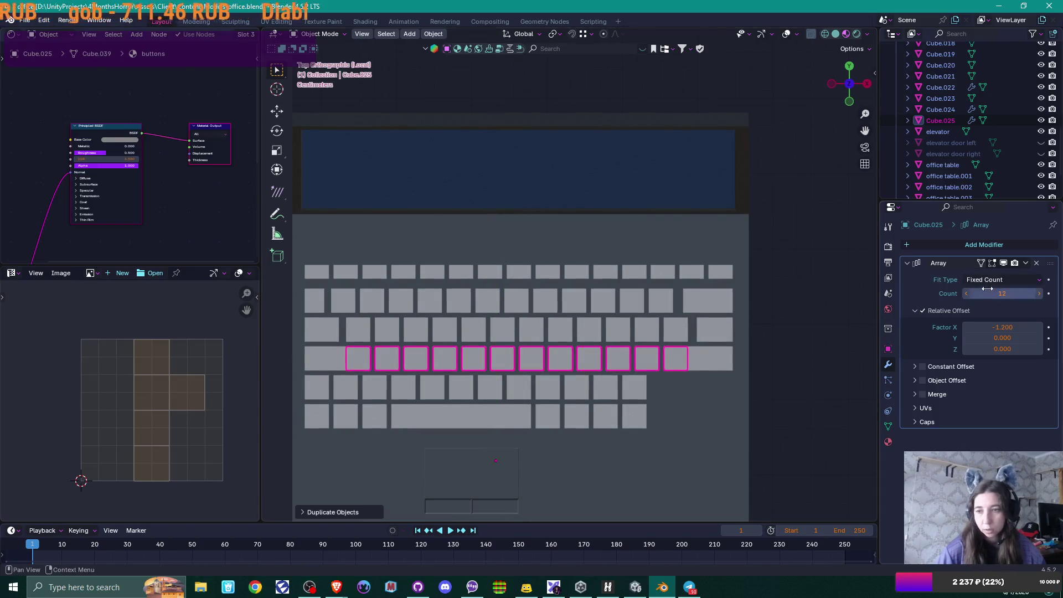
pyautogui.click(967, 295)
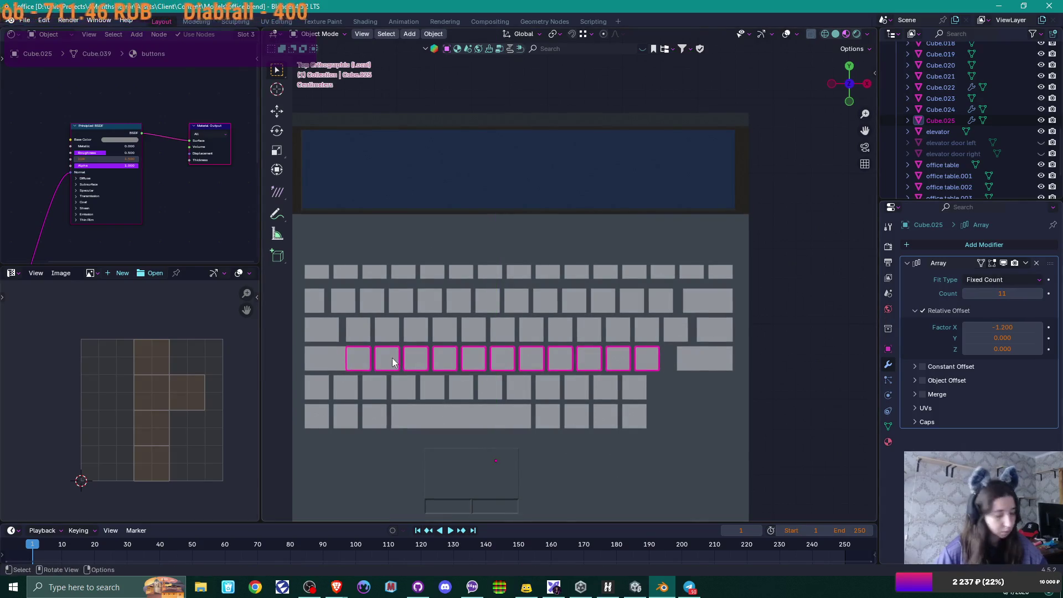
pyautogui.press('g')
pyautogui.press('x')
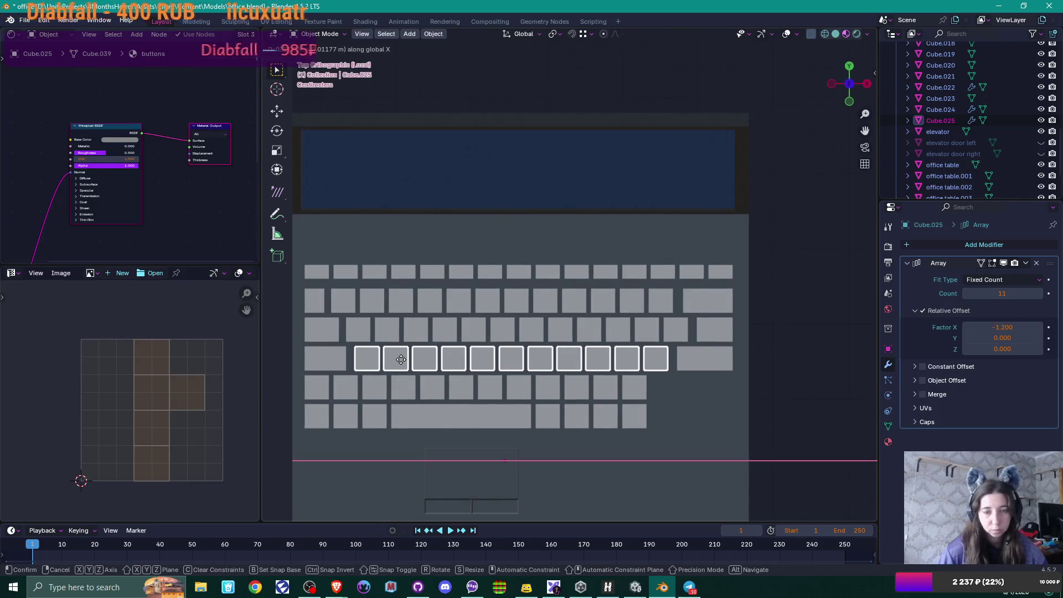
pyautogui.click(402, 360)
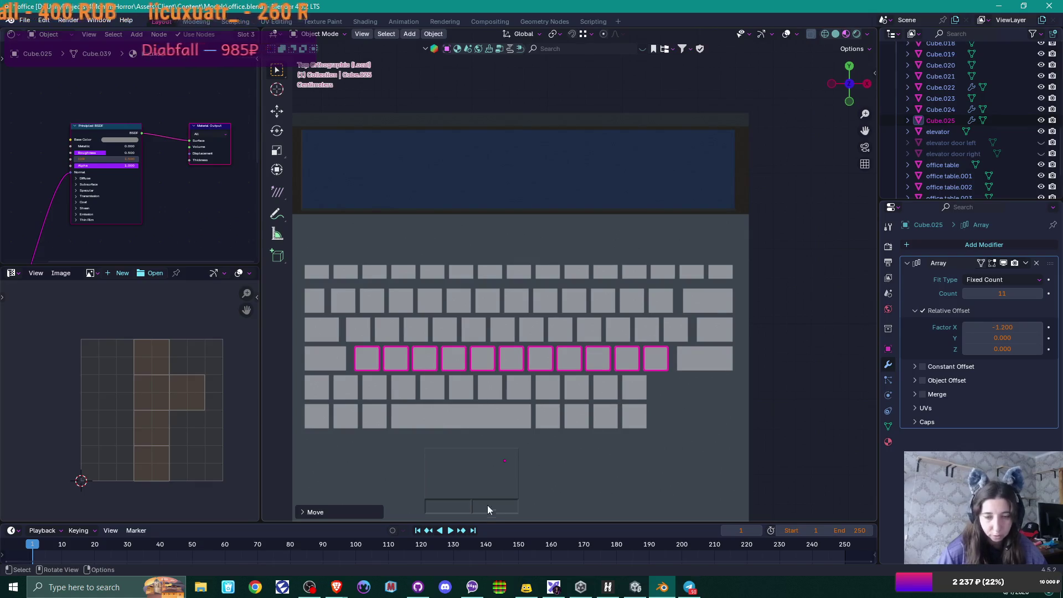
pyautogui.moveTo(336, 585)
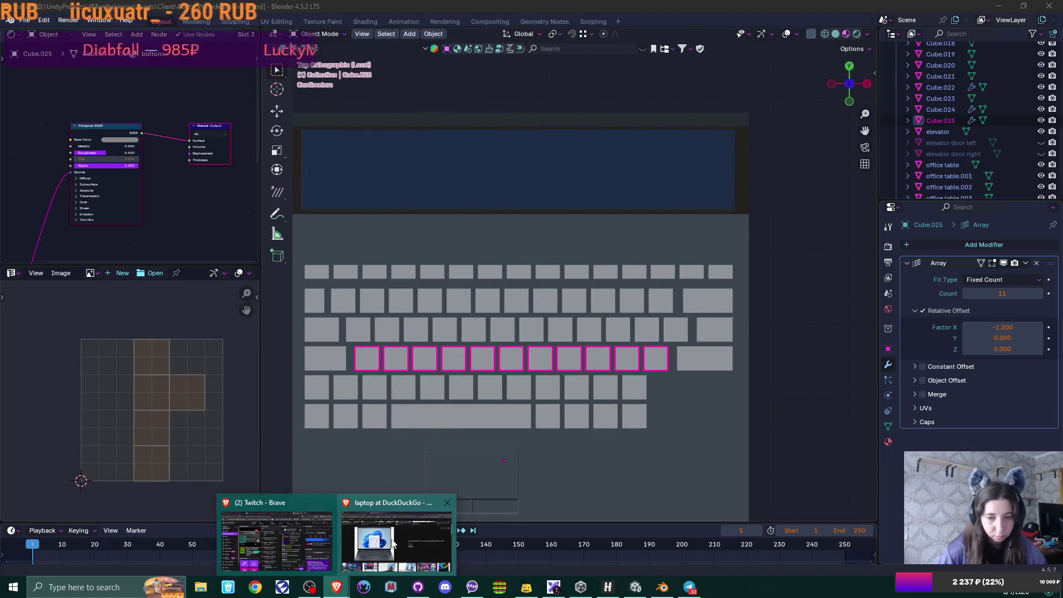
pyautogui.click(342, 564)
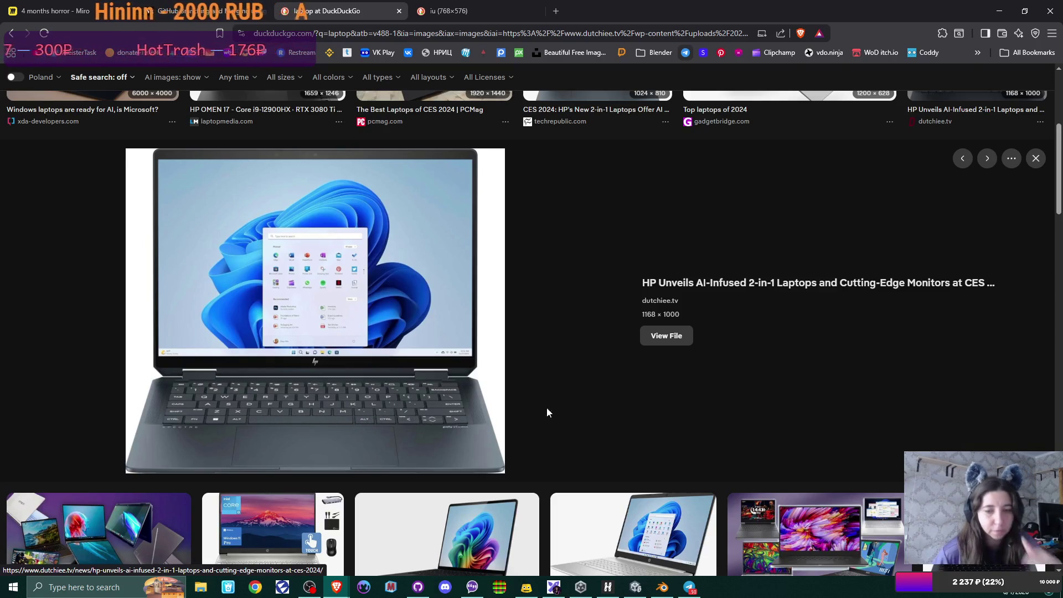
pyautogui.hotkey('alt', 'Tab')
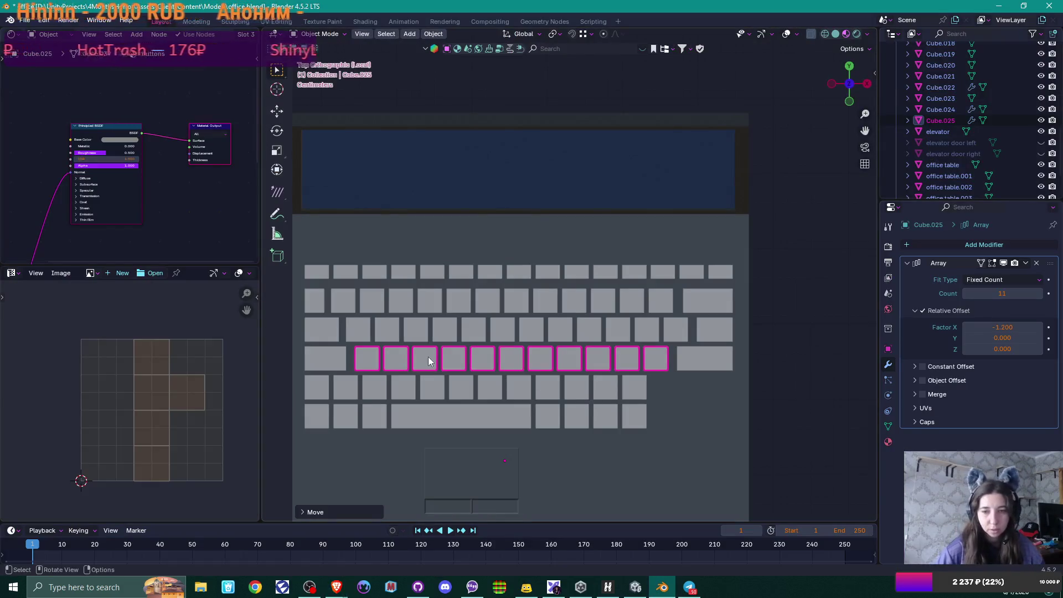
# Step: Copy the key row one row lower, set Array count to 10, and shift it right
pyautogui.hotkey('shift', 'd')
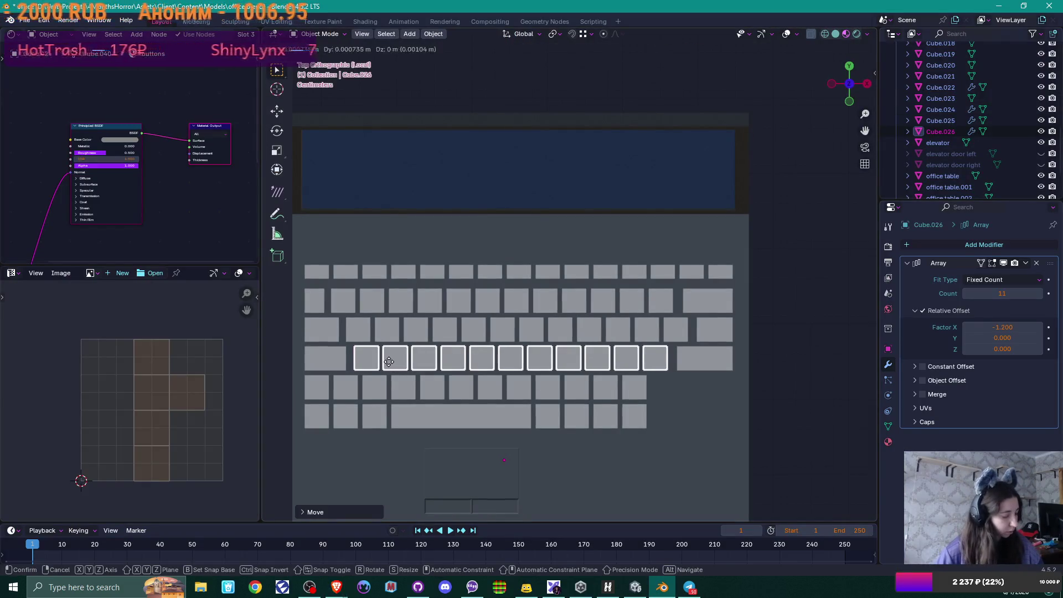
pyautogui.press('y')
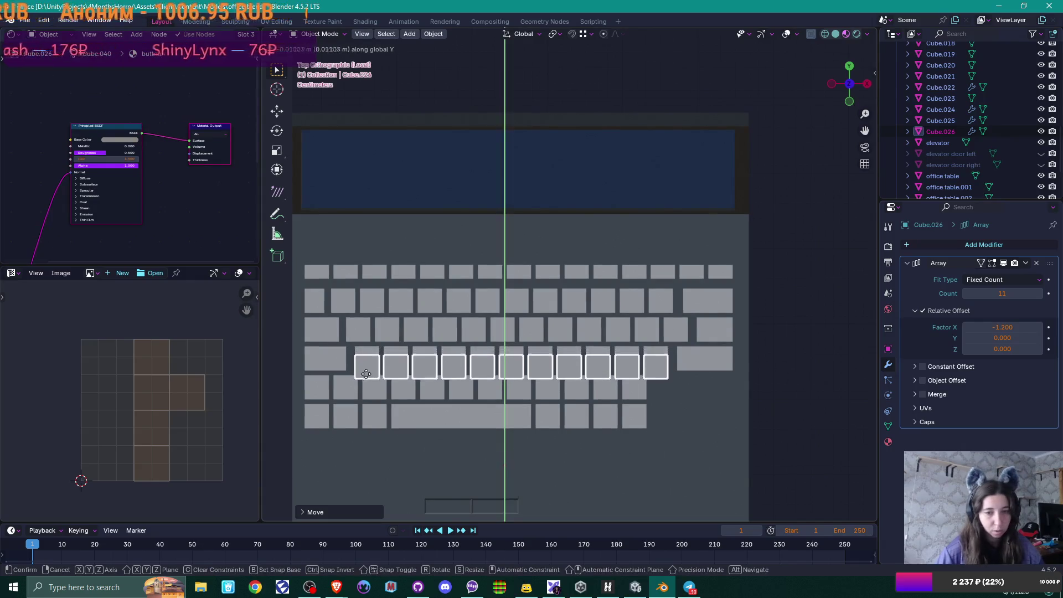
pyautogui.click(410, 408)
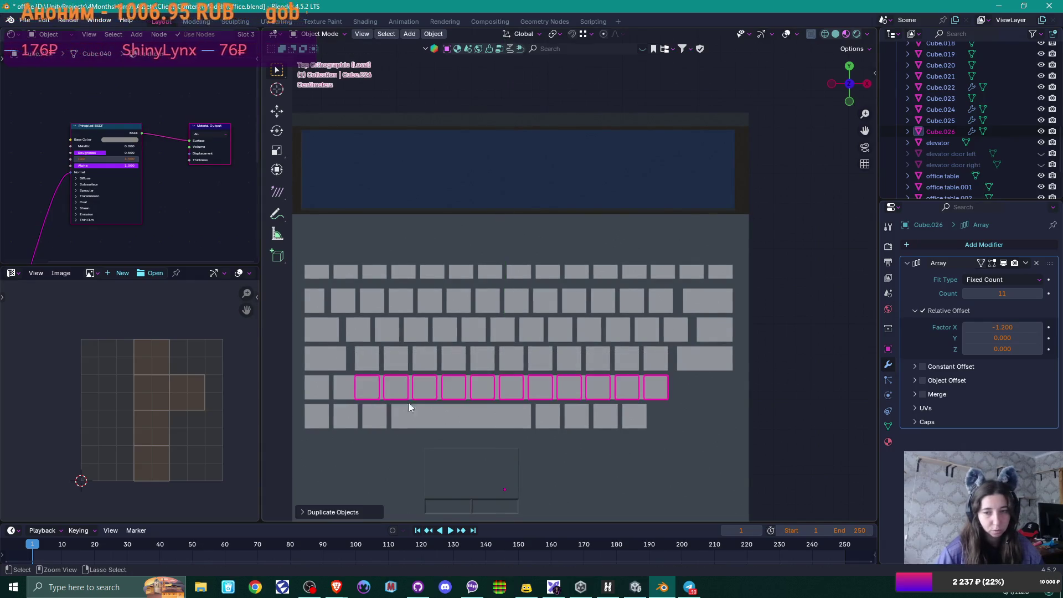
pyautogui.click(968, 294)
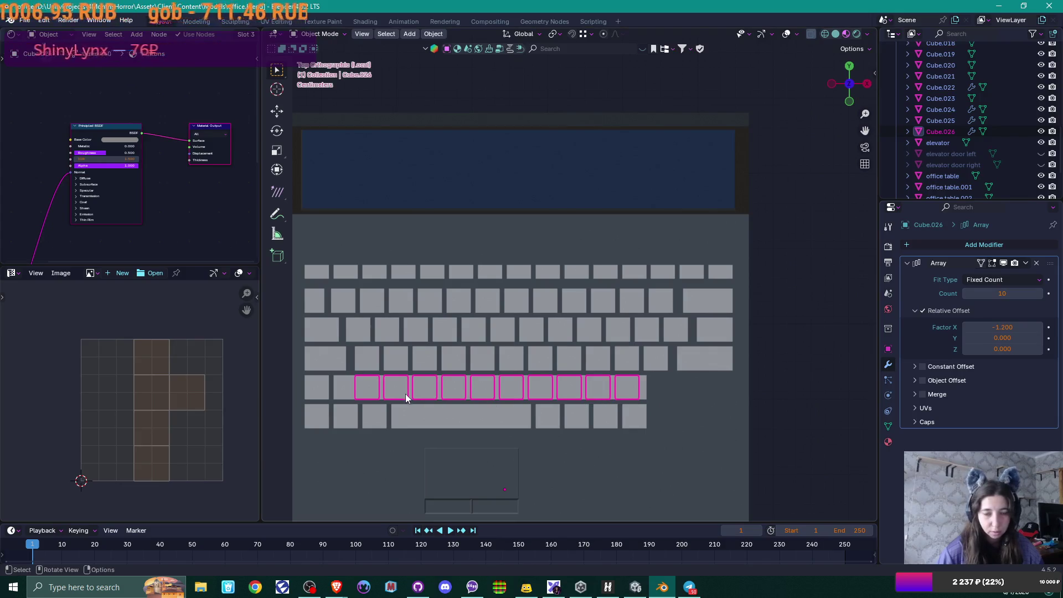
pyautogui.press('g')
pyautogui.press('x')
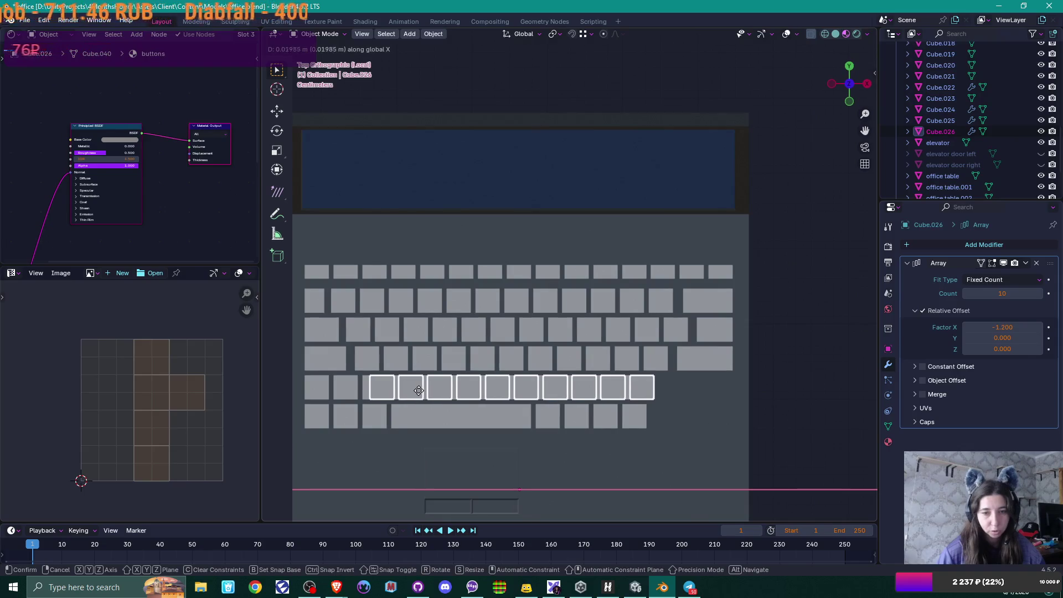
pyautogui.click(418, 391)
pyautogui.click(331, 394)
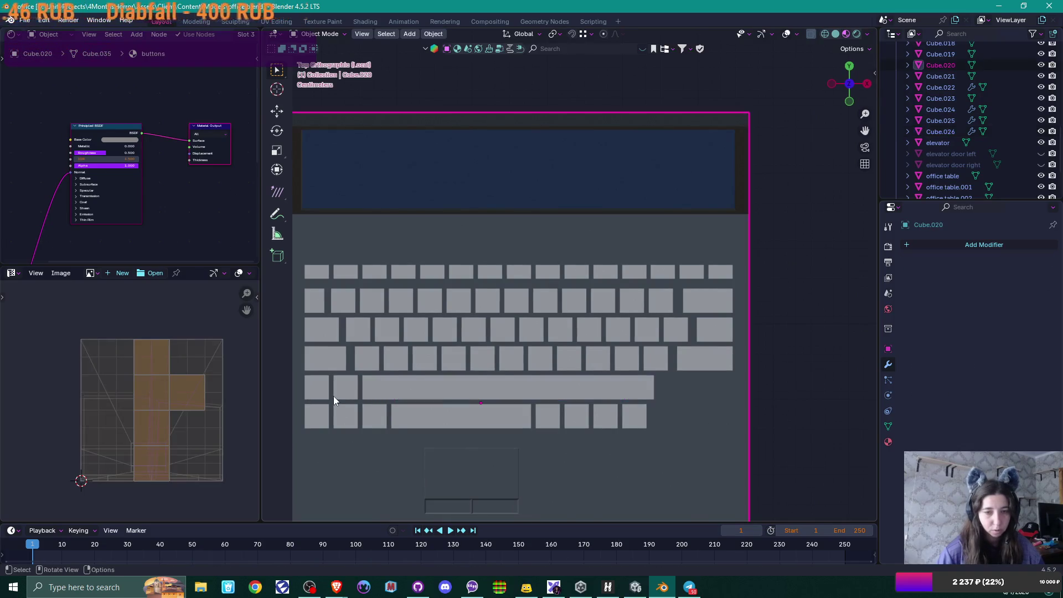
# Step: Delete the middle key faces of the body's fifth keyboard row
pyautogui.press('Tab')
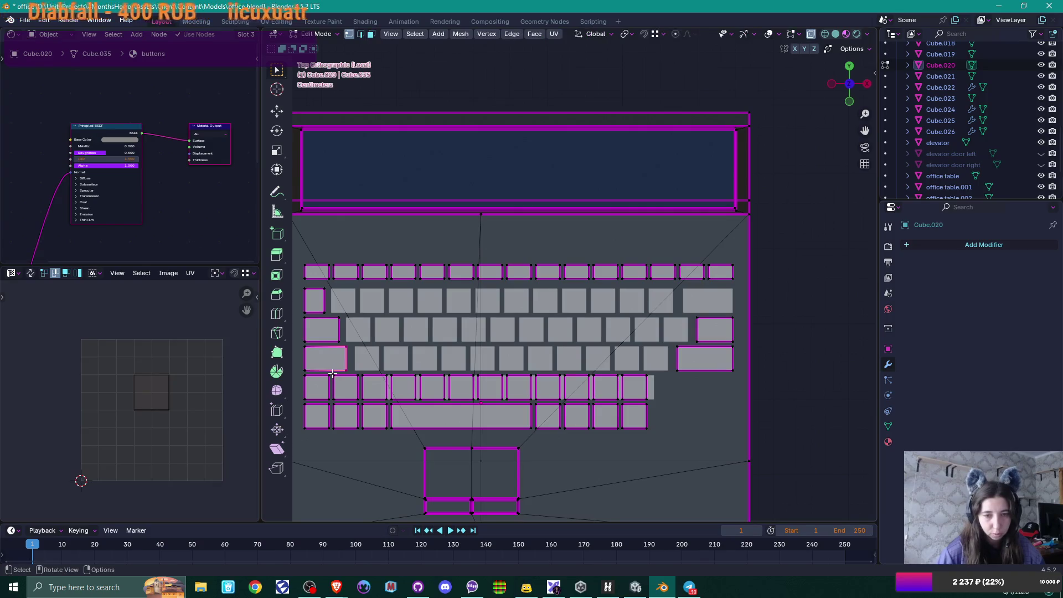
pyautogui.moveTo(331, 373)
pyautogui.mouseDown()
pyautogui.moveTo(512, 406)
pyautogui.moveTo(619, 402)
pyautogui.mouseUp()
pyautogui.press('x')
pyautogui.click(605, 392)
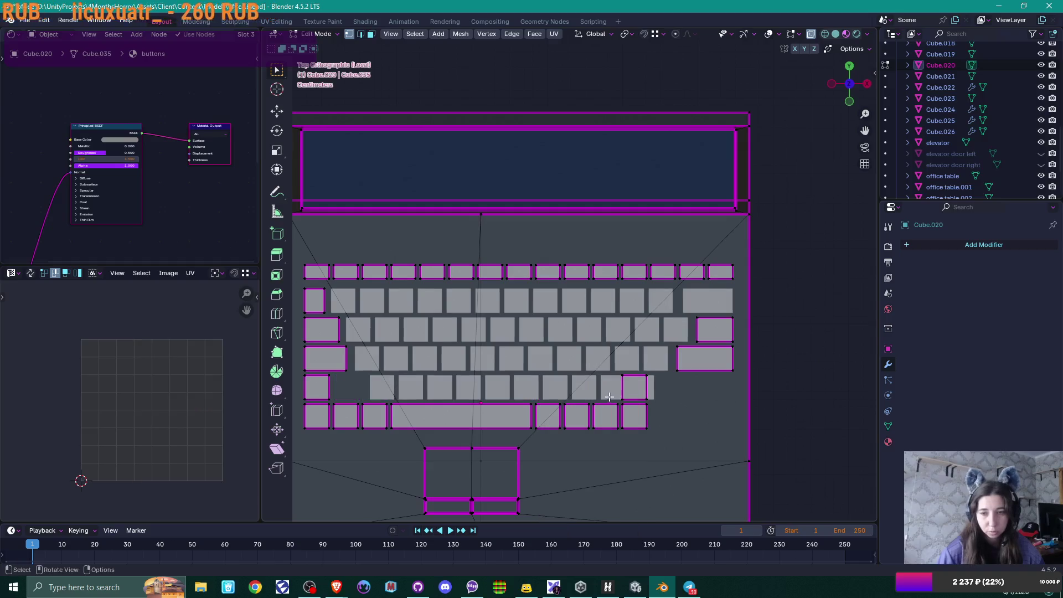
# Step: Move the fifth row's leftover key to the right end and widen it leftward into a shift key
pyautogui.moveTo(608, 367); pyautogui.dragTo(646, 403)
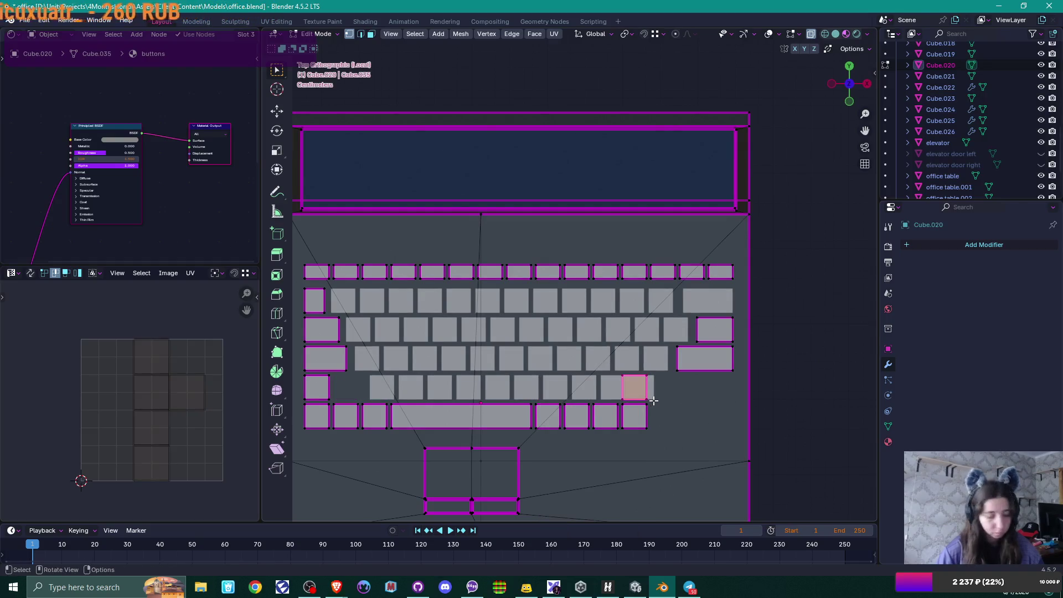
pyautogui.press('g')
pyautogui.press('x')
pyautogui.click(733, 368)
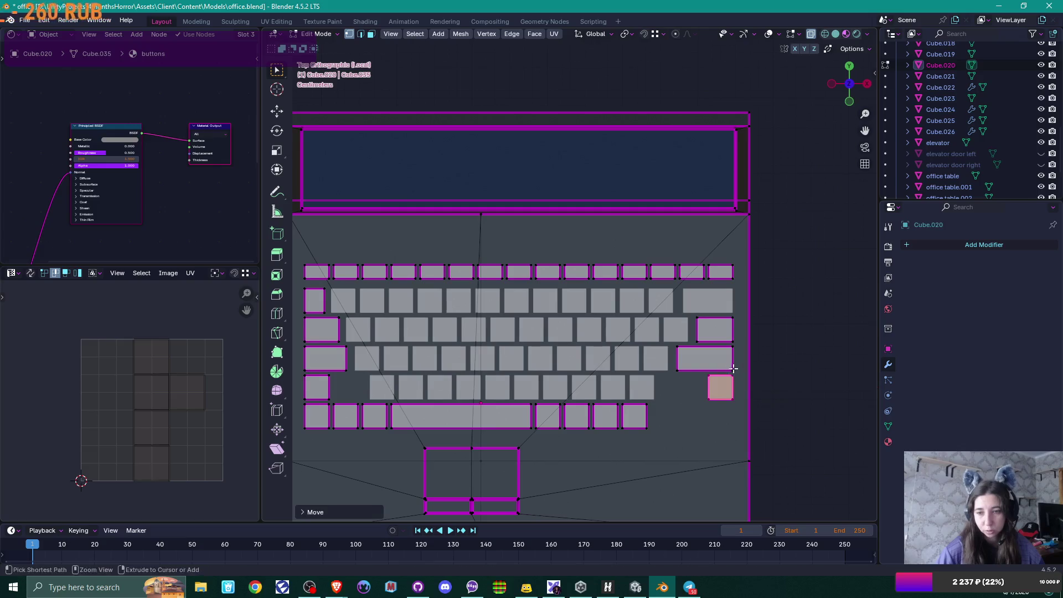
pyautogui.click(716, 410)
pyautogui.press('g')
pyautogui.press('x')
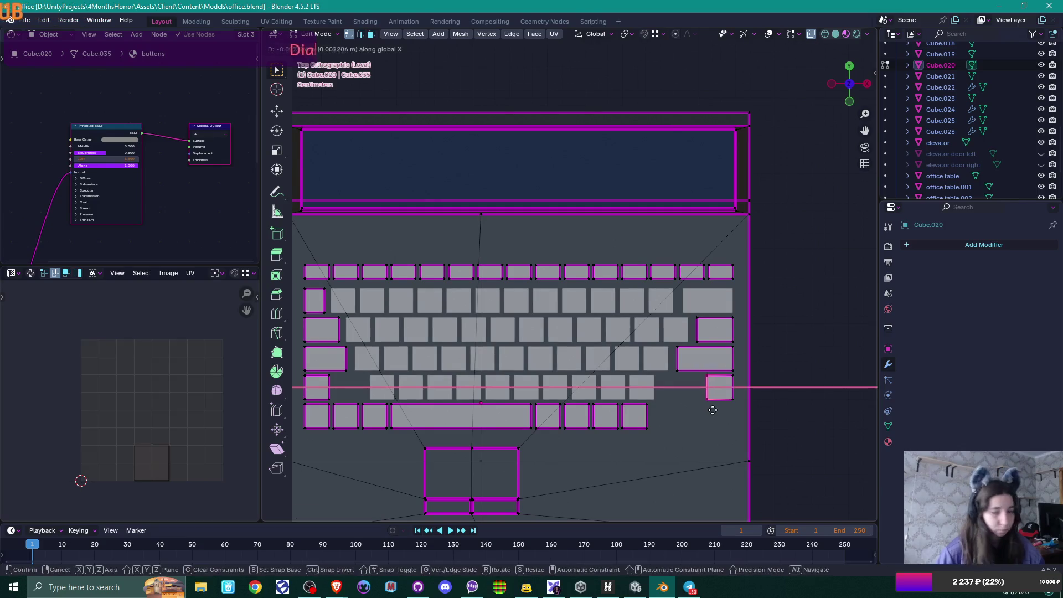
pyautogui.click(672, 408)
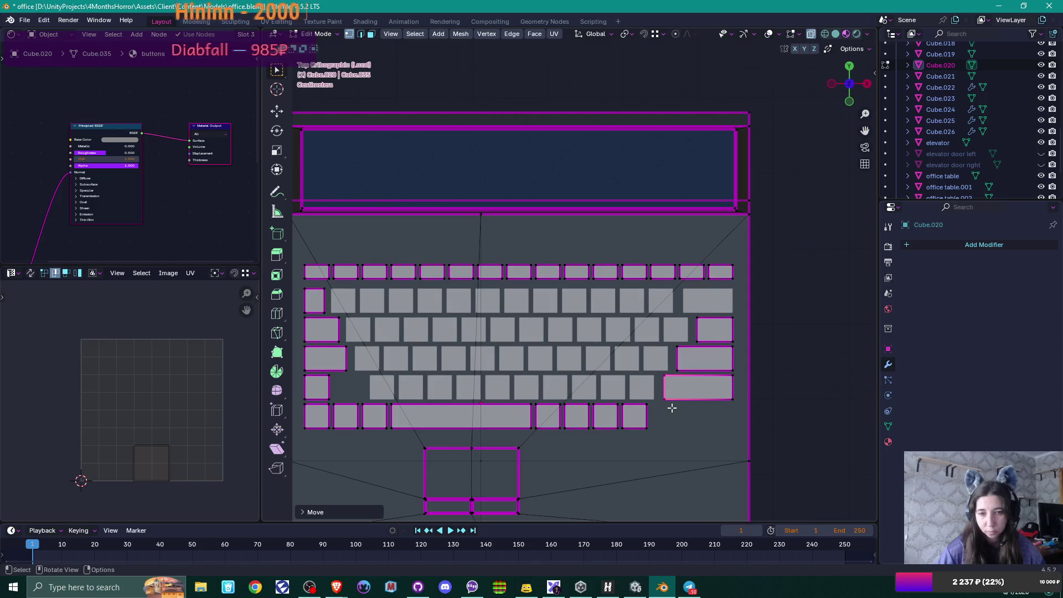
# Step: Widen the fifth row's left key into a shift key, then bring up the laptop reference photo
pyautogui.moveTo(319, 367)
pyautogui.mouseDown()
pyautogui.moveTo(333, 401)
pyautogui.moveTo(346, 394)
pyautogui.mouseUp()
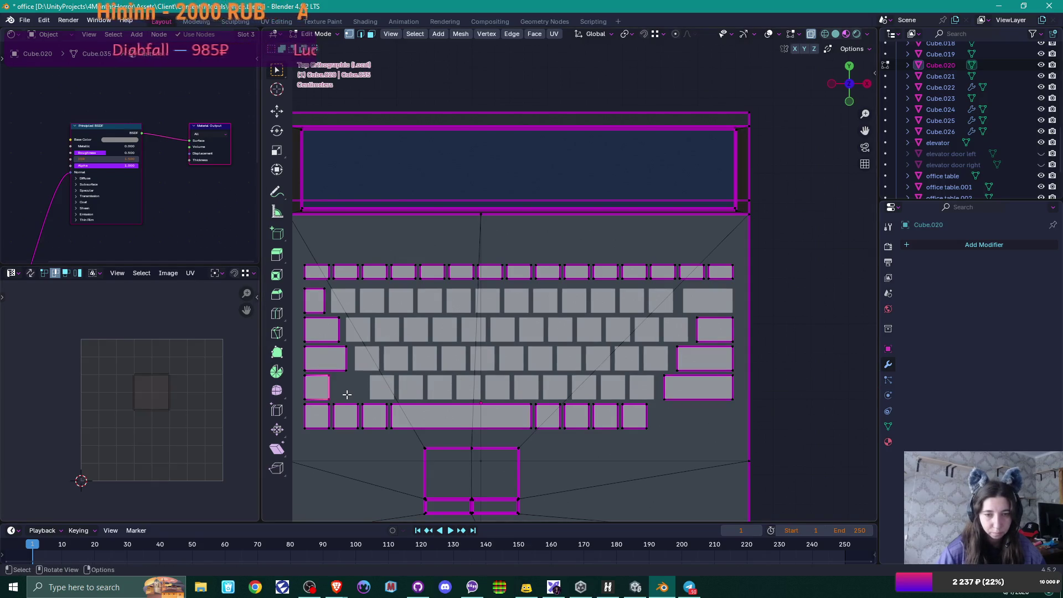
pyautogui.press('g')
pyautogui.press('x')
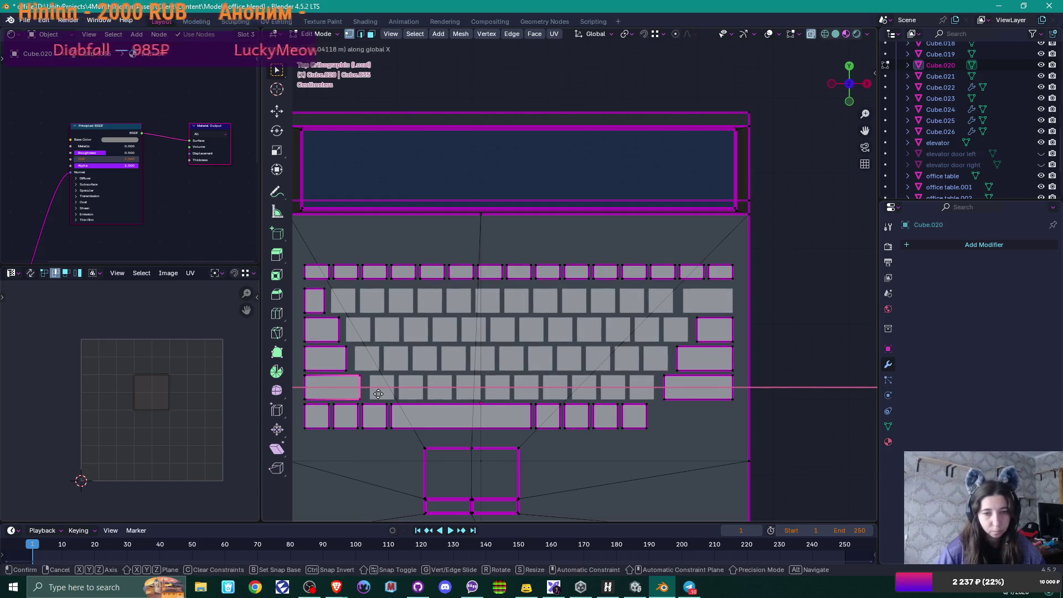
pyautogui.press('Return')
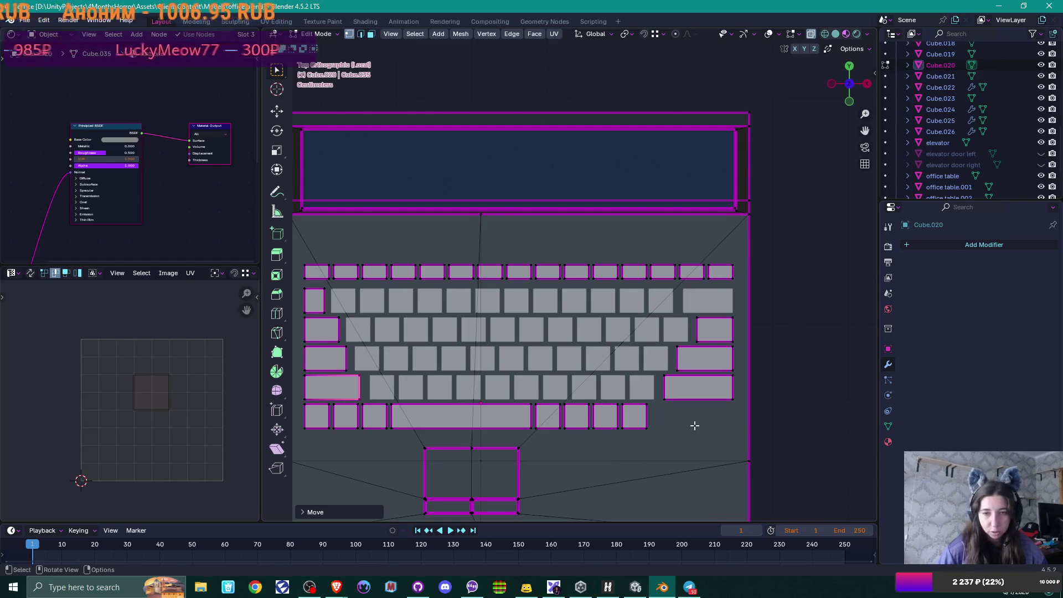
pyautogui.moveTo(336, 587)
pyautogui.click(377, 548)
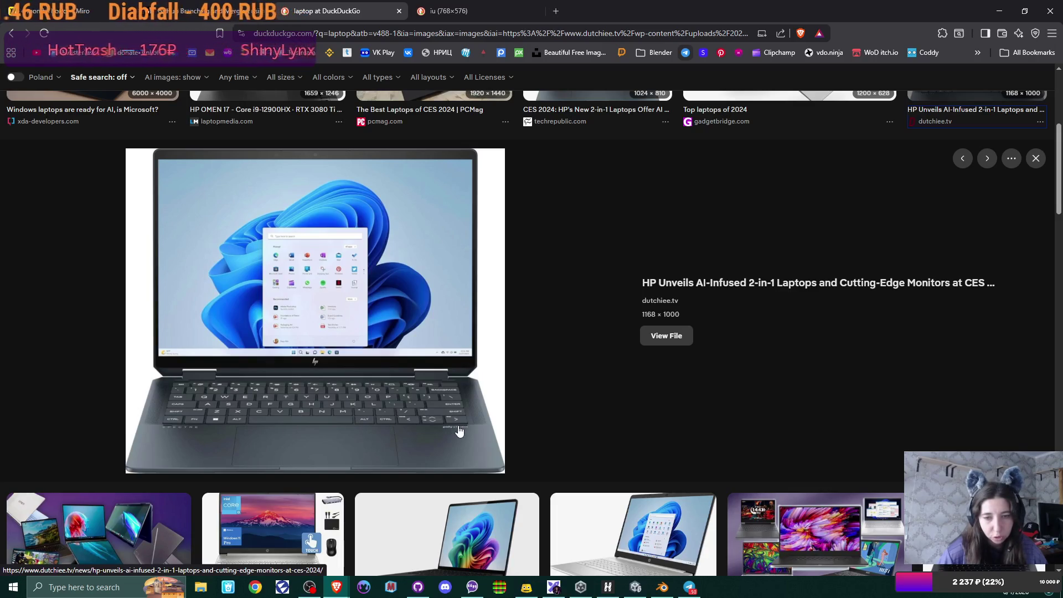
# Step: Switch from the reference photo back to the Blender laptop model
pyautogui.click(662, 586)
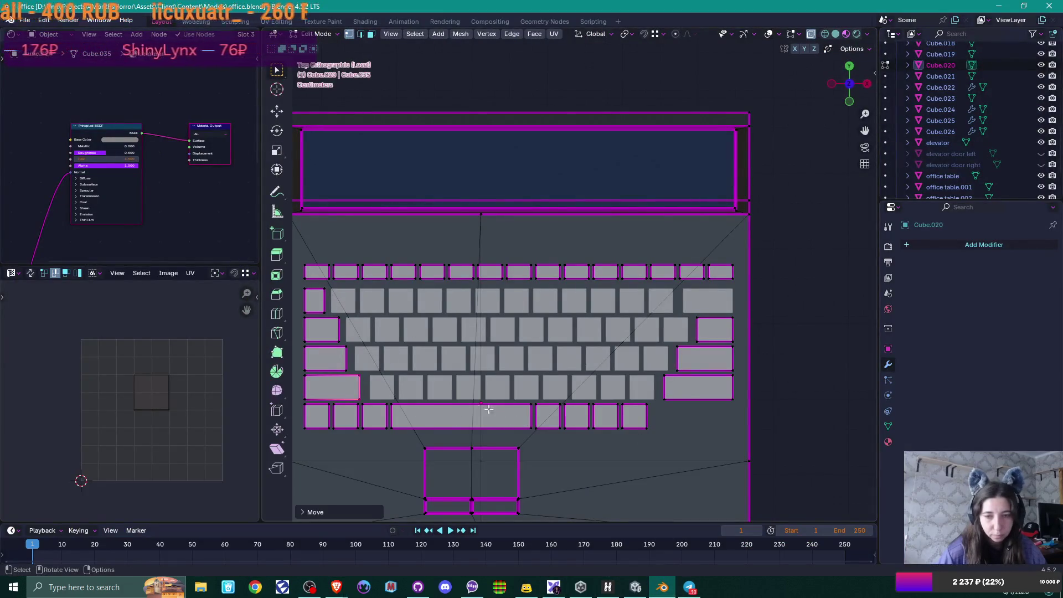
# Step: Shift the space bar and the keys right of it further right along X
pyautogui.moveTo(389, 399)
pyautogui.mouseDown()
pyautogui.moveTo(564, 434)
pyautogui.moveTo(649, 431)
pyautogui.mouseUp()
pyautogui.press('g')
pyautogui.press('x')
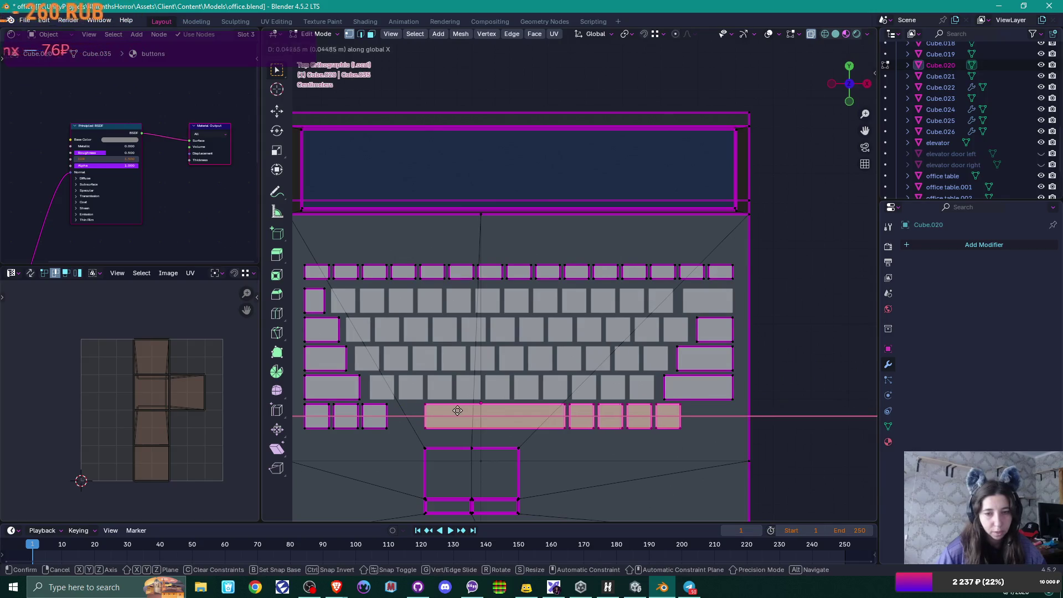
pyautogui.click(458, 410)
pyautogui.press('g')
pyautogui.press('x')
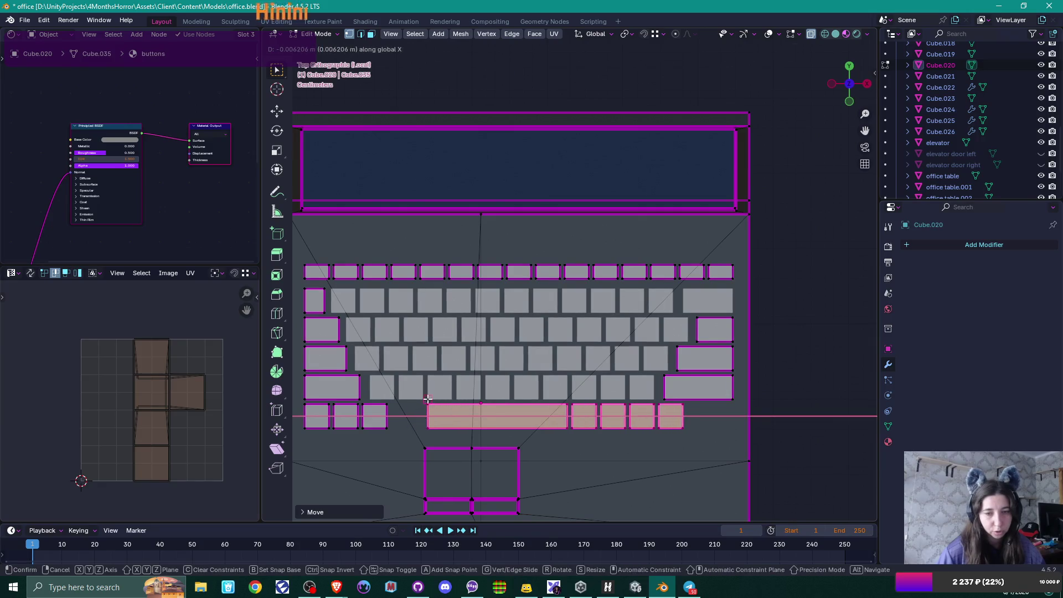
pyautogui.click(477, 421)
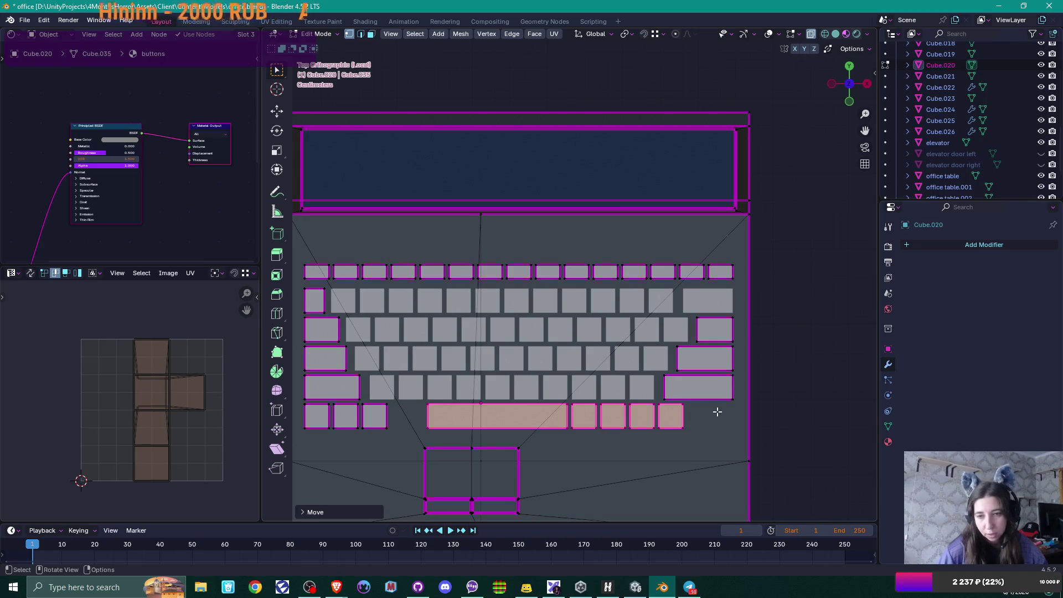
# Step: Add a copy of the third bottom-row key further along the row toward the space bar
pyautogui.click(389, 424)
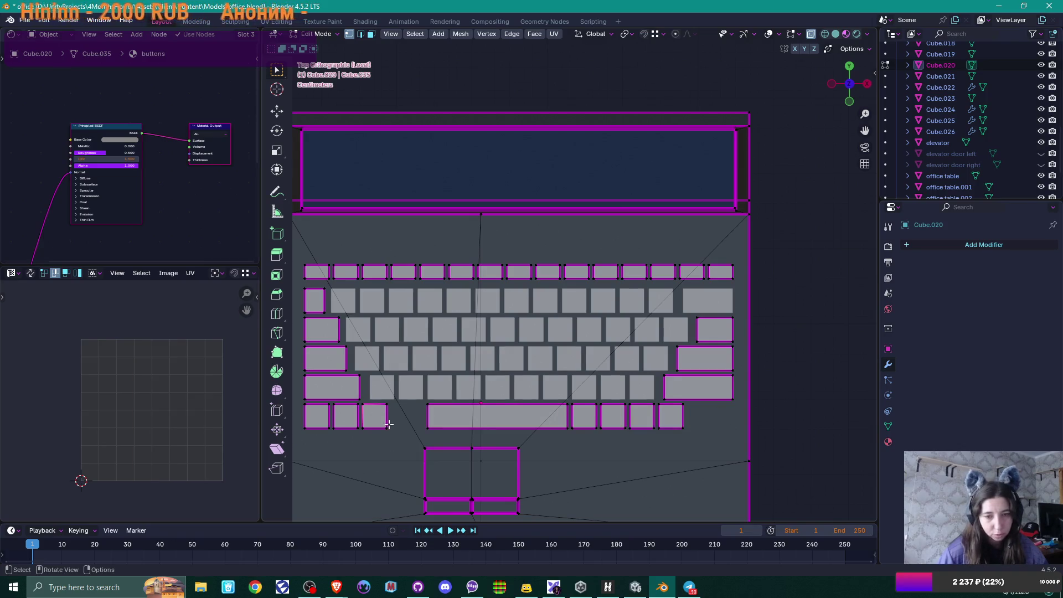
pyautogui.press('l')
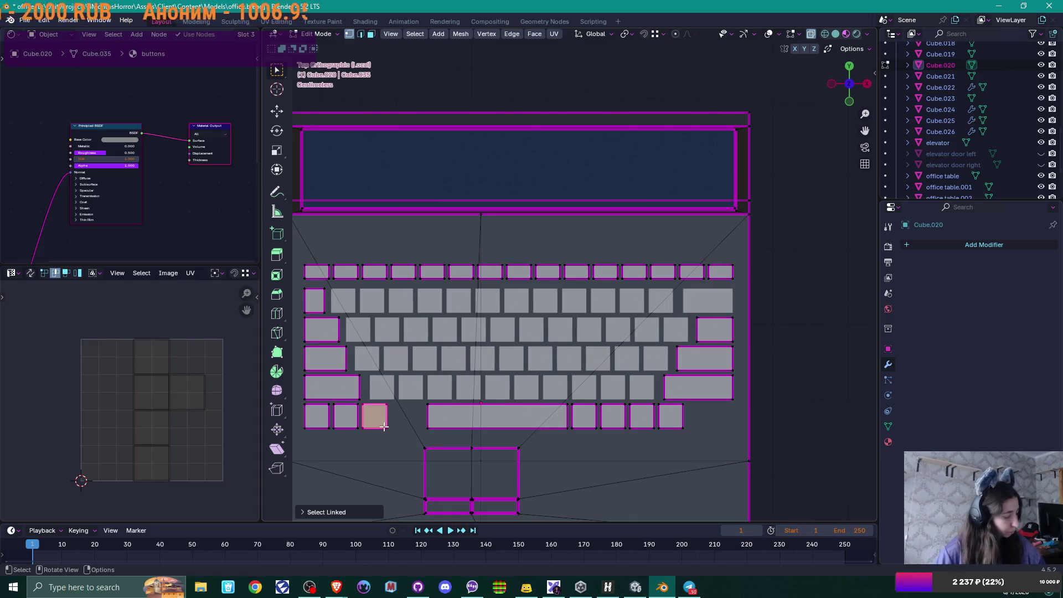
pyautogui.press('g')
pyautogui.press('x')
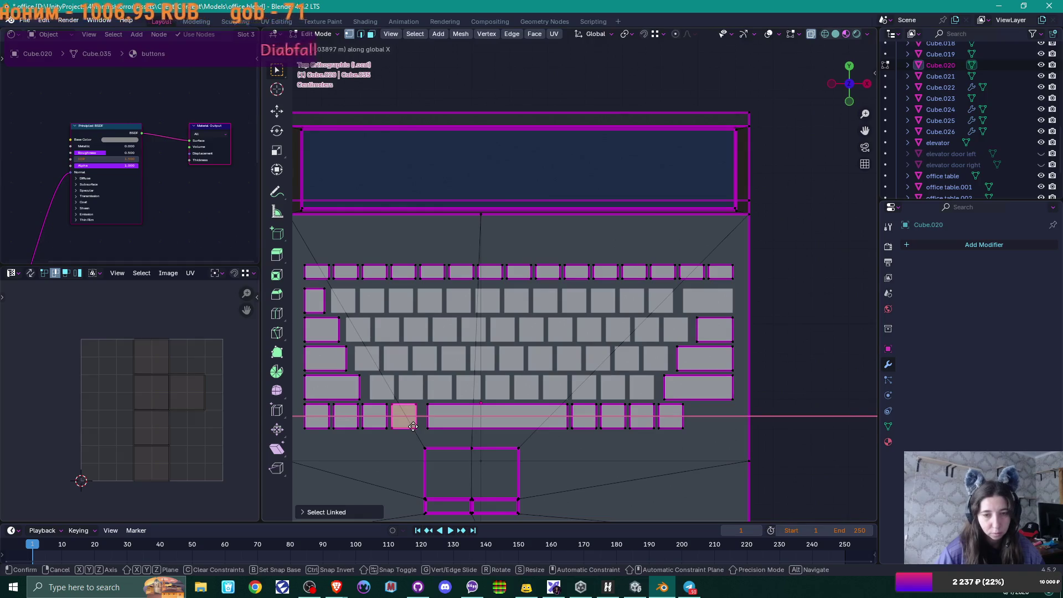
pyautogui.click(412, 425)
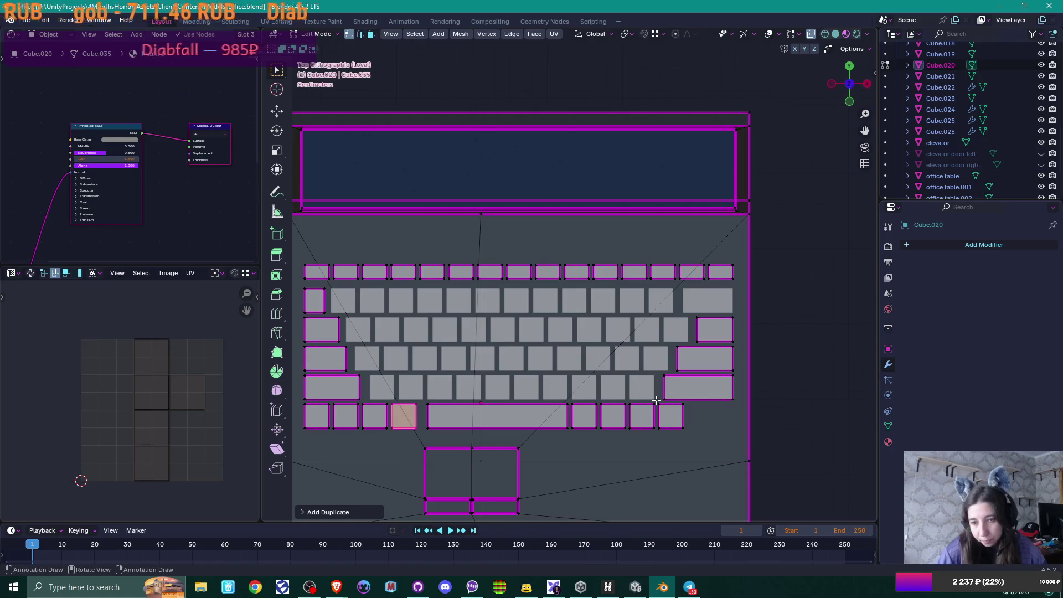
pyautogui.click(688, 433)
pyautogui.press('l')
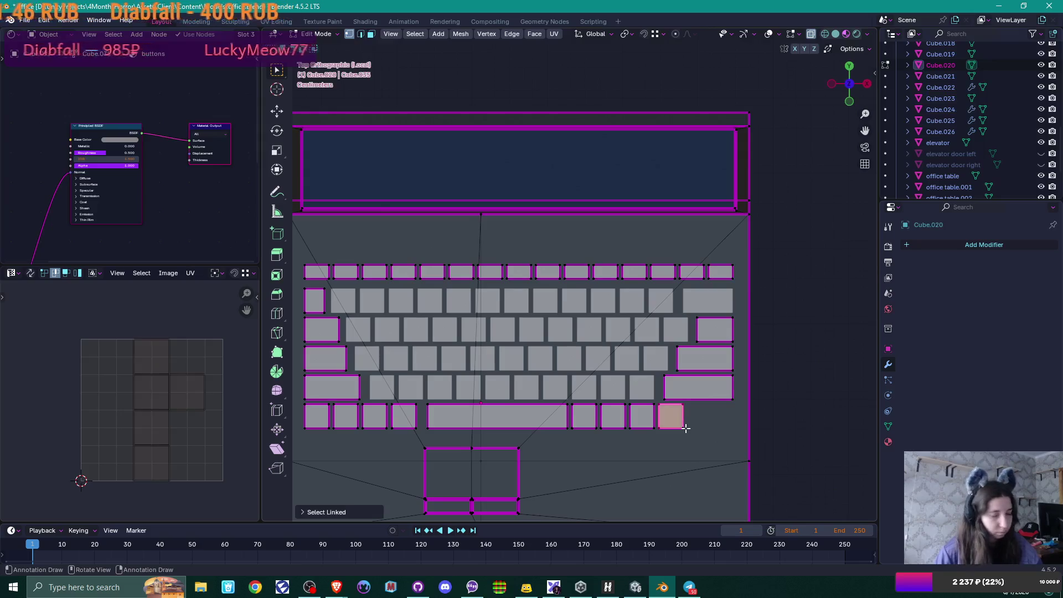
# Step: Duplicate the bottom-right key along X and shift the five right-hand keys right
pyautogui.hotkey('shift', 'd')
pyautogui.press('x')
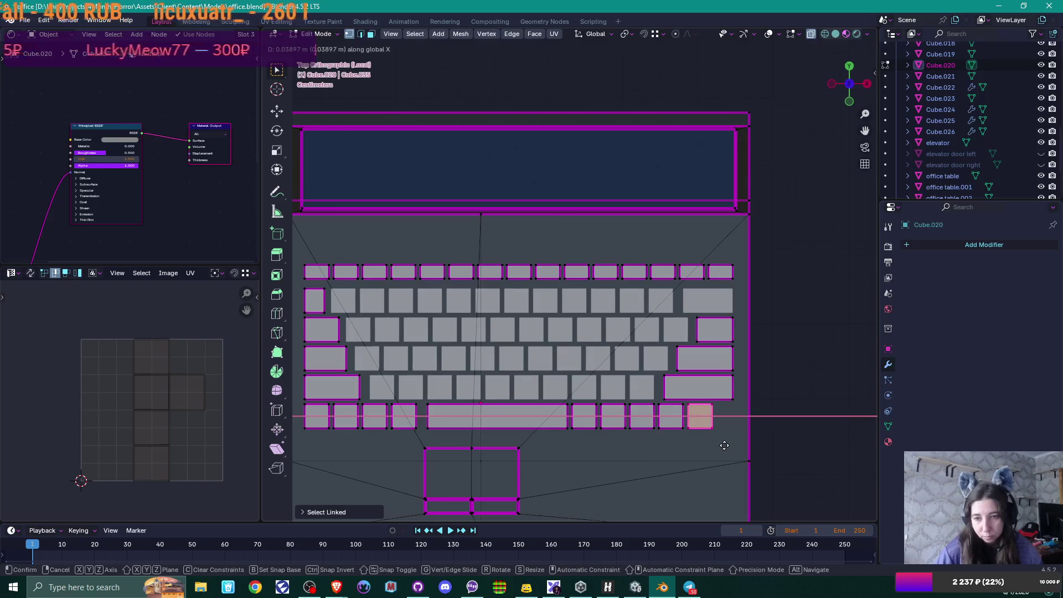
pyautogui.click(724, 445)
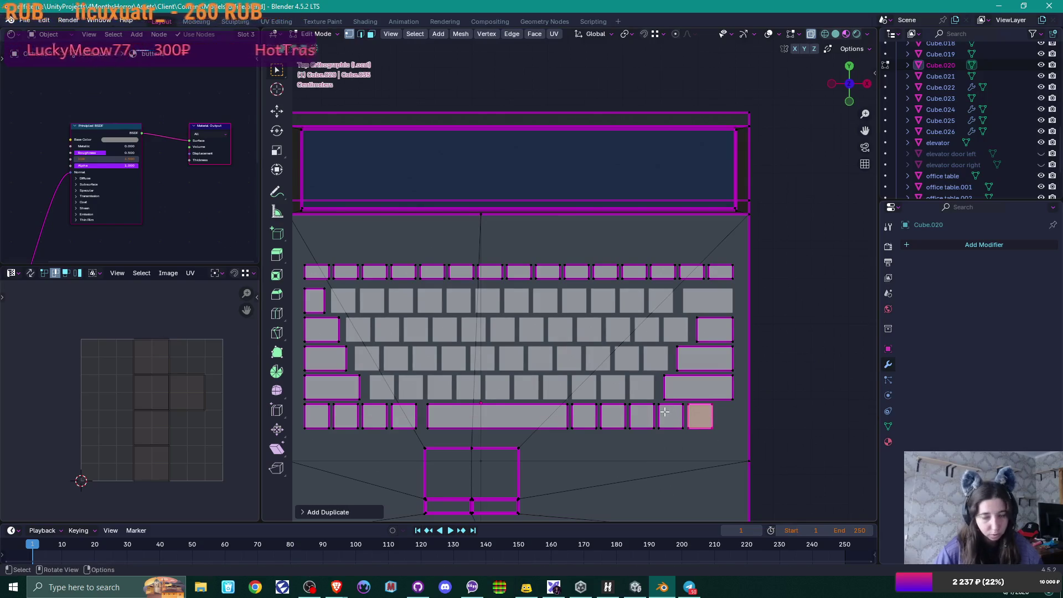
pyautogui.press('l')
pyautogui.press('l')
pyautogui.press('l')
pyautogui.press('l')
pyautogui.press('g')
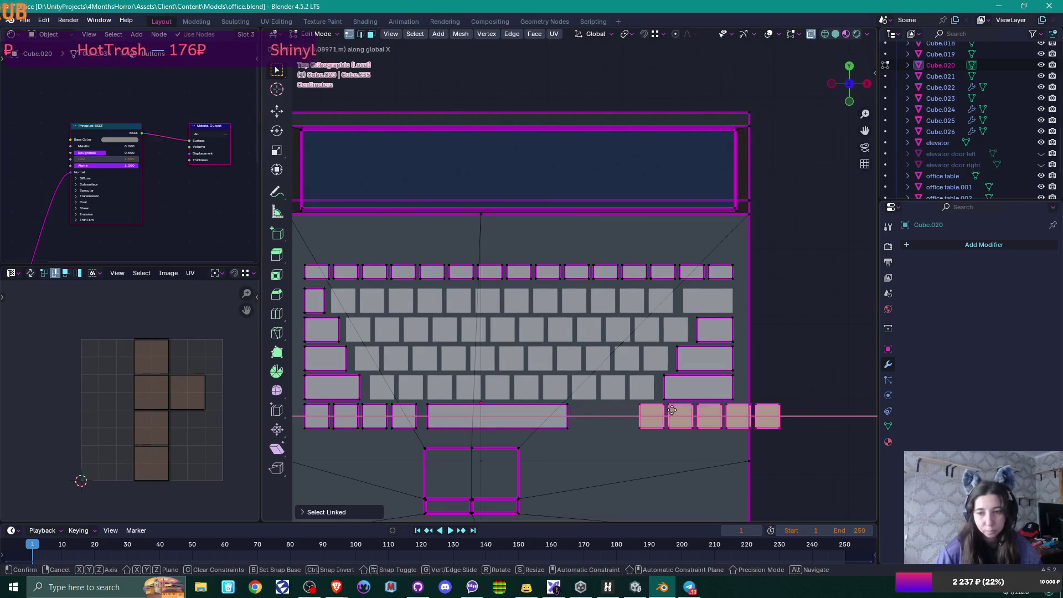
pyautogui.click(728, 401)
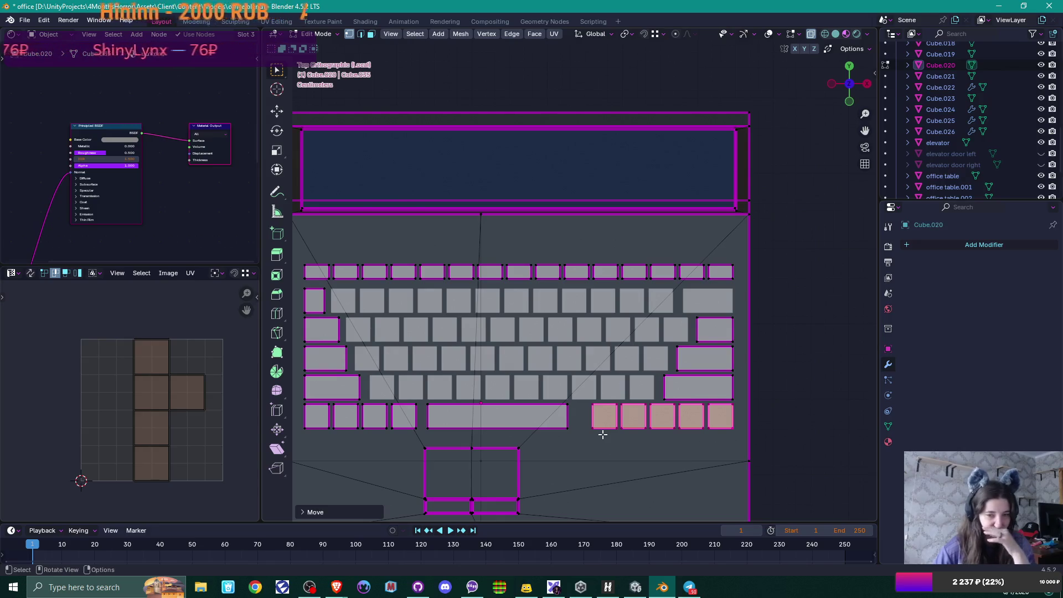
# Step: Widen the space bar on both sides to close the gaps to its neighbouring keys
pyautogui.click(567, 422)
pyautogui.press('g')
pyautogui.press('x')
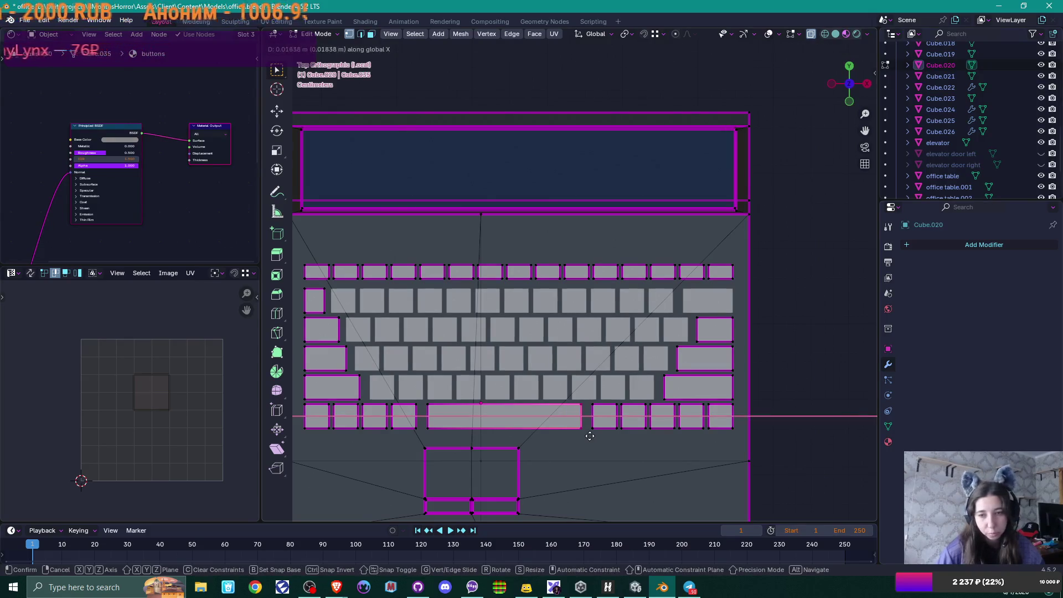
pyautogui.click(592, 436)
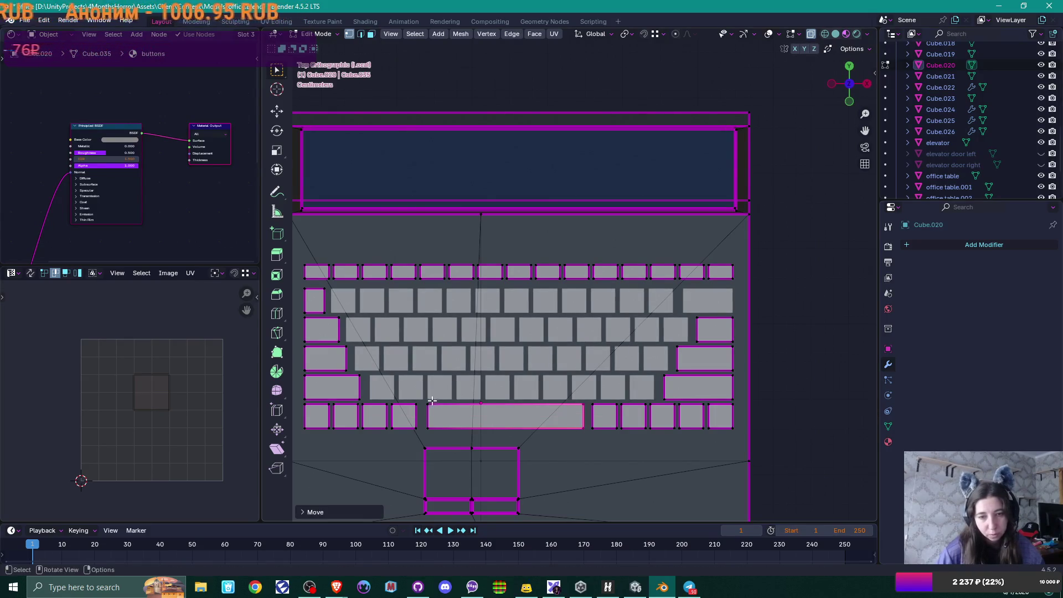
pyautogui.moveTo(421, 397); pyautogui.dragTo(440, 440)
pyautogui.press('g')
pyautogui.press('x')
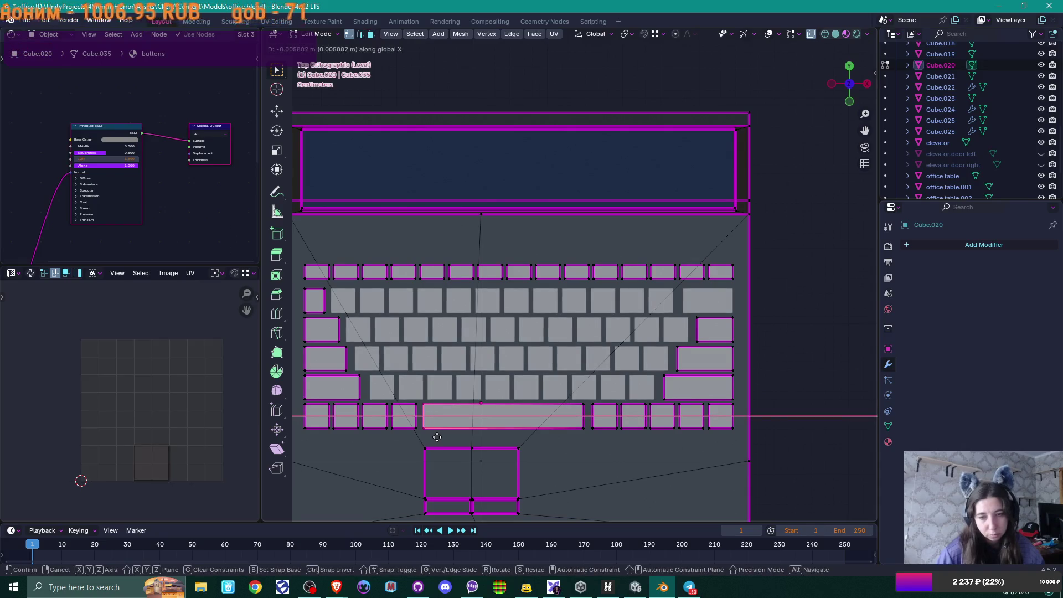
pyautogui.click(439, 437)
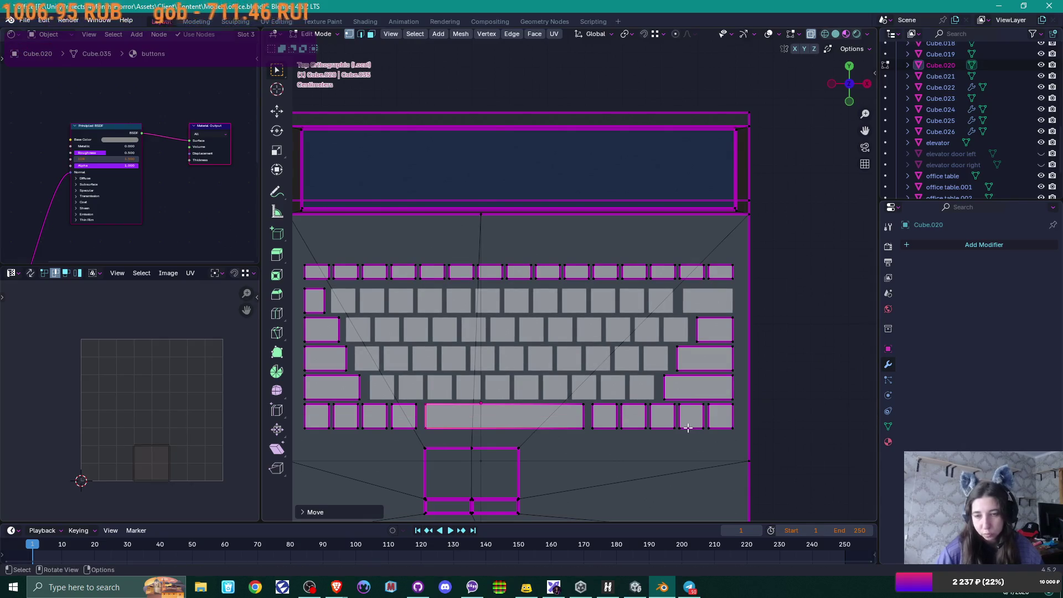
pyautogui.scroll(3, 692, 415)
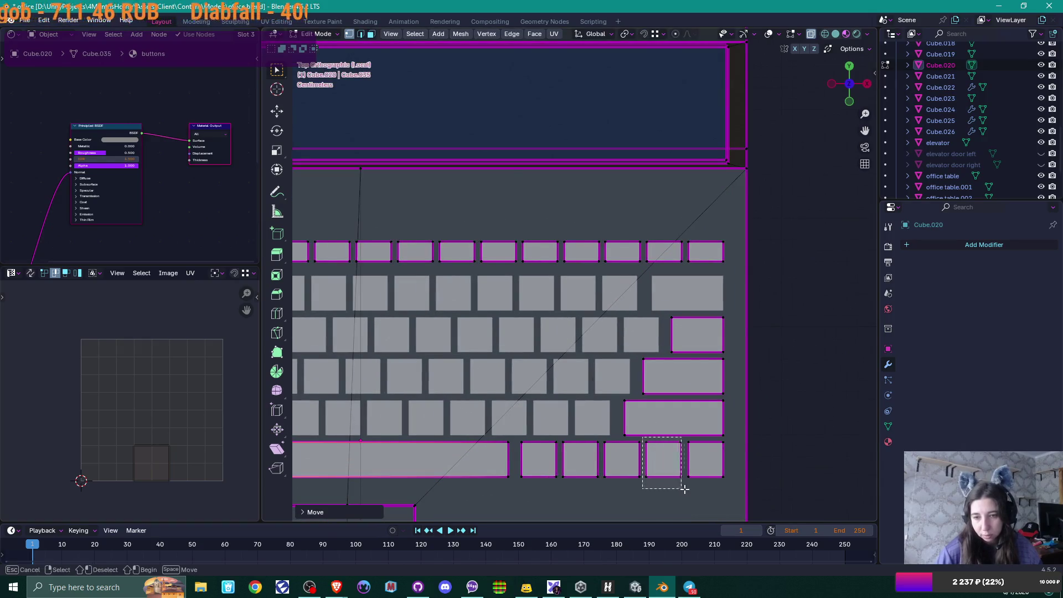
# Step: Loop-cut across the centre of the small bottom-right key and bevel the cut into a thin strip
pyautogui.click(671, 473)
pyautogui.hotkey('alt', 'a')
pyautogui.hotkey('ctrl', 'r')
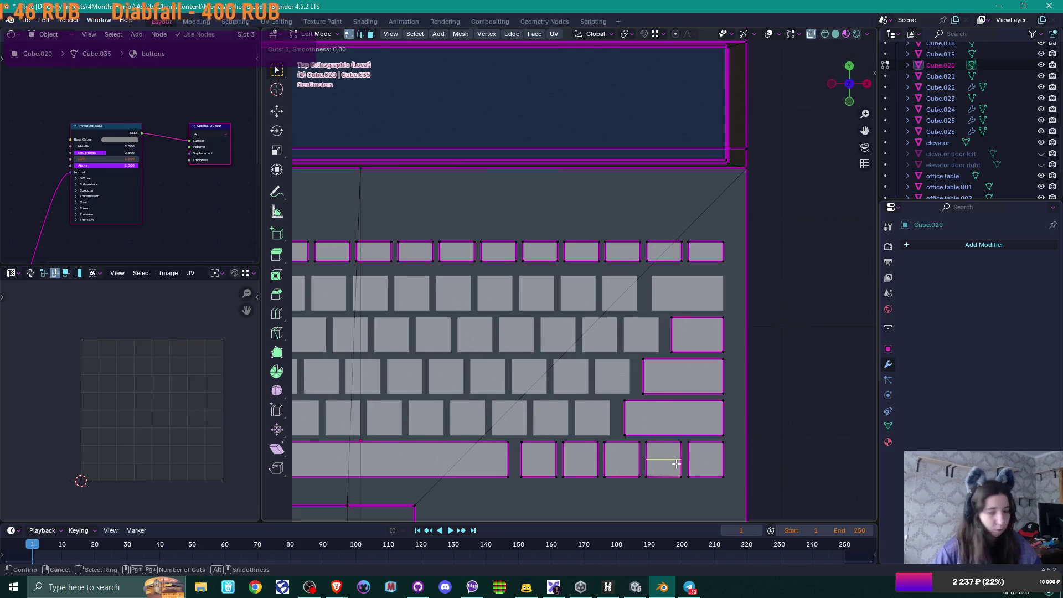
pyautogui.click(680, 461)
pyautogui.rightClick(681, 462)
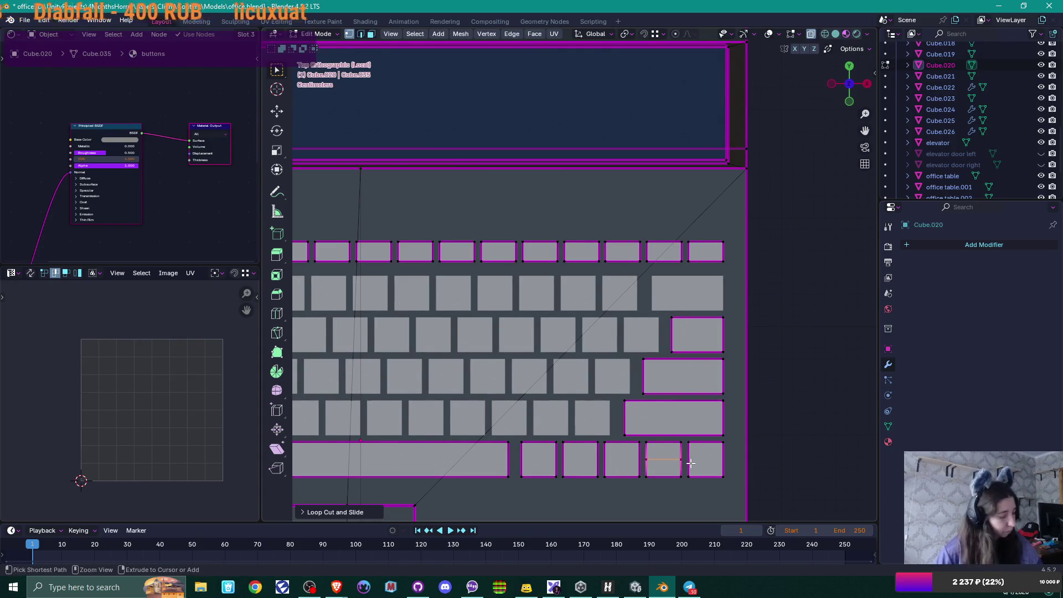
pyautogui.hotkey('ctrl', 'b')
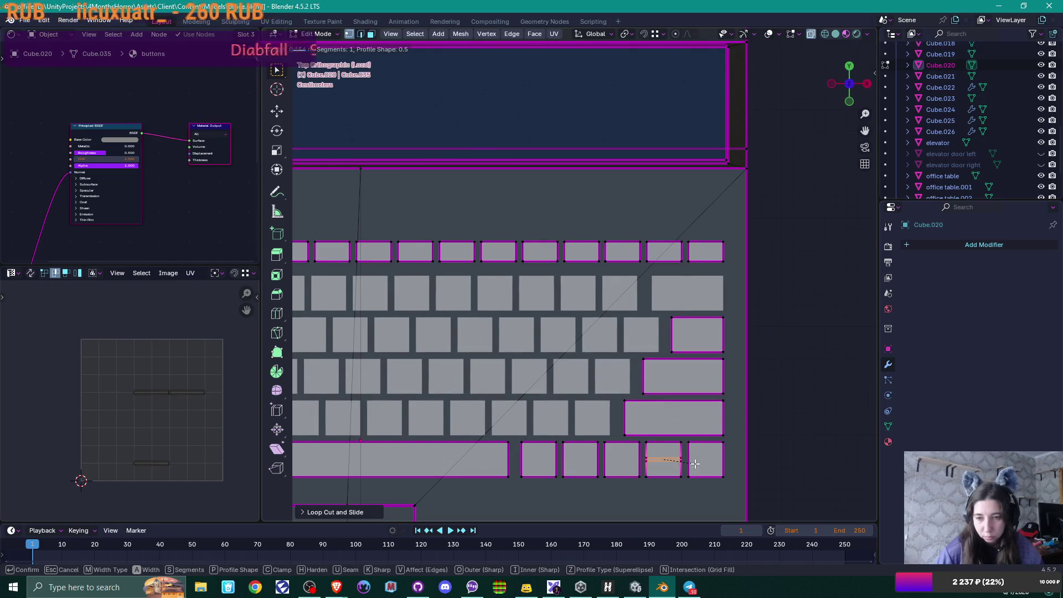
pyautogui.click(694, 463)
# Step: Delete the bevel strip so the key splits into two stacked halves
pyautogui.scroll(3, 694, 463)
pyautogui.keyDown('shift'); pyautogui.moveTo(648, 457); pyautogui.dragTo(694, 345, button='middle'); pyautogui.keyUp('shift')
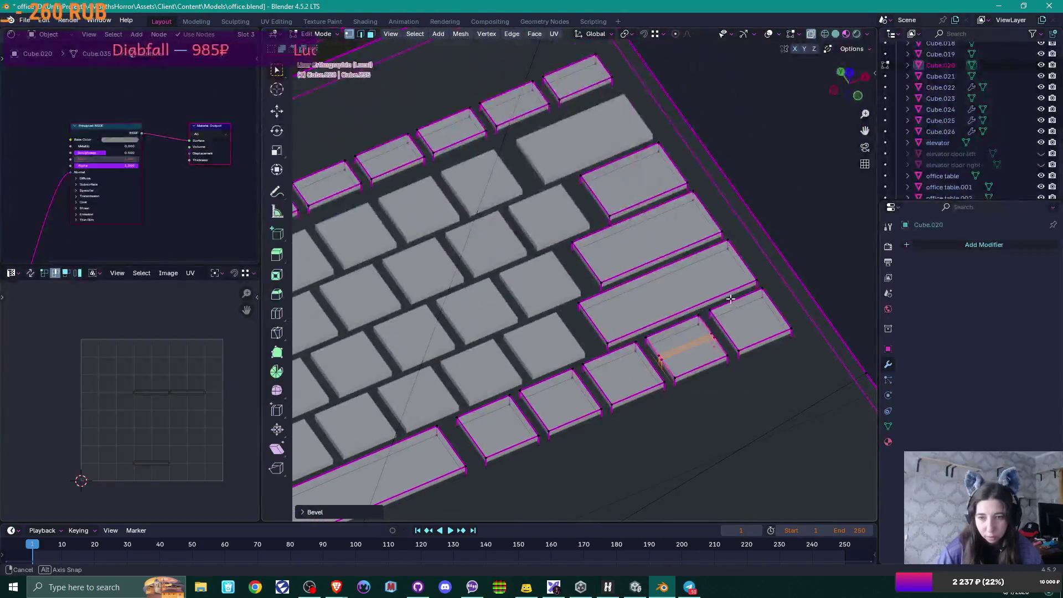
pyautogui.rightClick(692, 344)
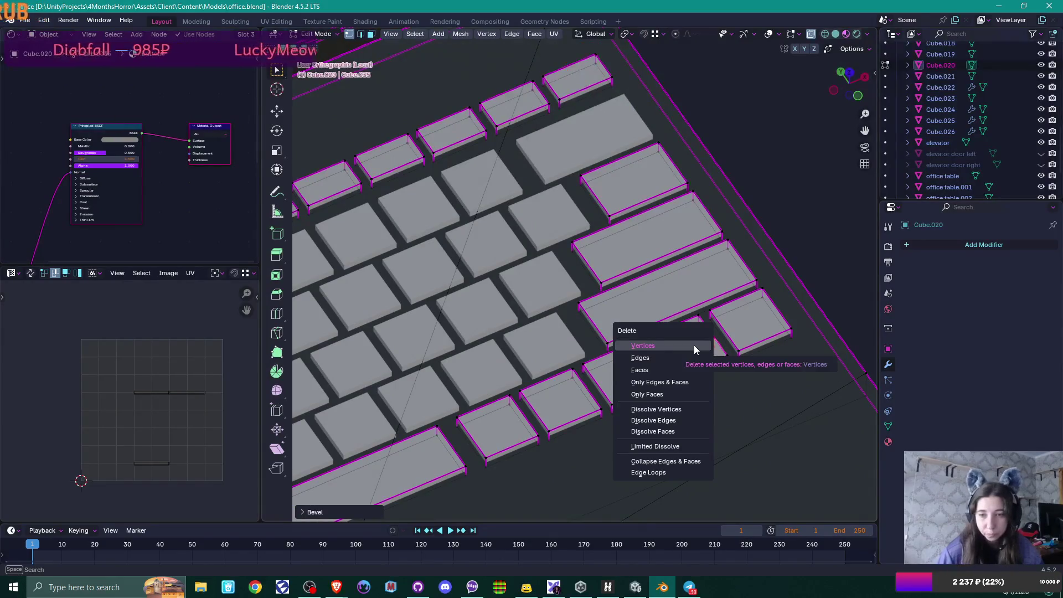
pyautogui.click(700, 371)
pyautogui.scroll(1, 700, 370)
# Step: Select the dividing edges of the split key and mark them sharp
pyautogui.keyDown('shift'); pyautogui.click(733, 350); pyautogui.keyUp('shift')
pyautogui.keyDown('shift'); pyautogui.click(743, 347); pyautogui.keyUp('shift')
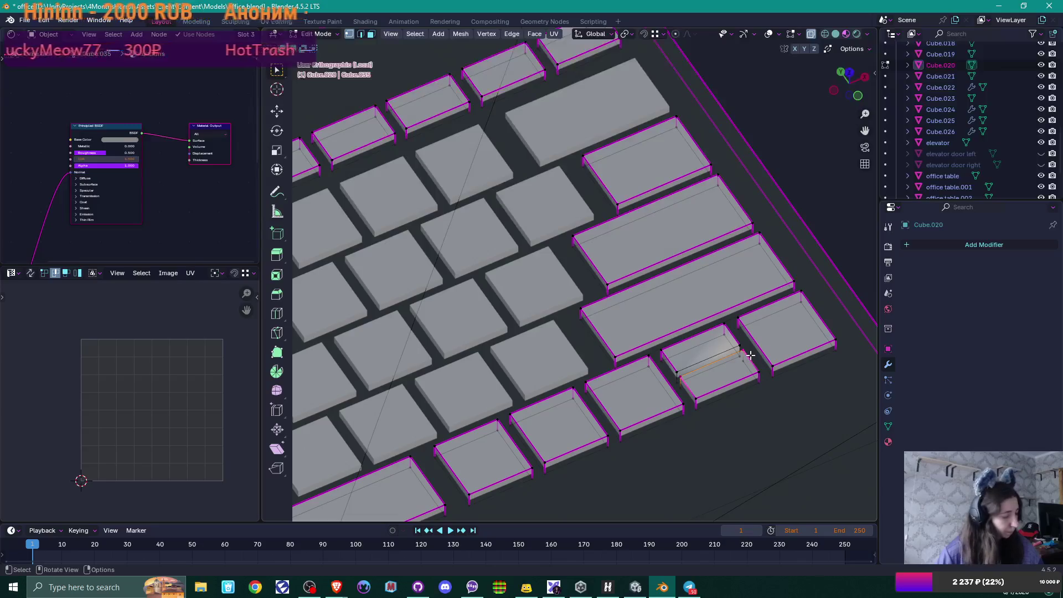
pyautogui.scroll(-1, 747, 353)
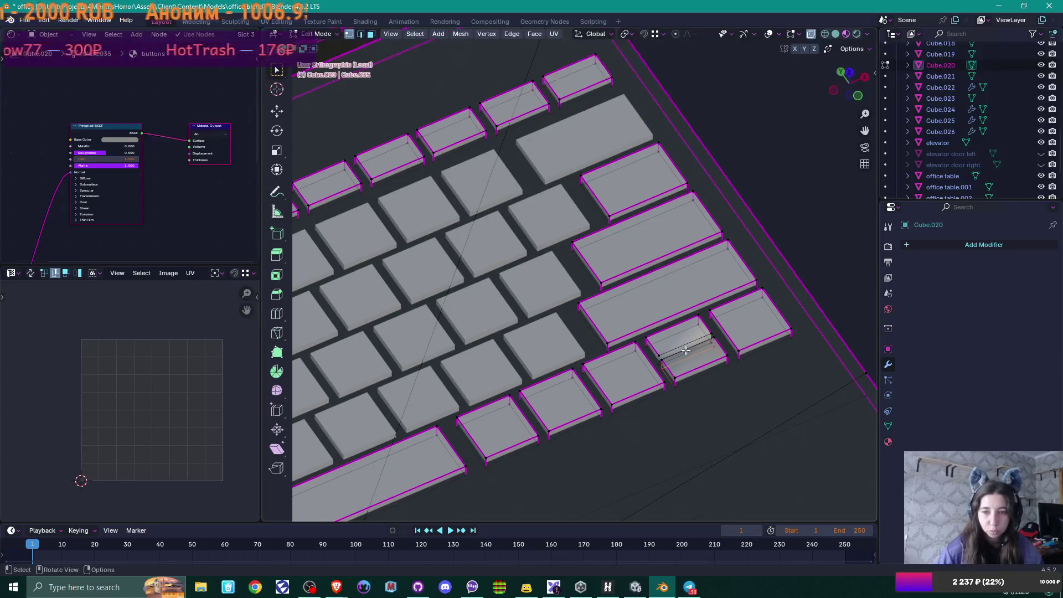
pyautogui.click(659, 355)
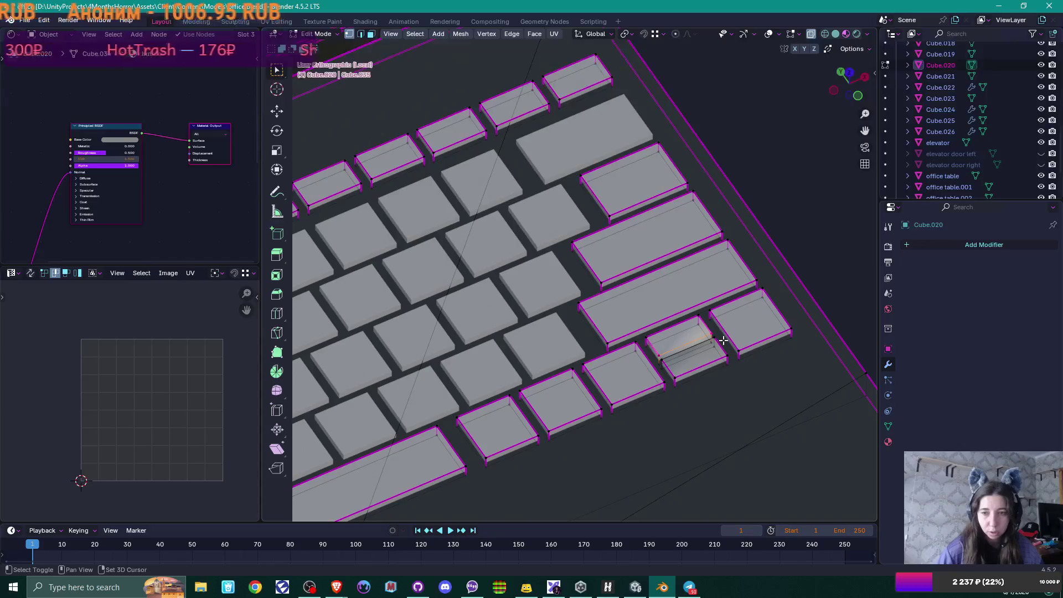
pyautogui.press('2')
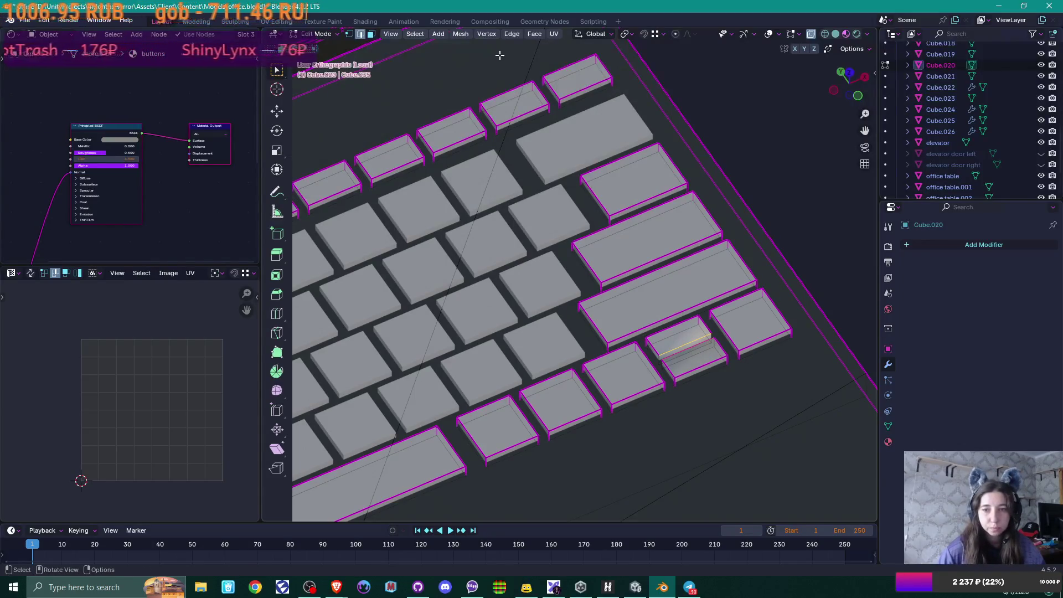
pyautogui.scroll(-5, 515, 145)
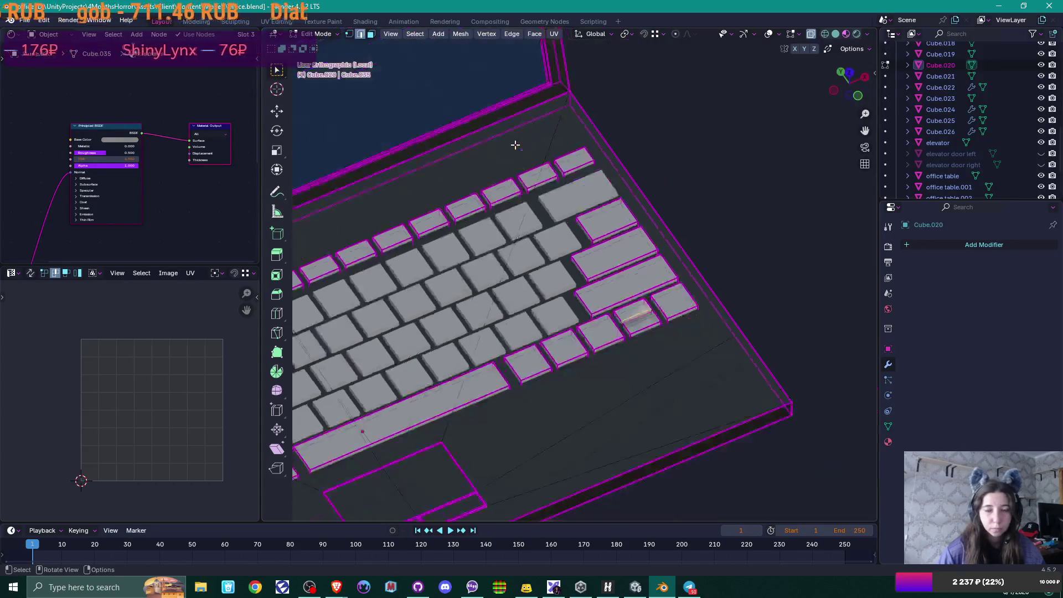
pyautogui.scroll(4, 515, 144)
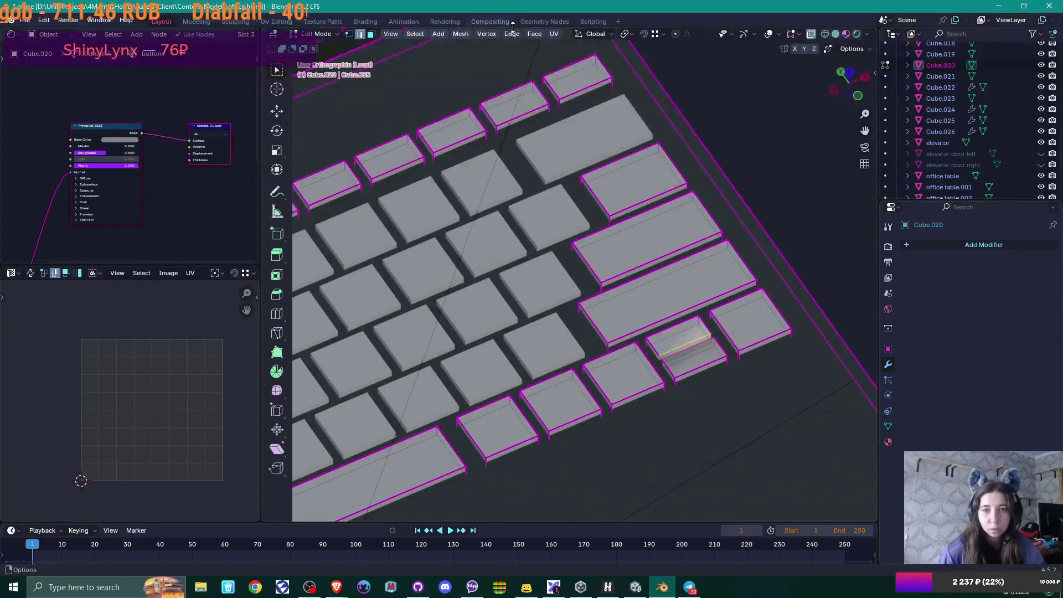
pyautogui.click(511, 34)
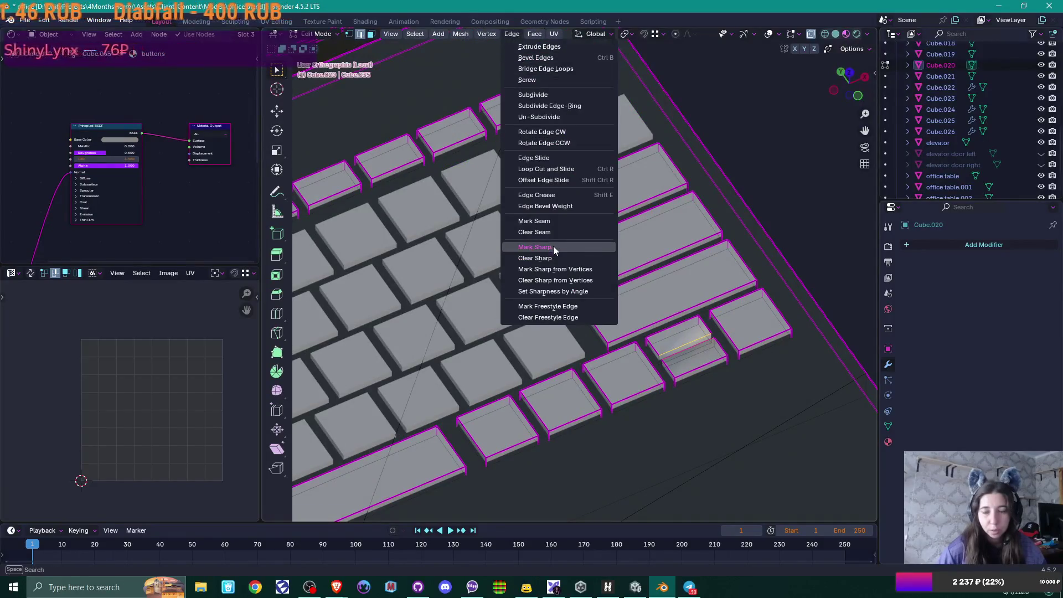
pyautogui.click(552, 247)
pyautogui.scroll(-3, 702, 281)
pyautogui.moveTo(701, 281)
pyautogui.mouseDown(button='middle')
pyautogui.moveTo(683, 306)
pyautogui.moveTo(580, 298)
pyautogui.mouseUp(button='middle')
pyautogui.scroll(-3, 684, 306)
# Step: In top view, move the touchpad about 0.042 m right along X, centred under the spacebar
pyautogui.click(652, 354)
pyautogui.press('l')
pyautogui.hotkey('ctrl', 'z')
pyautogui.press('1')
pyautogui.press('KP_7')
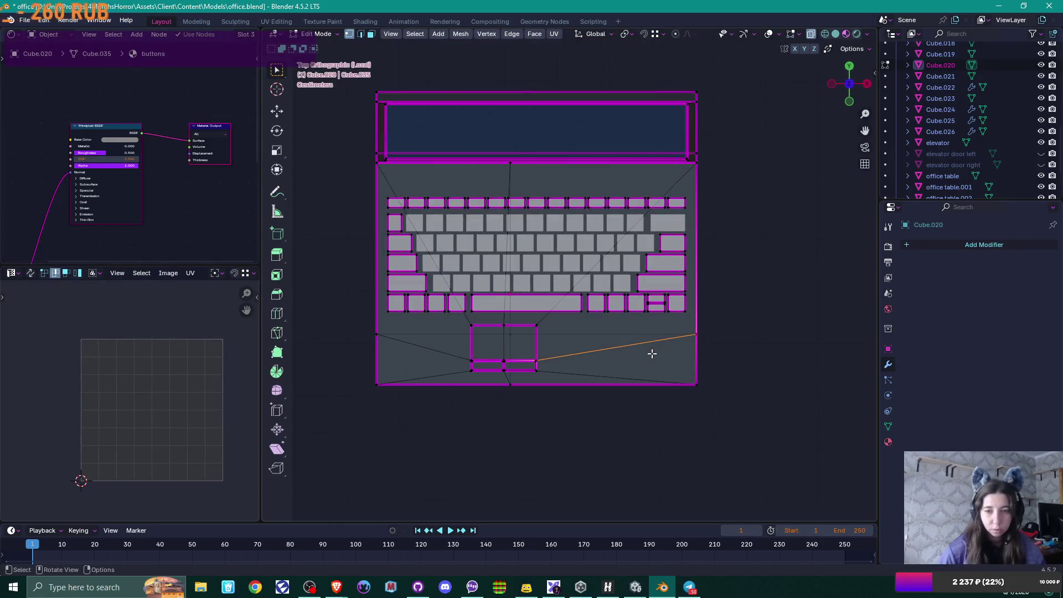
pyautogui.moveTo(457, 318); pyautogui.dragTo(549, 380)
pyautogui.press('g')
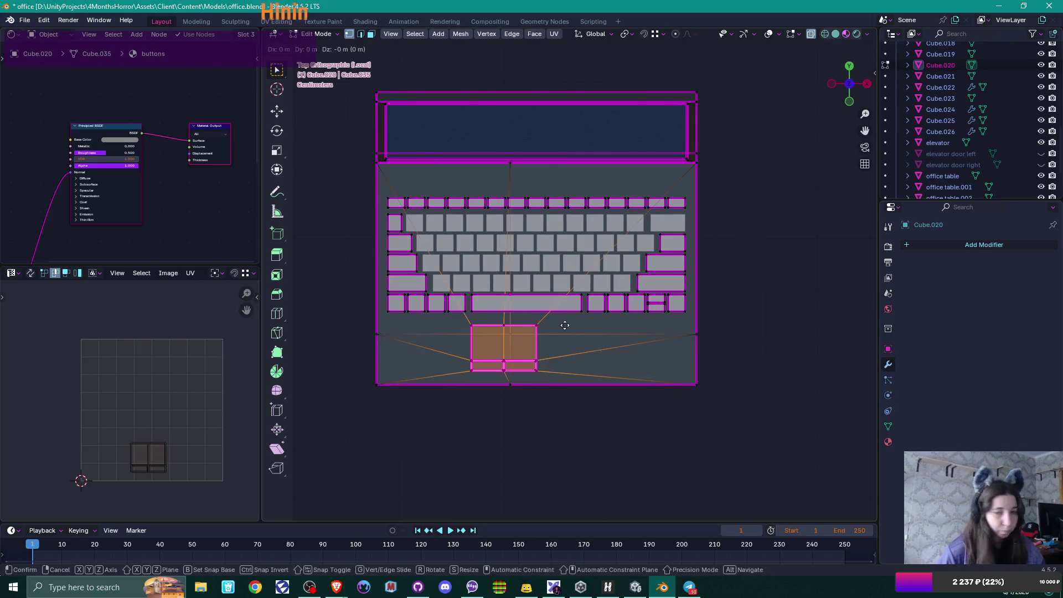
pyautogui.press('x')
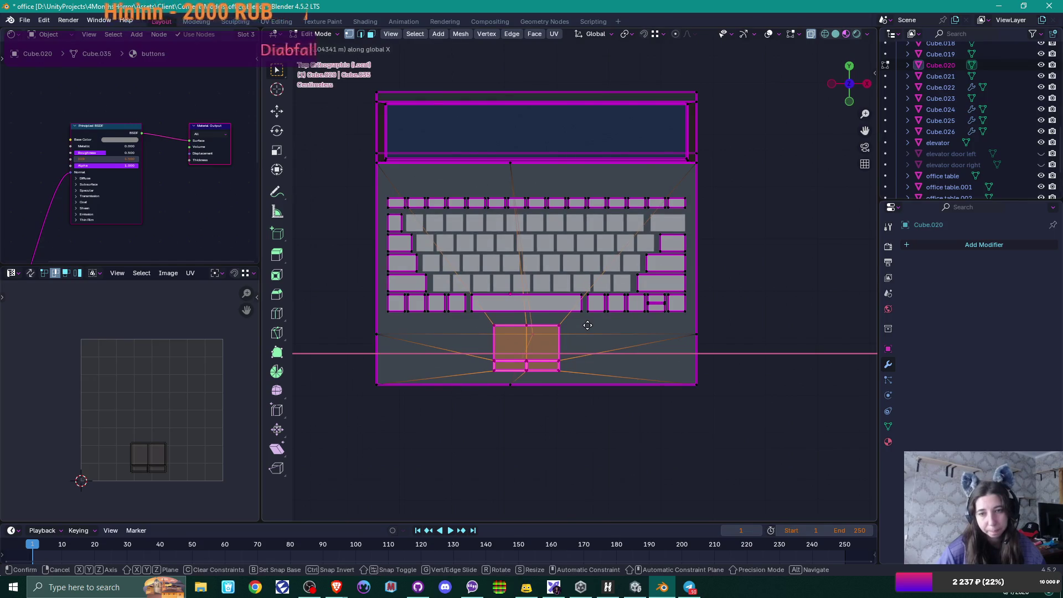
pyautogui.click(587, 325)
pyautogui.press('Tab')
pyautogui.moveTo(763, 301)
pyautogui.mouseDown(button='middle')
pyautogui.moveTo(775, 260)
pyautogui.moveTo(766, 254)
pyautogui.moveTo(690, 308)
pyautogui.moveTo(700, 304)
pyautogui.moveTo(706, 323)
pyautogui.mouseUp(button='middle')
pyautogui.scroll(3, 682, 385)
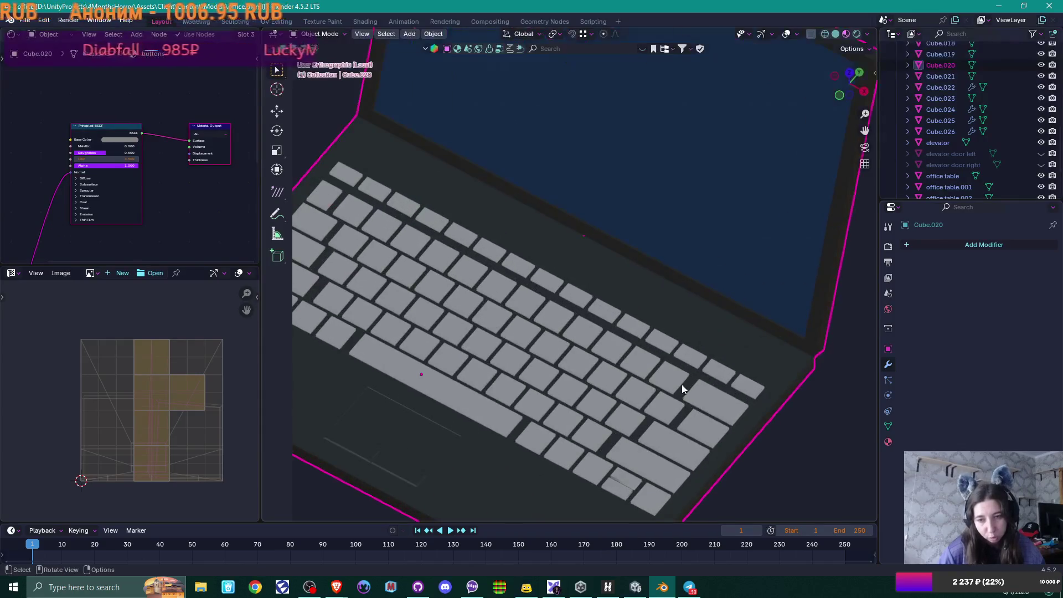
# Step: Select the short key-corner edges, including the lower-right one, and mark them sharp
pyautogui.scroll(2, 682, 384)
pyautogui.press('Tab')
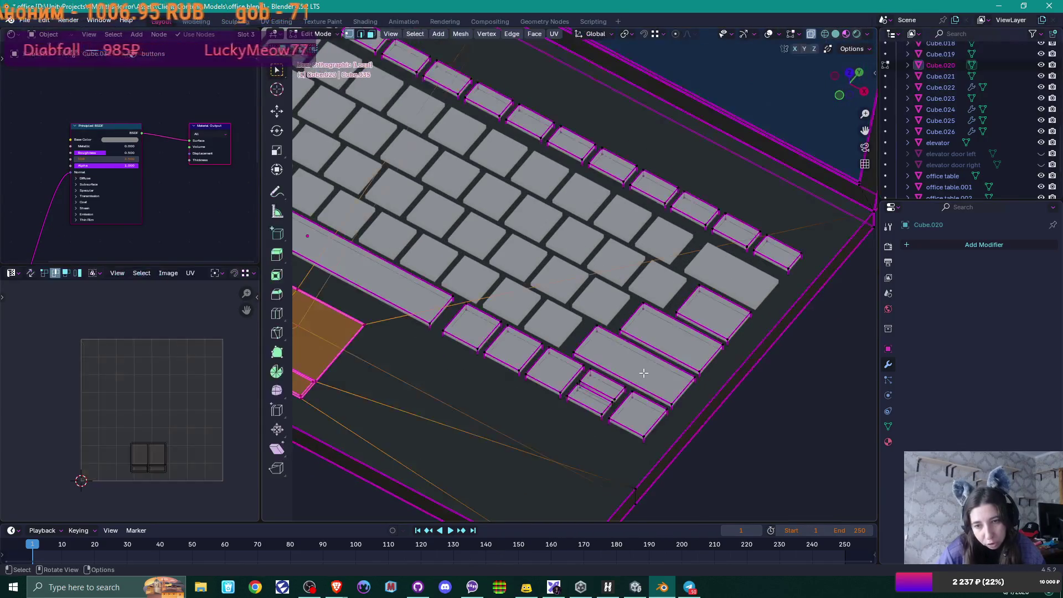
pyautogui.scroll(5, 590, 370)
pyautogui.scroll(1, 590, 370)
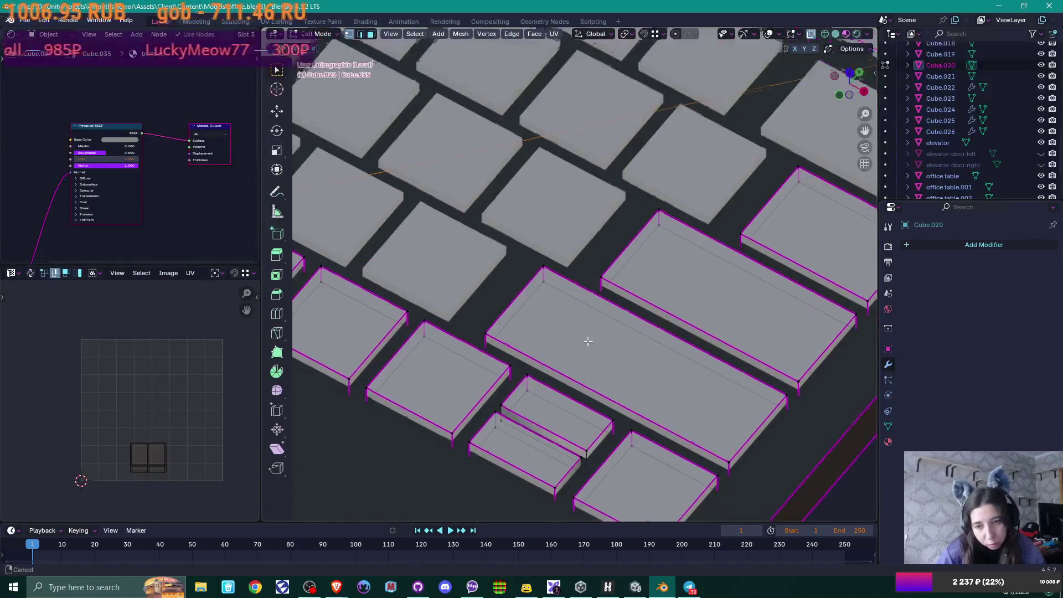
pyautogui.keyDown('shift'); pyautogui.moveTo(585, 339); pyautogui.dragTo(610, 222, button='middle'); pyautogui.keyUp('shift')
pyautogui.click(514, 271)
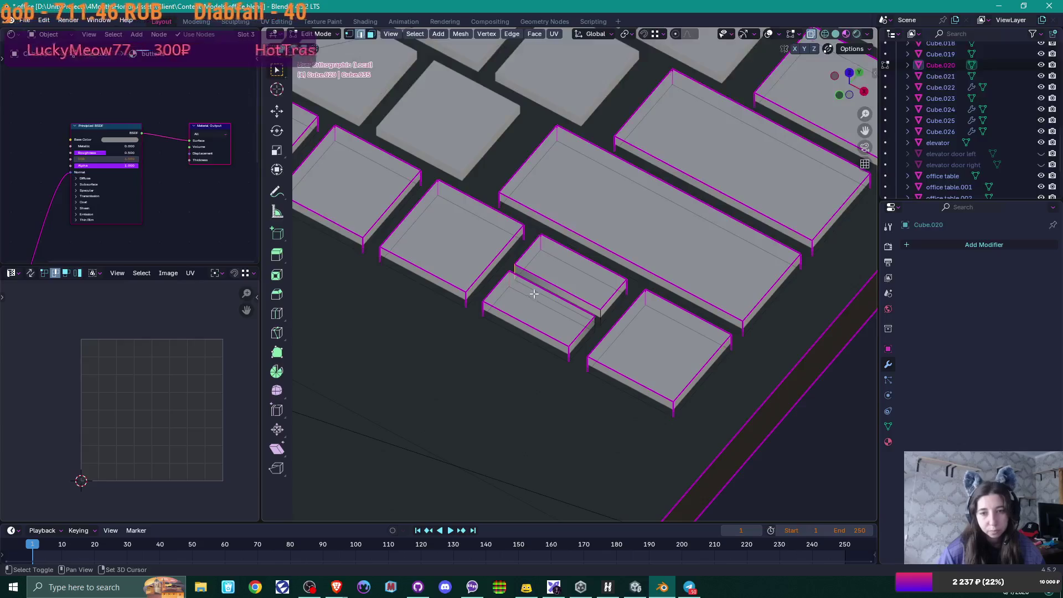
pyautogui.keyDown('shift'); pyautogui.click(595, 325); pyautogui.keyUp('shift')
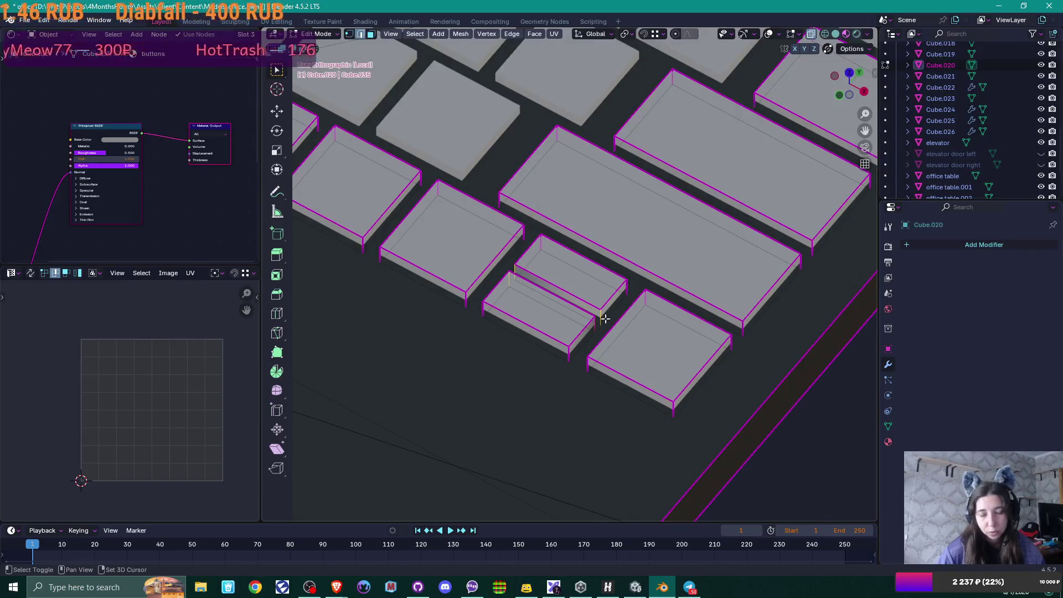
pyautogui.click(510, 34)
pyautogui.click(571, 255)
# Step: Return to Object Mode and exit Local View to show the full office scene
pyautogui.moveTo(571, 255)
pyautogui.mouseDown(button='middle')
pyautogui.moveTo(658, 286)
pyautogui.moveTo(589, 280)
pyautogui.moveTo(603, 354)
pyautogui.mouseUp(button='middle')
pyautogui.press('Tab')
pyautogui.scroll(-5, 653, 285)
pyautogui.scroll(2, 544, 250)
pyautogui.scroll(-4, 629, 314)
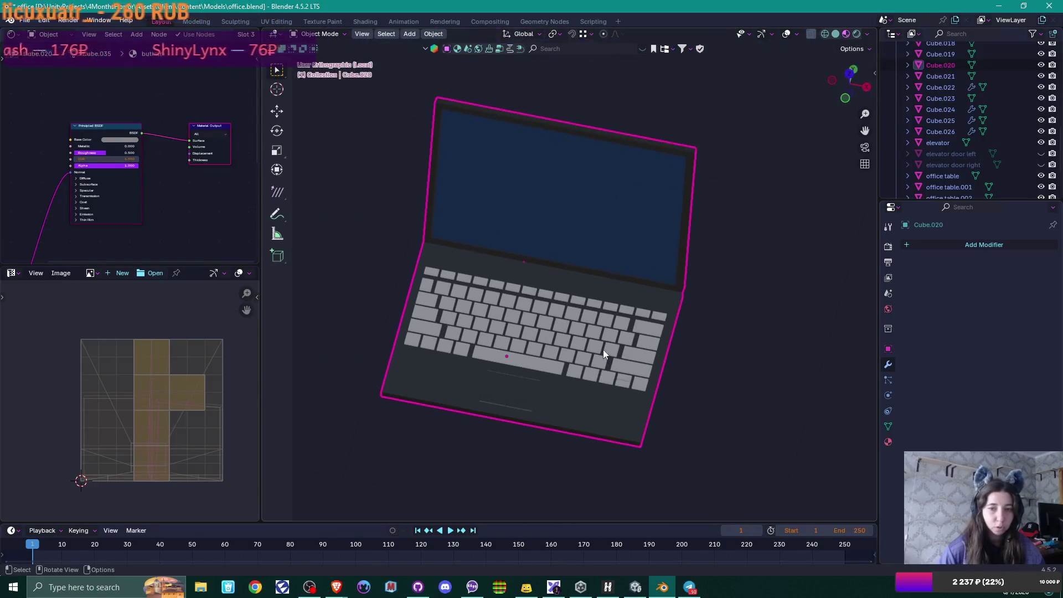
pyautogui.press('KP_Divide')
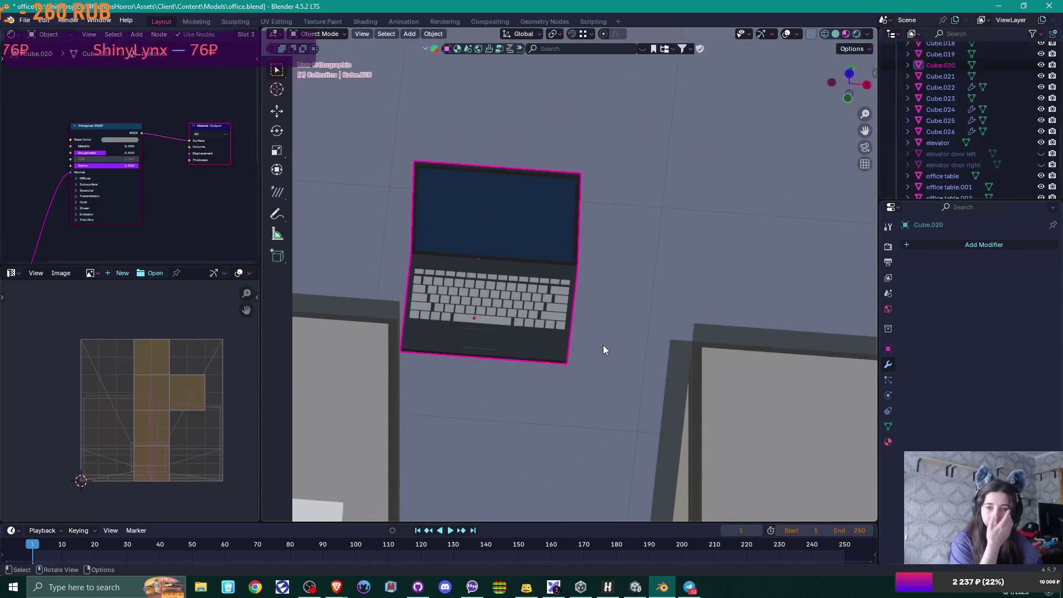
pyautogui.scroll(1, 587, 348)
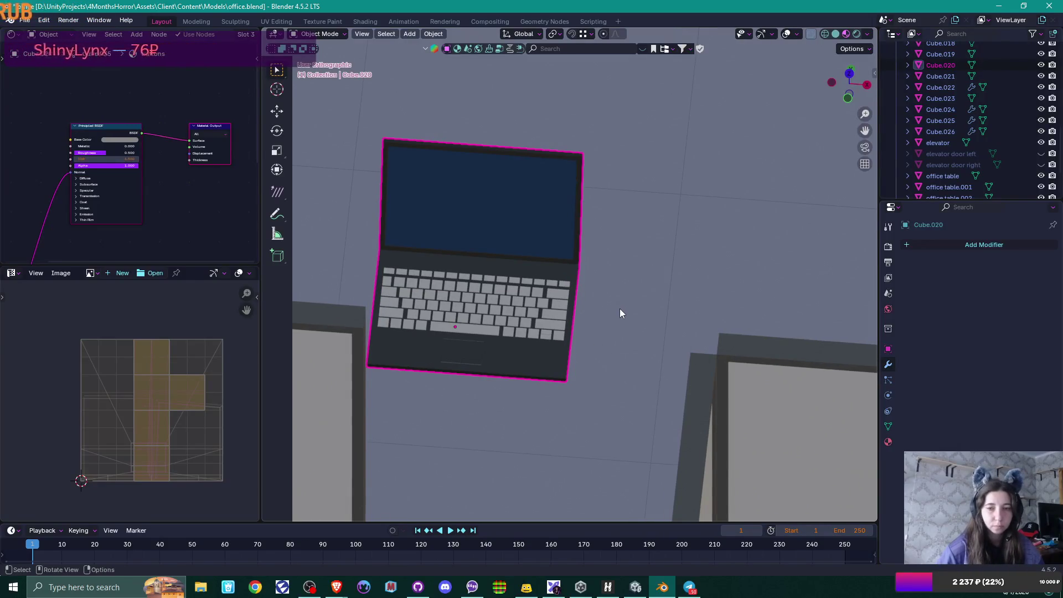
pyautogui.press('Tab')
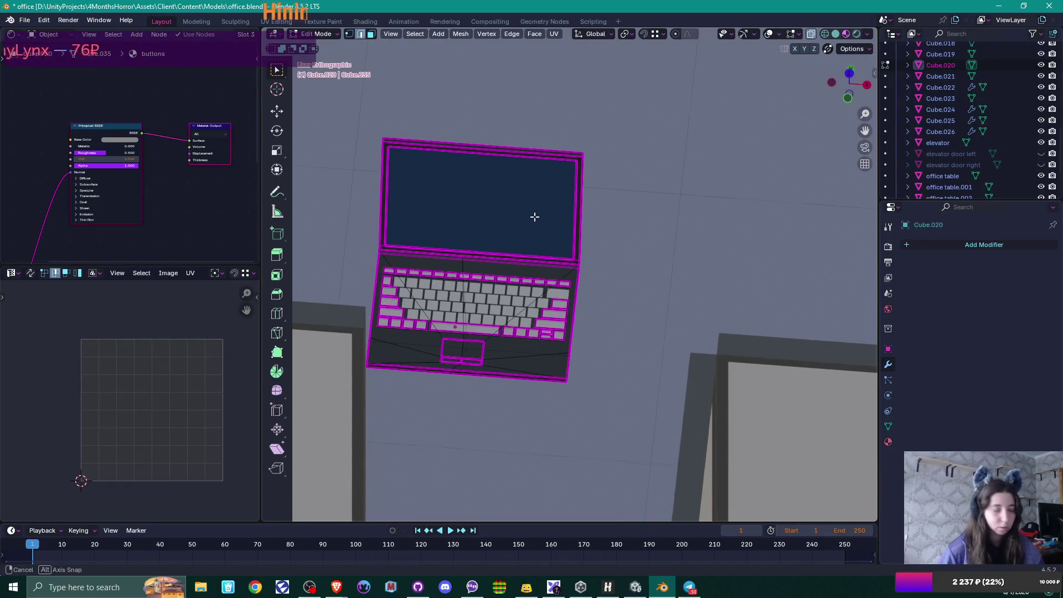
# Step: Unwrap the screen face, rotate its UV island 90° and move it across the top
pyautogui.moveTo(534, 217); pyautogui.dragTo(533, 202, button='middle')
pyautogui.press('3')
pyautogui.click(526, 207)
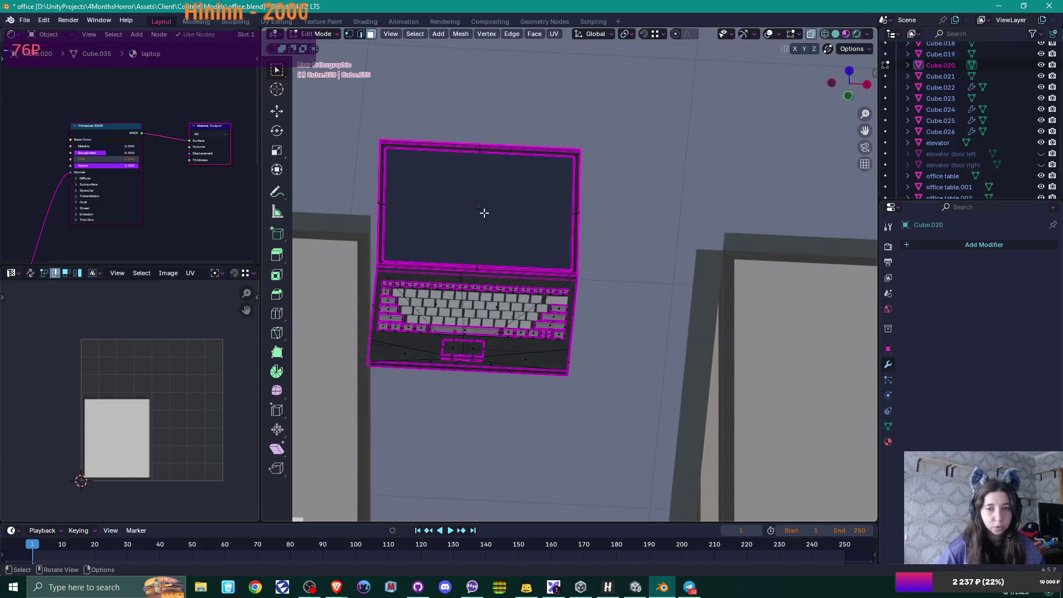
pyautogui.click(484, 212)
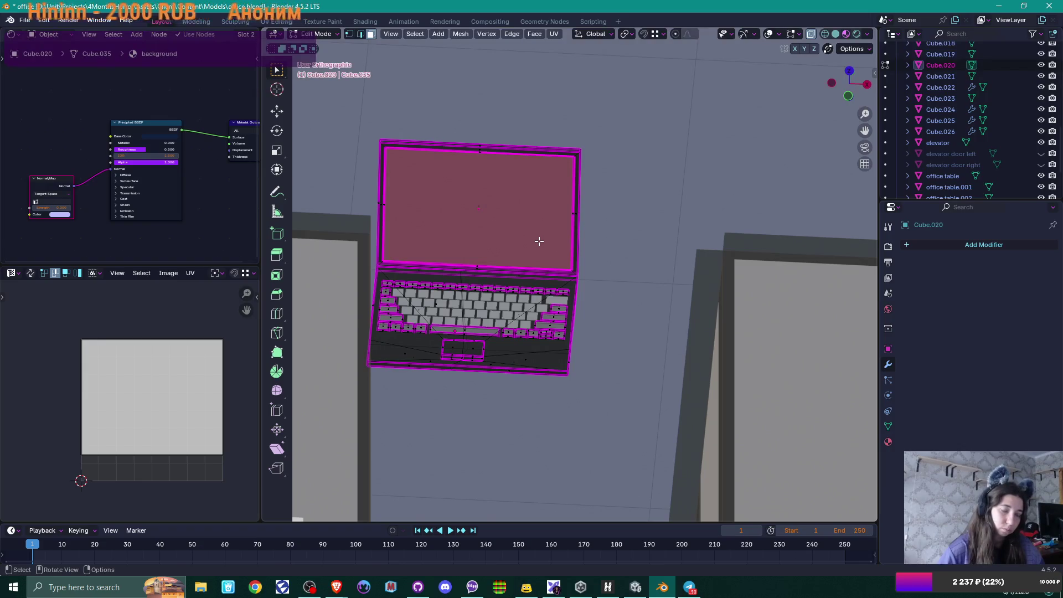
pyautogui.press('u')
pyautogui.click(539, 246)
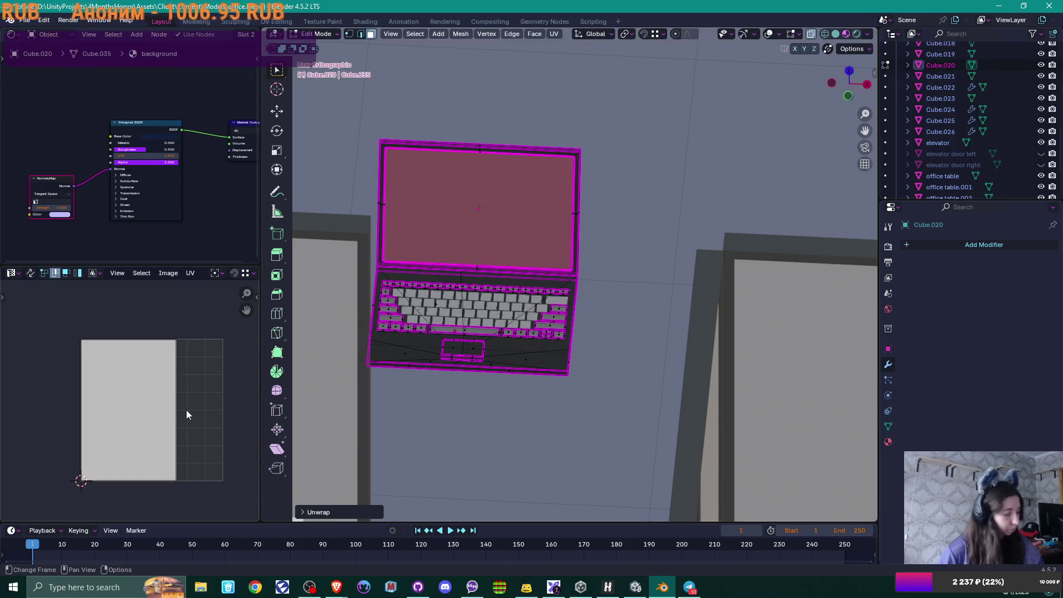
pyautogui.press('a')
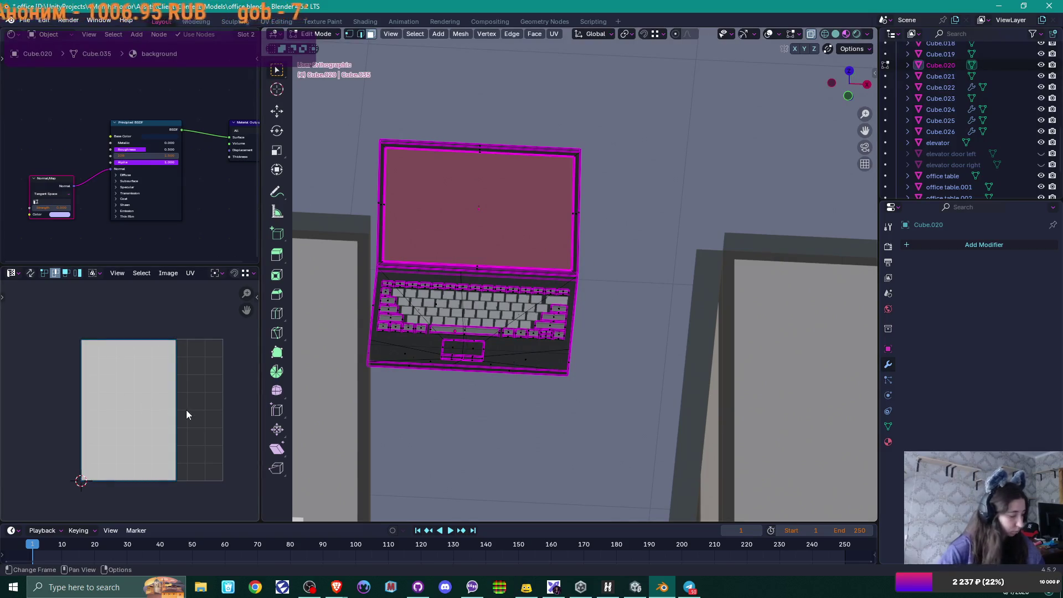
pyautogui.write('r90')
pyautogui.press('Return')
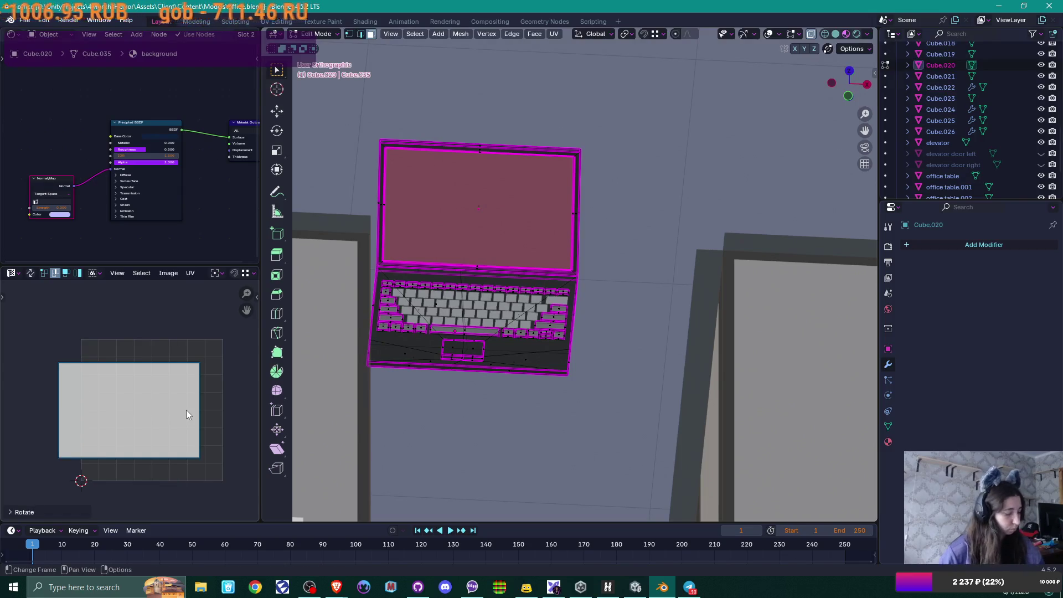
pyautogui.press('g')
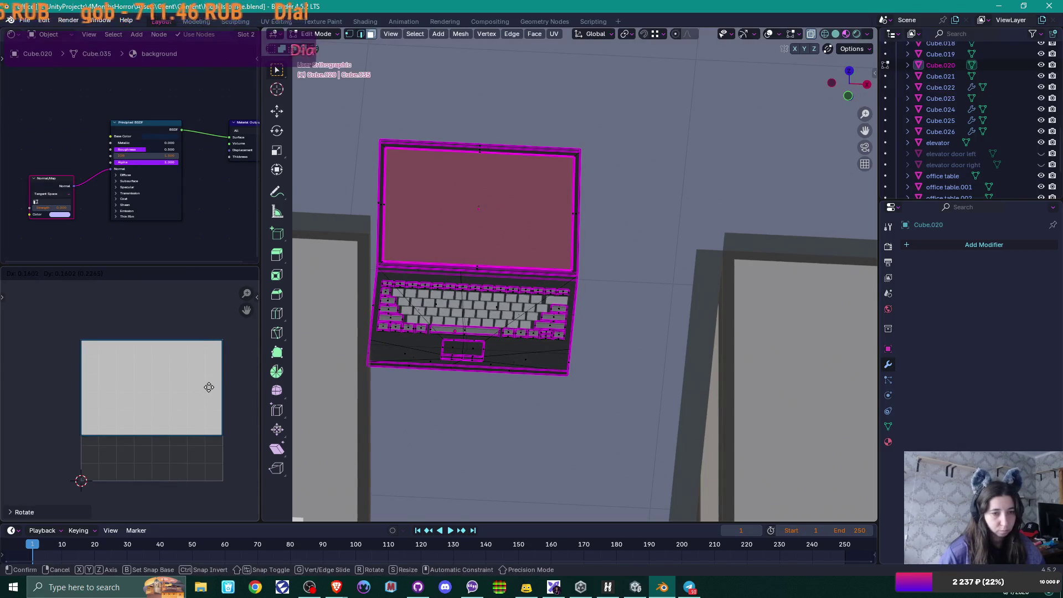
pyautogui.click(208, 387)
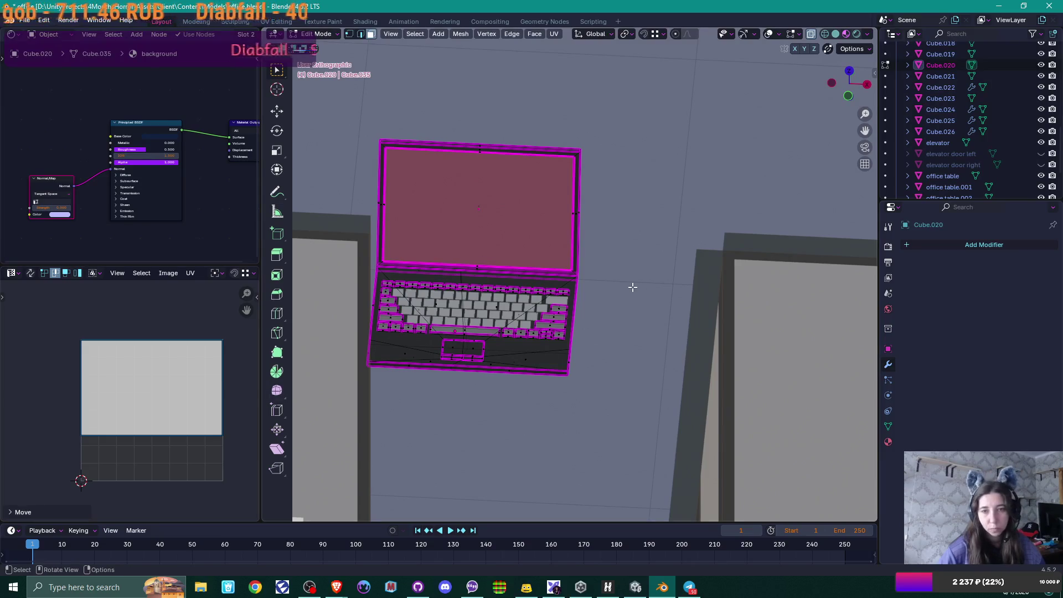
# Step: Select all of the laptop's faces except the screen face
pyautogui.press('Tab')
pyautogui.moveTo(604, 304)
pyautogui.mouseDown(button='middle')
pyautogui.moveTo(583, 344)
pyautogui.moveTo(555, 357)
pyautogui.moveTo(597, 329)
pyautogui.mouseUp(button='middle')
pyautogui.press('Tab')
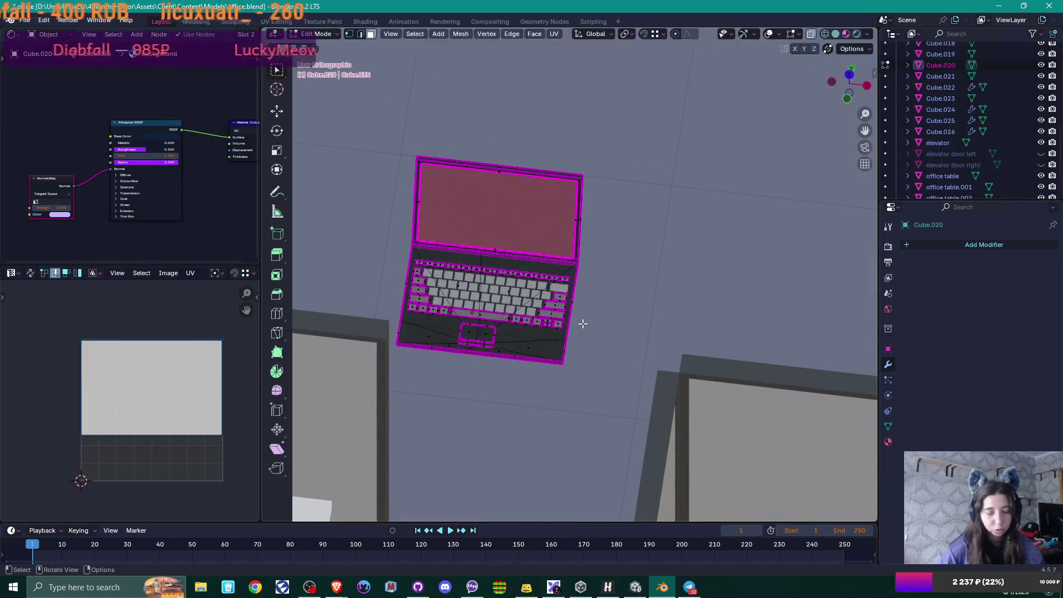
pyautogui.press('a')
pyautogui.scroll(2, 583, 322)
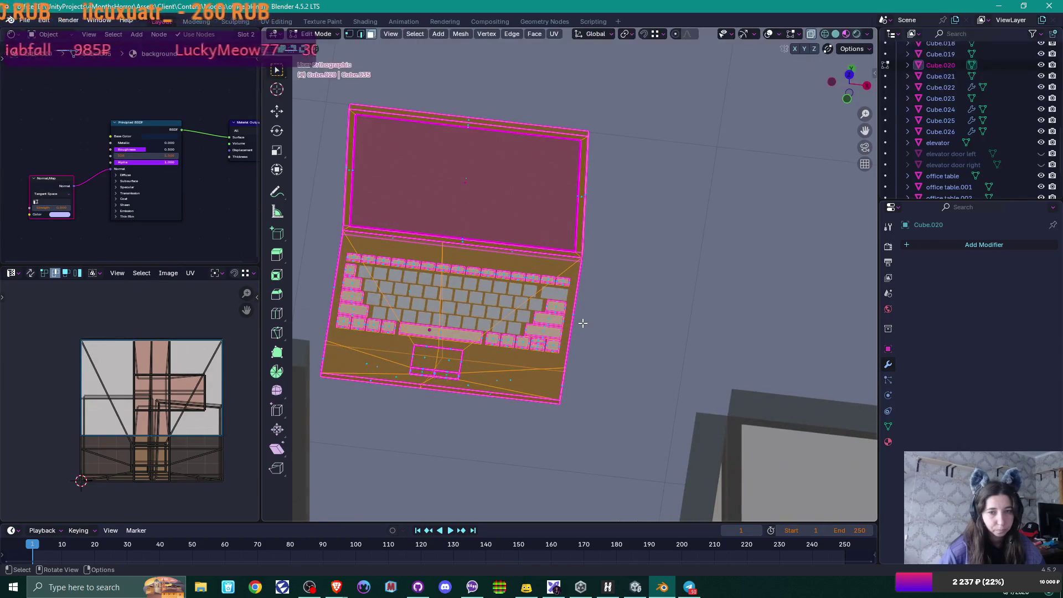
pyautogui.keyDown('shift'); pyautogui.click(467, 187); pyautogui.keyUp('shift')
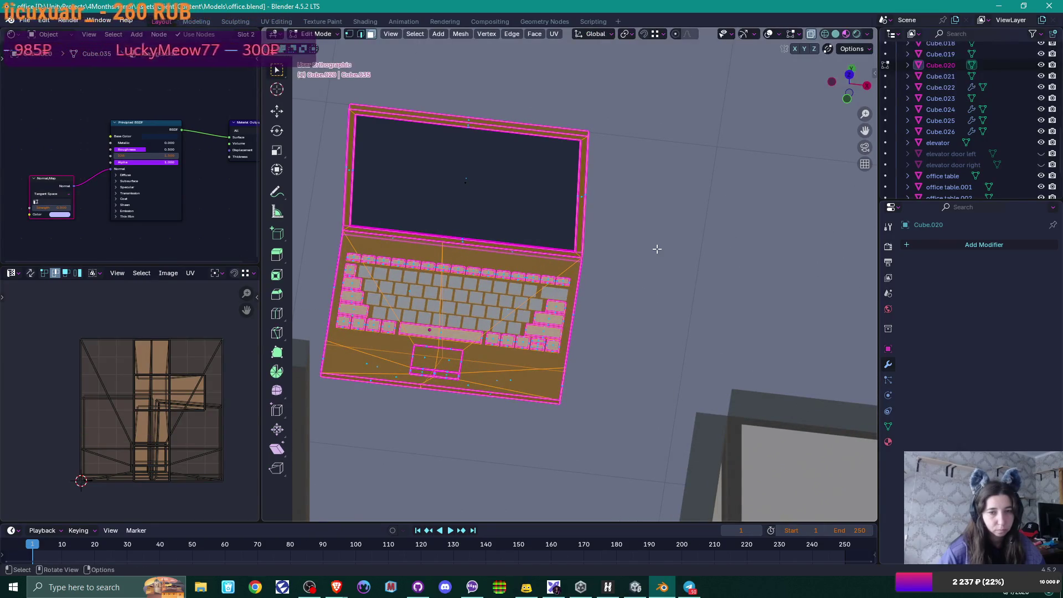
pyautogui.moveTo(609, 264); pyautogui.dragTo(613, 263, button='middle')
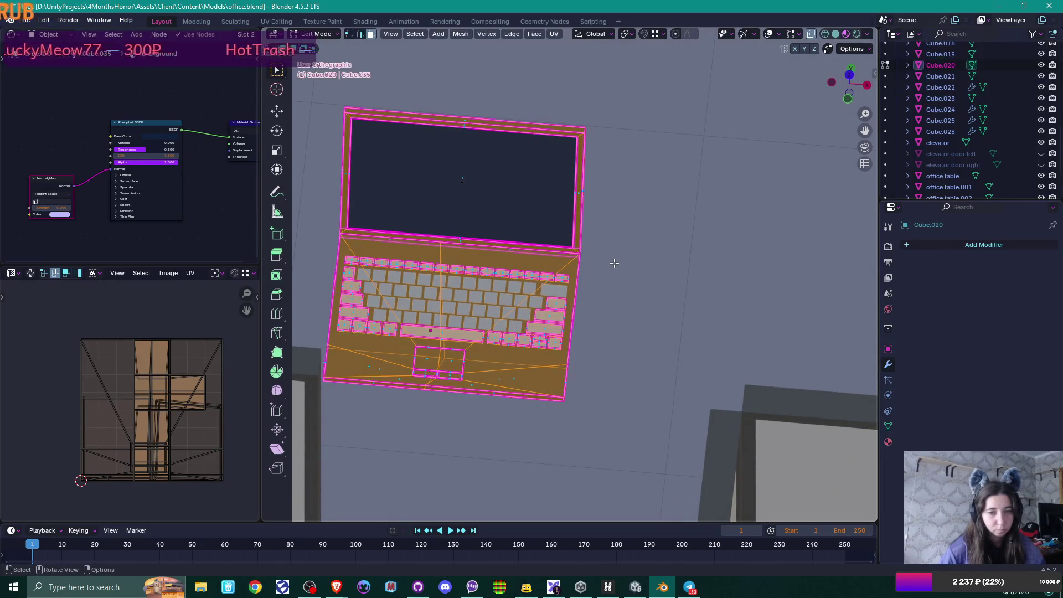
# Step: Smart UV Project the laptop body faces, then select the Cube.024 key row in Object Mode
pyautogui.press('u')
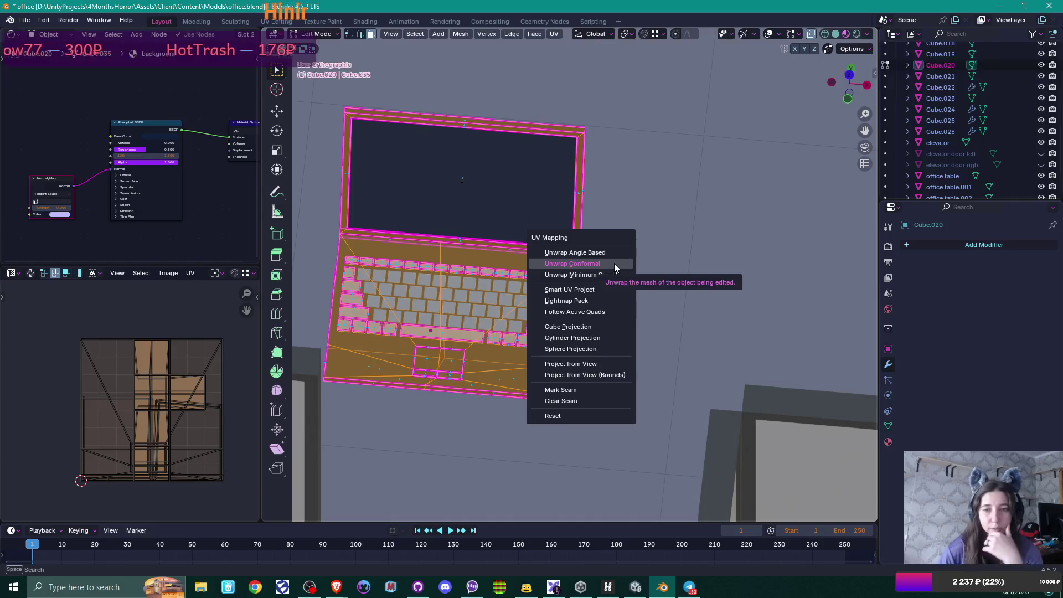
pyautogui.click(615, 288)
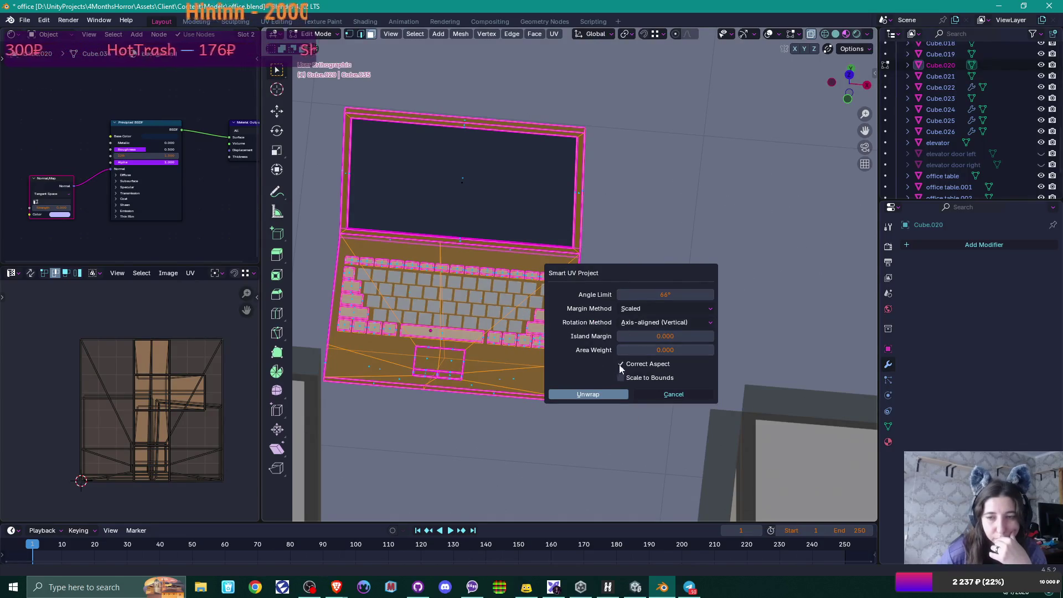
pyautogui.click(605, 395)
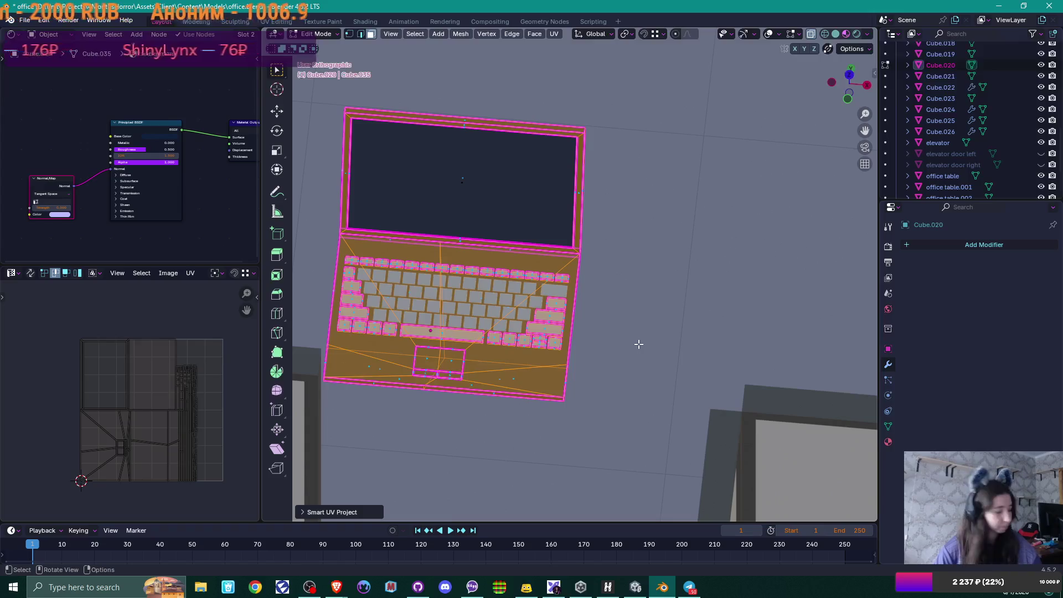
pyautogui.press('Tab')
pyautogui.click(393, 290)
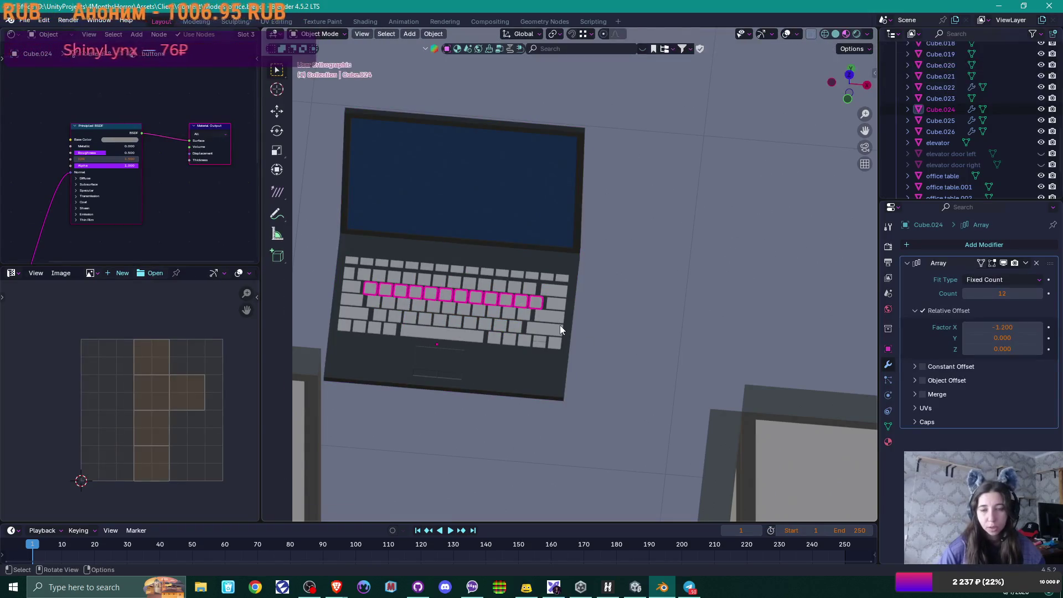
# Step: Apply the Array modifiers on key rows Cube.024, Cube.025 and Cube.026
pyautogui.click(1026, 263)
pyautogui.click(1018, 271)
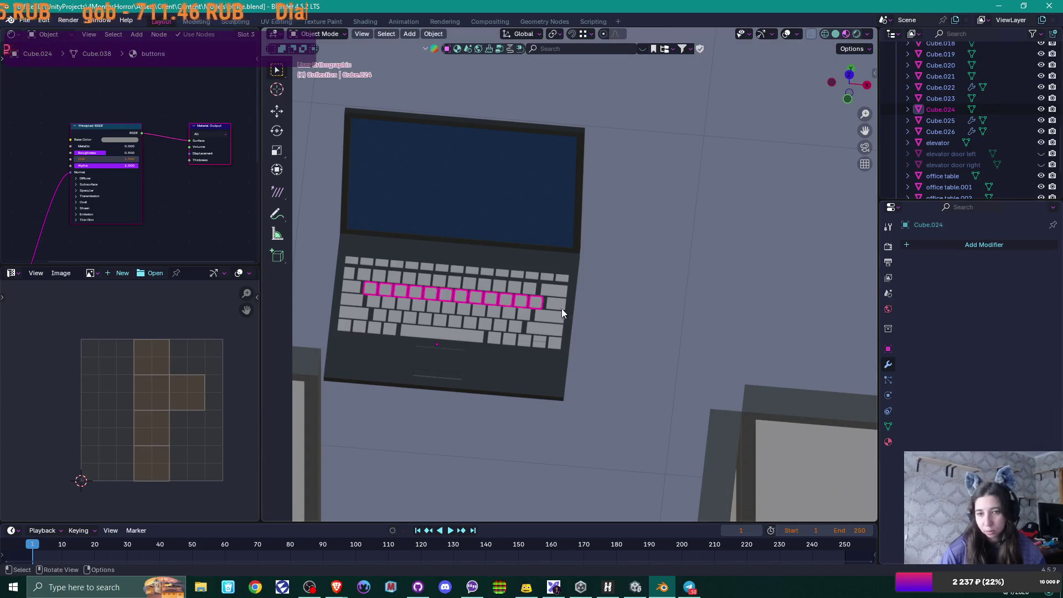
pyautogui.click(533, 314)
pyautogui.click(1026, 263)
pyautogui.click(998, 276)
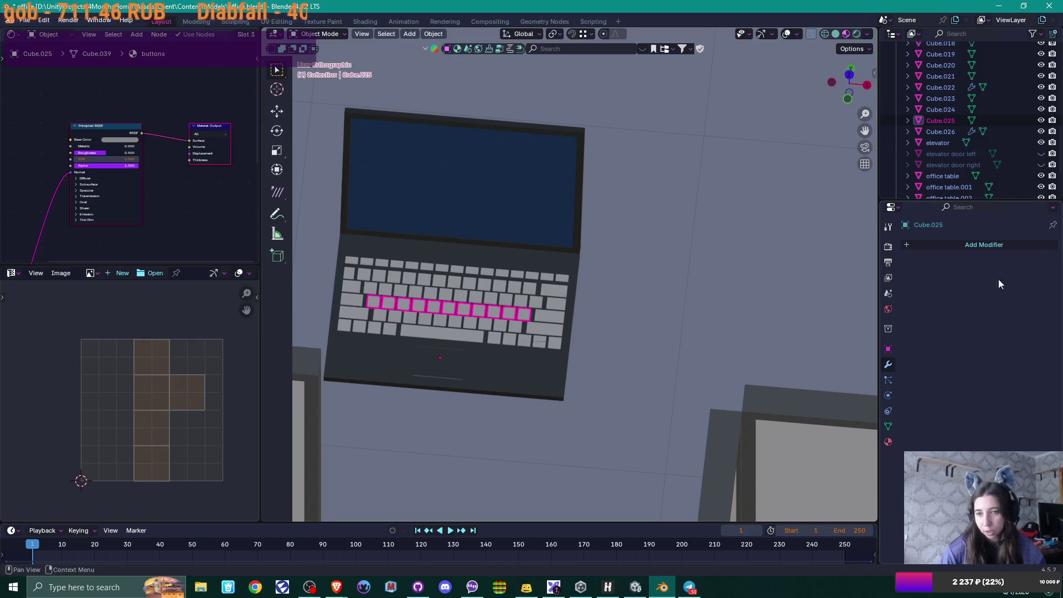
pyautogui.click(507, 326)
pyautogui.click(1027, 265)
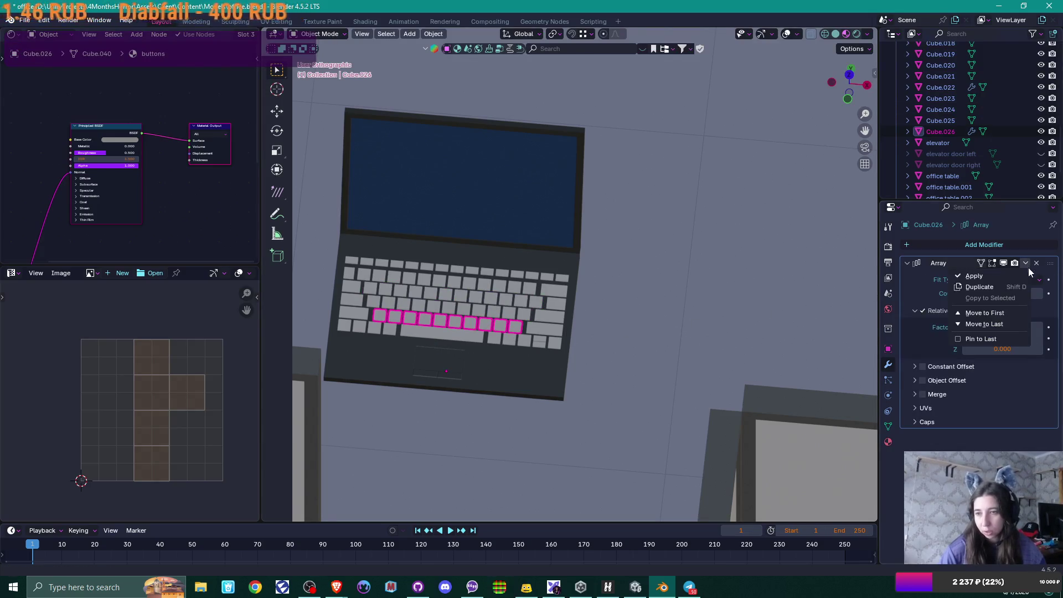
pyautogui.click(1021, 277)
# Step: Join the three key rows into the laptop body Cube.020
pyautogui.keyDown('shift'); pyautogui.click(487, 313); pyautogui.keyUp('shift')
pyautogui.keyDown('shift'); pyautogui.click(489, 301); pyautogui.keyUp('shift')
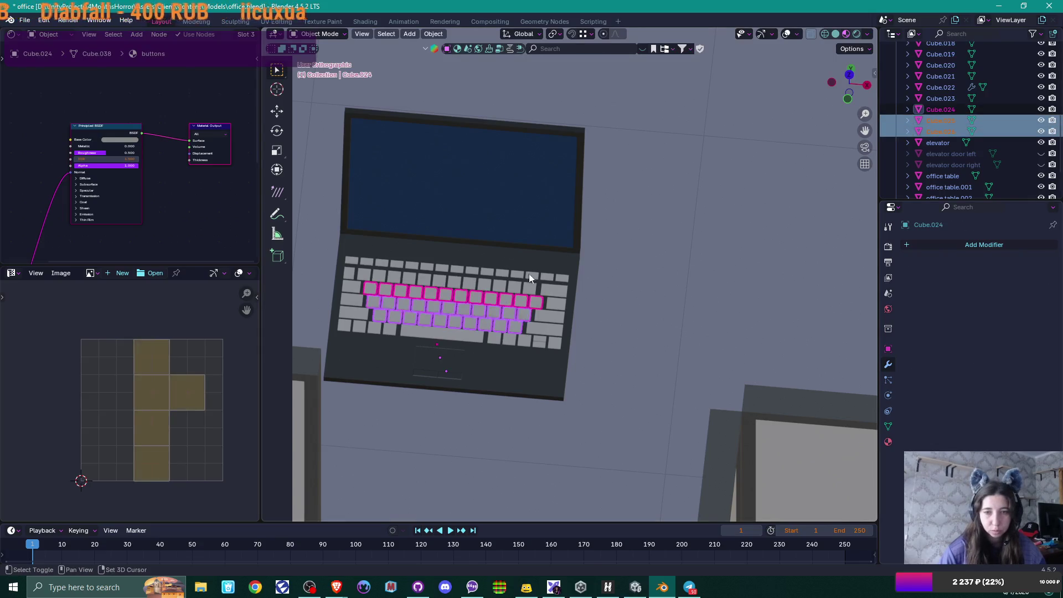
pyautogui.keyDown('shift'); pyautogui.click(572, 276); pyautogui.keyUp('shift')
pyautogui.hotkey('ctrl', 'j')
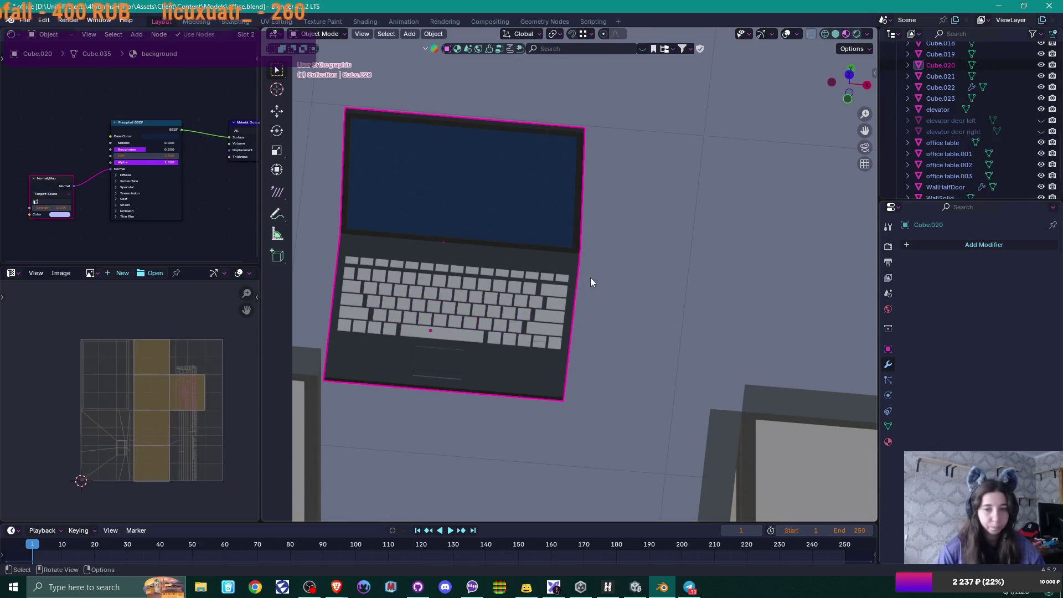
pyautogui.press('Tab')
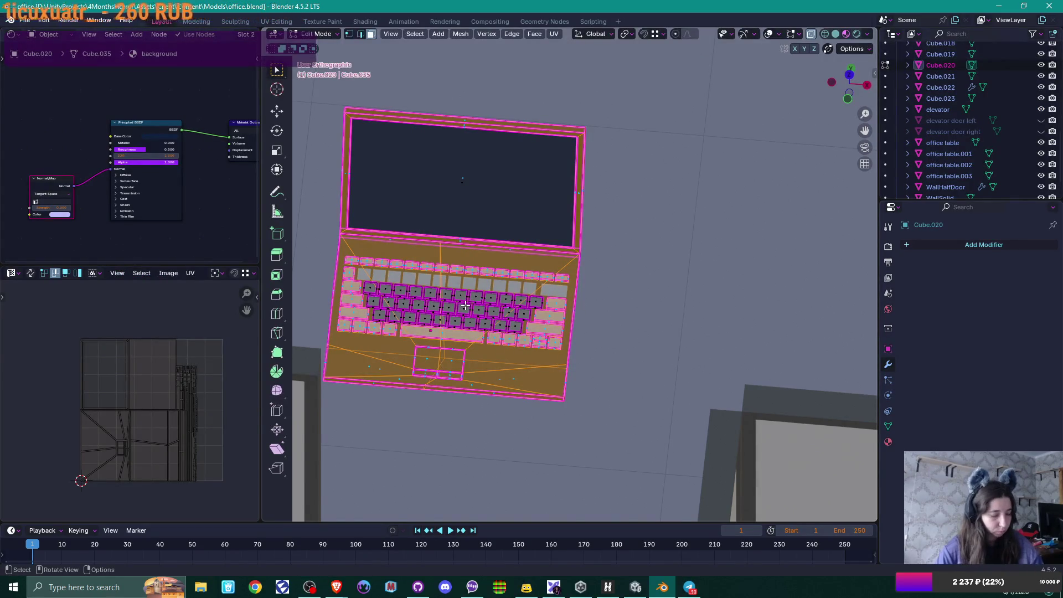
pyautogui.hotkey('ctrl', 'i')
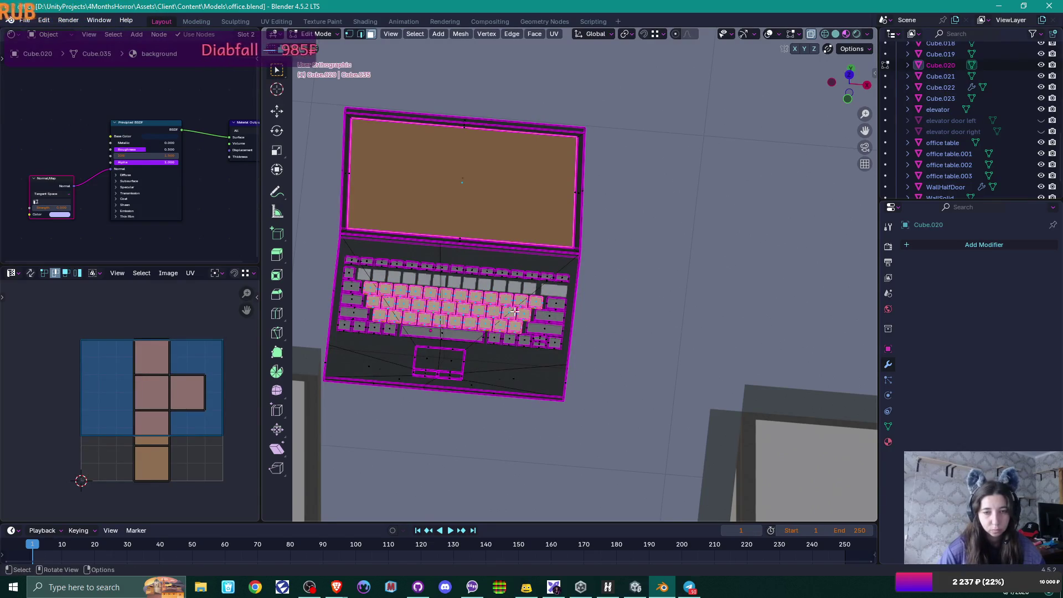
pyautogui.press('Tab')
# Step: Apply the top key row's array, then join it and the loose key into the laptop body
pyautogui.click(369, 277)
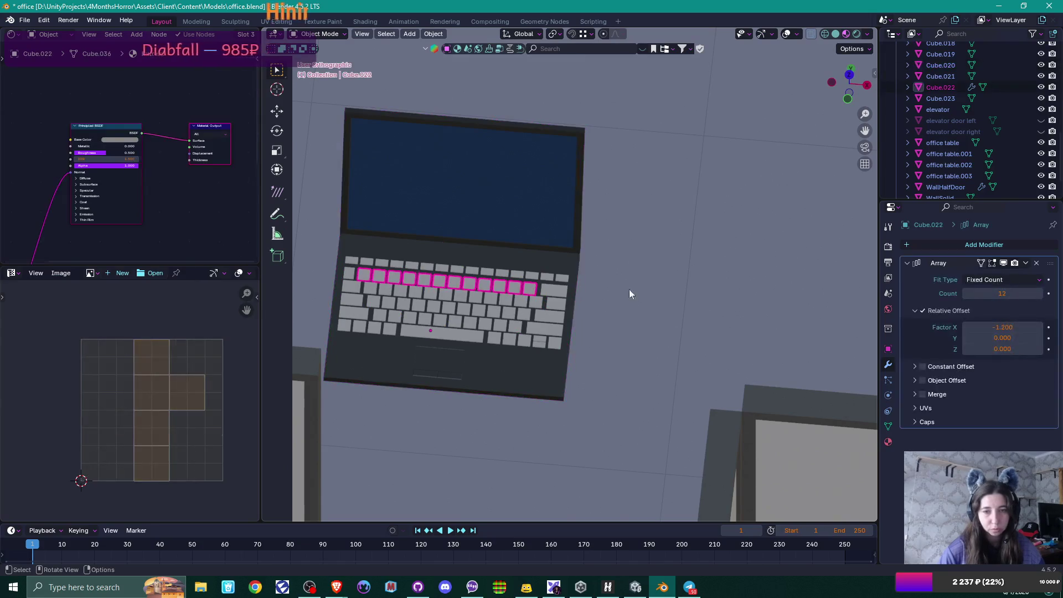
pyautogui.click(1028, 280)
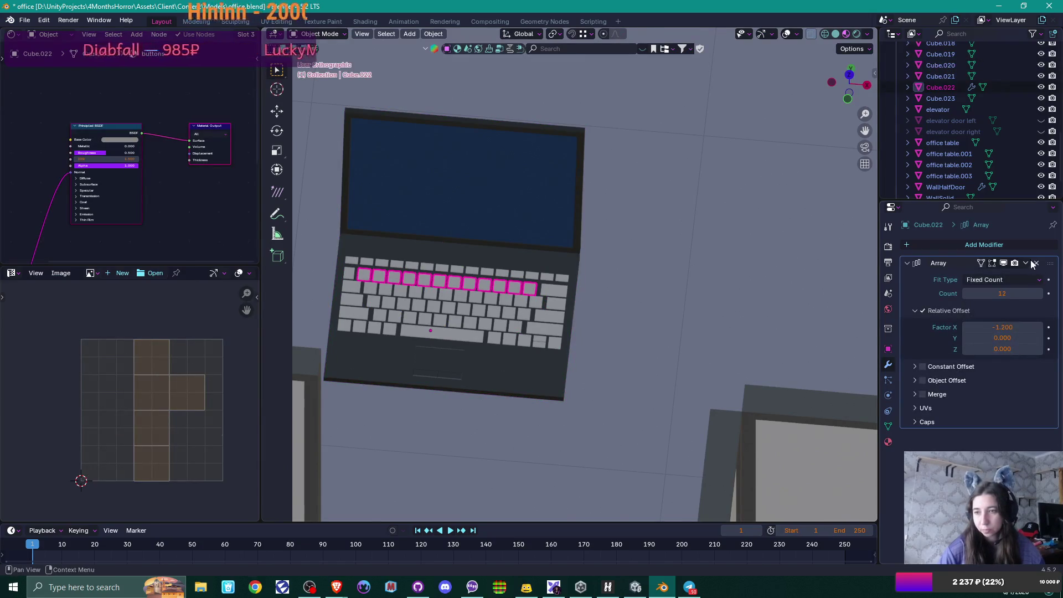
pyautogui.click(1025, 263)
pyautogui.click(1014, 275)
pyautogui.scroll(1, 561, 314)
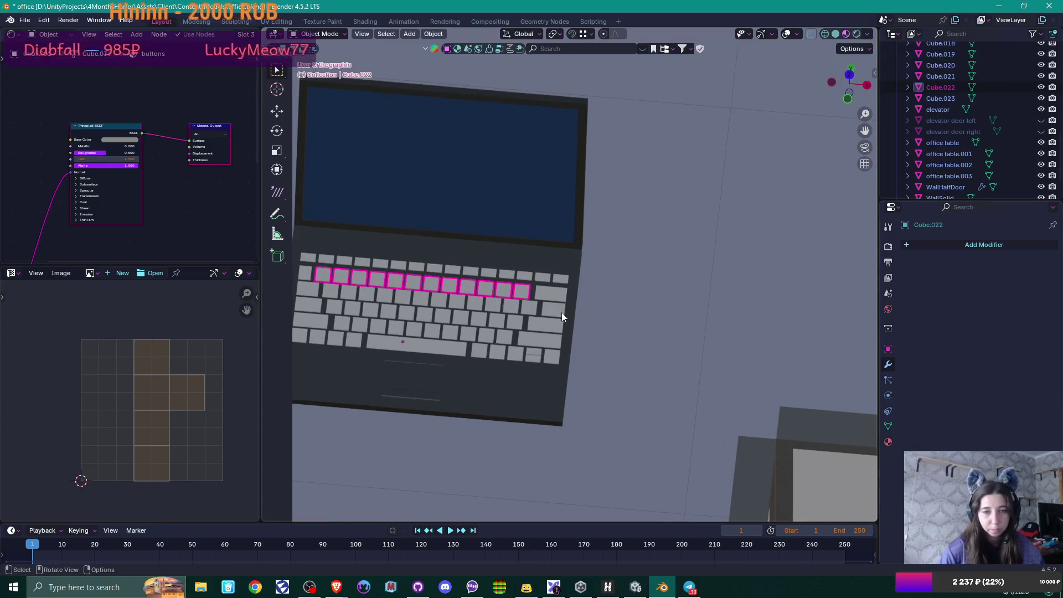
pyautogui.keyDown('shift'); pyautogui.click(506, 317); pyautogui.keyUp('shift')
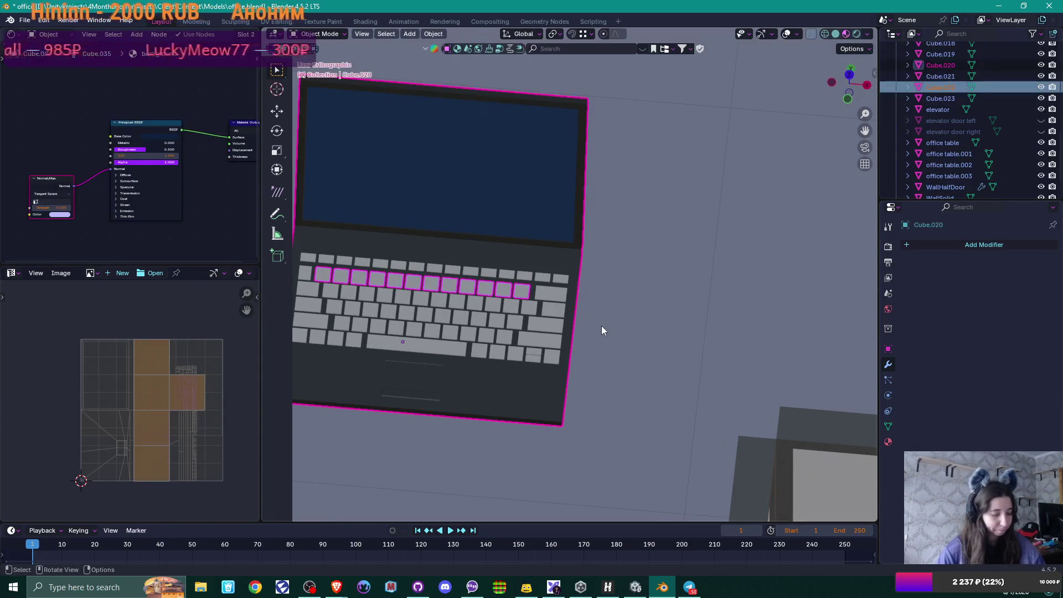
pyautogui.hotkey('ctrl', 'j')
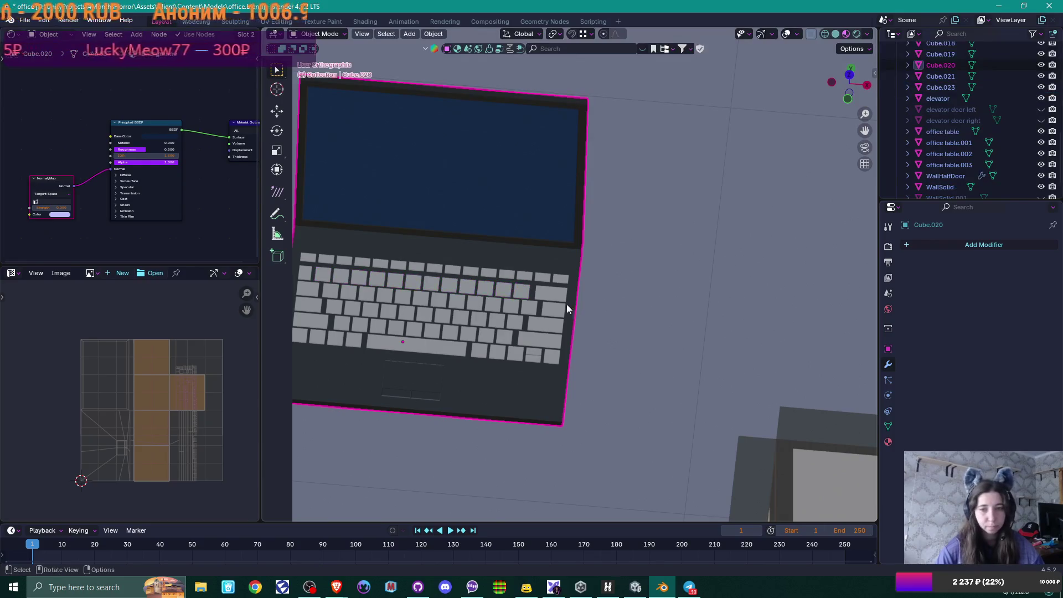
pyautogui.click(559, 297)
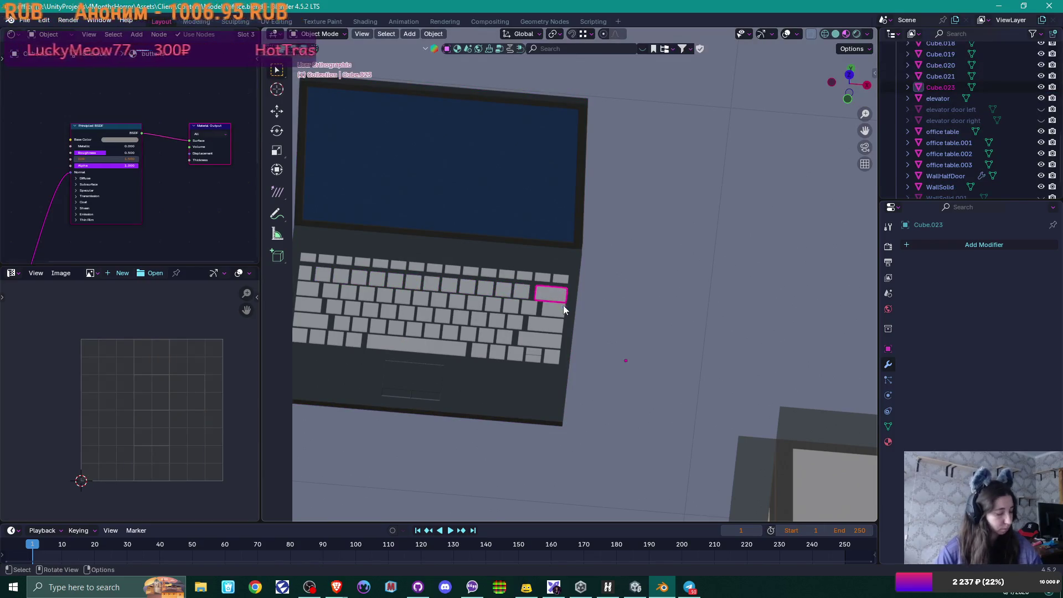
pyautogui.keyDown('shift'); pyautogui.click(549, 326); pyautogui.keyUp('shift')
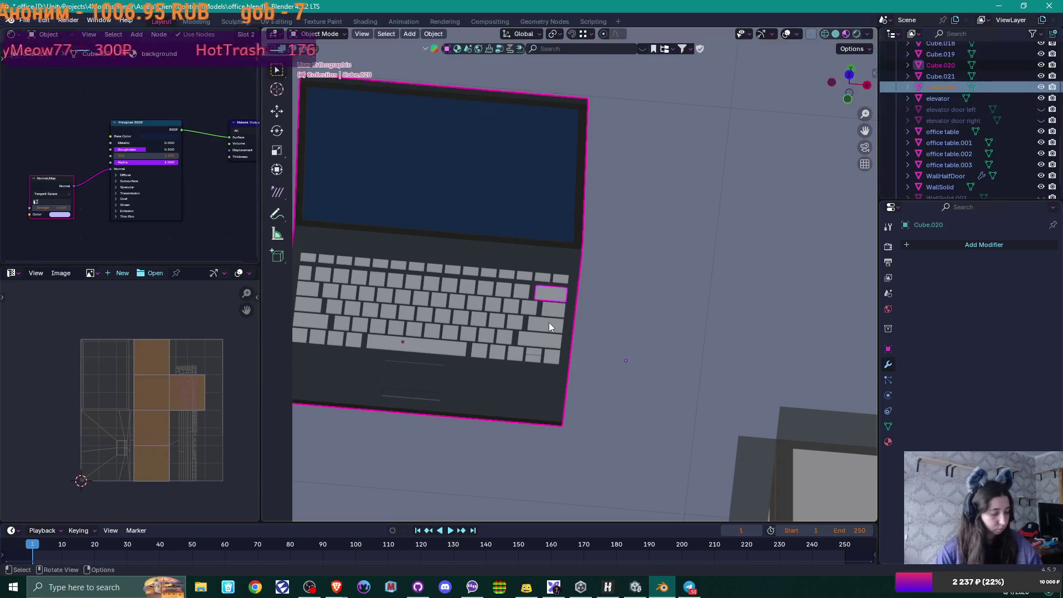
pyautogui.hotkey('ctrl', 'j')
# Step: Select all laptop faces except the screen and Smart UV Project them
pyautogui.press('Tab')
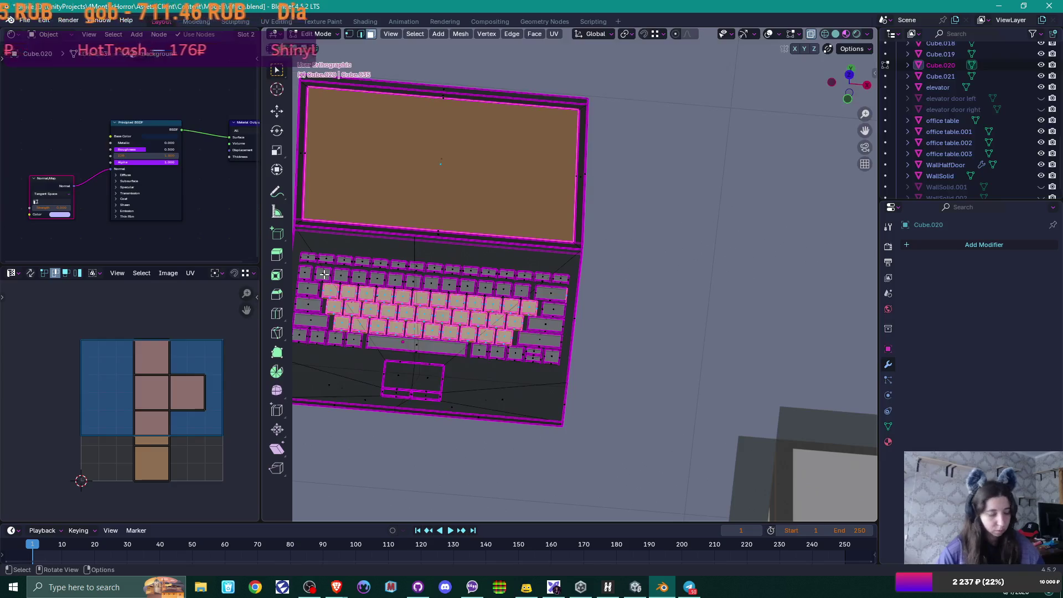
pyautogui.press('l')
pyautogui.press('l')
pyautogui.press('l')
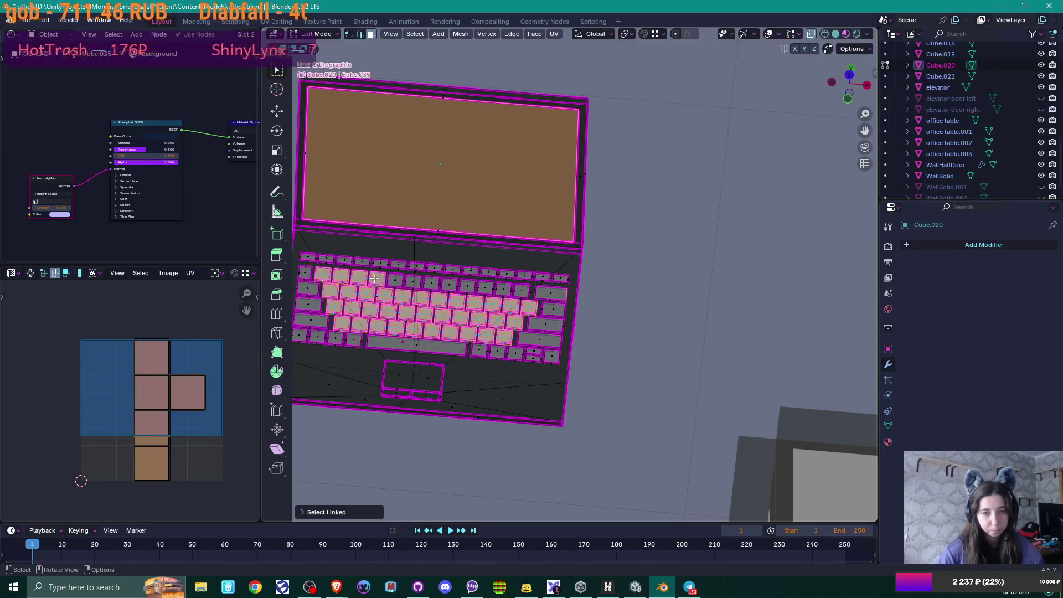
pyautogui.press('l')
pyautogui.press('a')
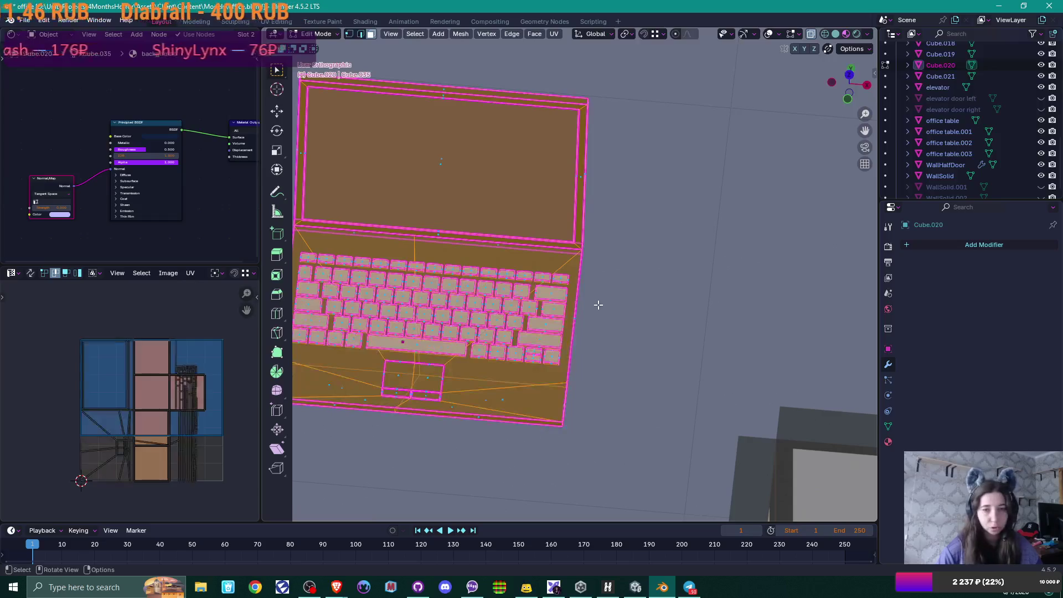
pyautogui.keyDown('shift'); pyautogui.click(481, 183); pyautogui.keyUp('shift')
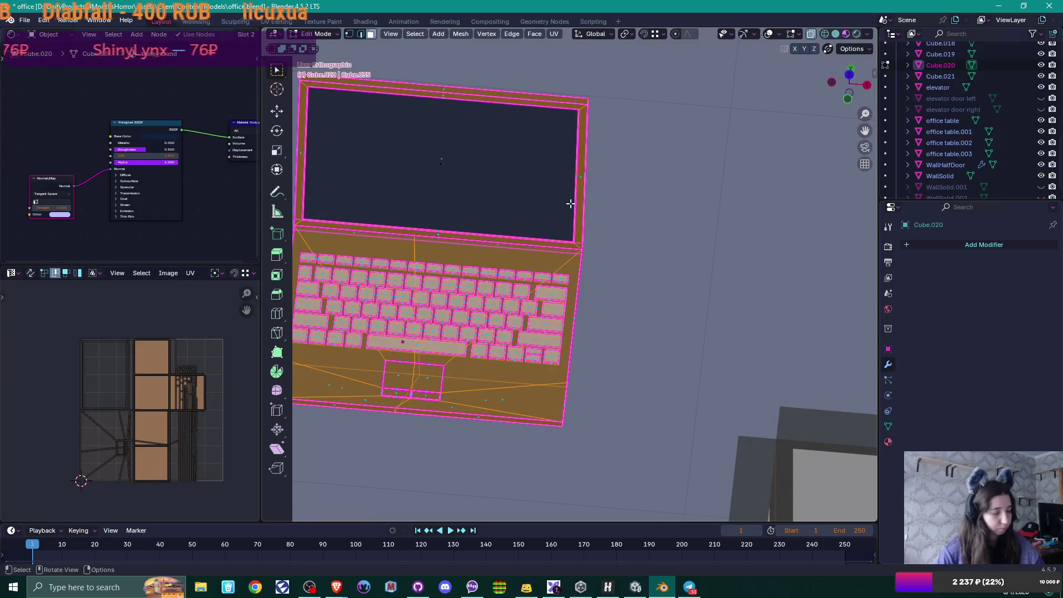
pyautogui.press('u')
pyautogui.click(534, 206)
pyautogui.click(520, 310)
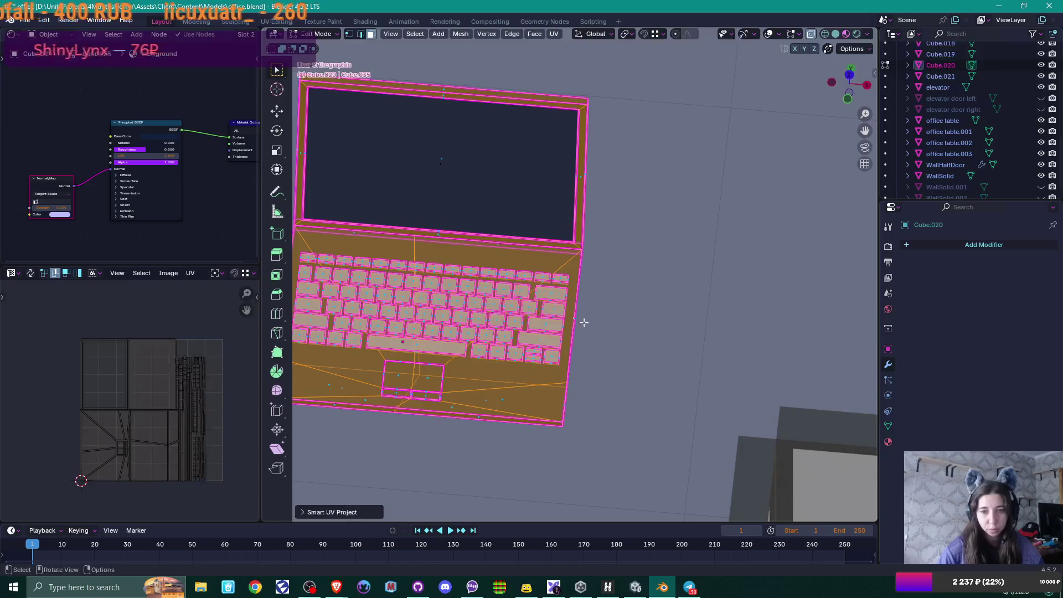
pyautogui.press('Tab')
pyautogui.scroll(-3, 502, 329)
pyautogui.moveTo(503, 330)
pyautogui.mouseDown(button='middle')
pyautogui.moveTo(543, 327)
pyautogui.moveTo(533, 247)
pyautogui.moveTo(544, 304)
pyautogui.moveTo(492, 318)
pyautogui.moveTo(536, 313)
pyautogui.moveTo(496, 334)
pyautogui.mouseUp(button='middle')
# Step: Move the laptop up and then back down along Z to adjust its height
pyautogui.scroll(-3, 534, 314)
pyautogui.scroll(-3, 533, 313)
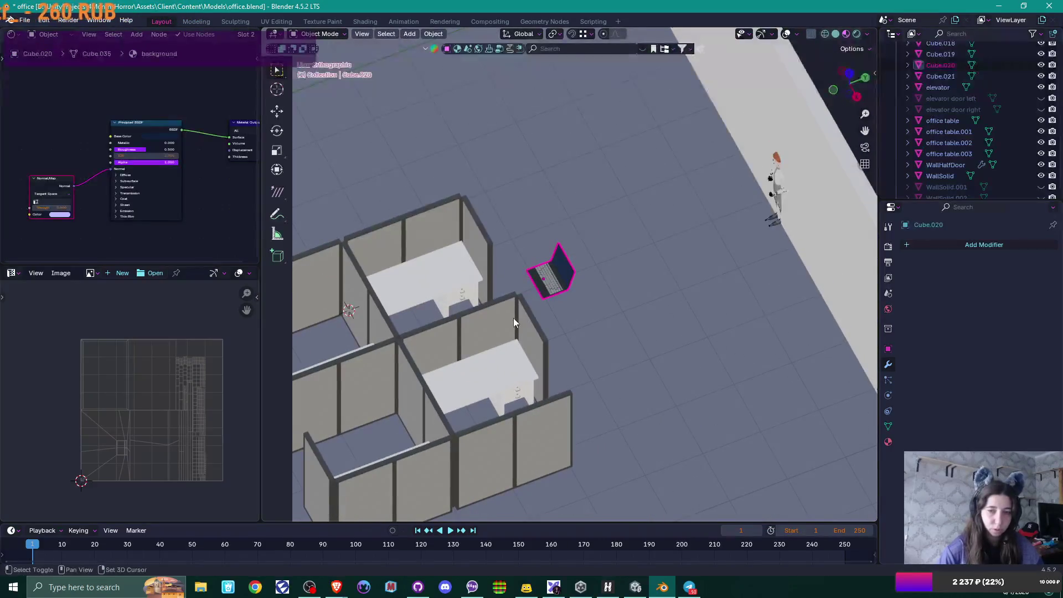
pyautogui.scroll(2, 513, 317)
pyautogui.scroll(2, 647, 325)
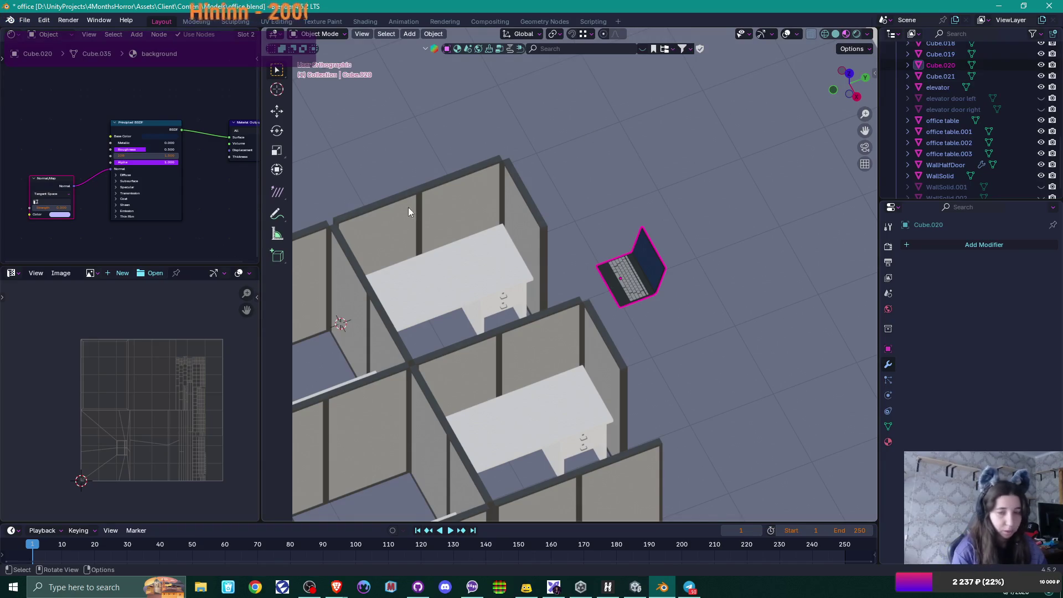
pyautogui.moveTo(627, 279)
pyautogui.mouseDown(button='middle')
pyautogui.moveTo(563, 217)
pyautogui.moveTo(549, 237)
pyautogui.moveTo(596, 275)
pyautogui.moveTo(586, 280)
pyautogui.mouseUp(button='middle')
pyautogui.press('g')
pyautogui.press('z')
pyautogui.click(587, 224)
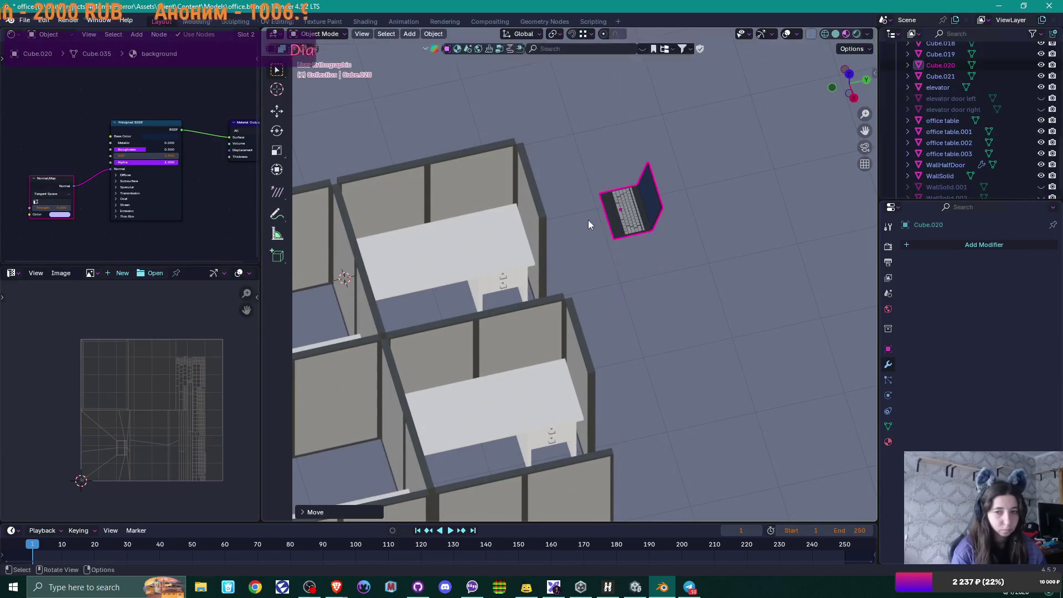
pyautogui.press('g')
pyautogui.press('z')
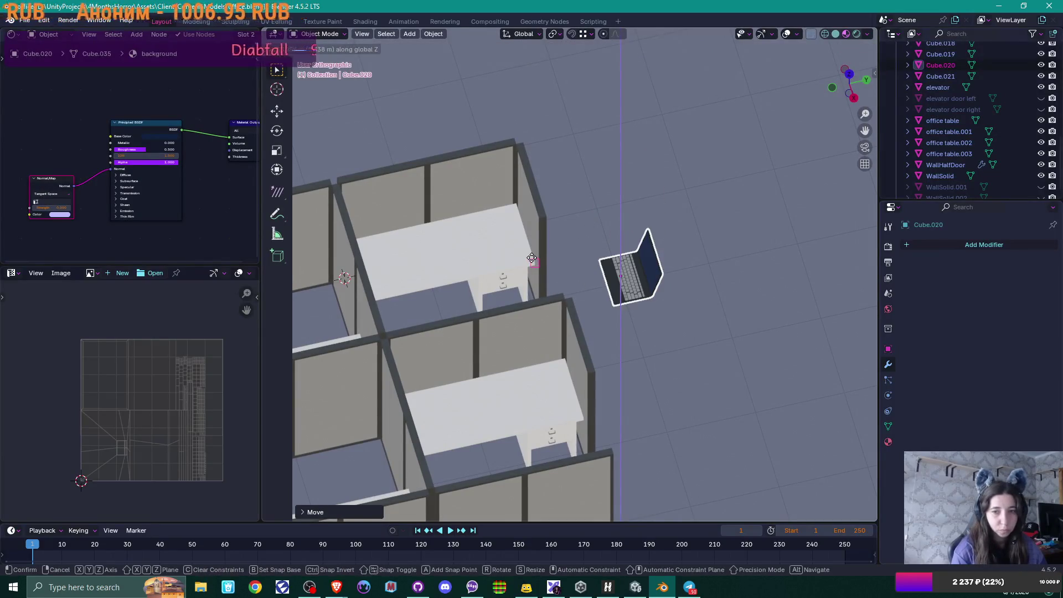
pyautogui.click(532, 258)
pyautogui.moveTo(533, 258); pyautogui.dragTo(559, 263, button='middle')
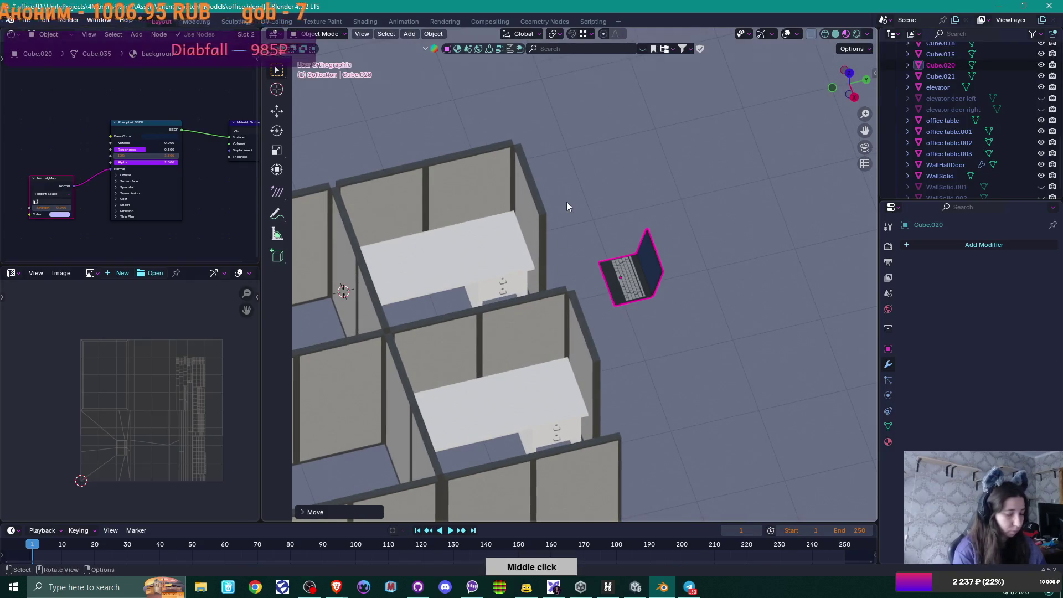
# Step: From top view, rotate the laptop 90° about the vertical axis
pyautogui.press('KP_7')
pyautogui.keyDown('shift'); pyautogui.moveTo(634, 307); pyautogui.dragTo(623, 196, button='middle'); pyautogui.keyUp('shift')
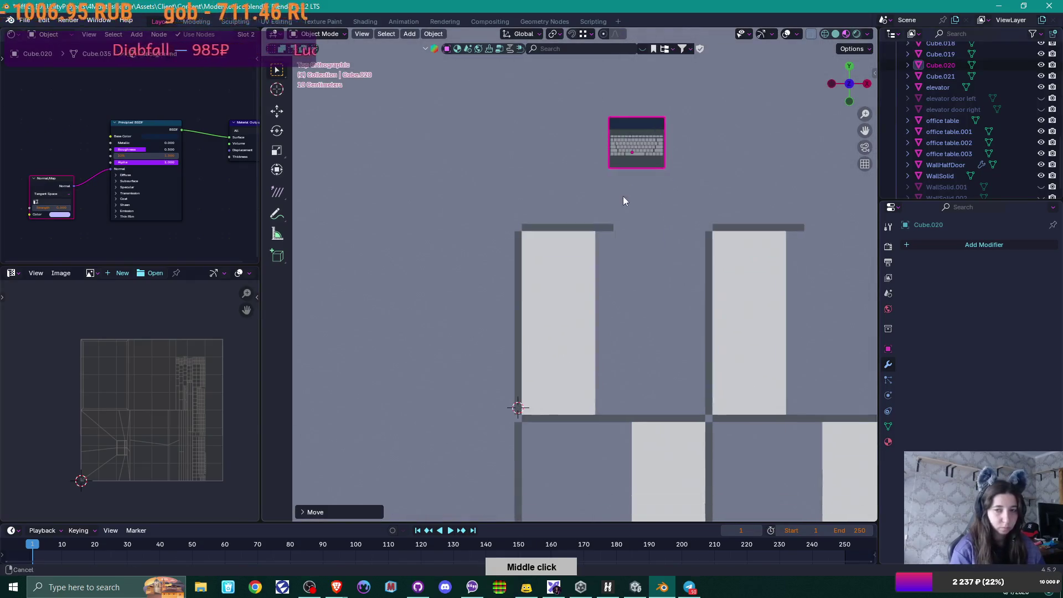
pyautogui.write('g90')
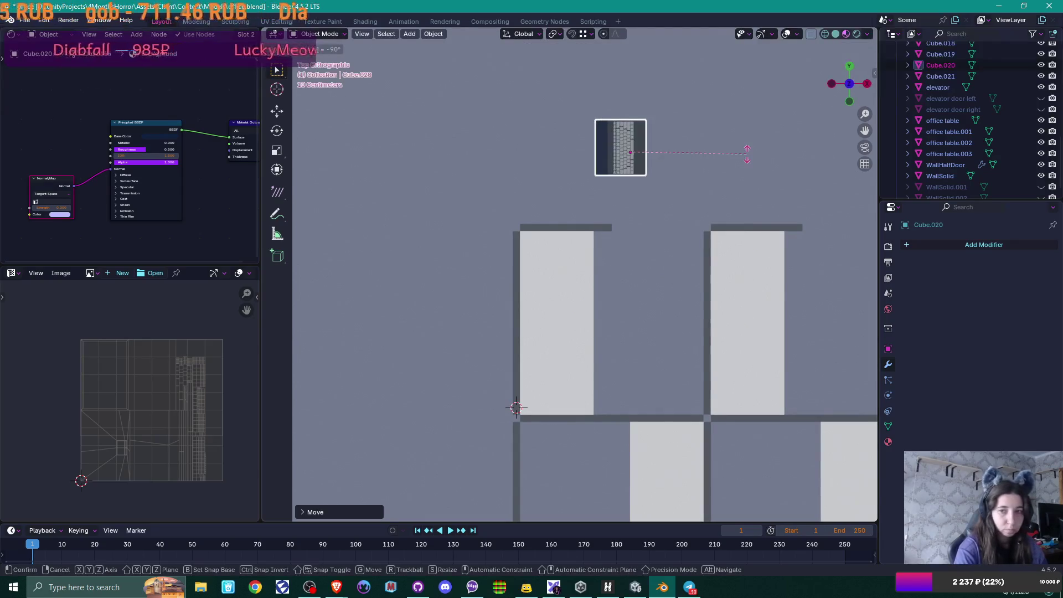
pyautogui.press('Return')
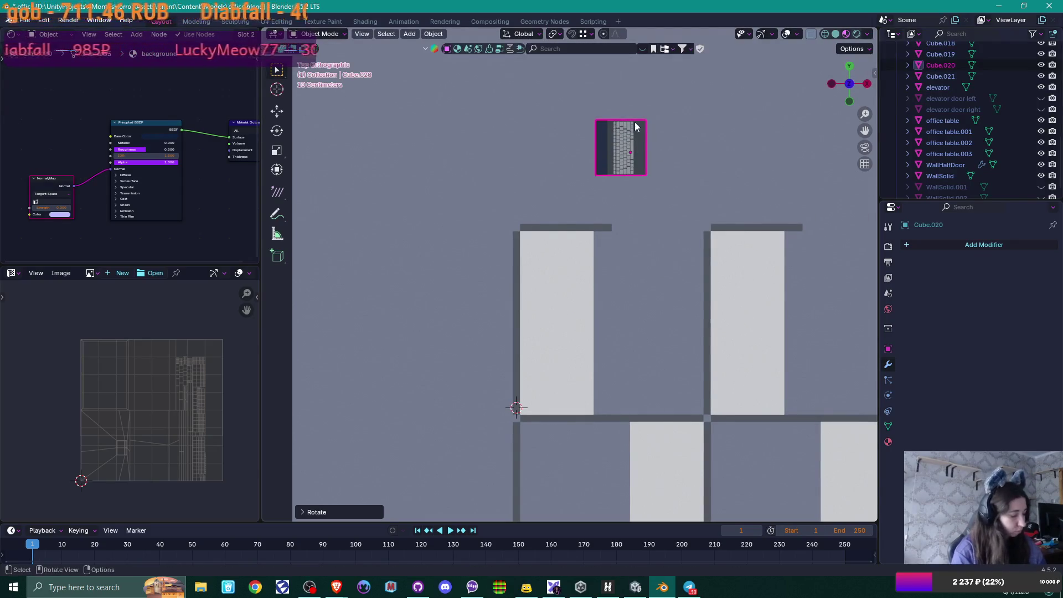
# Step: Move the laptop onto the back of a cubicle desk at X 4.5801, Y -5.6702, Z 0.89513 m
pyautogui.press('g')
pyautogui.click(575, 302)
pyautogui.moveTo(576, 302)
pyautogui.mouseDown(button='middle')
pyautogui.moveTo(593, 344)
pyautogui.moveTo(507, 265)
pyautogui.moveTo(484, 272)
pyautogui.moveTo(488, 308)
pyautogui.moveTo(546, 287)
pyautogui.moveTo(541, 311)
pyautogui.moveTo(563, 244)
pyautogui.moveTo(579, 267)
pyautogui.moveTo(638, 259)
pyautogui.moveTo(628, 261)
pyautogui.mouseUp(button='middle')
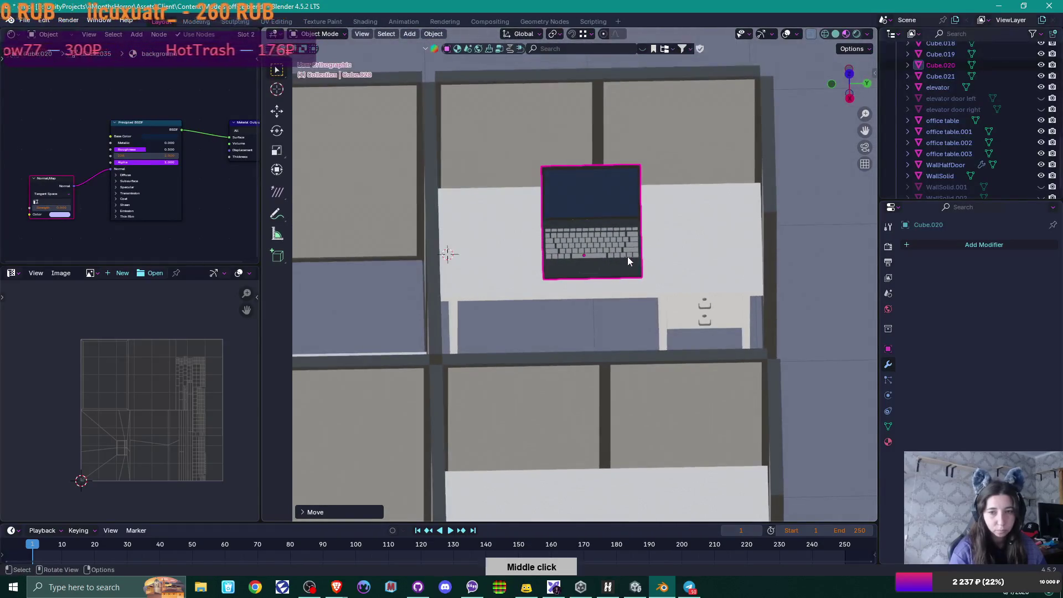
pyautogui.press('g')
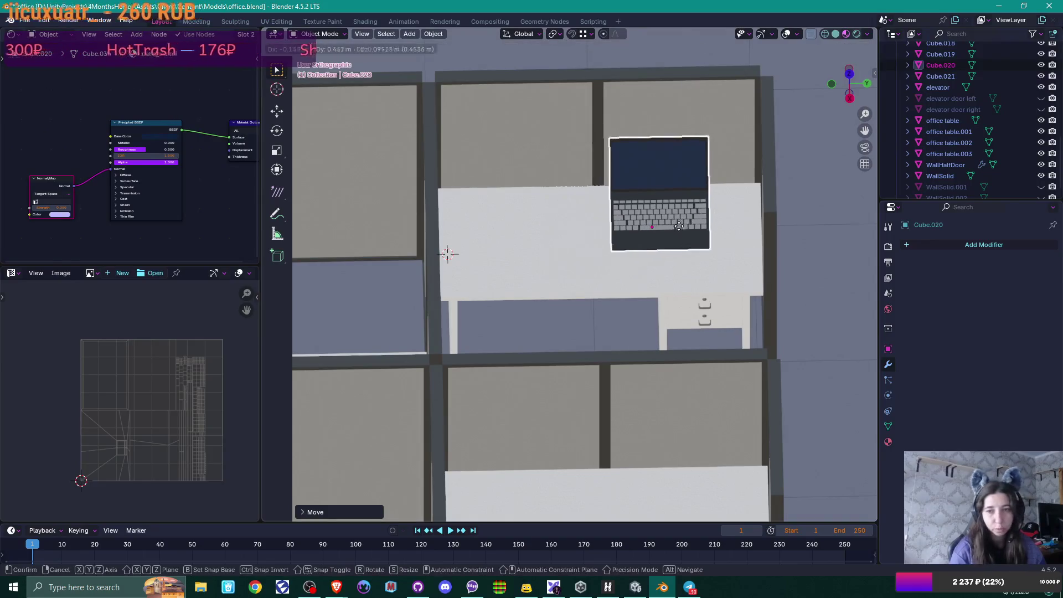
pyautogui.click(675, 225)
pyautogui.moveTo(712, 230); pyautogui.dragTo(714, 266, button='middle')
pyautogui.press('n')
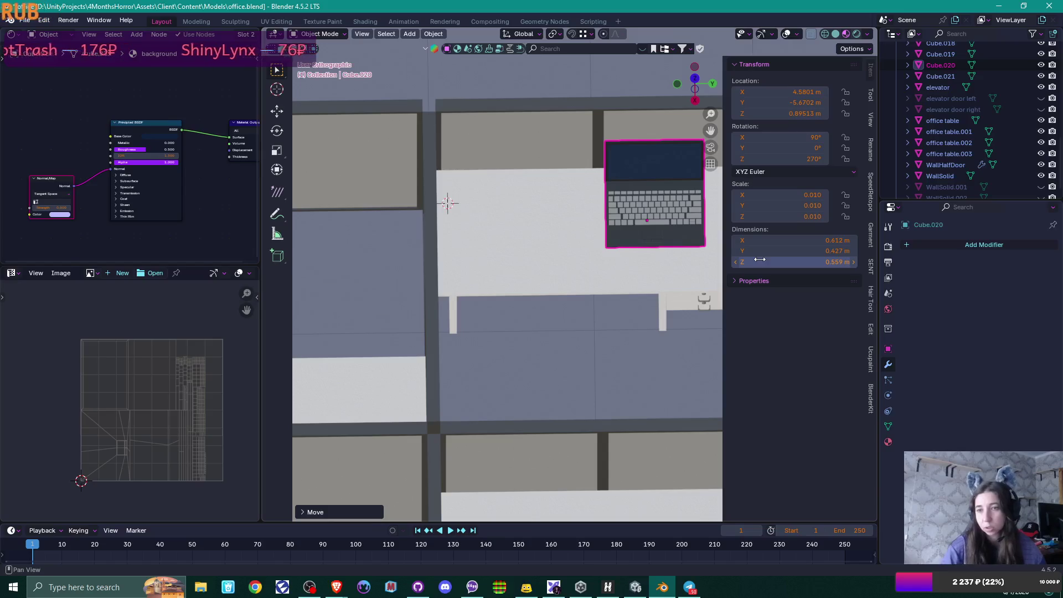
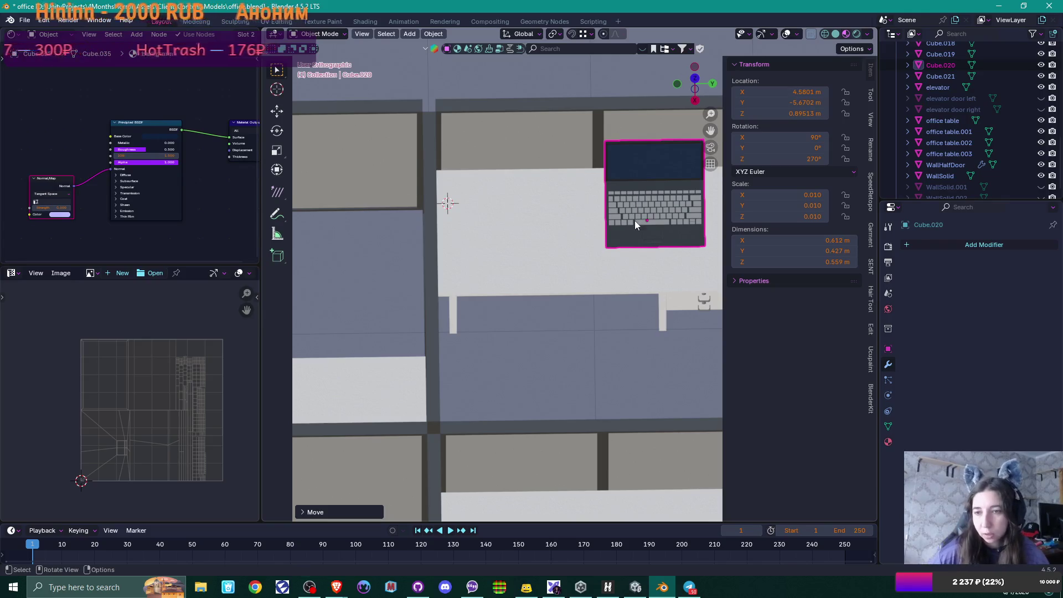
# Step: Shrink laptop Cube.020 to about 0.37 × 0.26 × 0.34 m to fit the desk
pyautogui.click(801, 261)
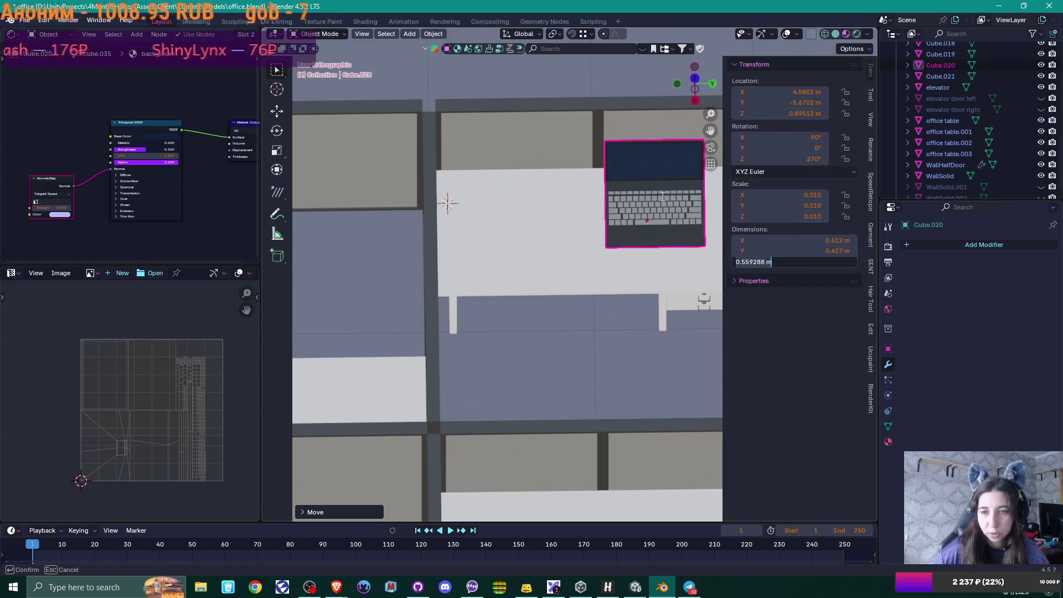
pyautogui.press('Return')
pyautogui.moveTo(655, 200)
pyautogui.keyDown('shift'); pyautogui.mouseDown(button='middle')
pyautogui.moveTo(553, 204)
pyautogui.moveTo(586, 272)
pyautogui.mouseUp(button='middle'); pyautogui.keyUp('shift')
pyautogui.scroll(3, 559, 213)
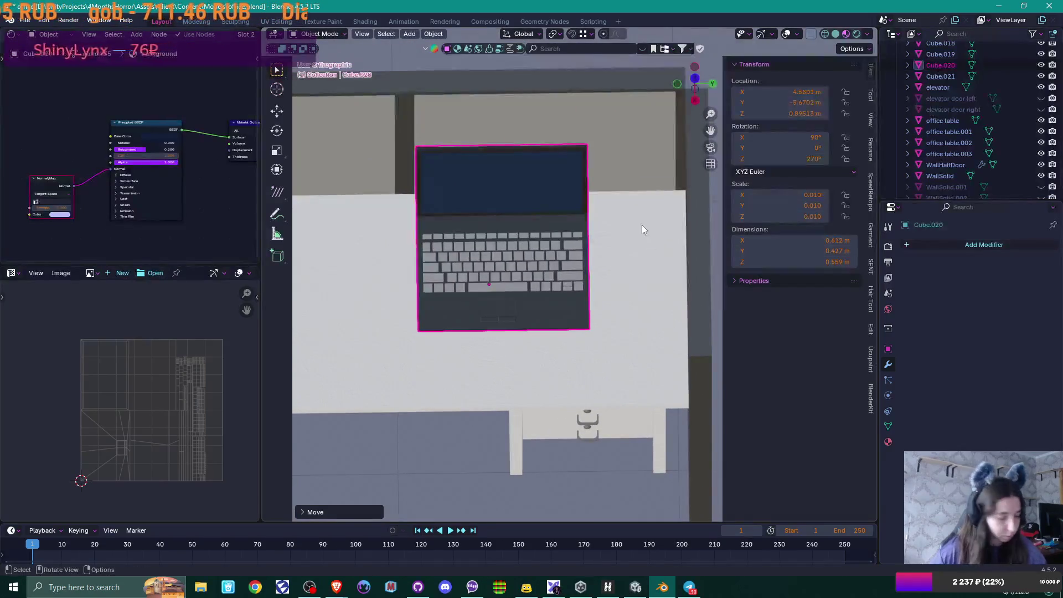
pyautogui.press('s')
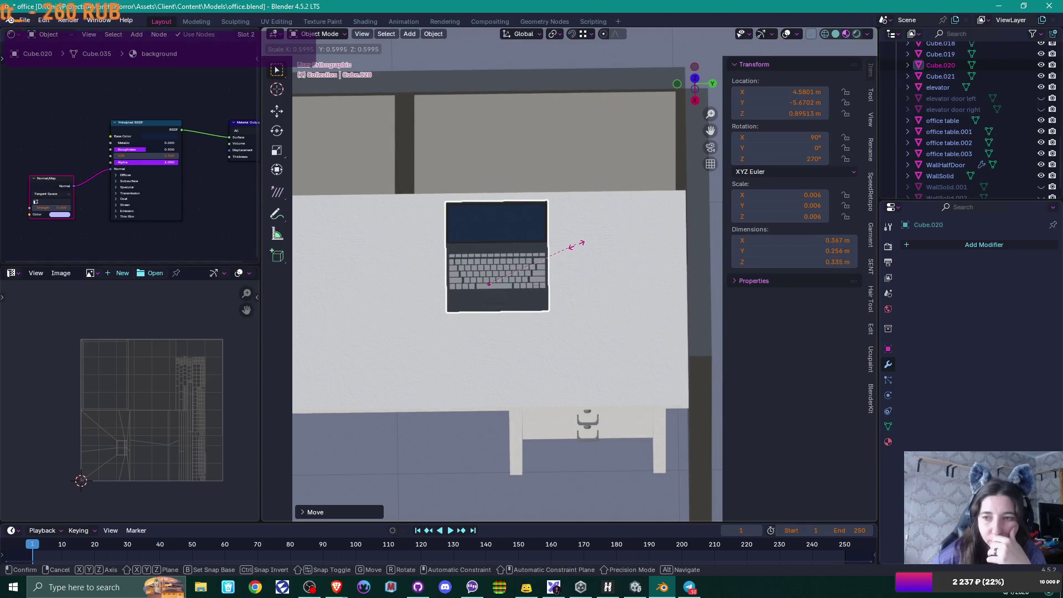
pyautogui.click(577, 244)
pyautogui.moveTo(516, 295)
pyautogui.mouseDown(button='middle')
pyautogui.moveTo(530, 241)
pyautogui.moveTo(487, 237)
pyautogui.moveTo(465, 248)
pyautogui.moveTo(529, 255)
pyautogui.mouseUp(button='middle')
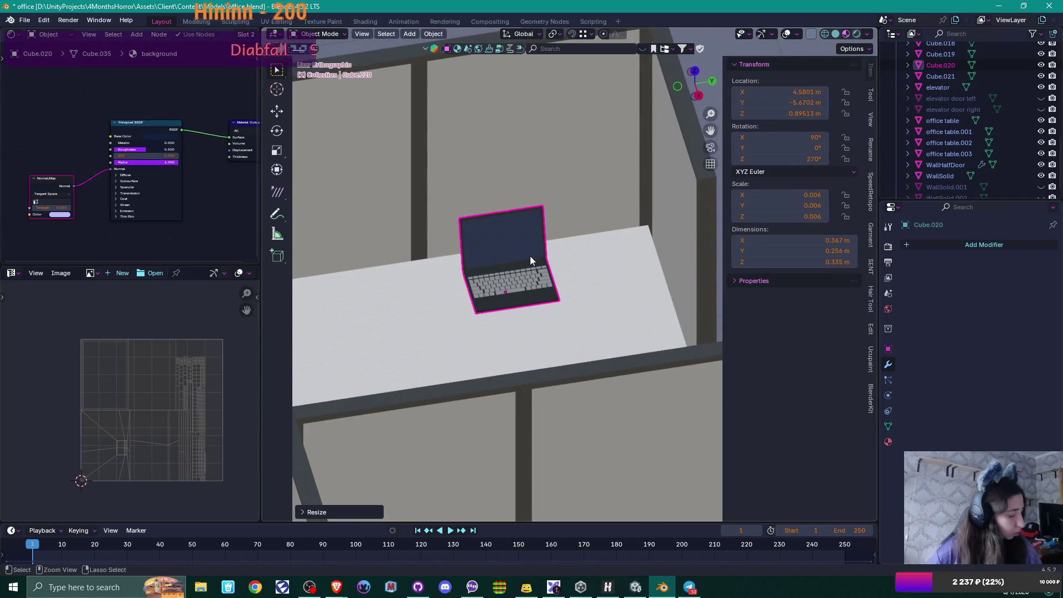
# Step: Apply the laptop's scale and rotation with Ctrl+A
pyautogui.hotkey('ctrl', 'a')
pyautogui.click(516, 256)
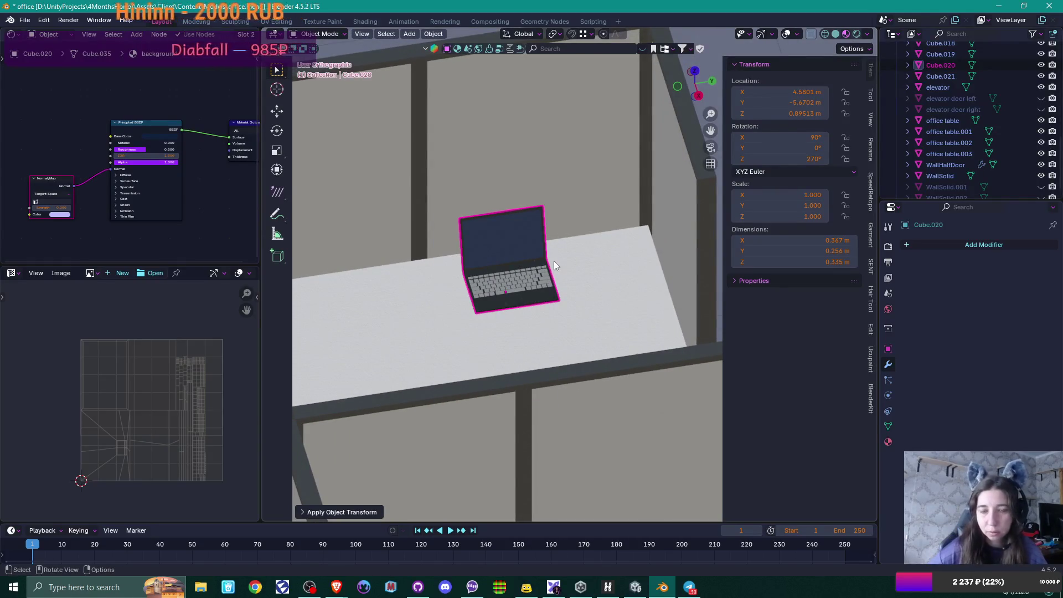
pyautogui.hotkey('ctrl', 'a')
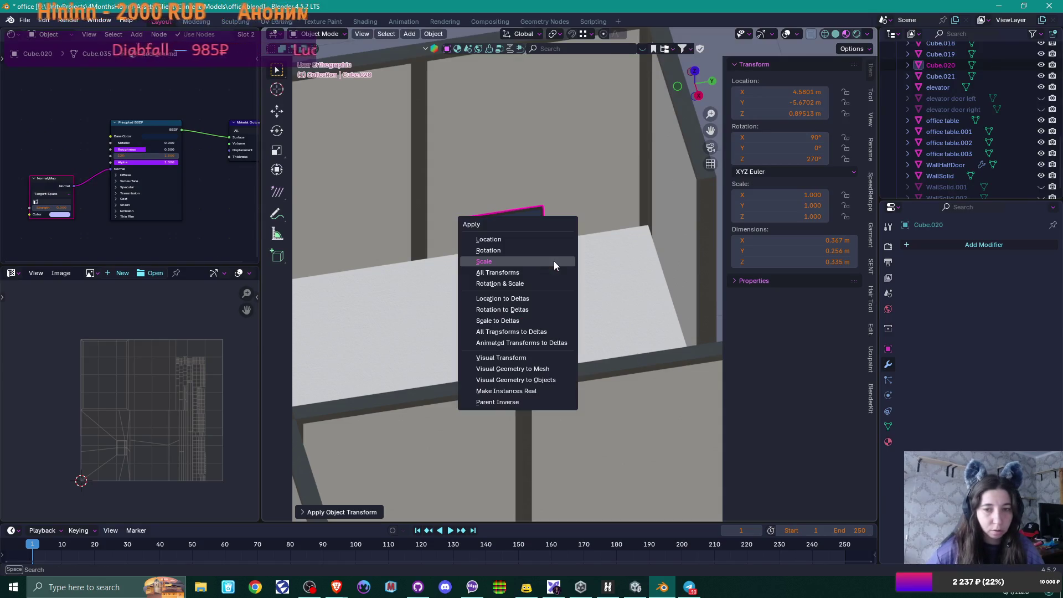
pyautogui.click(549, 254)
# Step: Slide the laptop across the desk toward the middle, keeping its height
pyautogui.scroll(-2, 549, 254)
pyautogui.moveTo(545, 258)
pyautogui.mouseDown(button='middle')
pyautogui.moveTo(592, 287)
pyautogui.moveTo(608, 332)
pyautogui.moveTo(515, 277)
pyautogui.moveTo(527, 295)
pyautogui.mouseUp(button='middle')
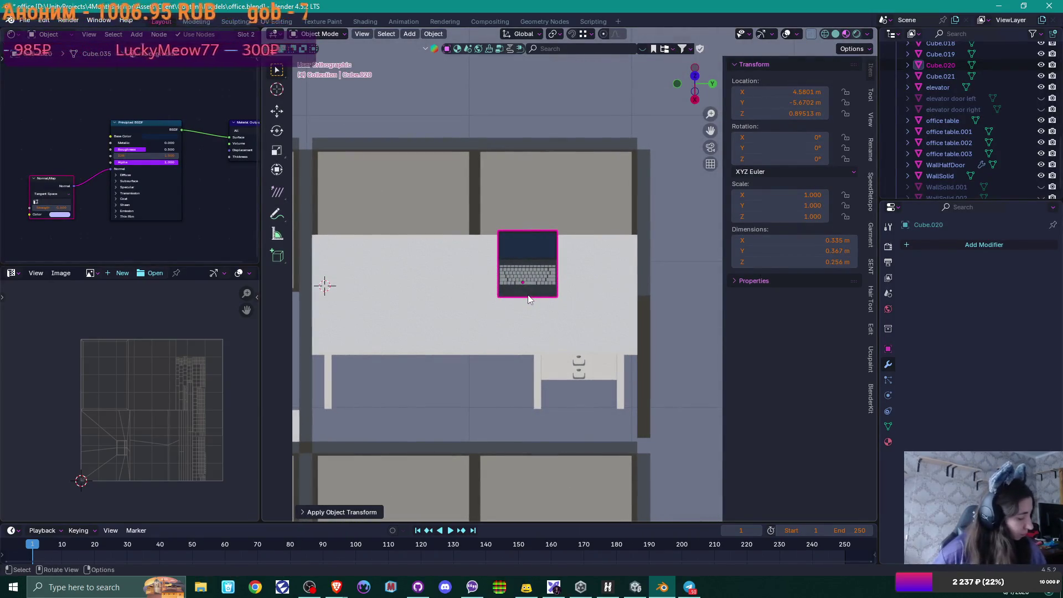
pyautogui.press('g')
pyautogui.hotkey('shift', 'z')
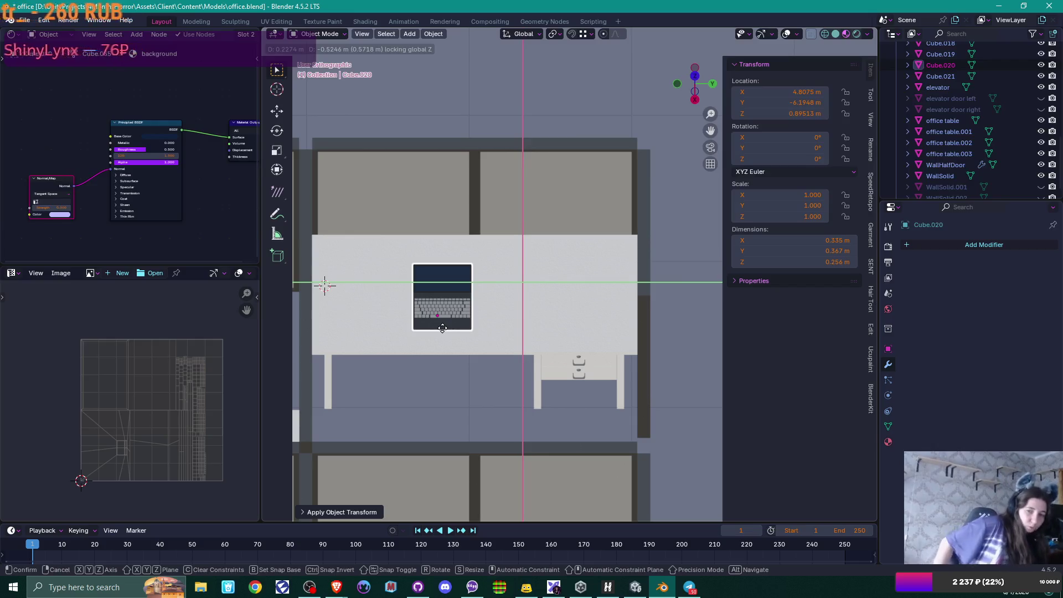
pyautogui.click(442, 328)
# Step: Settle the laptop on the desk and bring up the File > Export format list
pyautogui.moveTo(507, 323)
pyautogui.mouseDown(button='middle')
pyautogui.moveTo(487, 327)
pyautogui.moveTo(504, 297)
pyautogui.moveTo(506, 310)
pyautogui.mouseUp(button='middle')
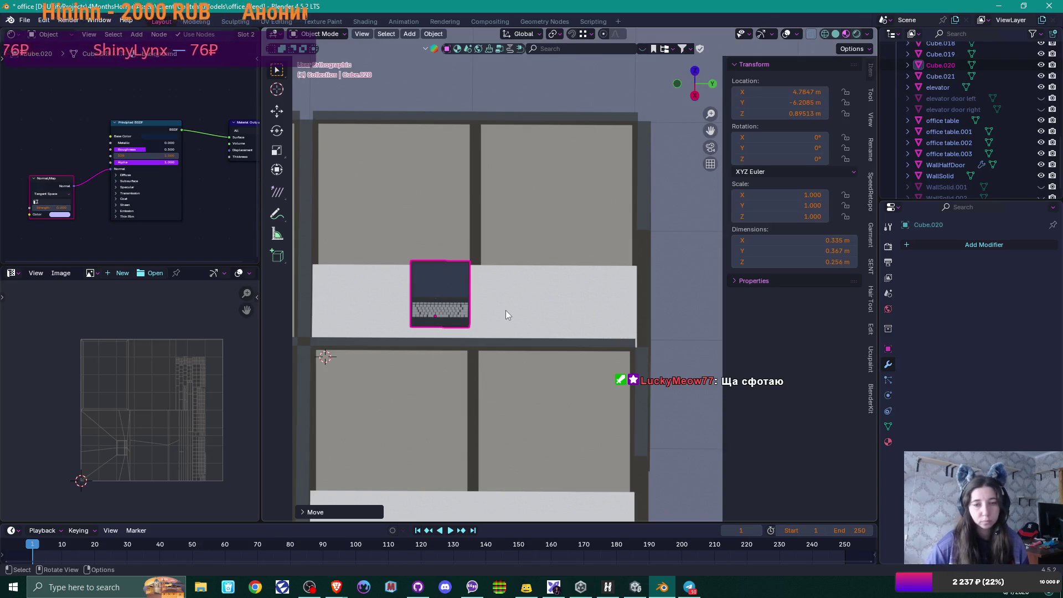
pyautogui.click(26, 21)
pyautogui.moveTo(74, 188)
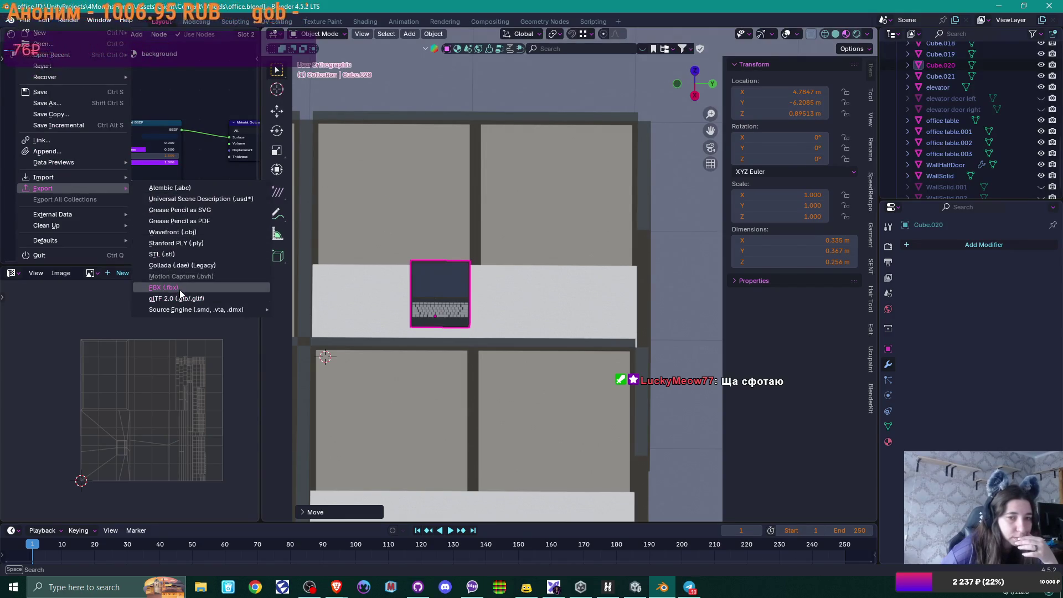
# Step: Export the laptop as laptop.fbx to the project folder with Path Mode set to Copy
pyautogui.click(164, 288)
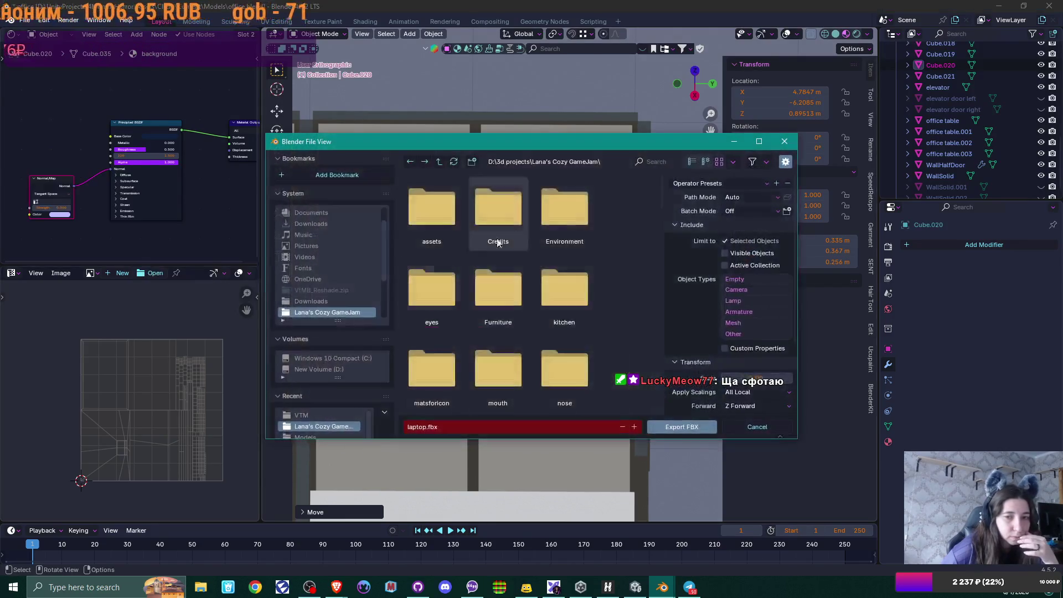
pyautogui.click(721, 194)
pyautogui.click(709, 210)
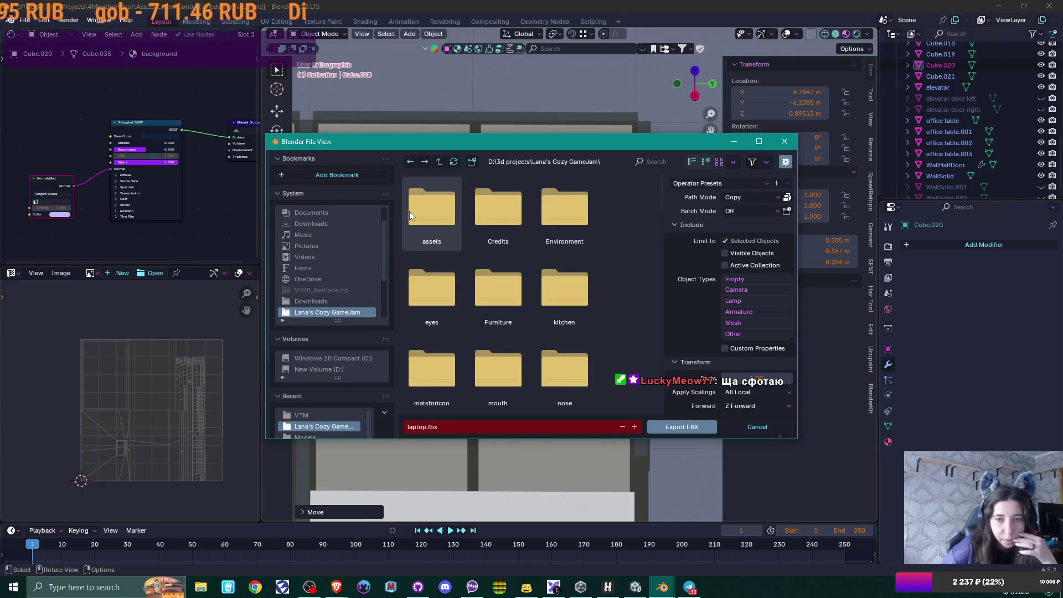
pyautogui.scroll(-5, 591, 252)
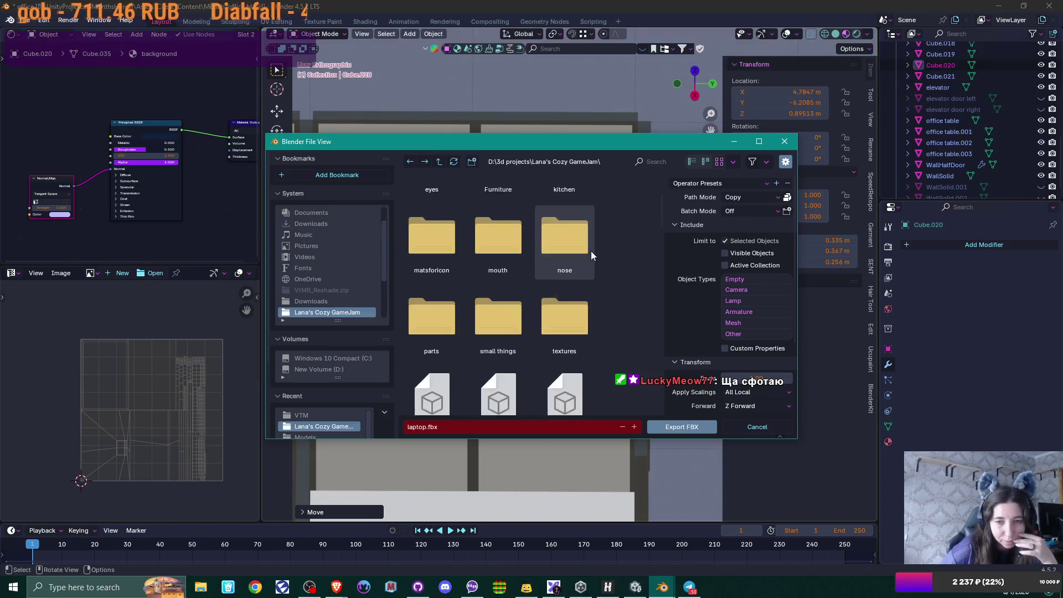
pyautogui.scroll(-10, 591, 254)
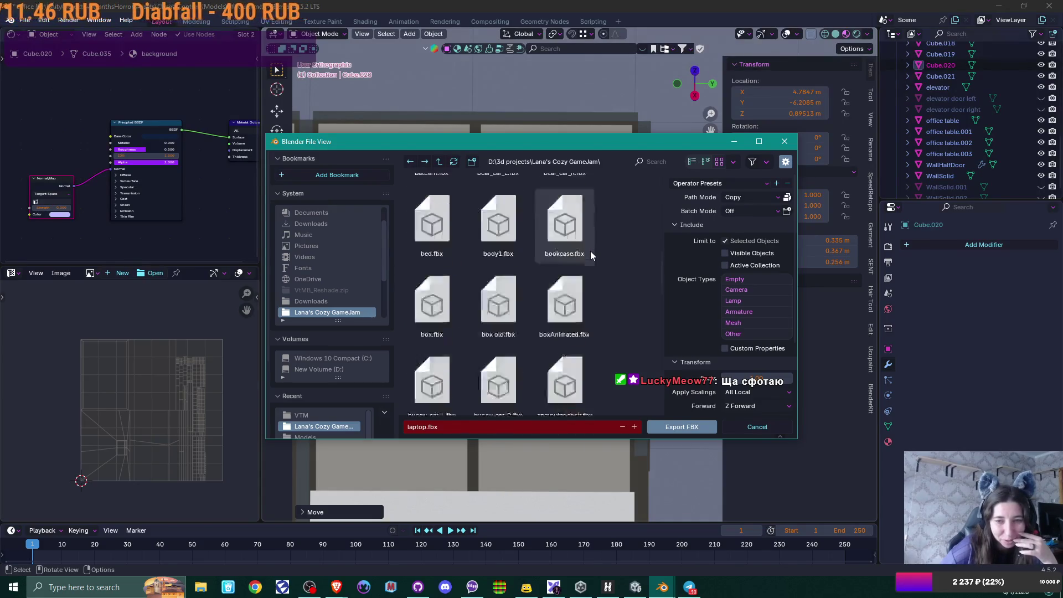
pyautogui.scroll(-10, 590, 251)
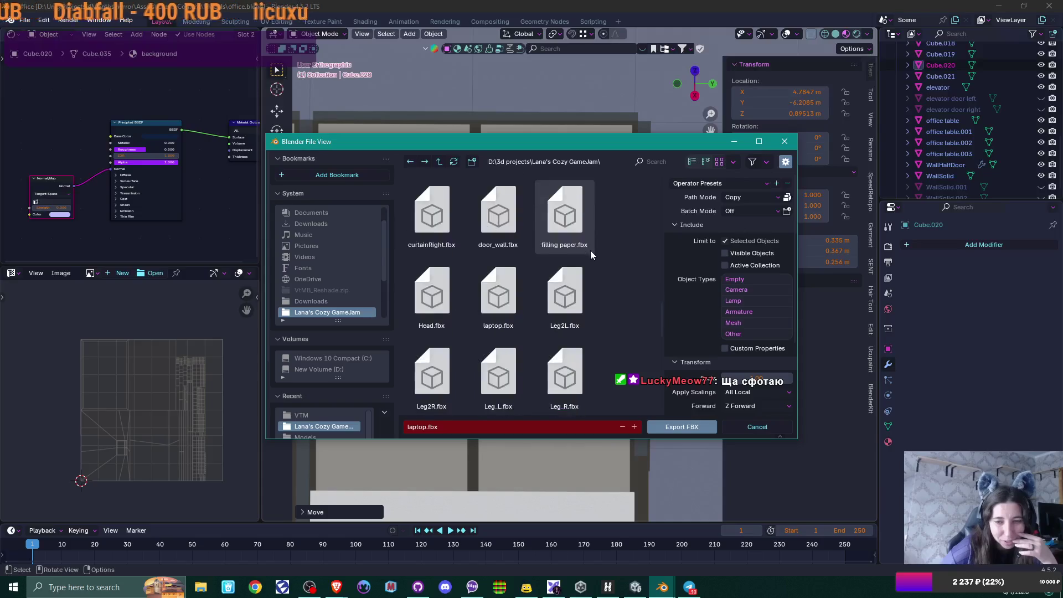
pyautogui.scroll(-3, 716, 361)
pyautogui.scroll(-1, 716, 361)
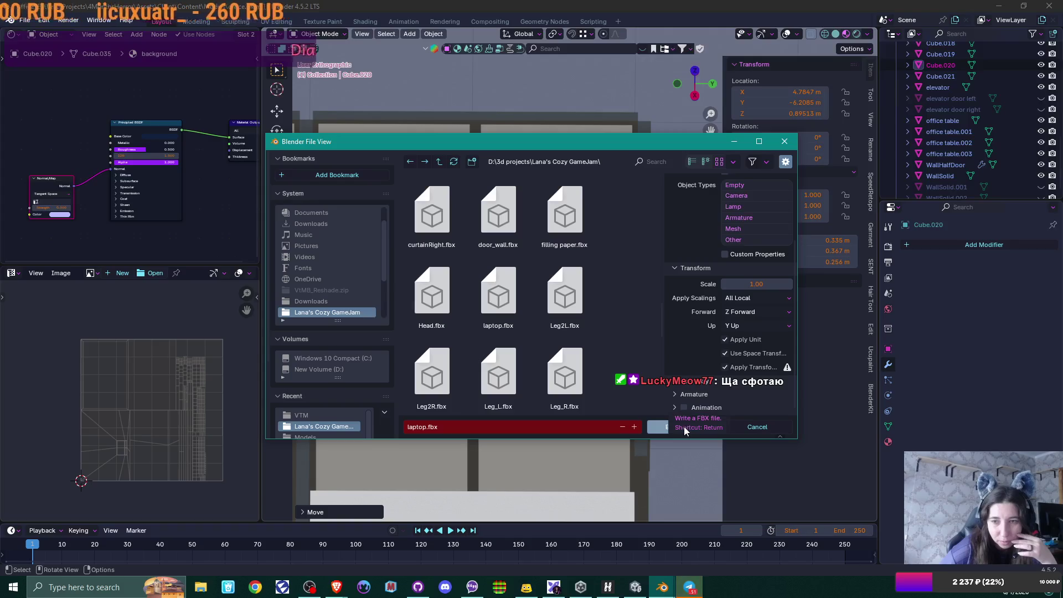
pyautogui.click(684, 431)
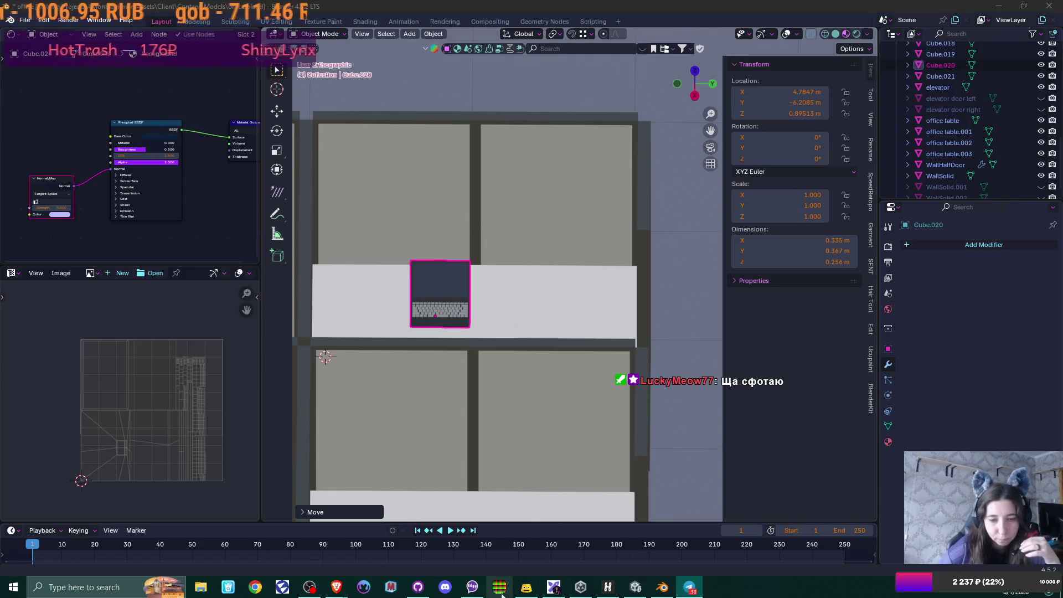
# Step: In the Brave browser, search DuckDuckGo for 'office laptop setup'
pyautogui.moveTo(337, 587)
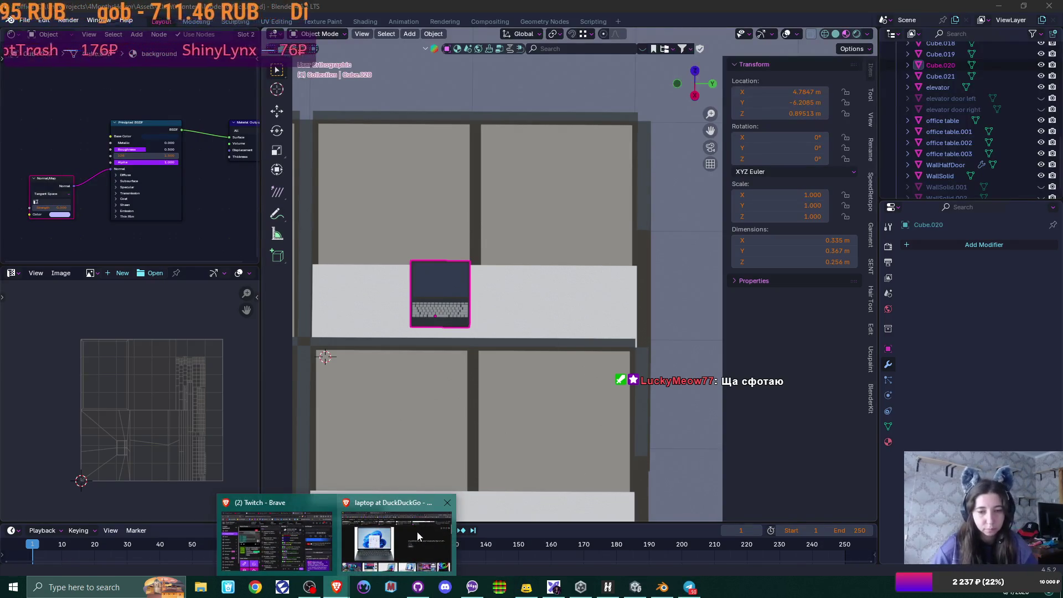
pyautogui.click(417, 532)
pyautogui.scroll(5, 187, 102)
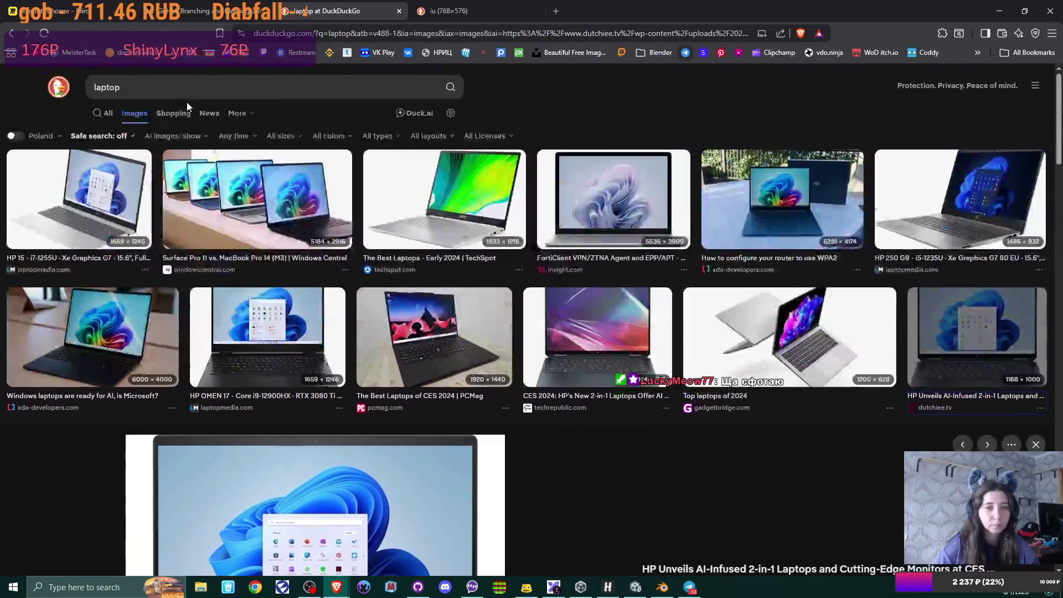
pyautogui.click(111, 113)
pyautogui.click(136, 87)
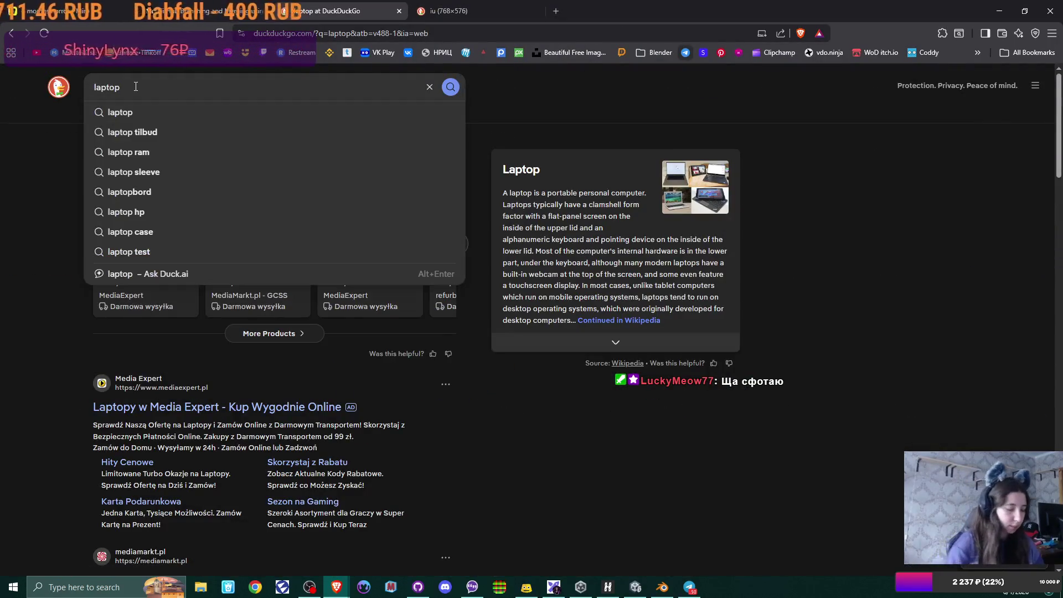
pyautogui.write('office')
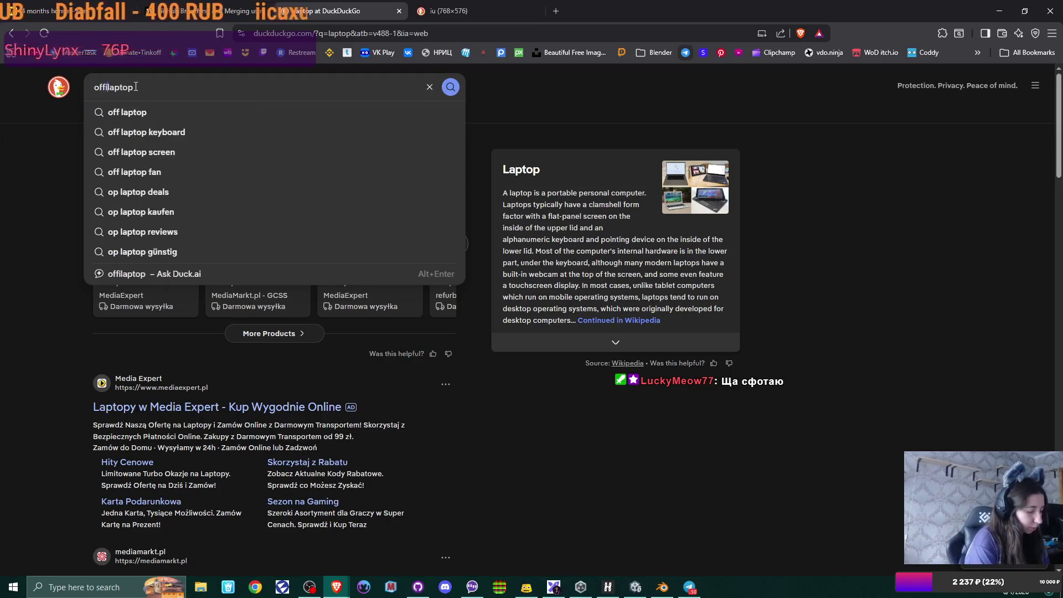
pyautogui.press('End')
pyautogui.write('se')
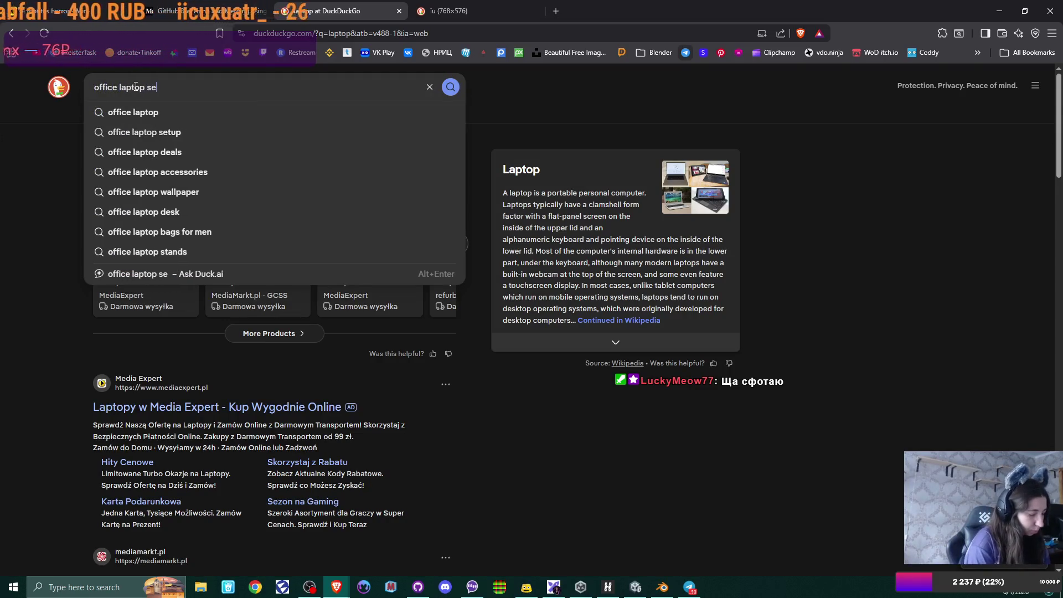
pyautogui.write('tup')
pyautogui.press('Return')
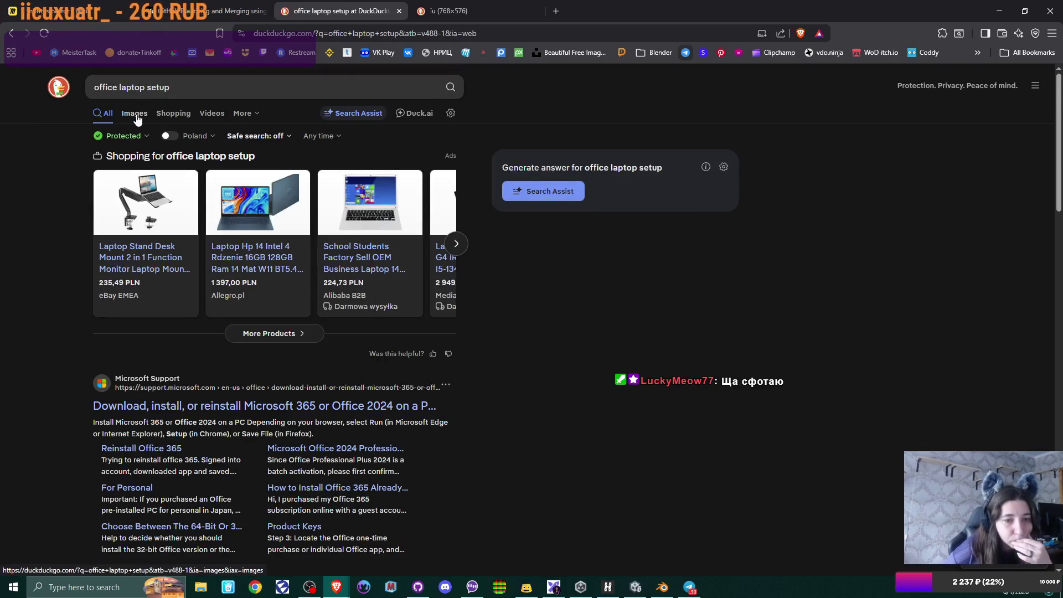
# Step: Browse the image results for office laptop setup
pyautogui.click(134, 113)
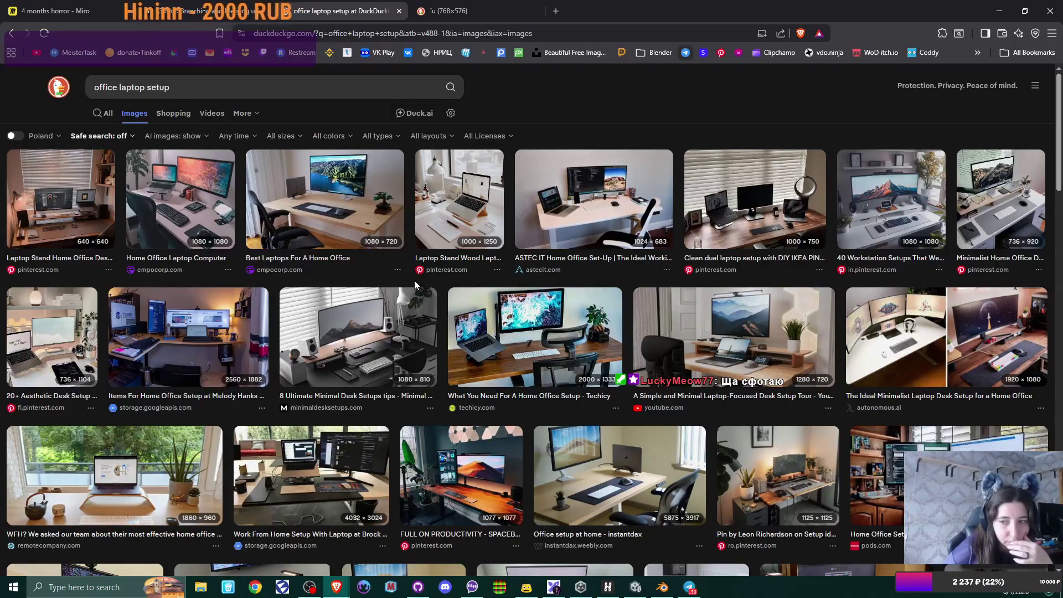
pyautogui.scroll(-6, 496, 341)
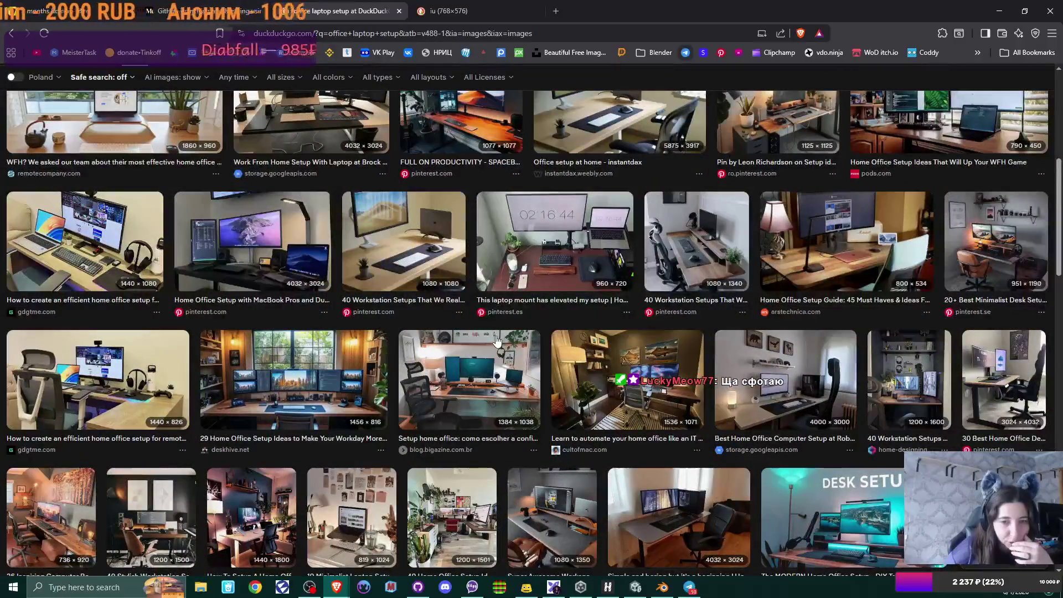
pyautogui.scroll(-2, 497, 340)
pyautogui.scroll(-3, 496, 341)
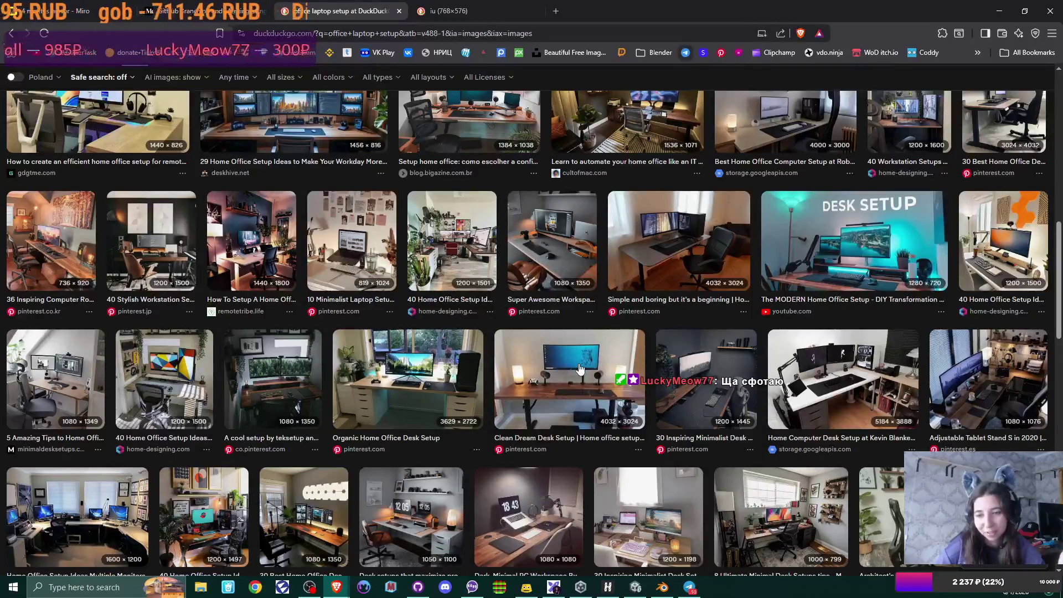
pyautogui.scroll(-3, 580, 368)
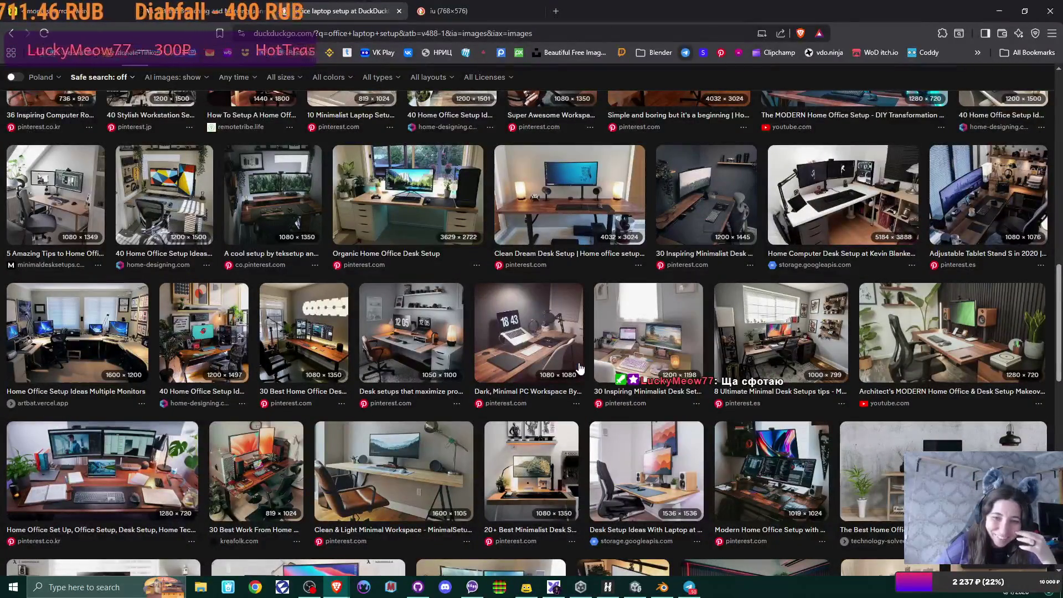
pyautogui.scroll(5, 383, 323)
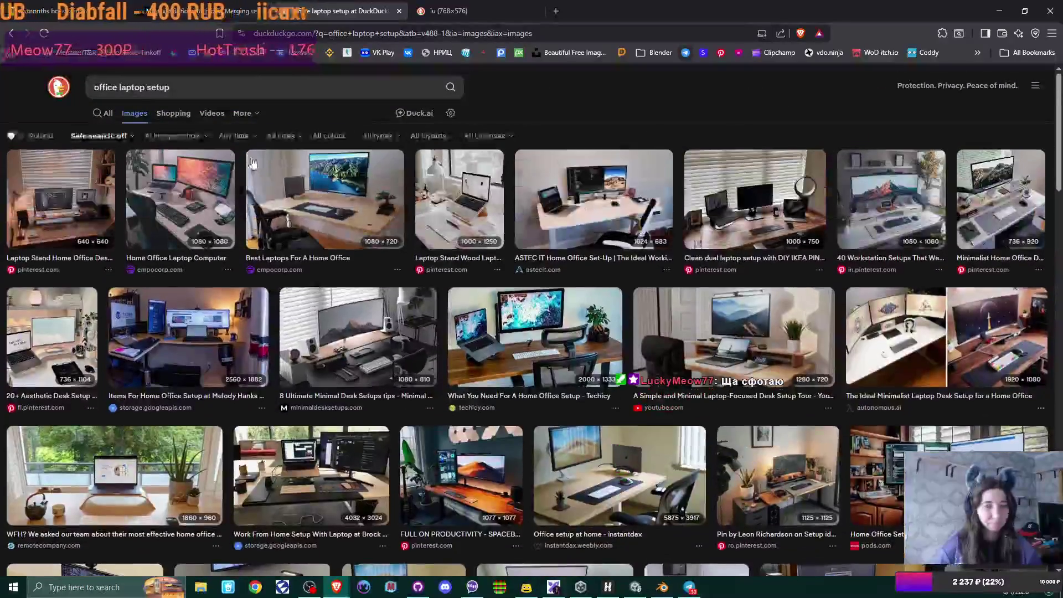
pyautogui.press('/')
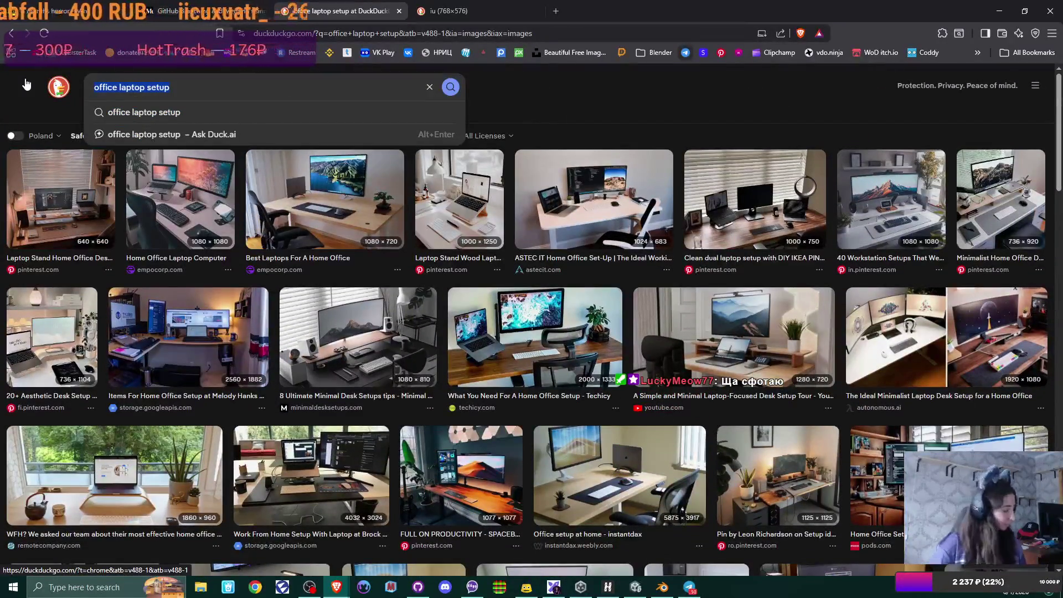
# Step: Search images for 'cubicle with laptop' and close the enlarged preview
pyautogui.write('cubi')
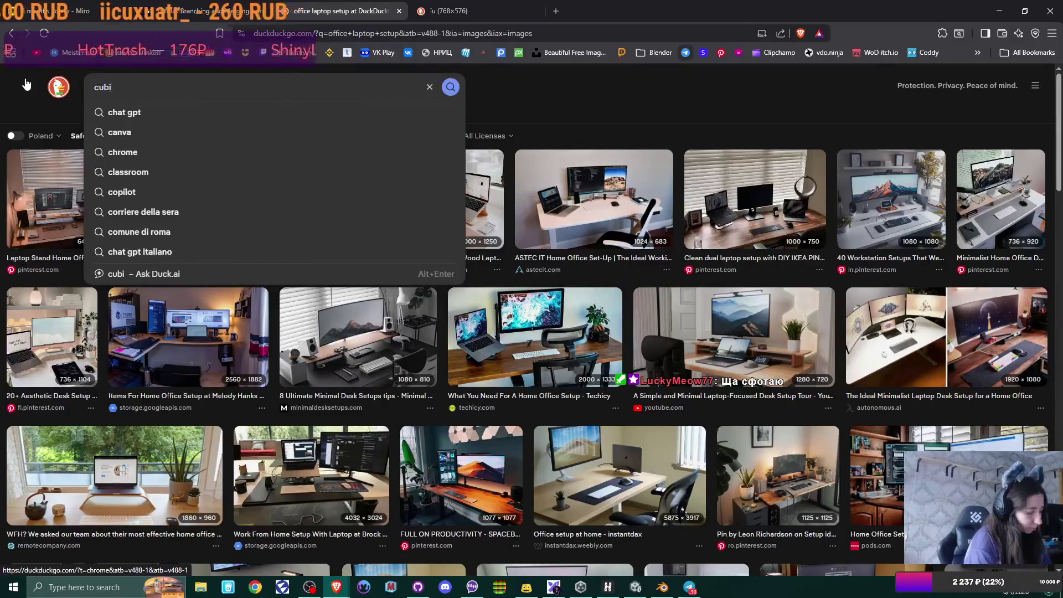
pyautogui.write('cle with laptop')
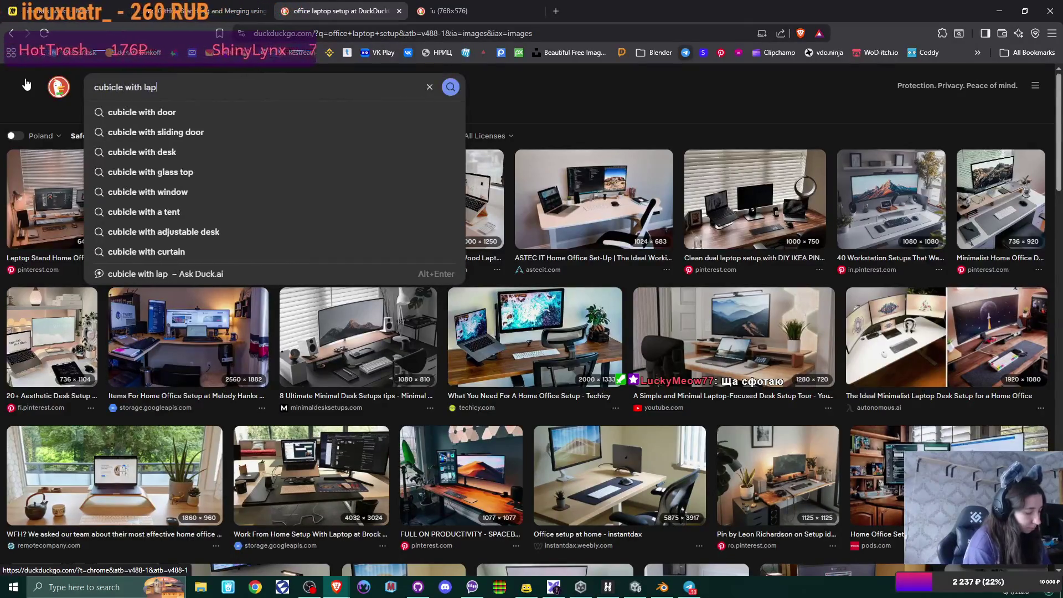
pyautogui.press('Return')
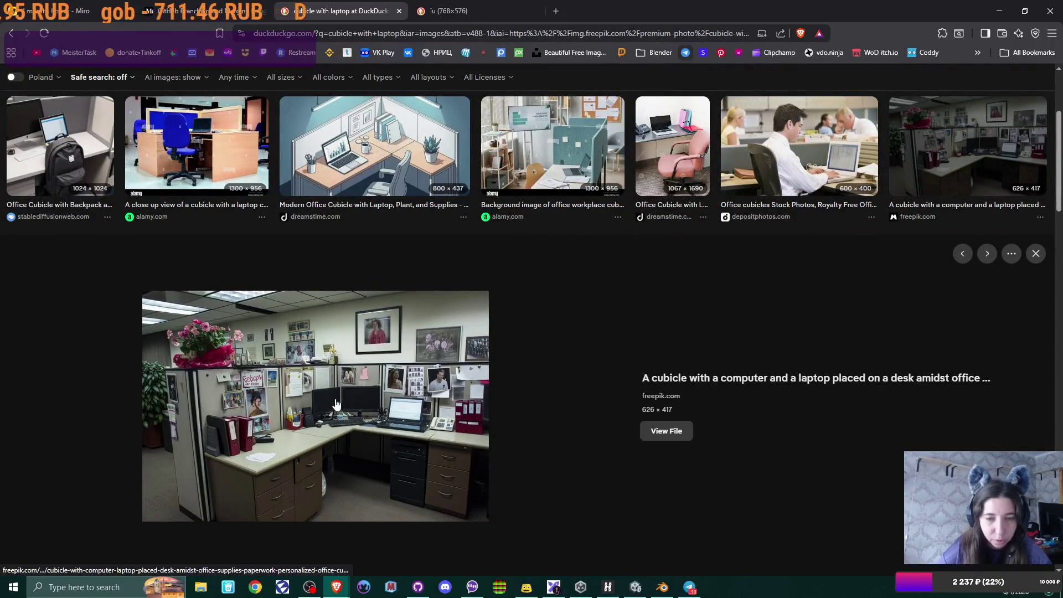
pyautogui.click(1035, 254)
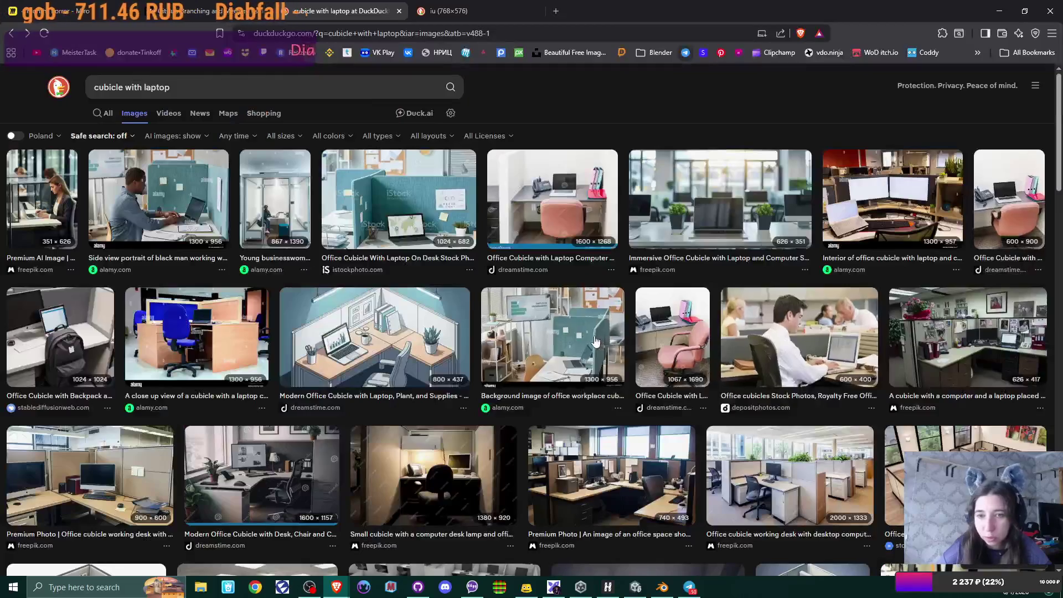
pyautogui.scroll(-1, 595, 340)
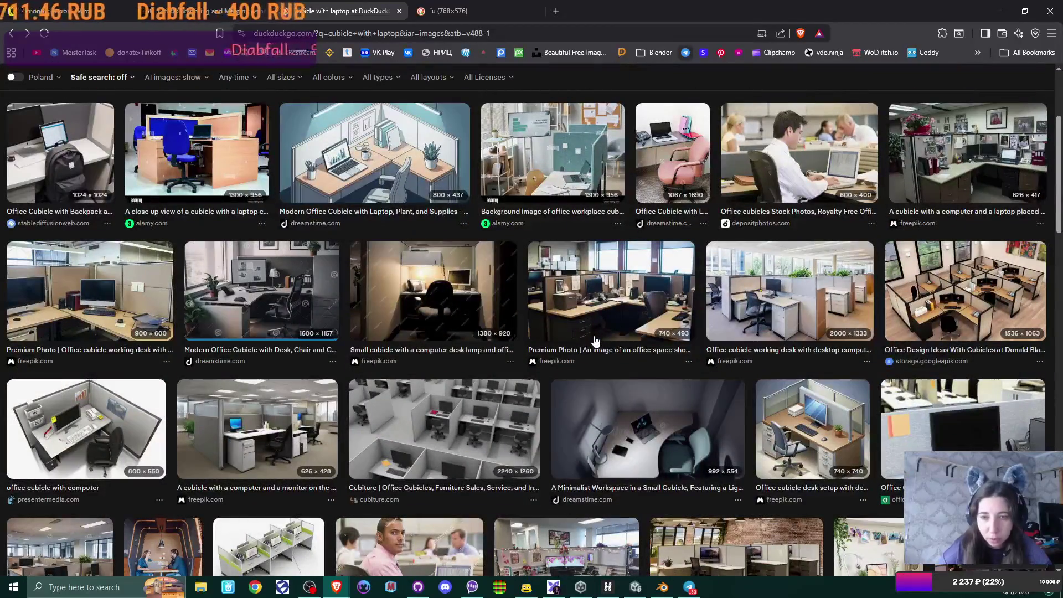
# Step: Preview the office cubicle working desk photo, then scroll further down the grid
pyautogui.click(759, 309)
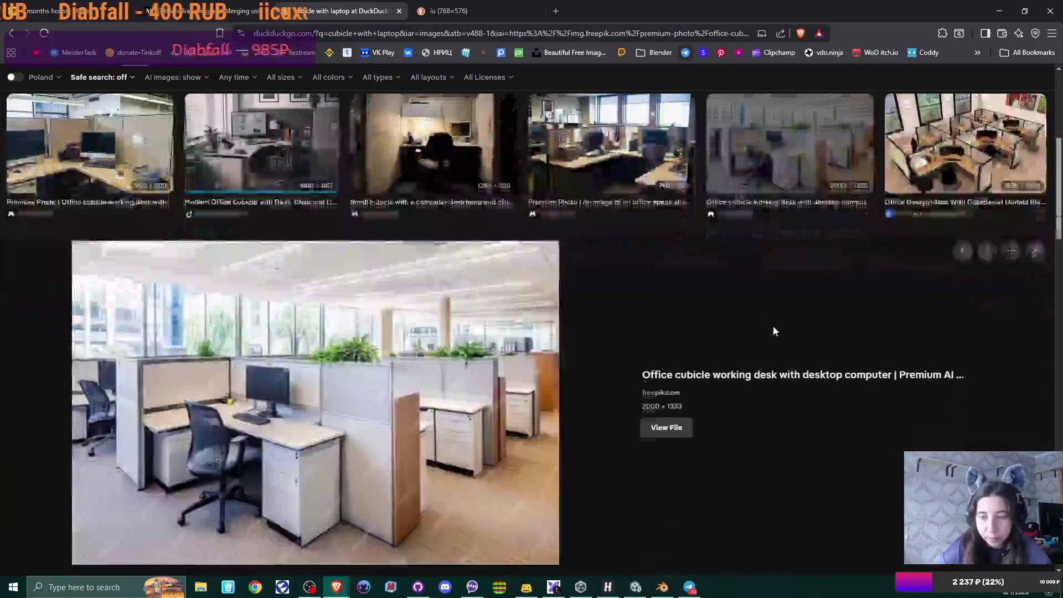
pyautogui.click(1035, 250)
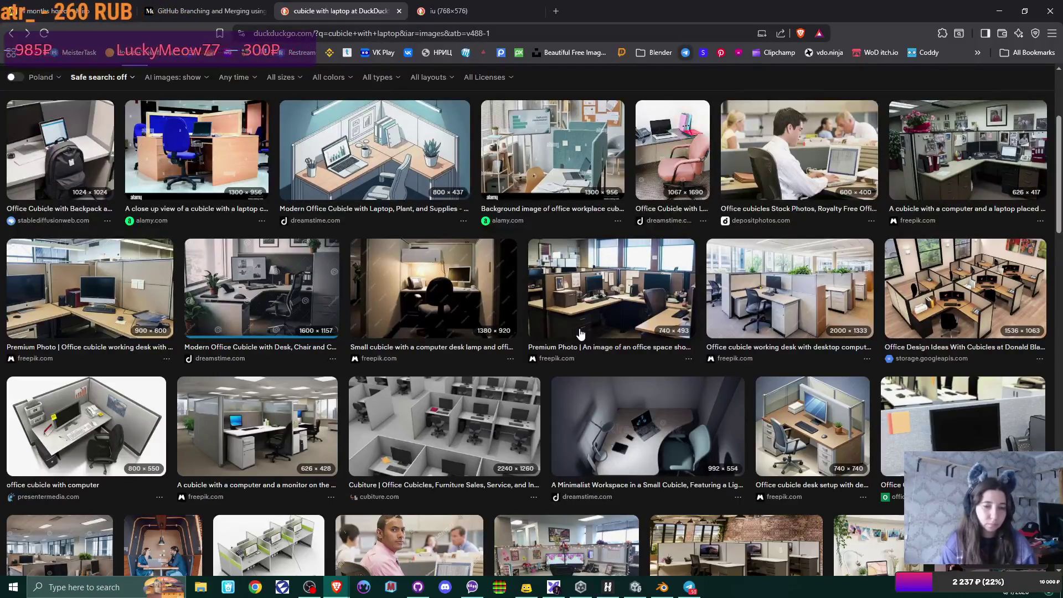
pyautogui.scroll(-2, 711, 335)
pyautogui.scroll(-2, 712, 336)
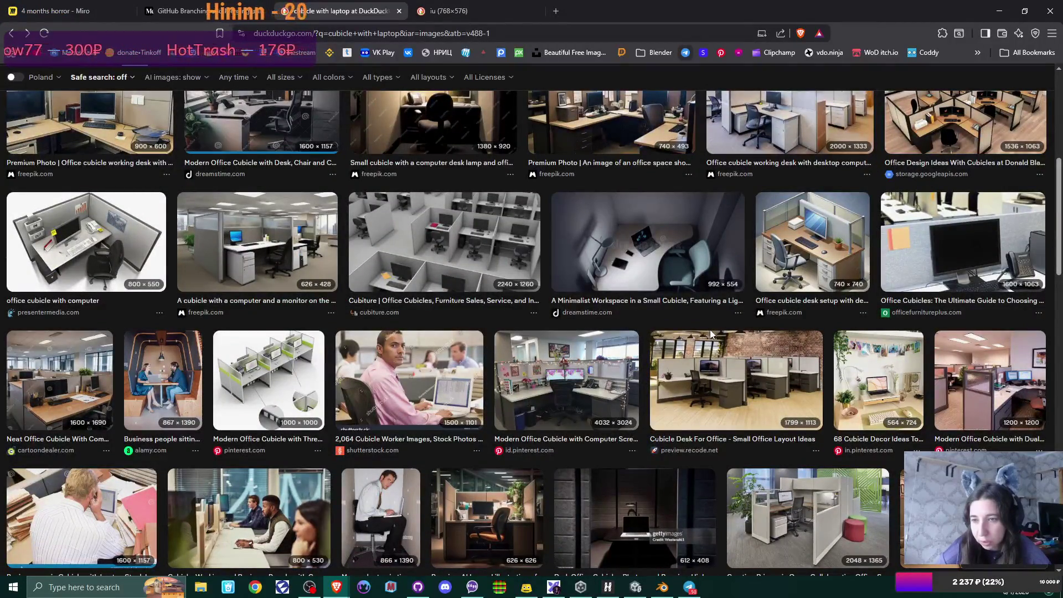
pyautogui.scroll(-3, 709, 330)
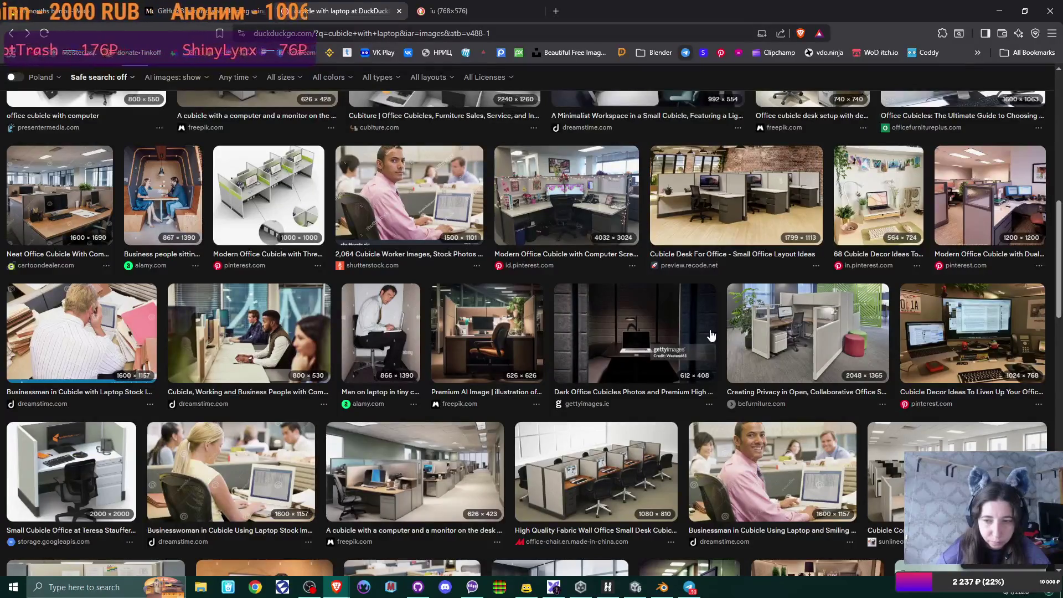
pyautogui.scroll(-6, 711, 335)
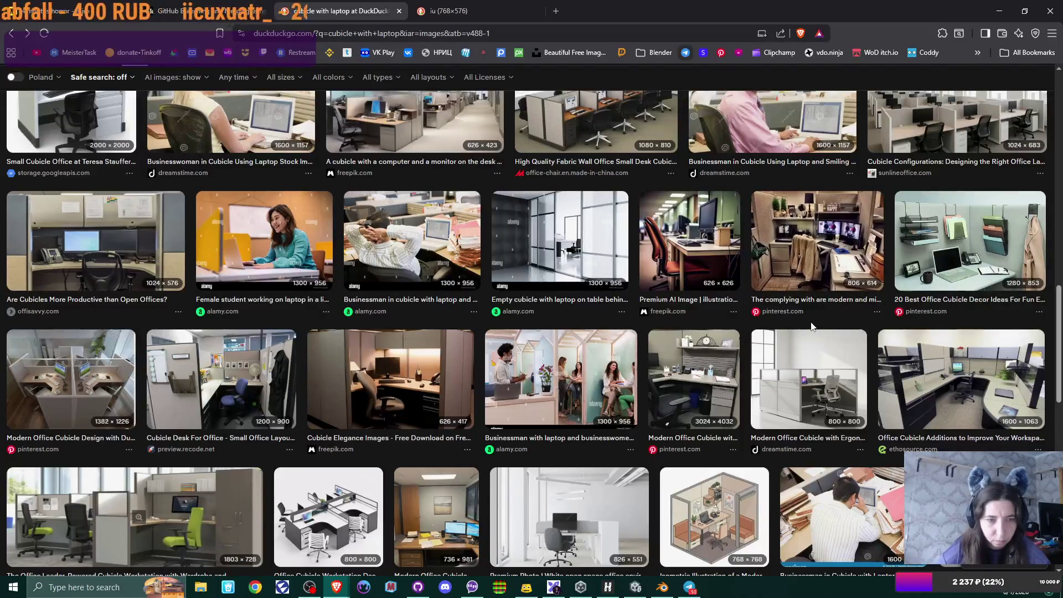
# Step: Preview the modern cubicle with ergonomic chair and Office Cubicle Additions photos
pyautogui.scroll(-2, 810, 326)
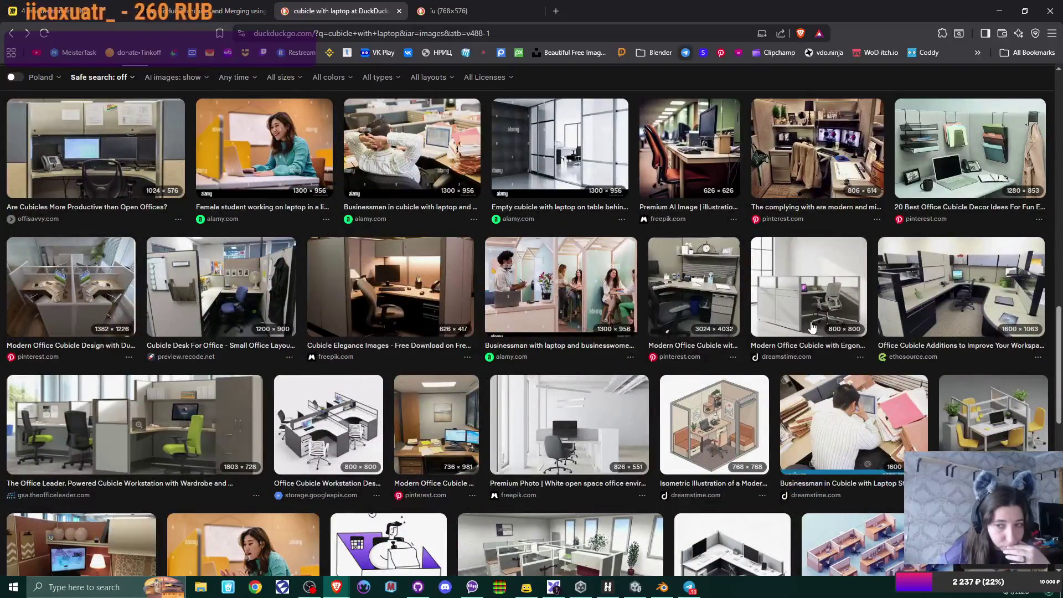
pyautogui.click(813, 326)
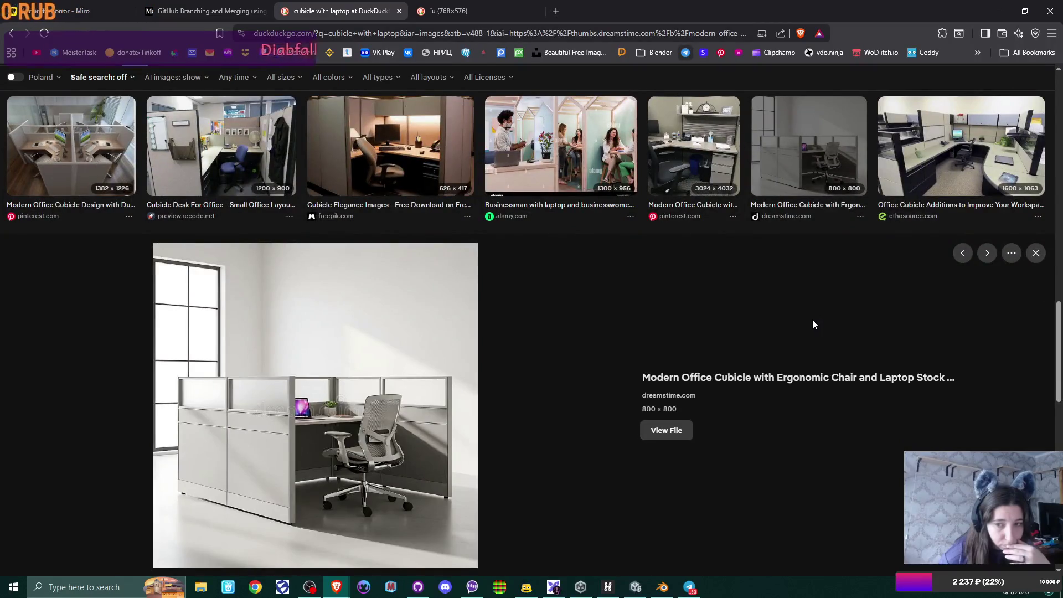
pyautogui.click(1035, 252)
pyautogui.click(972, 305)
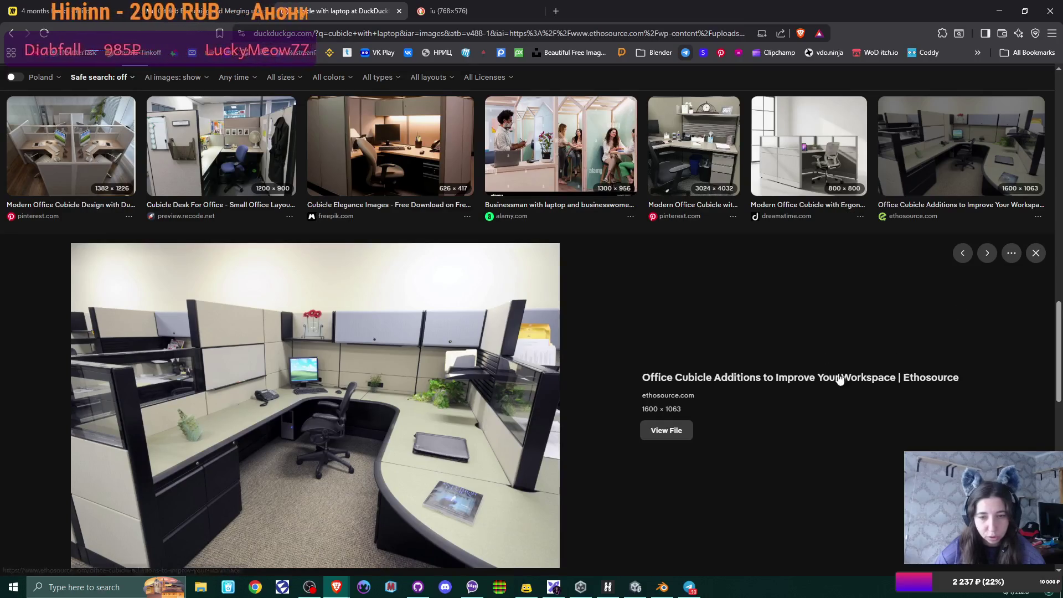
pyautogui.click(1035, 253)
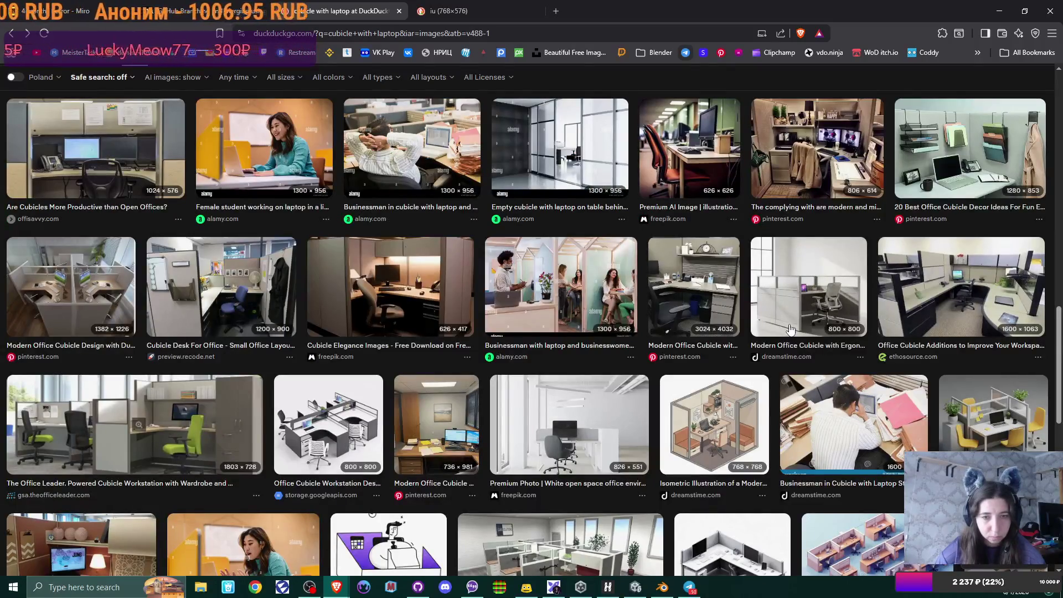
# Step: Open the cubicle enclosure photo at full size in its own tab
pyautogui.scroll(-3, 790, 329)
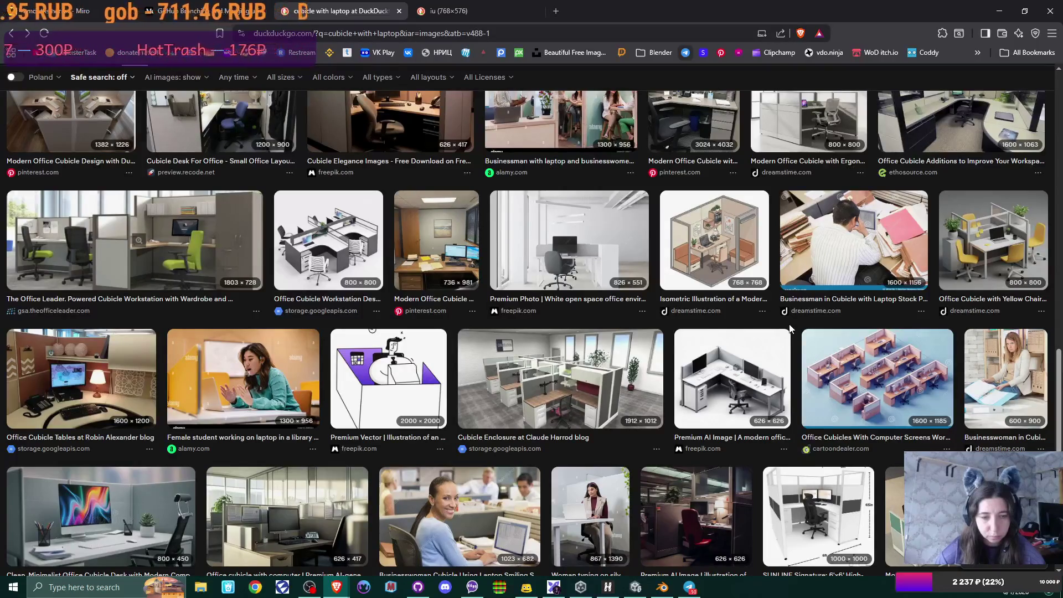
pyautogui.scroll(-3, 790, 329)
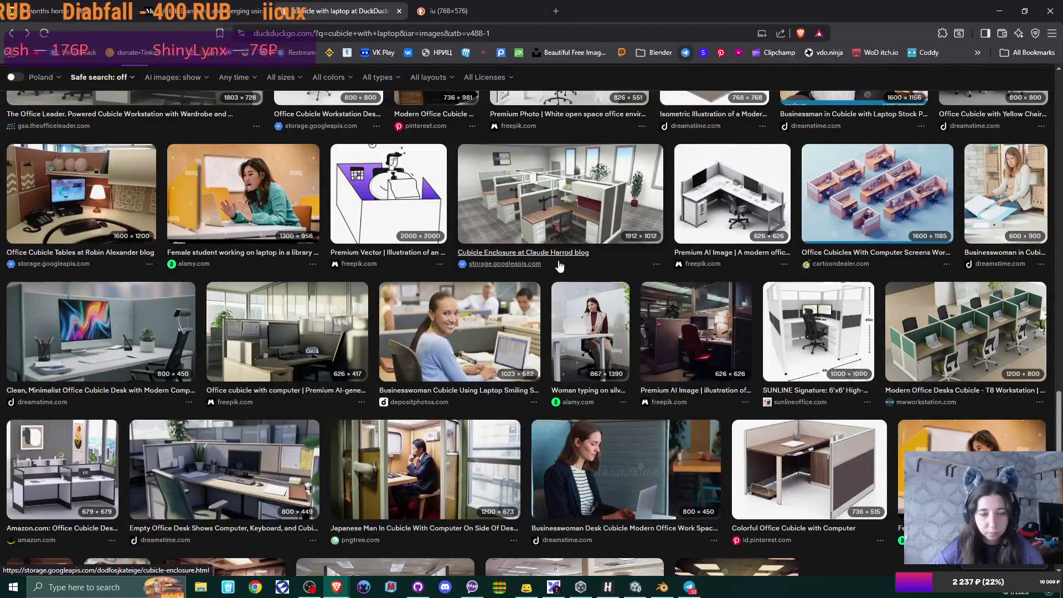
pyautogui.click(479, 12)
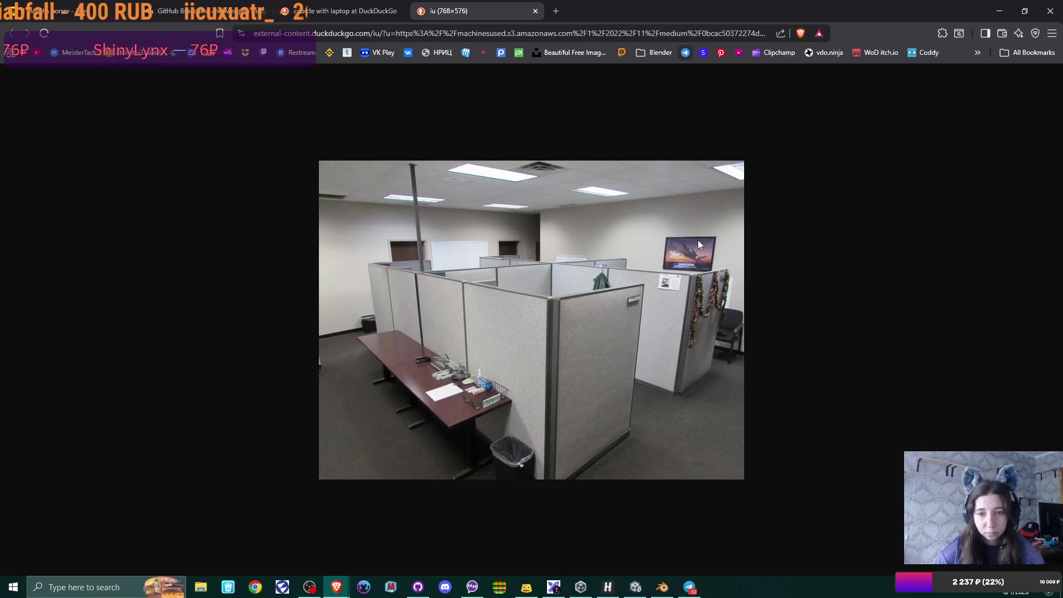
# Step: Minimize the browser and zoom the Blender view onto the laptop on the desk
pyautogui.click(999, 11)
pyautogui.moveTo(602, 350)
pyautogui.mouseDown(button='middle')
pyautogui.moveTo(551, 343)
pyautogui.moveTo(509, 381)
pyautogui.moveTo(586, 377)
pyautogui.moveTo(596, 373)
pyautogui.moveTo(575, 377)
pyautogui.moveTo(539, 356)
pyautogui.moveTo(489, 367)
pyautogui.moveTo(633, 343)
pyautogui.moveTo(638, 375)
pyautogui.moveTo(612, 377)
pyautogui.moveTo(652, 336)
pyautogui.moveTo(636, 348)
pyautogui.mouseUp(button='middle')
pyautogui.scroll(2, 539, 356)
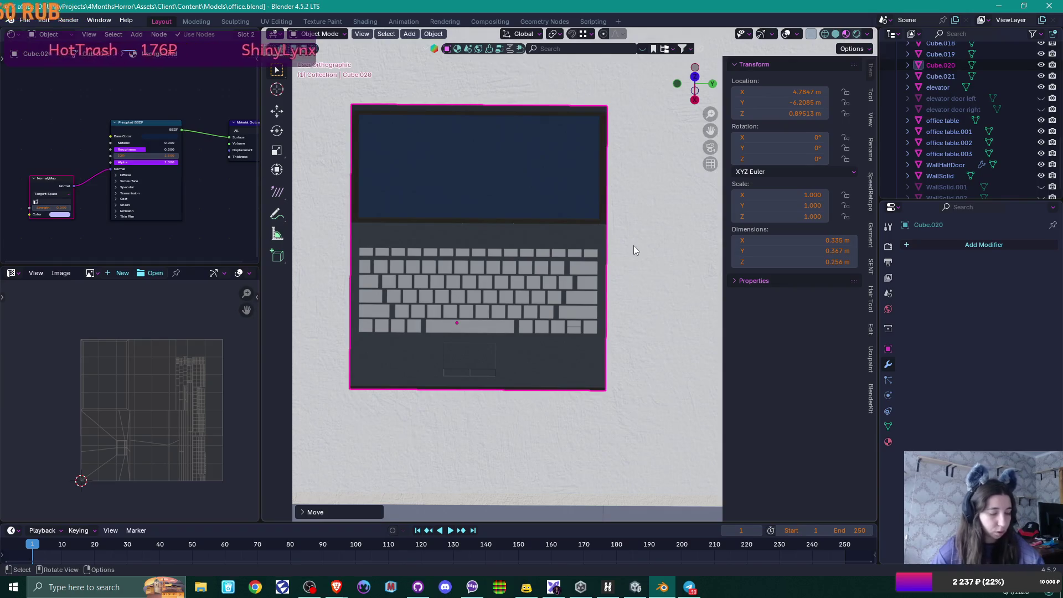
pyautogui.scroll(-4, 682, 280)
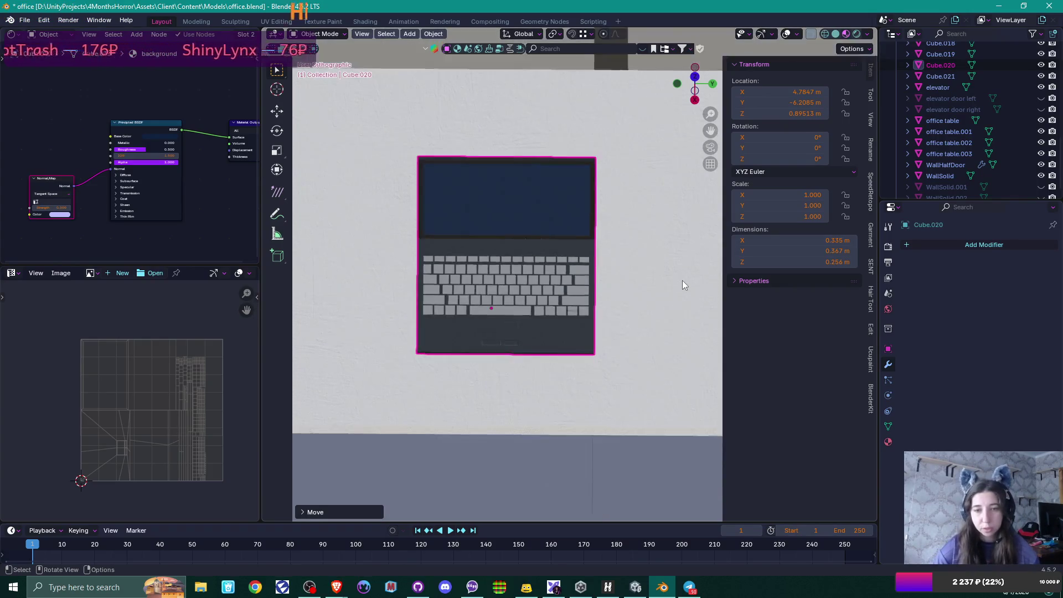
# Step: Rotate the laptop 90 degrees on Z in top view
pyautogui.moveTo(658, 301)
pyautogui.keyDown('shift'); pyautogui.mouseDown(button='middle')
pyautogui.moveTo(540, 287)
pyautogui.moveTo(536, 268)
pyautogui.moveTo(580, 386)
pyautogui.moveTo(503, 270)
pyautogui.mouseUp(button='middle'); pyautogui.keyUp('shift')
pyautogui.scroll(-3, 562, 287)
pyautogui.press('KP_7')
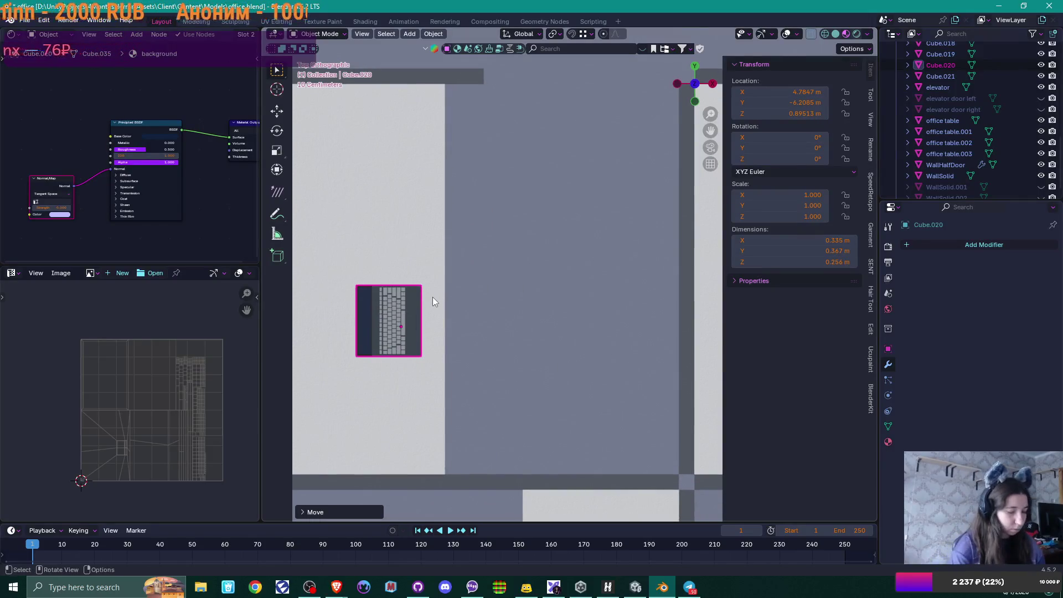
pyautogui.write('r-90')
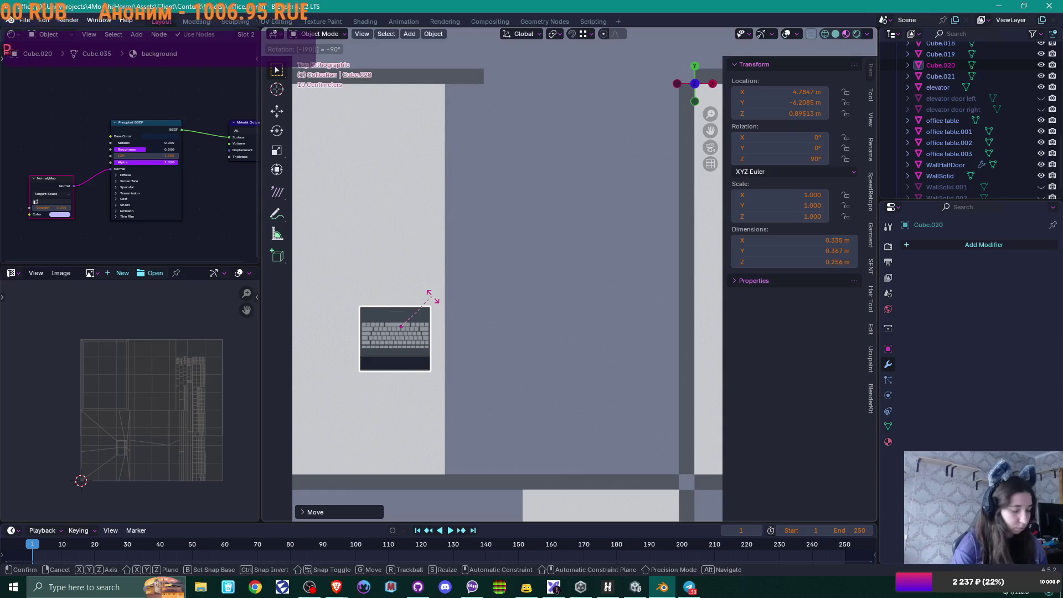
pyautogui.press('Escape')
pyautogui.press('ctrl+KP_7')
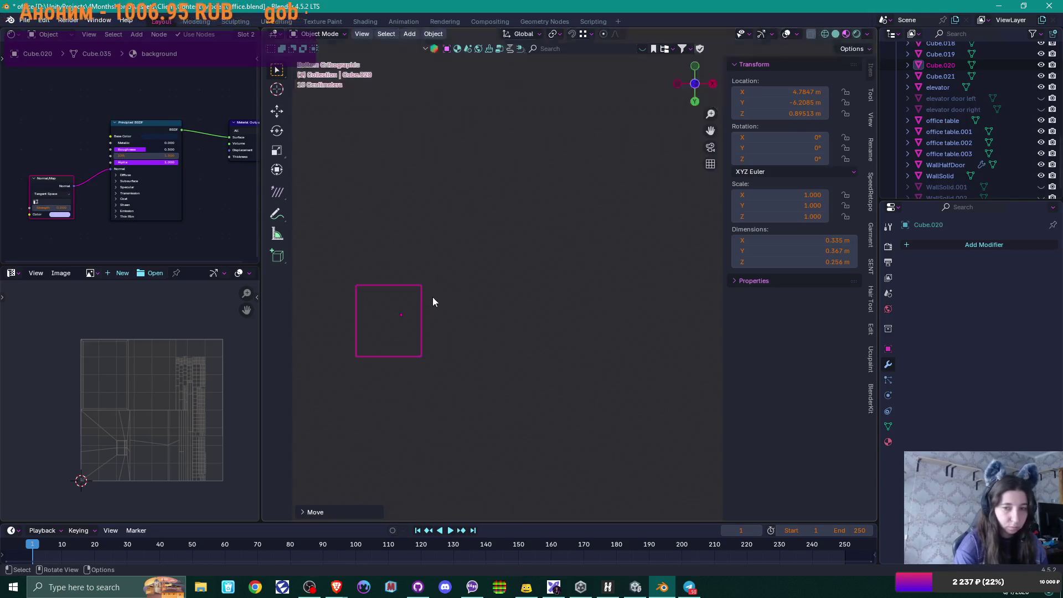
pyautogui.moveTo(432, 297)
pyautogui.mouseDown(button='middle')
pyautogui.moveTo(493, 377)
pyautogui.moveTo(533, 328)
pyautogui.moveTo(498, 327)
pyautogui.moveTo(469, 377)
pyautogui.mouseUp(button='middle')
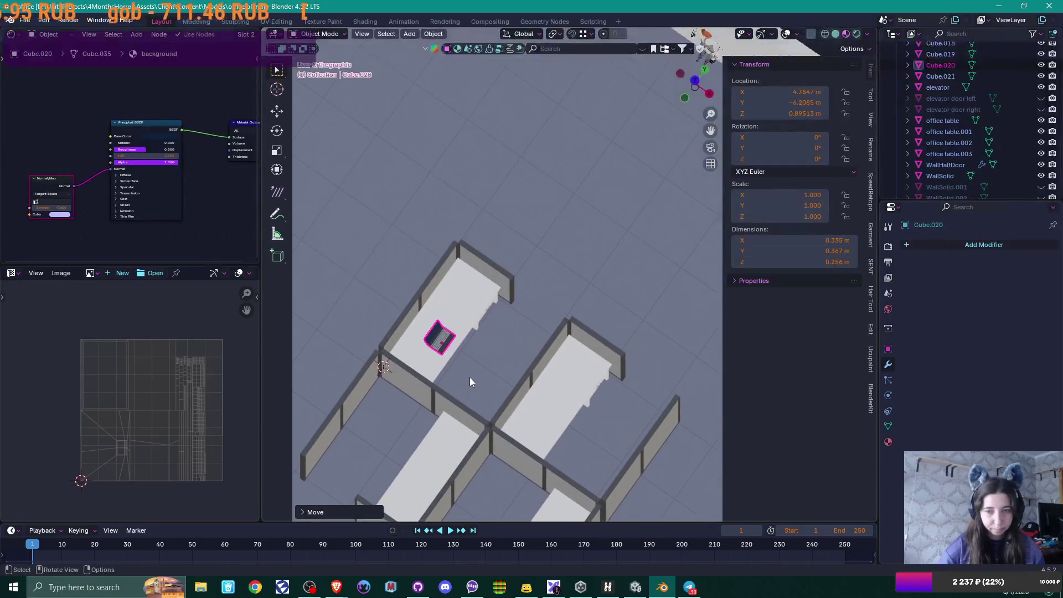
pyautogui.press('KP_7')
pyautogui.write('r90')
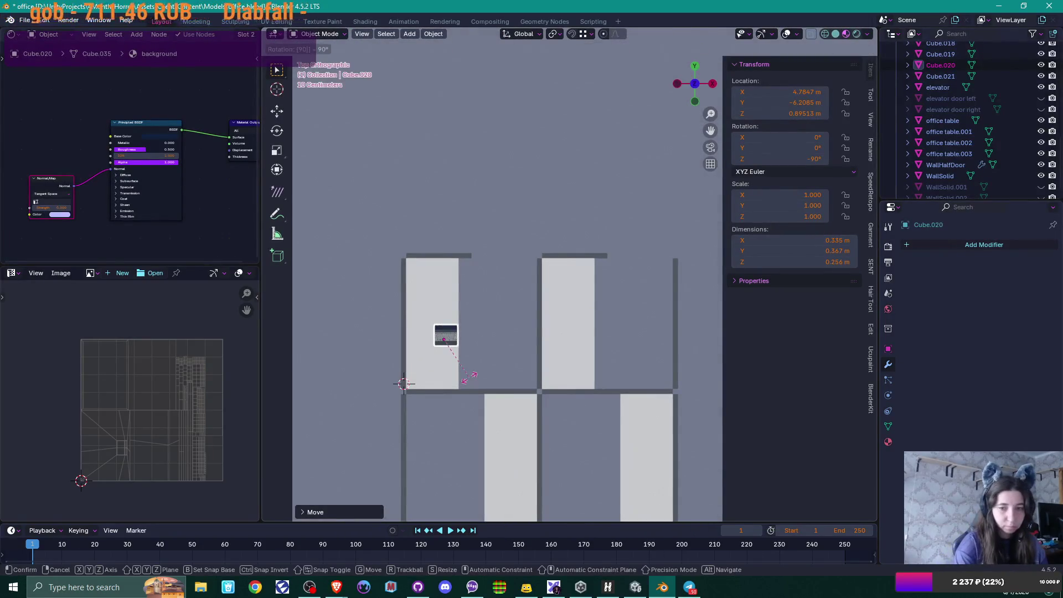
pyautogui.press('Return')
# Step: Move the laptop along Y into place on the desk
pyautogui.scroll(3, 470, 377)
pyautogui.keyDown('shift'); pyautogui.moveTo(405, 384); pyautogui.dragTo(508, 359, button='middle'); pyautogui.keyUp('shift')
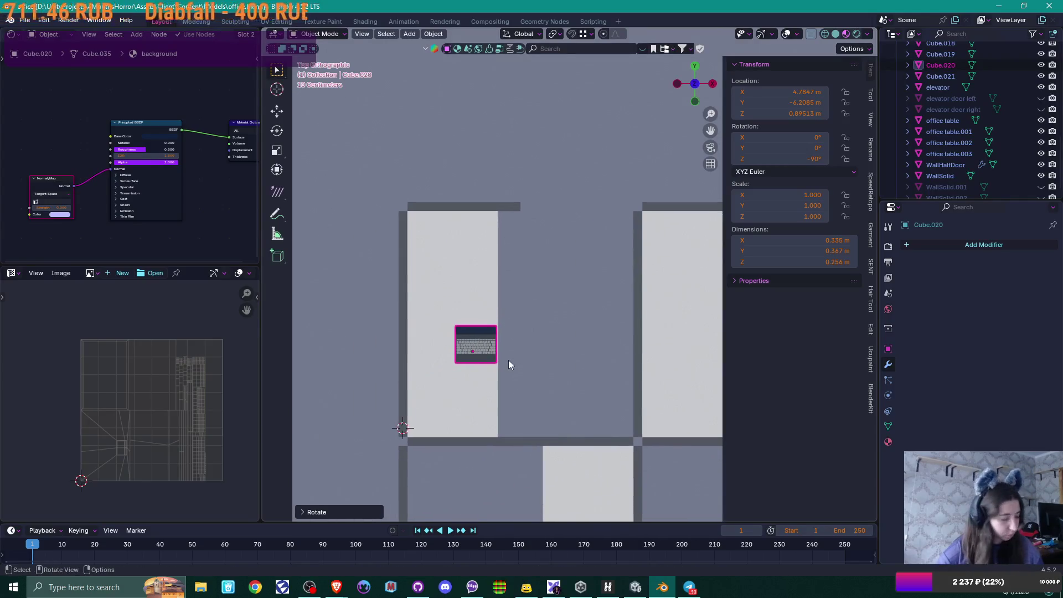
pyautogui.press('g')
pyautogui.click(464, 276)
# Step: Duplicate the laptop with Shift+D
pyautogui.scroll(3, 483, 267)
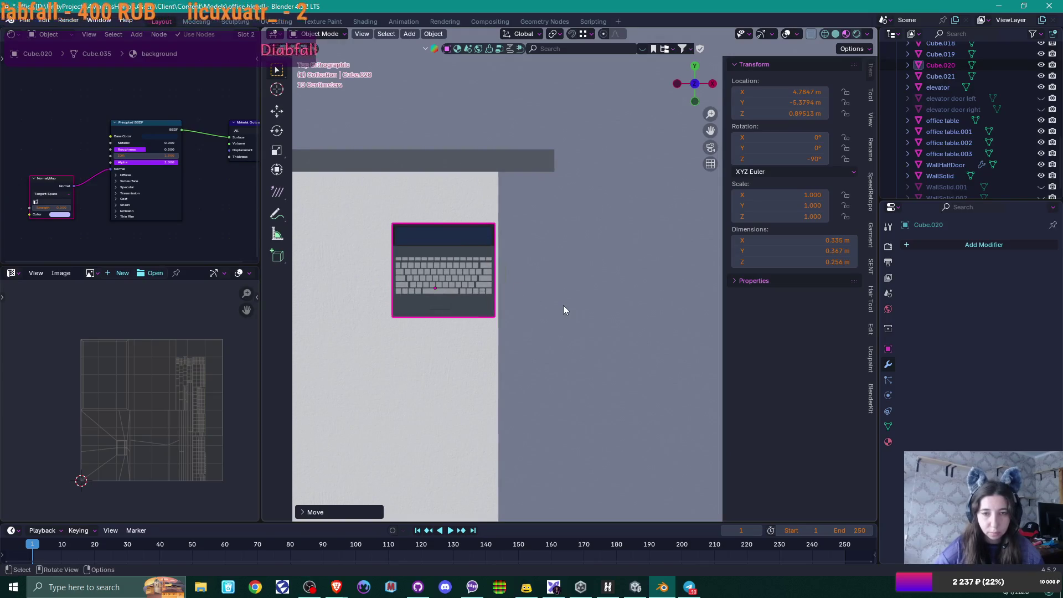
pyautogui.scroll(2, 519, 303)
pyautogui.keyDown('ctrl'); pyautogui.scroll(2, 506, 321); pyautogui.keyUp('ctrl')
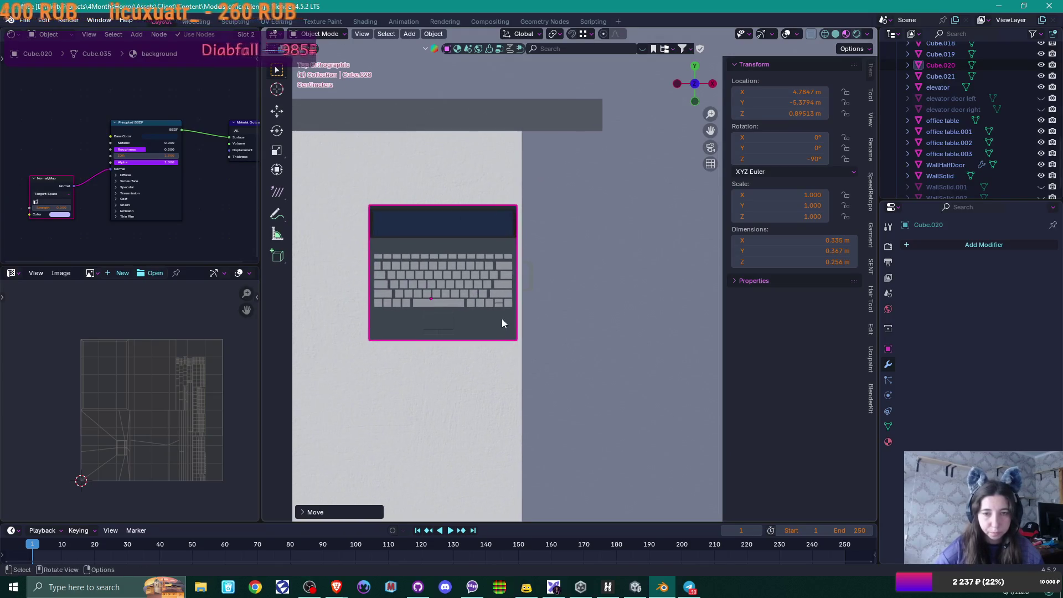
pyautogui.hotkey('shift', 'd')
# Step: Place the laptop copy to the right of the original along X
pyautogui.press('x')
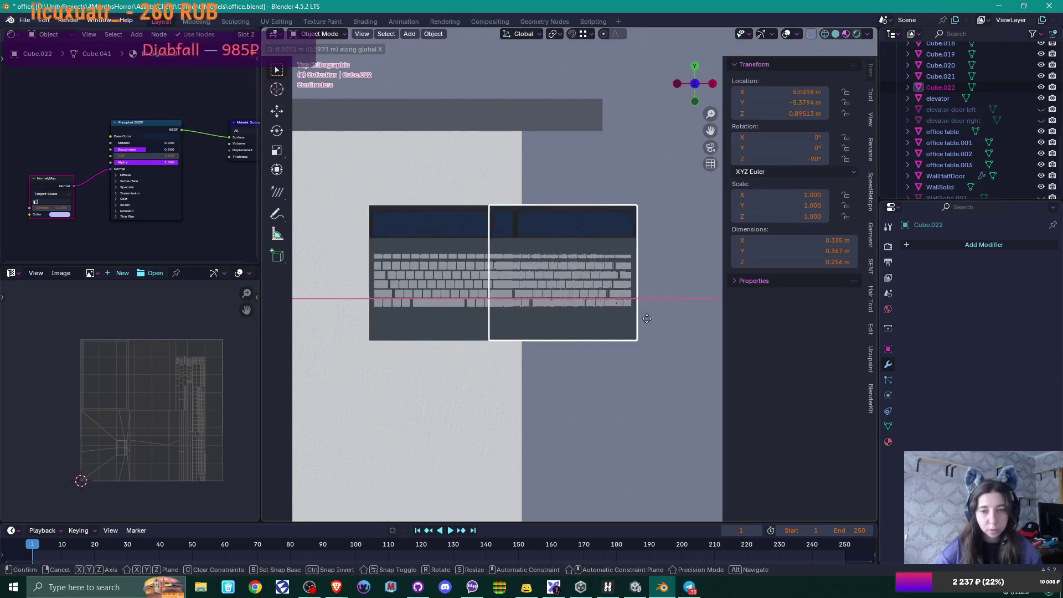
pyautogui.click(631, 344)
pyautogui.moveTo(629, 340)
pyautogui.keyDown('shift'); pyautogui.mouseDown(button='middle')
pyautogui.moveTo(527, 331)
pyautogui.moveTo(540, 266)
pyautogui.moveTo(484, 259)
pyautogui.mouseUp(button='middle'); pyautogui.keyUp('shift')
pyautogui.scroll(2, 527, 330)
# Step: In Edit Mode, box-select and delete the copy's screen vertices
pyautogui.press('Tab')
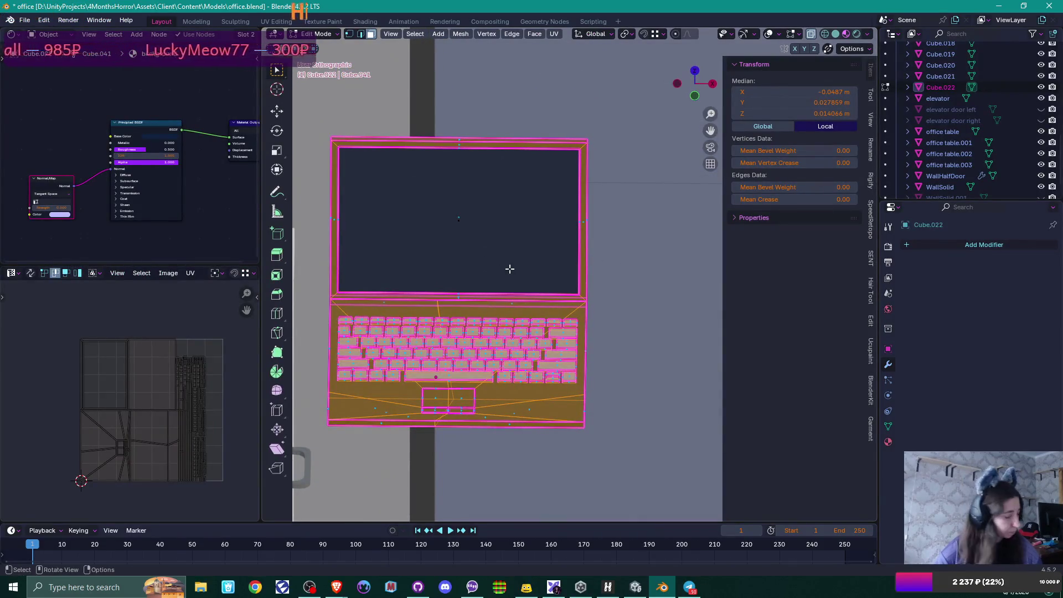
pyautogui.press('1')
pyautogui.moveTo(318, 115)
pyautogui.mouseDown()
pyautogui.moveTo(622, 256)
pyautogui.moveTo(618, 300)
pyautogui.mouseUp()
pyautogui.scroll(8, 618, 300)
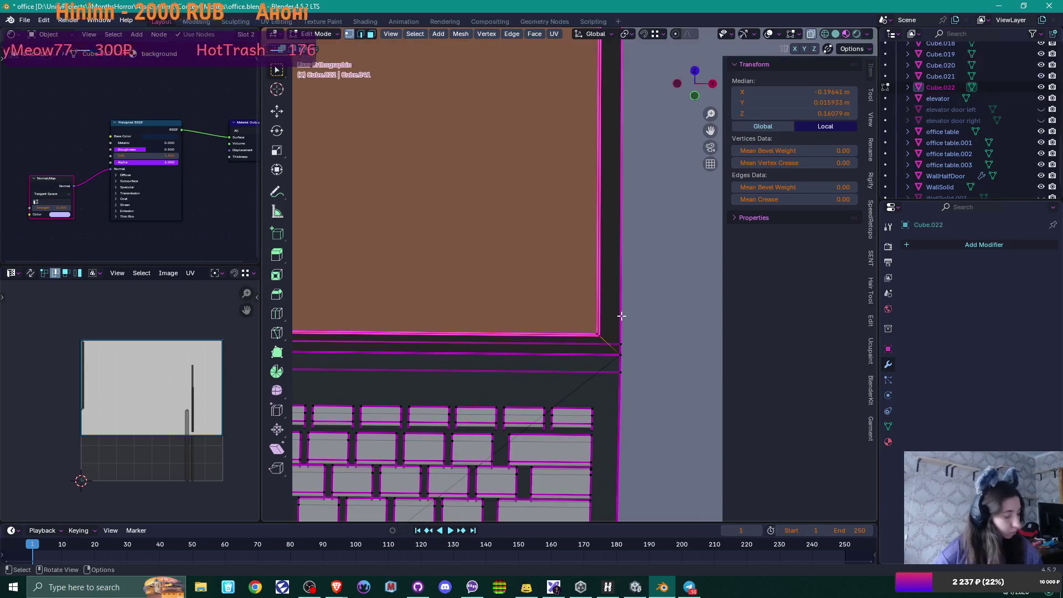
pyautogui.press('x')
pyautogui.click(603, 290)
# Step: Delete a stray leftover vertex from the copy
pyautogui.scroll(-1, 606, 310)
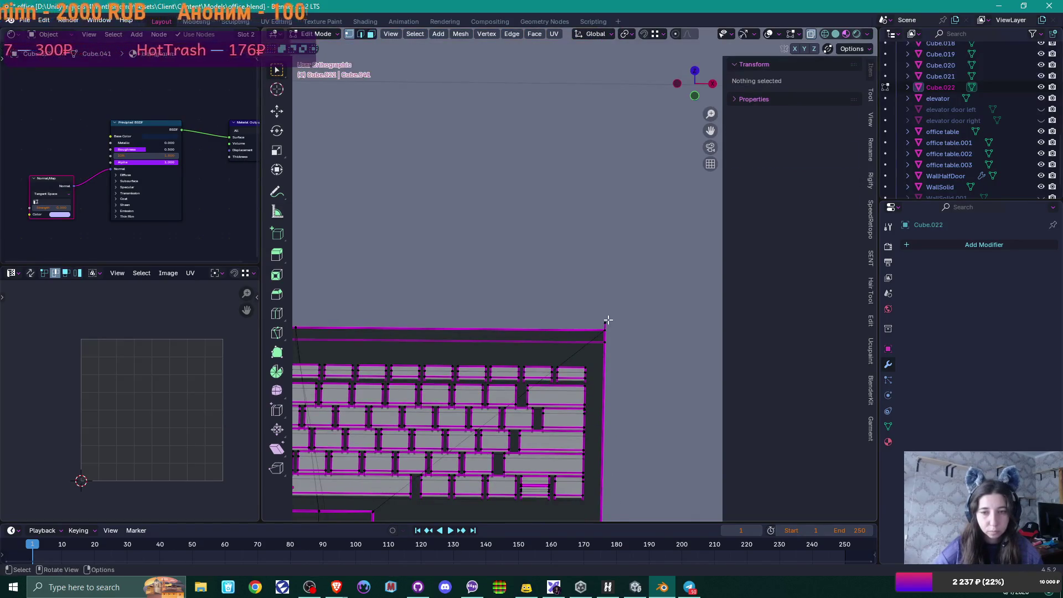
pyautogui.click(607, 319)
pyautogui.scroll(-2, 608, 319)
pyautogui.keyDown('ctrl'); pyautogui.hscroll(-4, 519, 294); pyautogui.keyUp('ctrl')
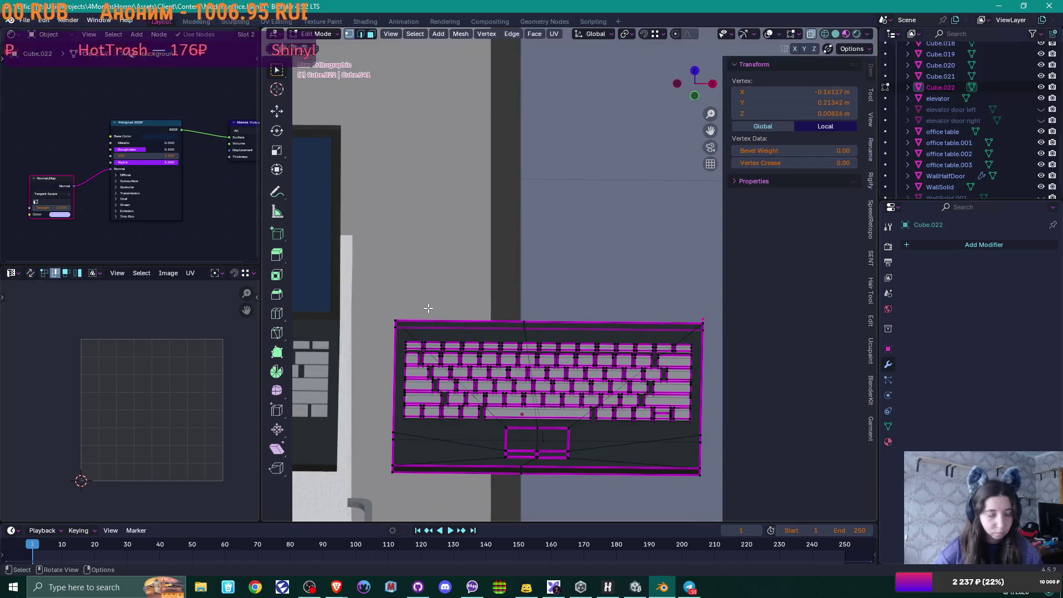
pyautogui.press('x')
pyautogui.click(427, 308)
# Step: Isolate the remaining keyboard base in Local View
pyautogui.moveTo(428, 308); pyautogui.dragTo(332, 287, button='middle')
pyautogui.scroll(2, 354, 310)
pyautogui.moveTo(454, 387)
pyautogui.keyDown('shift'); pyautogui.mouseDown(button='middle')
pyautogui.moveTo(415, 291)
pyautogui.moveTo(448, 326)
pyautogui.moveTo(502, 336)
pyautogui.moveTo(568, 385)
pyautogui.mouseUp(button='middle'); pyautogui.keyUp('shift')
pyautogui.click(421, 320)
pyautogui.press('KP_Divide')
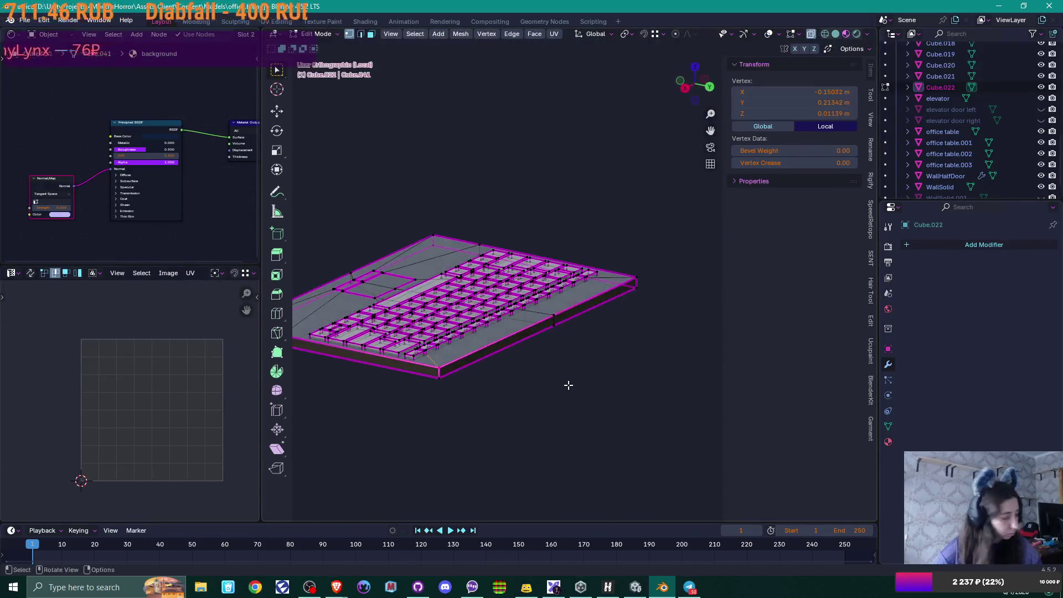
# Step: Push the keyboard base's front side face outward along Y
pyautogui.press('3')
pyautogui.moveTo(500, 390); pyautogui.dragTo(499, 397, button='middle')
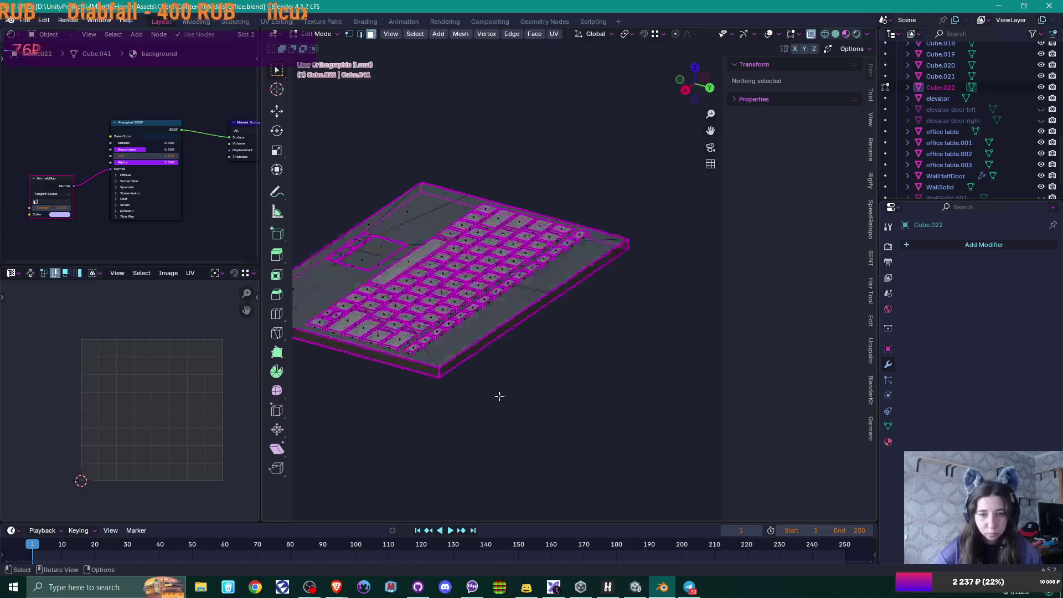
pyautogui.click(499, 336)
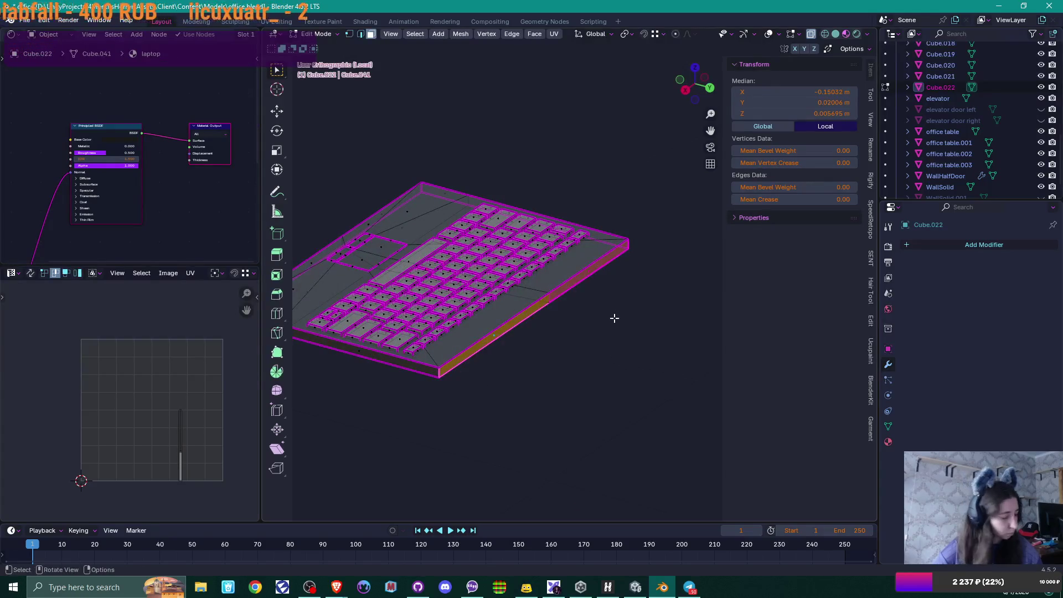
pyautogui.press('g')
pyautogui.press('y')
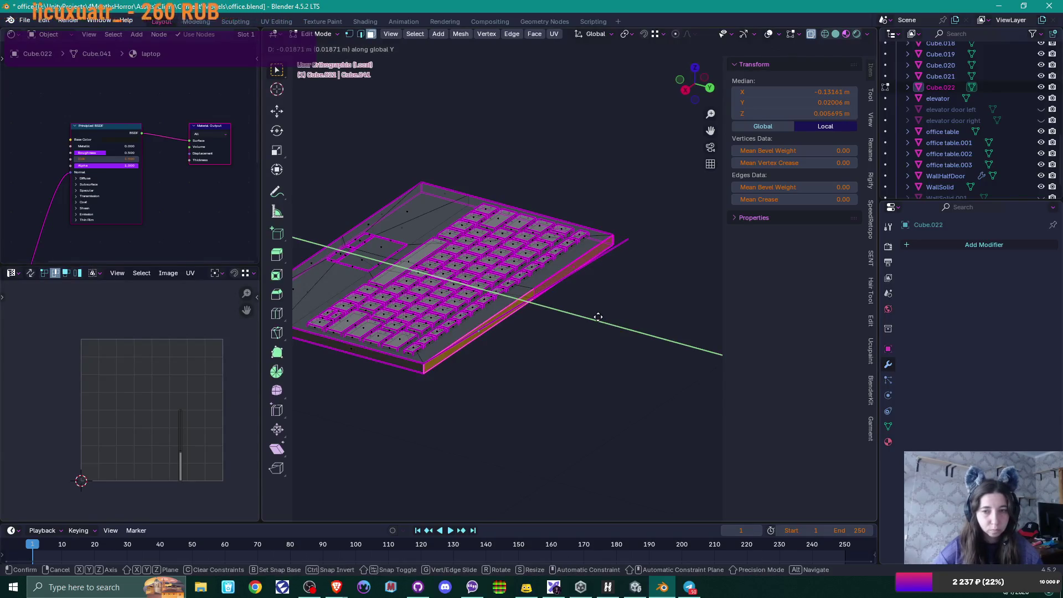
pyautogui.click(598, 316)
# Step: In vertex mode, box-select all of the touchpad's vertices
pyautogui.press('1')
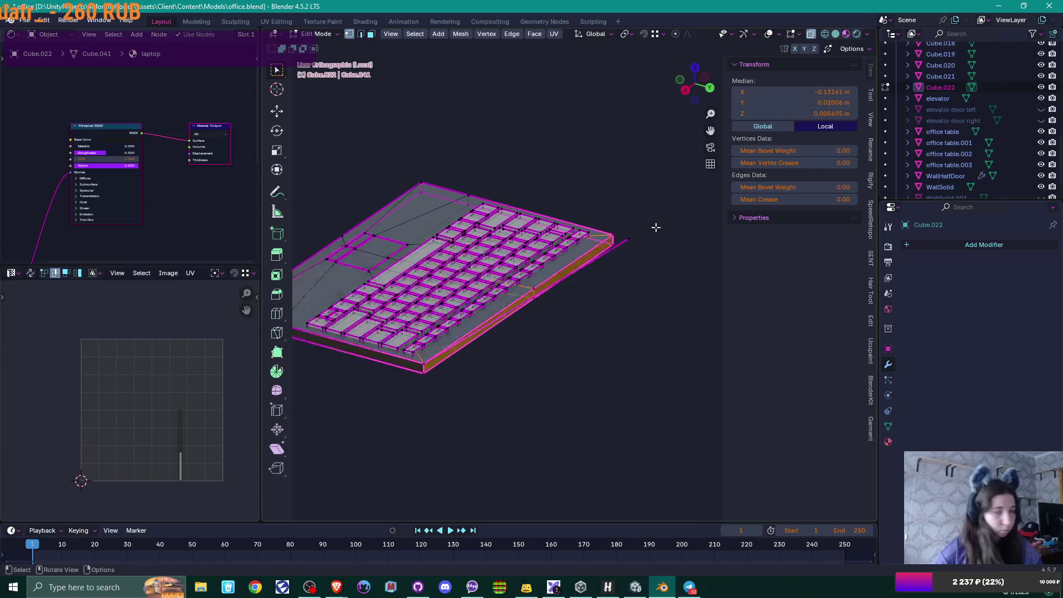
pyautogui.rightClick(660, 264)
pyautogui.click(659, 266)
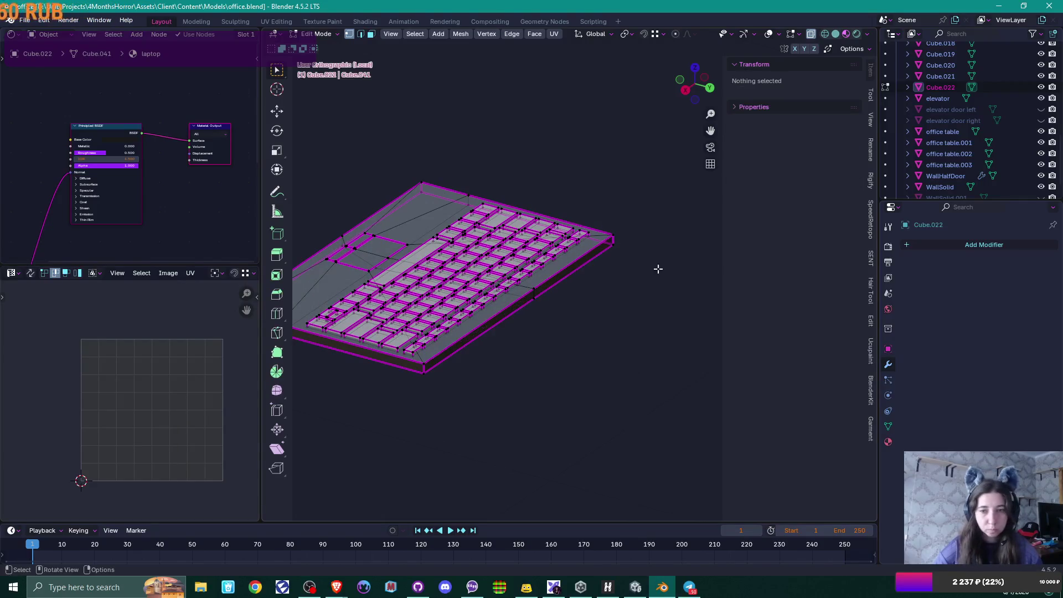
pyautogui.moveTo(578, 308)
pyautogui.mouseDown(button='middle')
pyautogui.moveTo(590, 280)
pyautogui.moveTo(559, 314)
pyautogui.moveTo(477, 361)
pyautogui.moveTo(582, 361)
pyautogui.moveTo(500, 386)
pyautogui.moveTo(548, 308)
pyautogui.mouseUp(button='middle')
pyautogui.scroll(-3, 545, 320)
pyautogui.scroll(6, 547, 308)
pyautogui.press('b')
pyautogui.moveTo(433, 325); pyautogui.dragTo(462, 361)
pyautogui.press('b')
pyautogui.moveTo(482, 289)
pyautogui.mouseDown()
pyautogui.moveTo(513, 360)
pyautogui.moveTo(498, 344)
pyautogui.mouseUp()
pyautogui.press('b')
pyautogui.moveTo(484, 290); pyautogui.dragTo(485, 302)
pyautogui.click(495, 308)
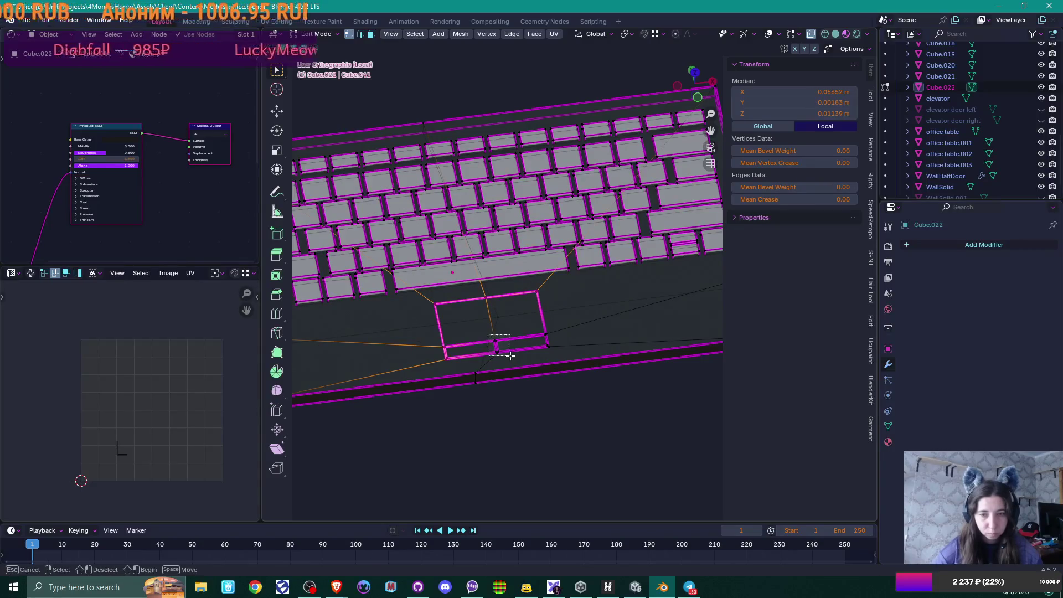
# Step: Dissolve the touchpad's left and right faces
pyautogui.keyDown('shift'); pyautogui.click(495, 342); pyautogui.keyUp('shift')
pyautogui.keyDown('shift'); pyautogui.click(547, 338); pyautogui.keyUp('shift')
pyautogui.press('x')
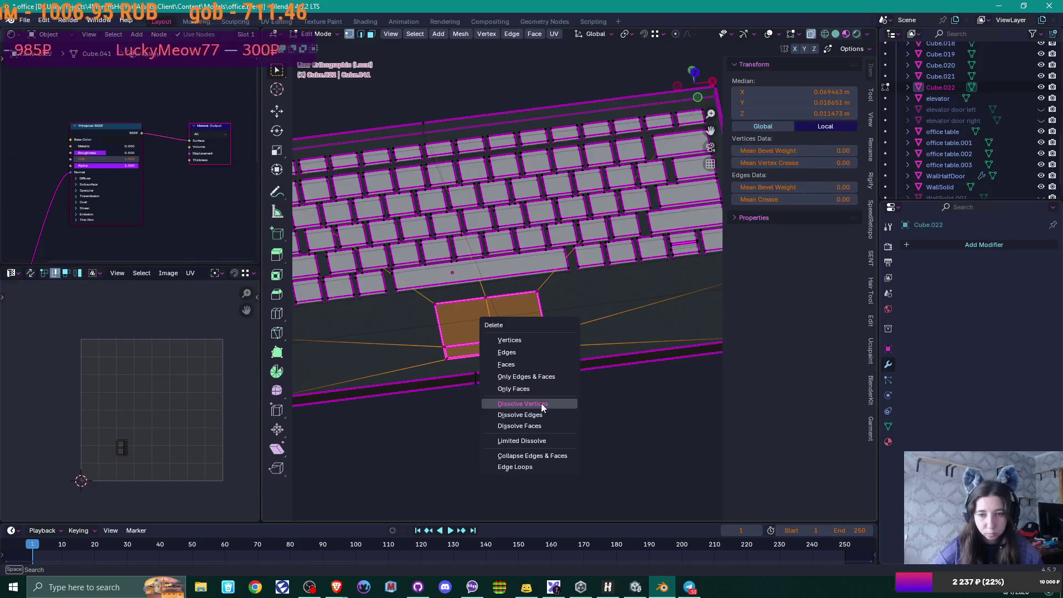
pyautogui.click(540, 403)
pyautogui.scroll(-2, 541, 402)
pyautogui.moveTo(541, 398)
pyautogui.mouseDown(button='middle')
pyautogui.moveTo(514, 355)
pyautogui.moveTo(522, 374)
pyautogui.mouseUp(button='middle')
# Step: Select and dissolve the leftover touchpad vertices on the base
pyautogui.press('b')
pyautogui.moveTo(493, 353); pyautogui.dragTo(493, 352)
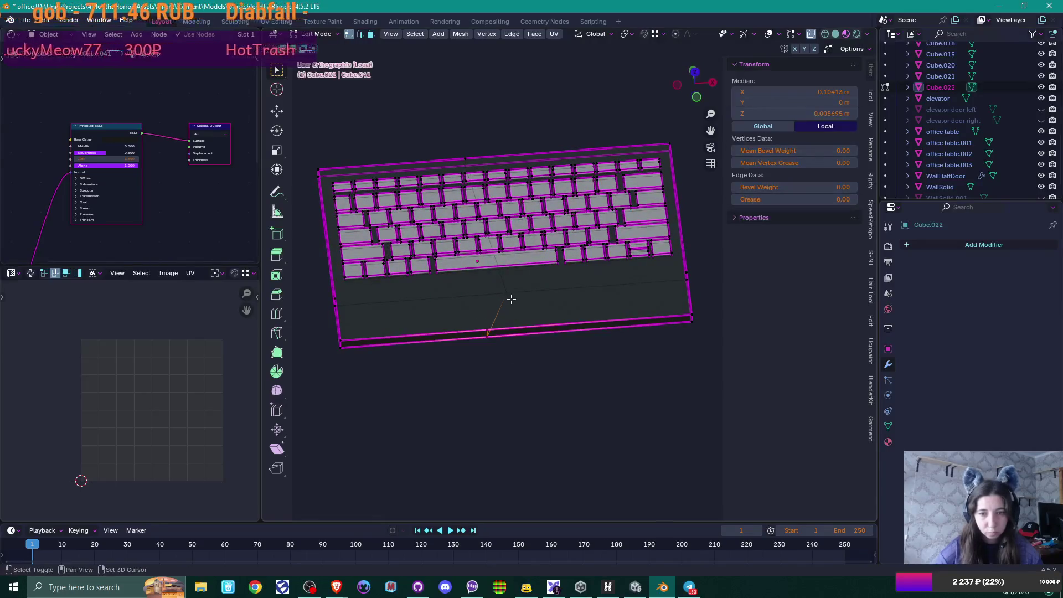
pyautogui.press('b')
pyautogui.moveTo(454, 139); pyautogui.dragTo(471, 167)
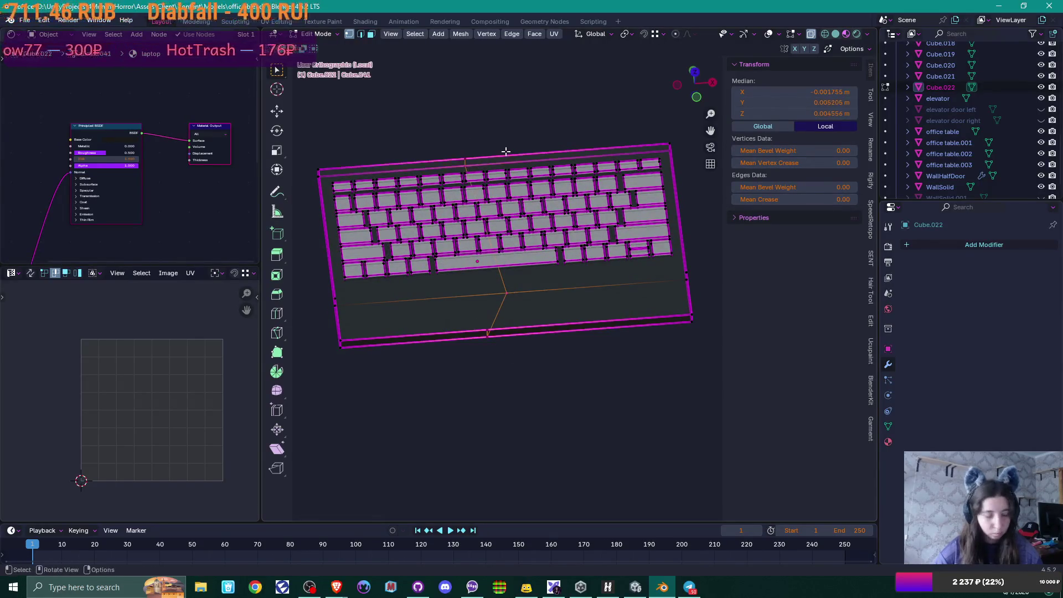
pyautogui.hotkey('shift', 'g')
pyautogui.click(505, 151)
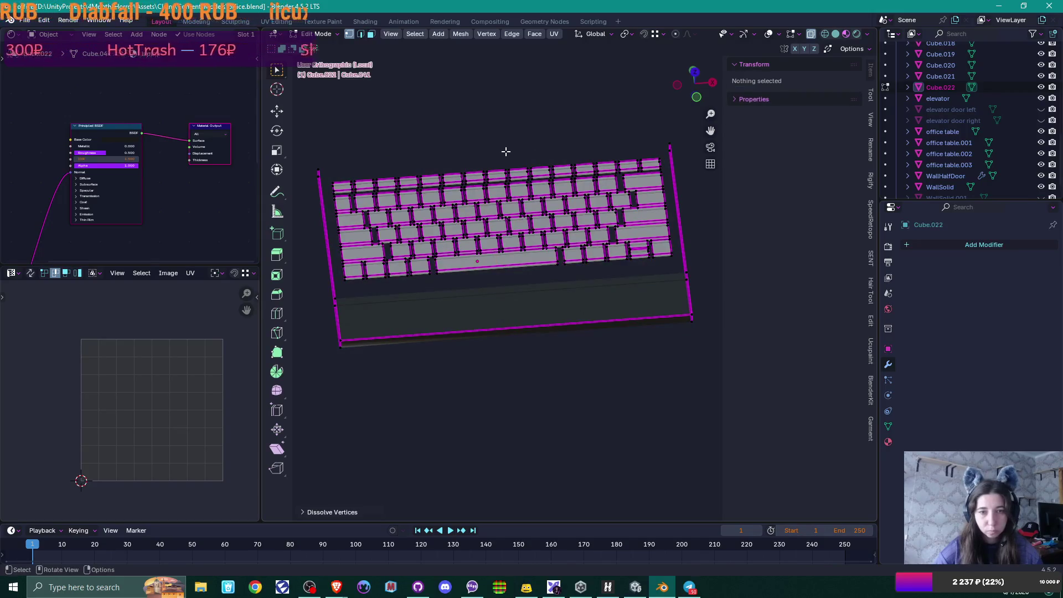
# Step: Add a centred loop cut across the keyboard base
pyautogui.hotkey('ctrl', 'z')
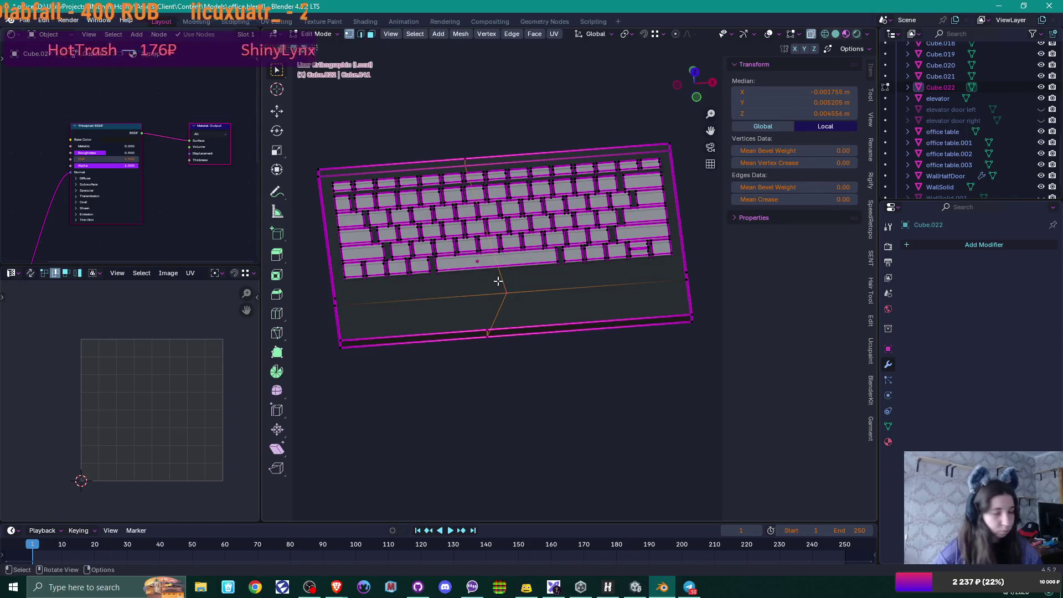
pyautogui.click(498, 281)
pyautogui.rightClick(628, 321)
pyautogui.moveTo(628, 322)
pyautogui.mouseDown(button='middle')
pyautogui.moveTo(559, 349)
pyautogui.moveTo(452, 260)
pyautogui.mouseUp(button='middle')
pyautogui.click(360, 275)
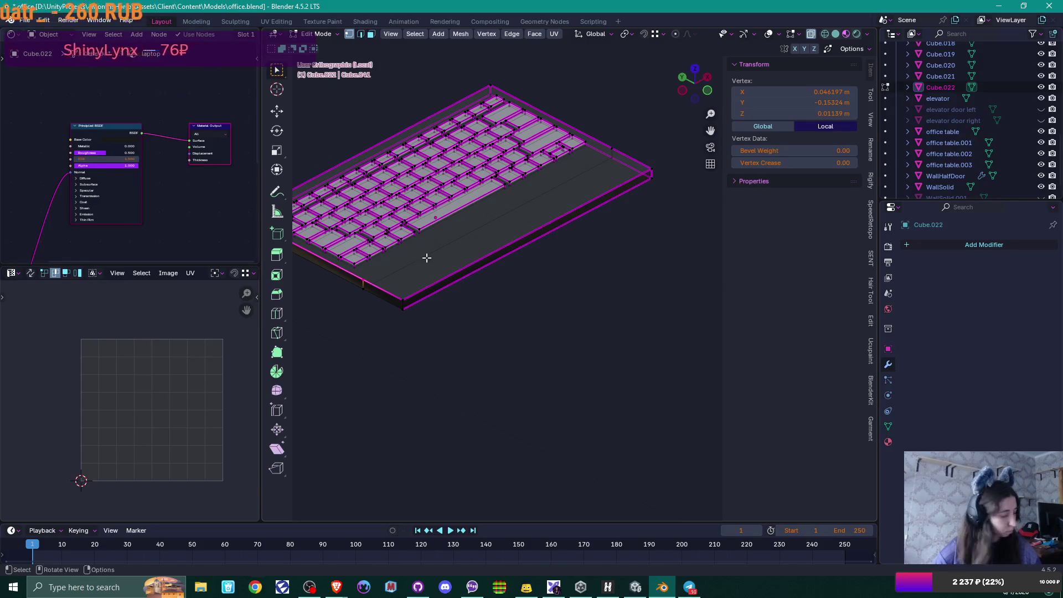
# Step: Slide the base's edge loop toward its front edge and move it along Y
pyautogui.keyDown('alt'); pyautogui.click(500, 258); pyautogui.keyUp('alt')
pyautogui.press('g')
pyautogui.press('g')
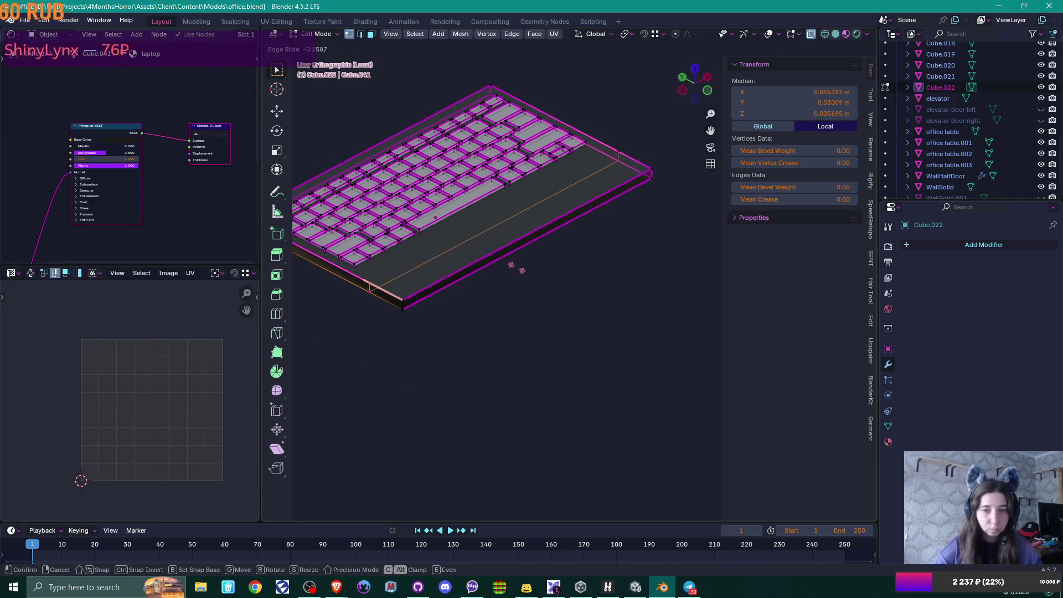
pyautogui.click(612, 310)
pyautogui.moveTo(614, 316); pyautogui.dragTo(625, 321, button='middle')
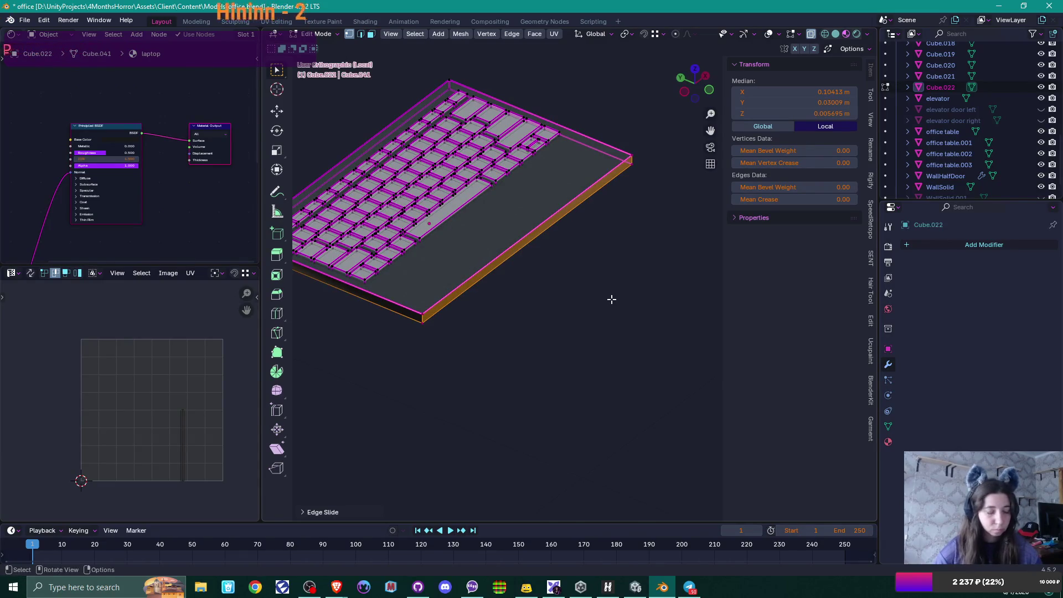
pyautogui.press('g')
pyautogui.press('y')
pyautogui.click(566, 281)
pyautogui.moveTo(566, 281)
pyautogui.mouseDown(button='middle')
pyautogui.moveTo(581, 286)
pyautogui.moveTo(524, 289)
pyautogui.moveTo(582, 280)
pyautogui.moveTo(566, 286)
pyautogui.moveTo(561, 274)
pyautogui.mouseUp(button='middle')
# Step: Stretch the base rightward along X by moving its two end edges
pyautogui.click(590, 201)
pyautogui.keyDown('shift'); pyautogui.click(587, 179); pyautogui.keyUp('shift')
pyautogui.moveTo(587, 179); pyautogui.dragTo(631, 259, button='middle')
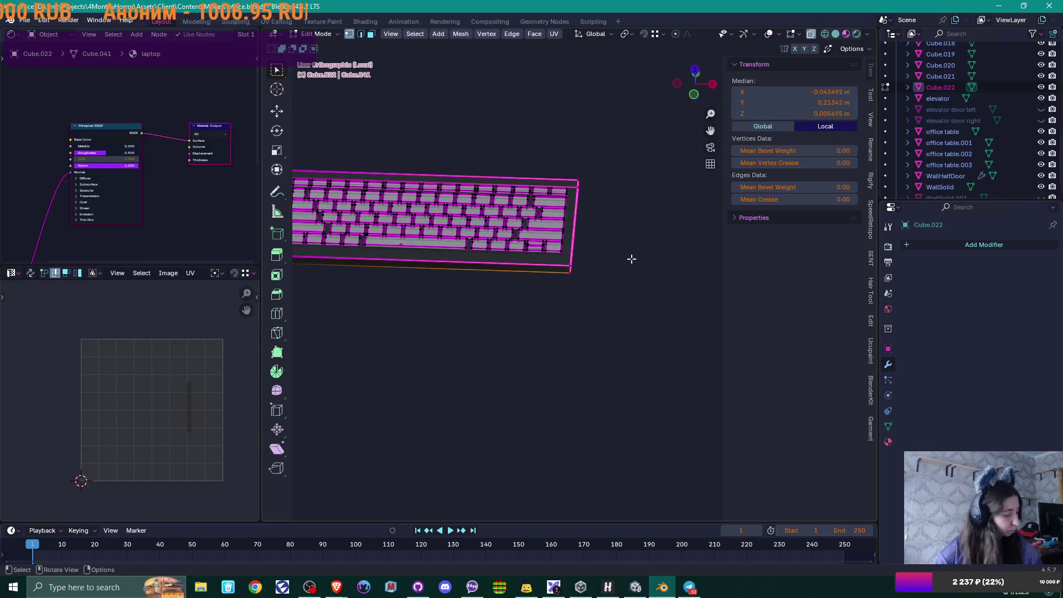
pyautogui.press('g')
pyautogui.press('x')
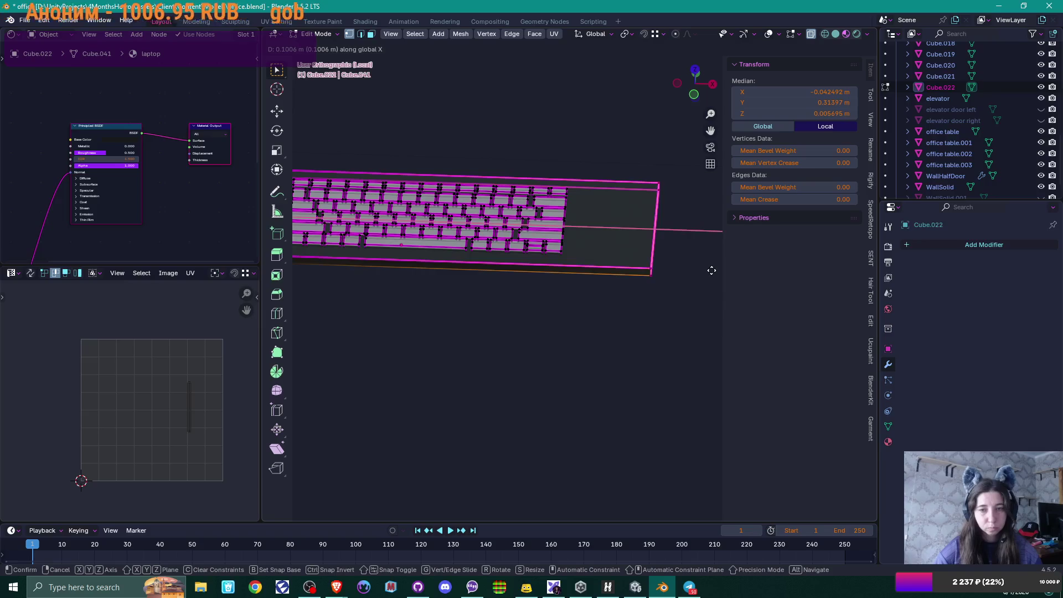
pyautogui.click(718, 270)
pyautogui.moveTo(558, 275)
pyautogui.mouseDown(button='middle')
pyautogui.moveTo(566, 331)
pyautogui.moveTo(559, 315)
pyautogui.mouseUp(button='middle')
pyautogui.scroll(6, 565, 331)
pyautogui.click(437, 305)
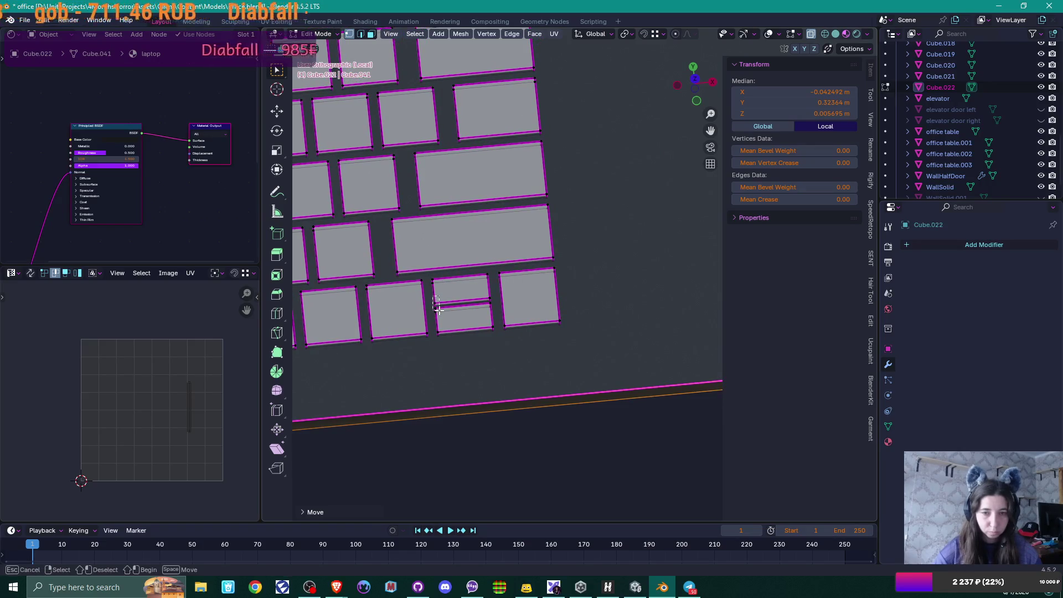
# Step: Merge the split key's doubled and stray corner vertices by distance
pyautogui.scroll(3, 567, 330)
pyautogui.moveTo(568, 331); pyautogui.dragTo(569, 319, button='middle')
pyautogui.scroll(3, 569, 318)
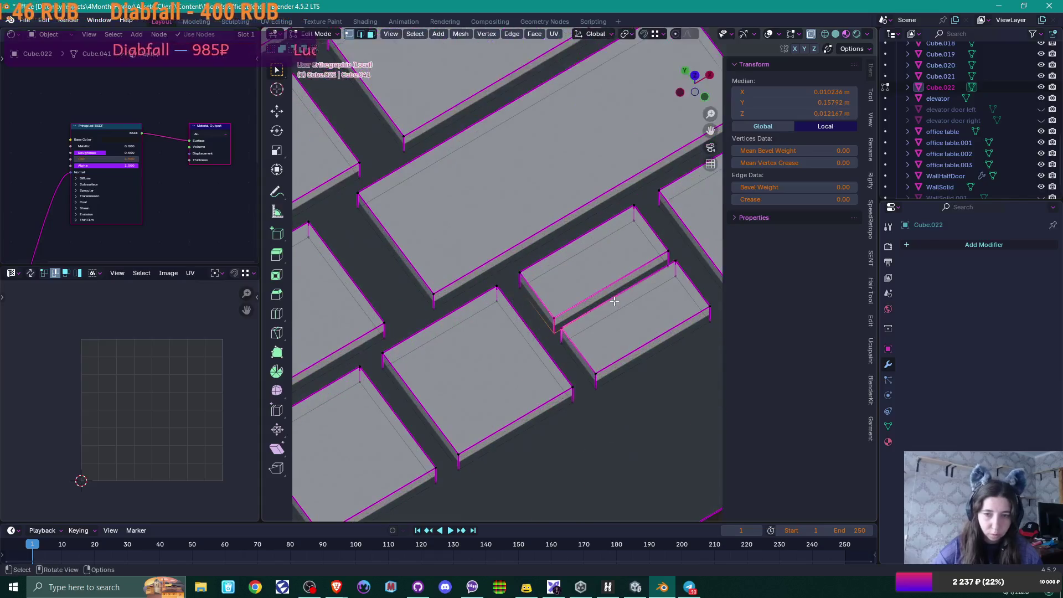
pyautogui.keyDown('shift'); pyautogui.click(554, 315); pyautogui.keyUp('shift')
pyautogui.press('m')
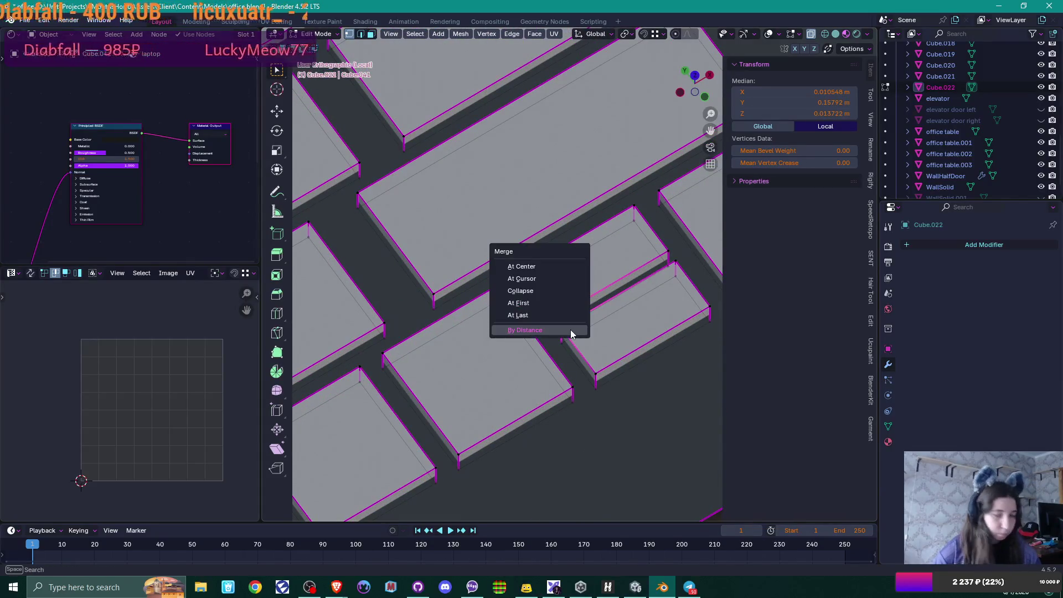
pyautogui.click(569, 317)
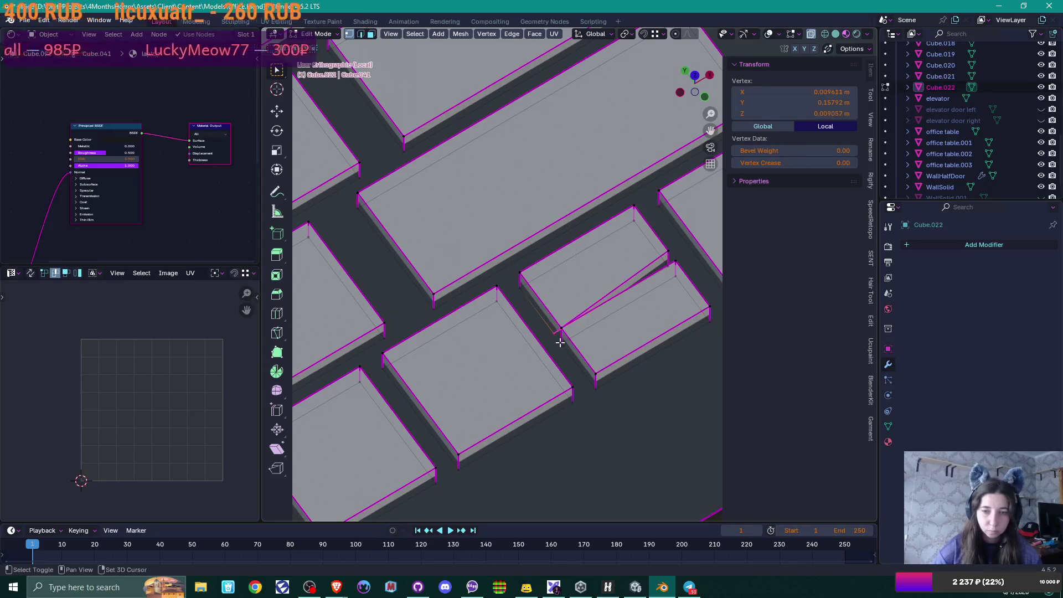
pyautogui.press('m')
pyautogui.click(582, 341)
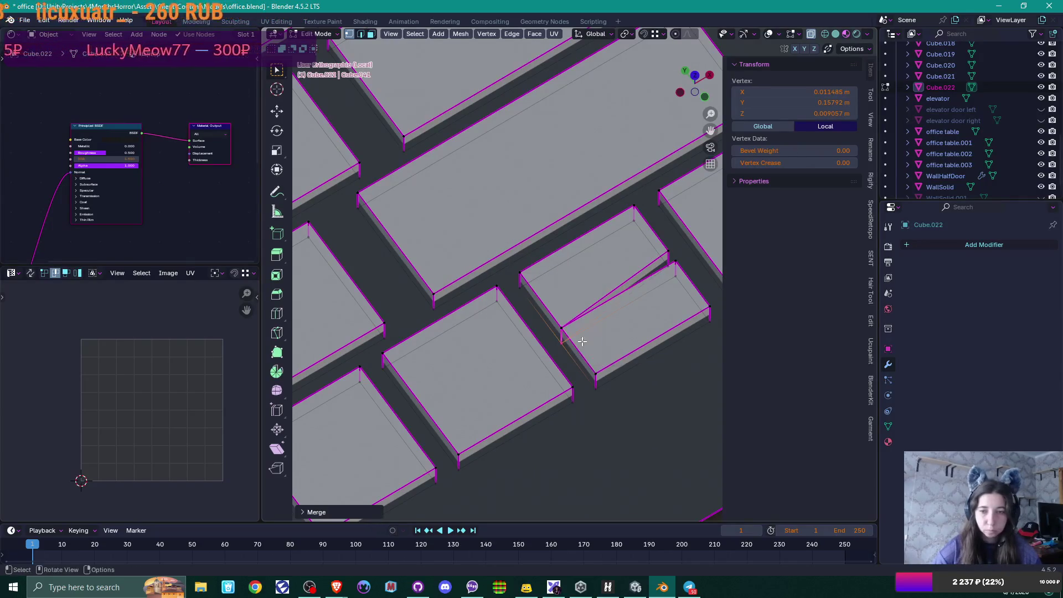
pyautogui.click(671, 271)
pyautogui.keyDown('shift'); pyautogui.click(677, 279); pyautogui.keyUp('shift')
pyautogui.press('m')
pyautogui.click(677, 279)
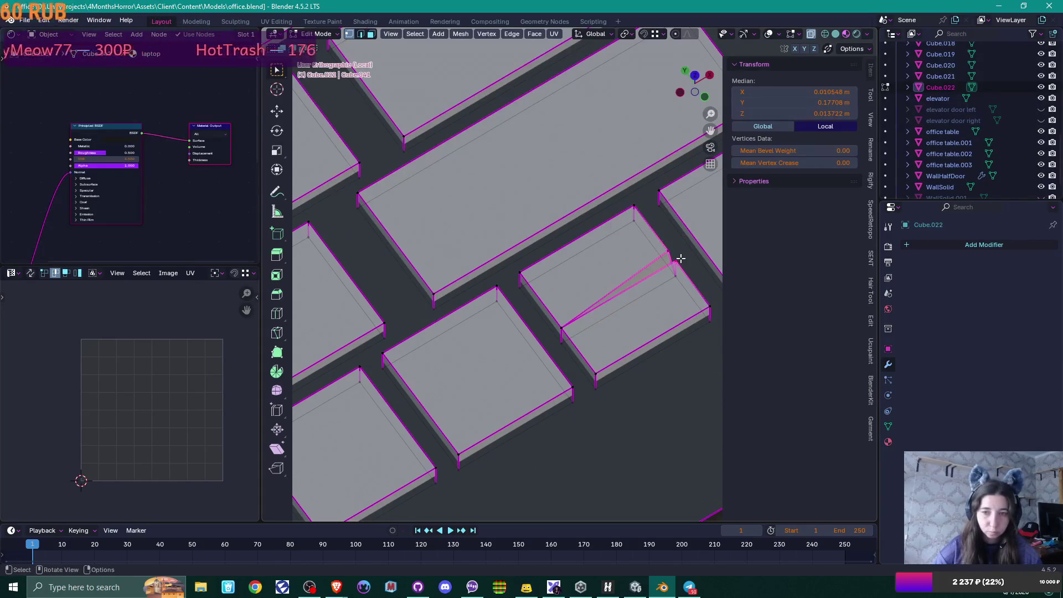
pyautogui.press('m')
pyautogui.click(680, 258)
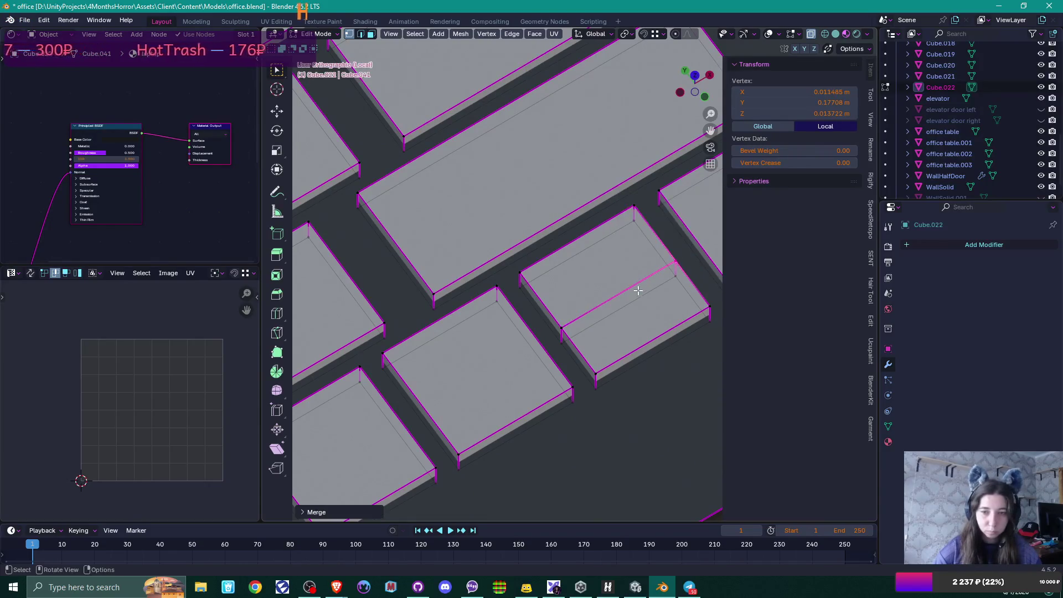
# Step: Delete the thin sliver face between the key halves
pyautogui.press('3')
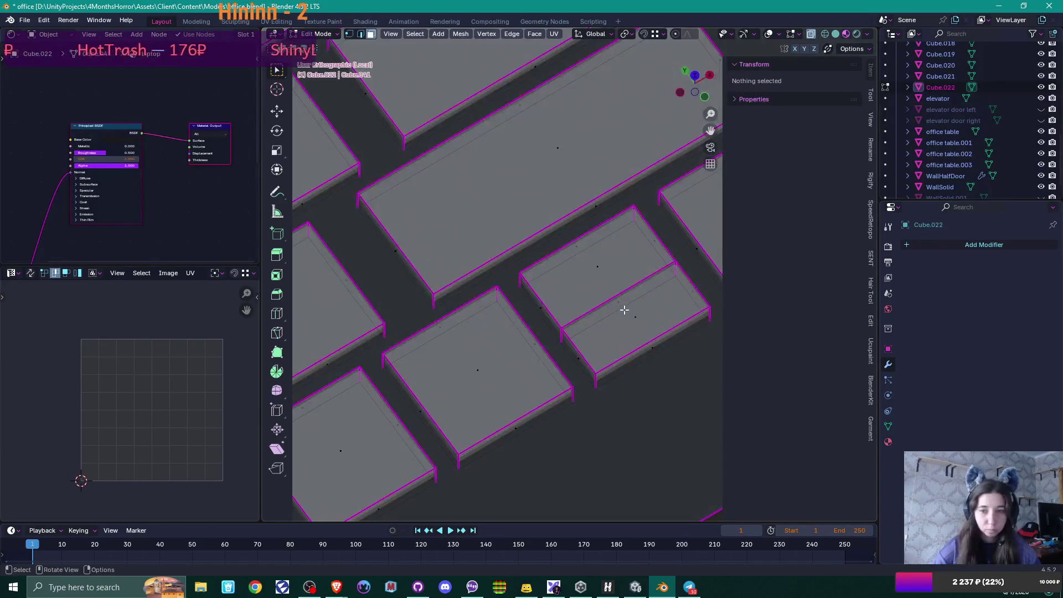
pyautogui.click(618, 301)
pyautogui.press('x')
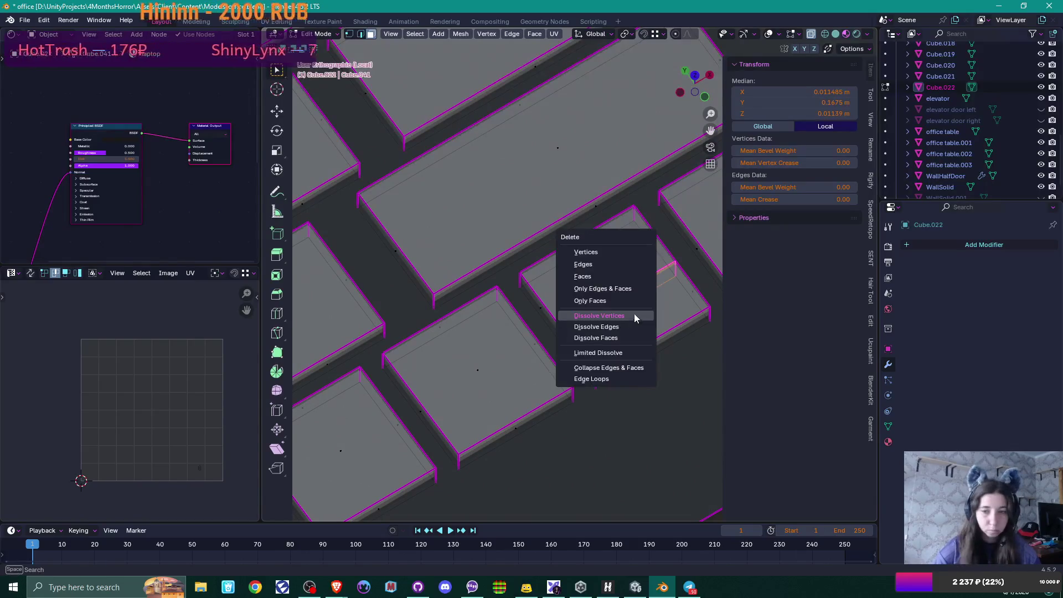
pyautogui.click(642, 275)
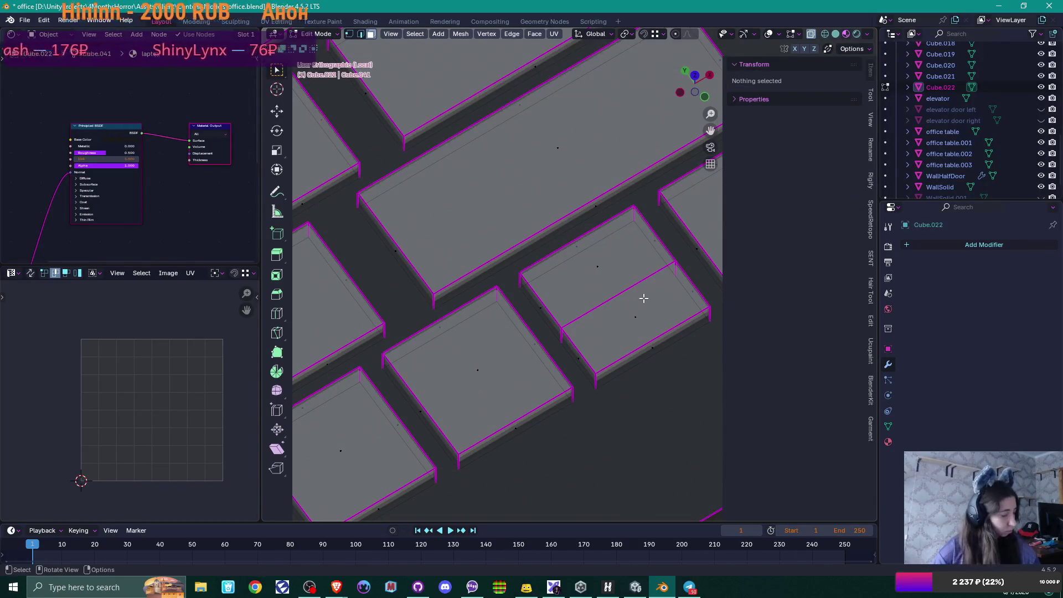
# Step: Slide the key's cross edge down onto its lower edge
pyautogui.press('1')
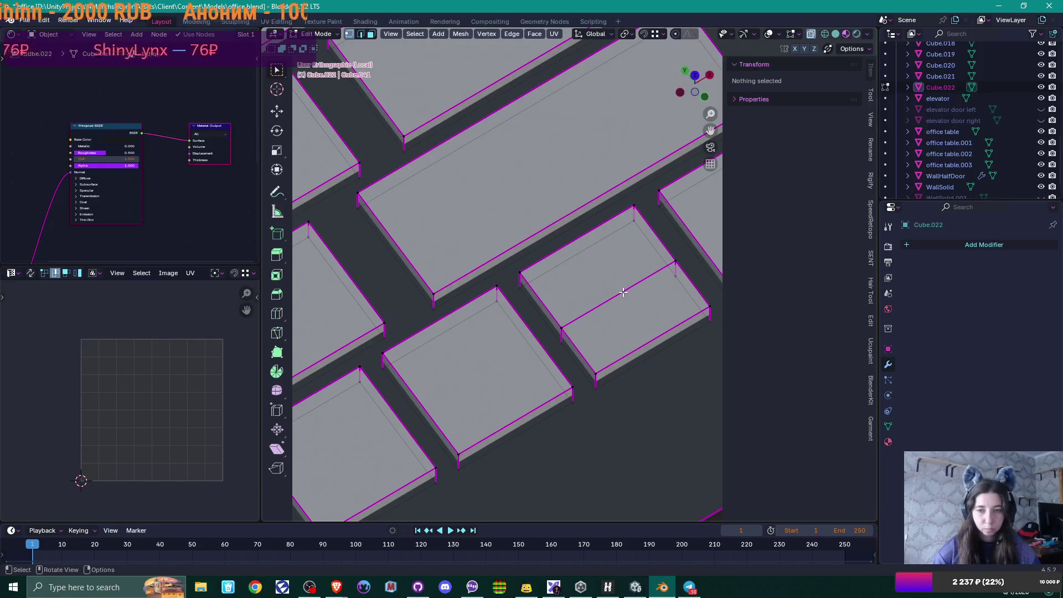
pyautogui.click(622, 292)
pyautogui.press('g')
pyautogui.press('g')
pyautogui.click(686, 355)
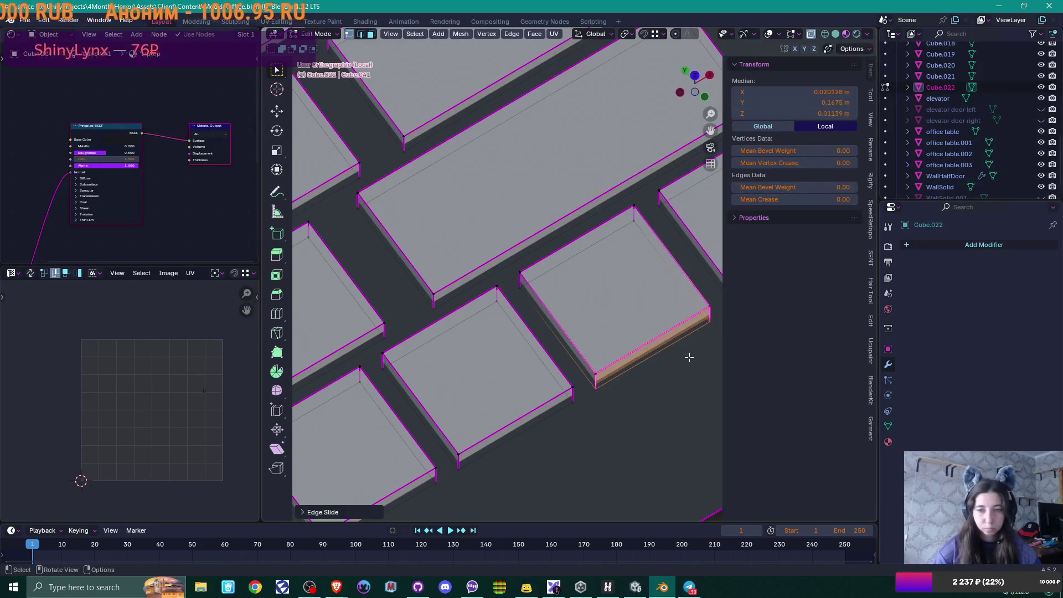
pyautogui.scroll(-4, 680, 357)
pyautogui.scroll(-4, 680, 356)
pyautogui.moveTo(568, 367); pyautogui.dragTo(588, 373, button='middle')
pyautogui.scroll(-2, 572, 369)
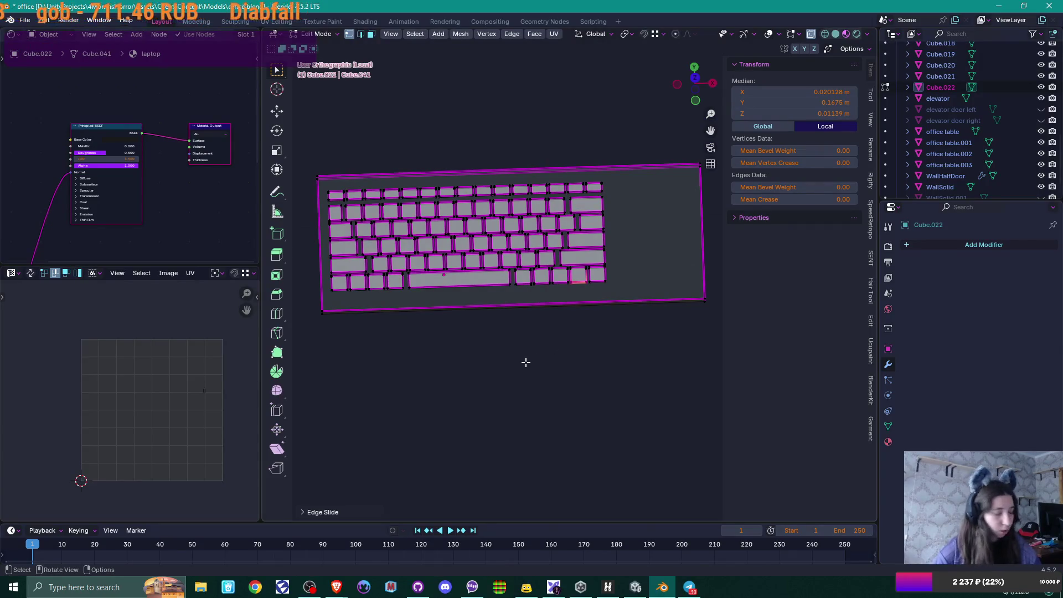
# Step: Select two neighbouring keys and delete their faces
pyautogui.scroll(2, 526, 363)
pyautogui.moveTo(479, 346); pyautogui.dragTo(612, 370, button='middle')
pyautogui.scroll(2, 514, 348)
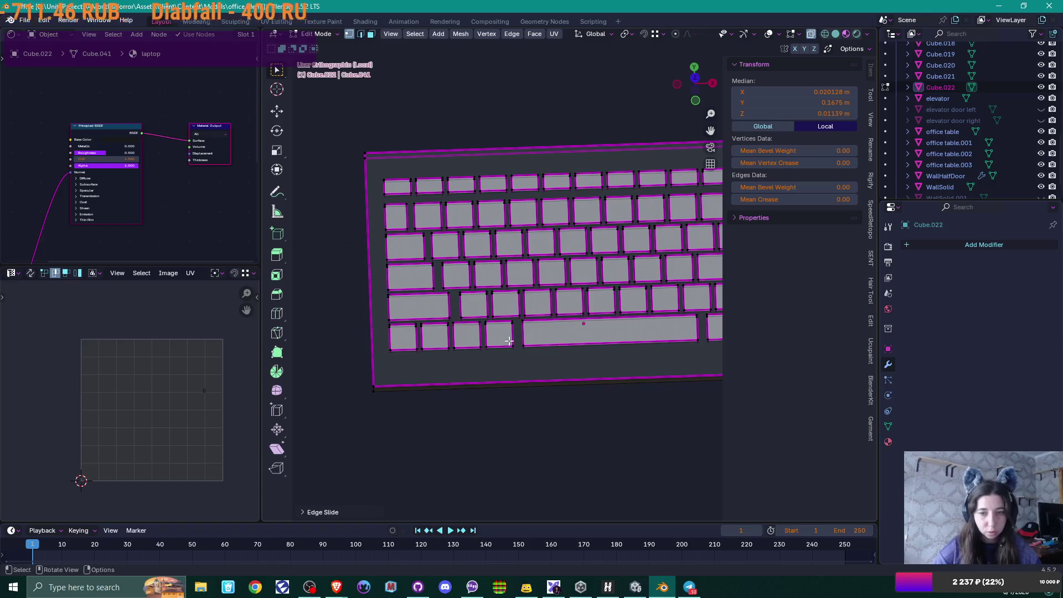
pyautogui.click(509, 342)
pyautogui.hotkey('ctrl', 'l')
pyautogui.press('l')
pyautogui.press('x')
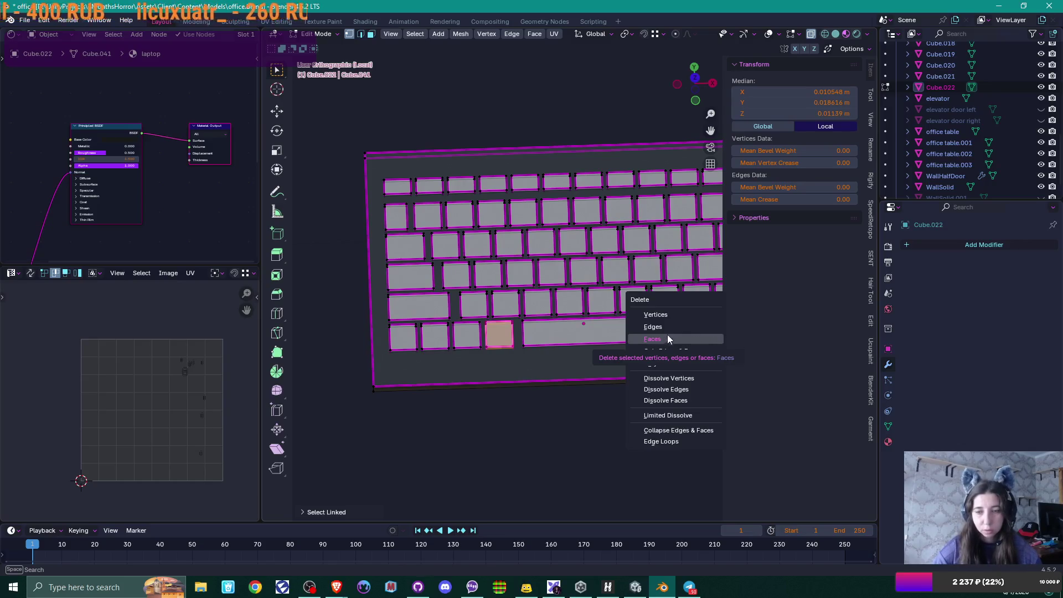
pyautogui.click(668, 338)
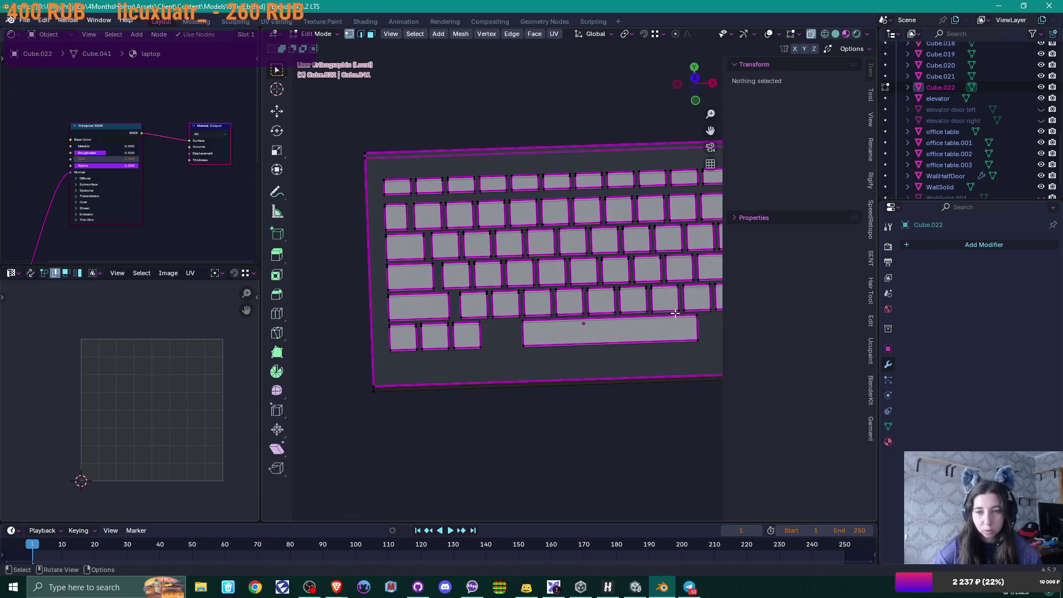
pyautogui.scroll(-2, 631, 338)
pyautogui.scroll(4, 545, 331)
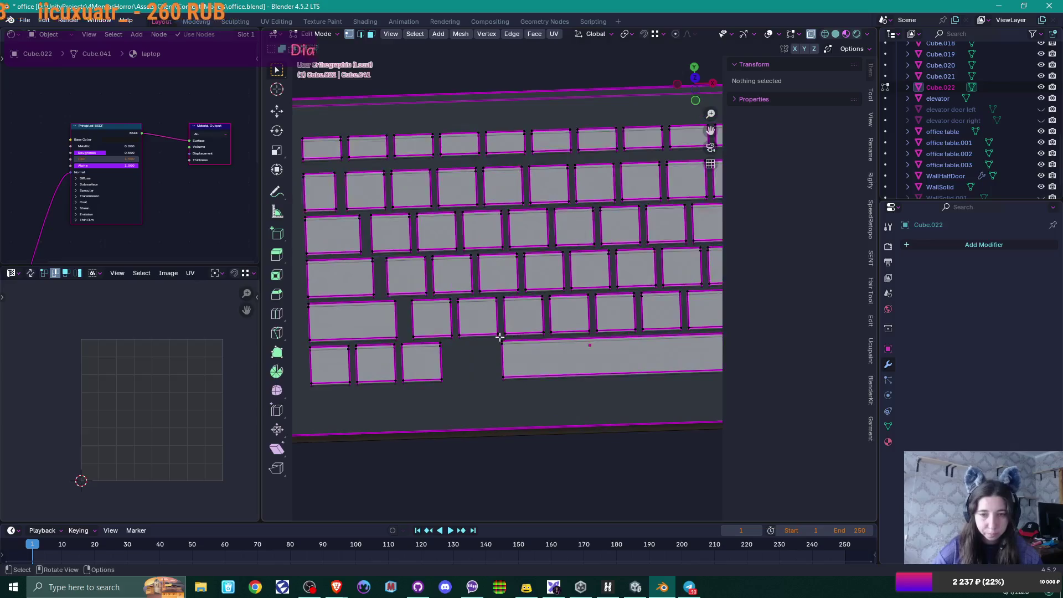
# Step: Extend the space bar's left and right ends outward along X
pyautogui.click(516, 389)
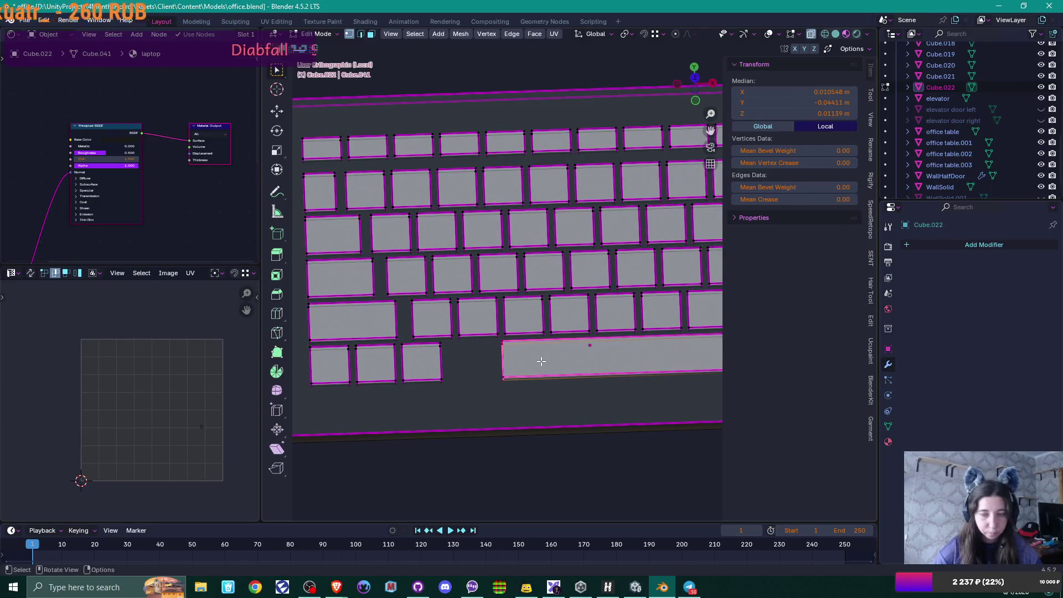
pyautogui.press('g')
pyautogui.press('x')
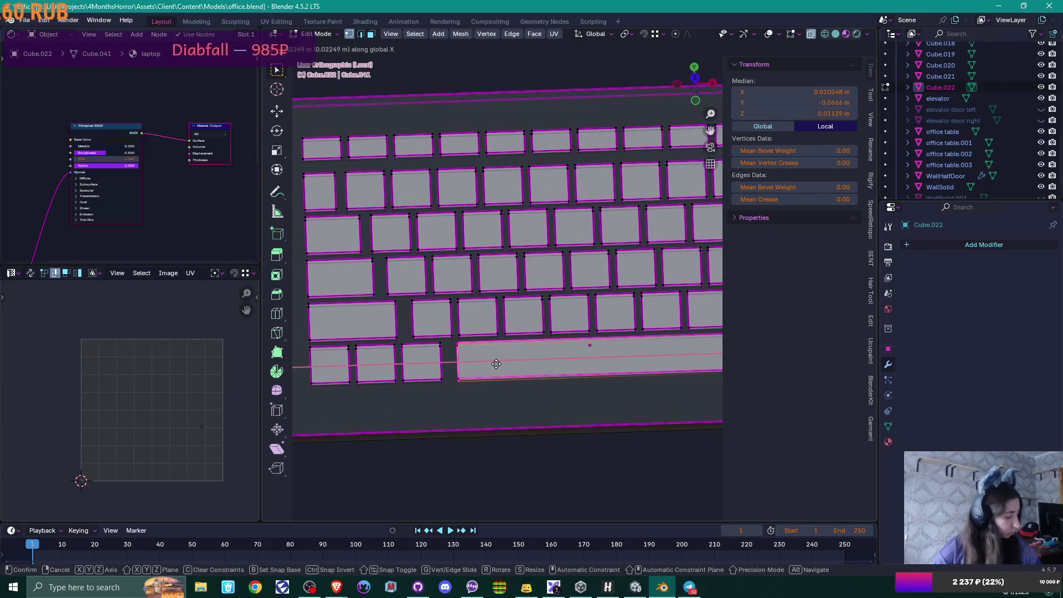
pyautogui.click(487, 364)
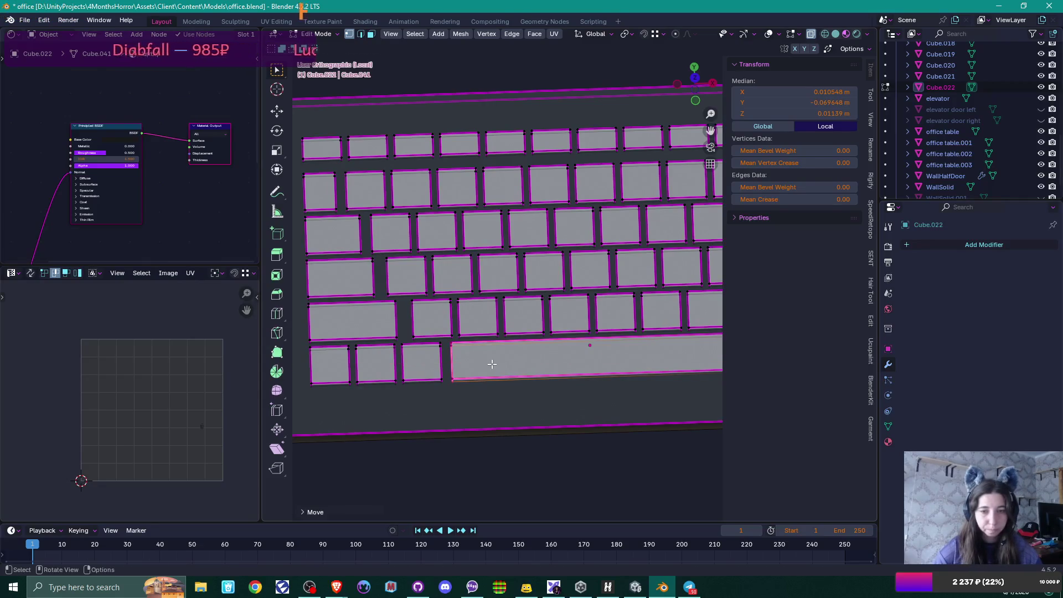
pyautogui.moveTo(606, 367)
pyautogui.keyDown('shift'); pyautogui.mouseDown(button='middle')
pyautogui.moveTo(603, 349)
pyautogui.moveTo(550, 335)
pyautogui.mouseUp(button='middle'); pyautogui.keyUp('shift')
pyautogui.moveTo(537, 320); pyautogui.dragTo(560, 365)
pyautogui.press('g')
pyautogui.press('x')
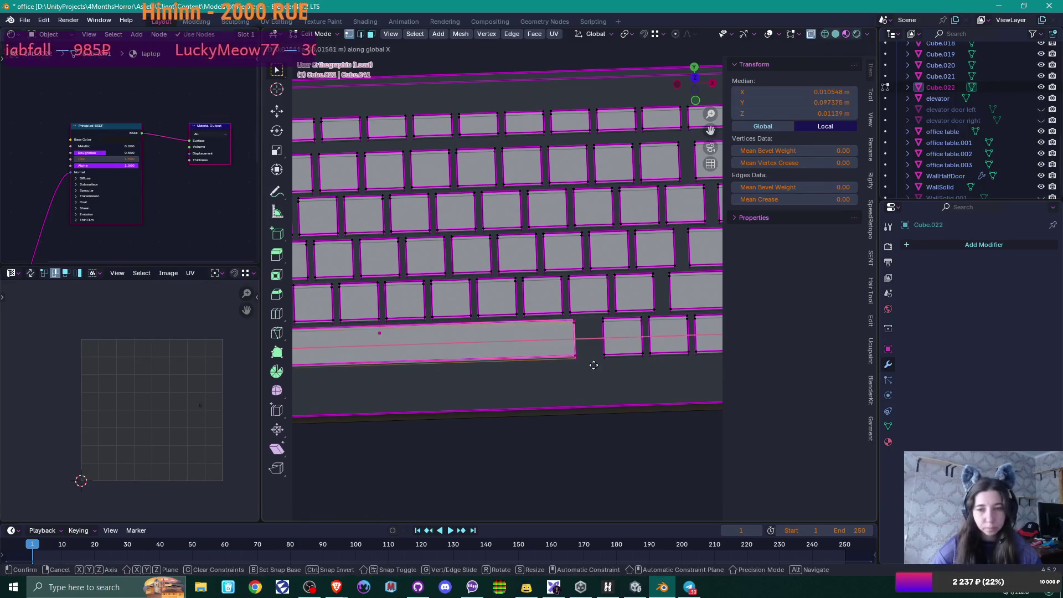
pyautogui.click(611, 364)
pyautogui.scroll(-3, 610, 364)
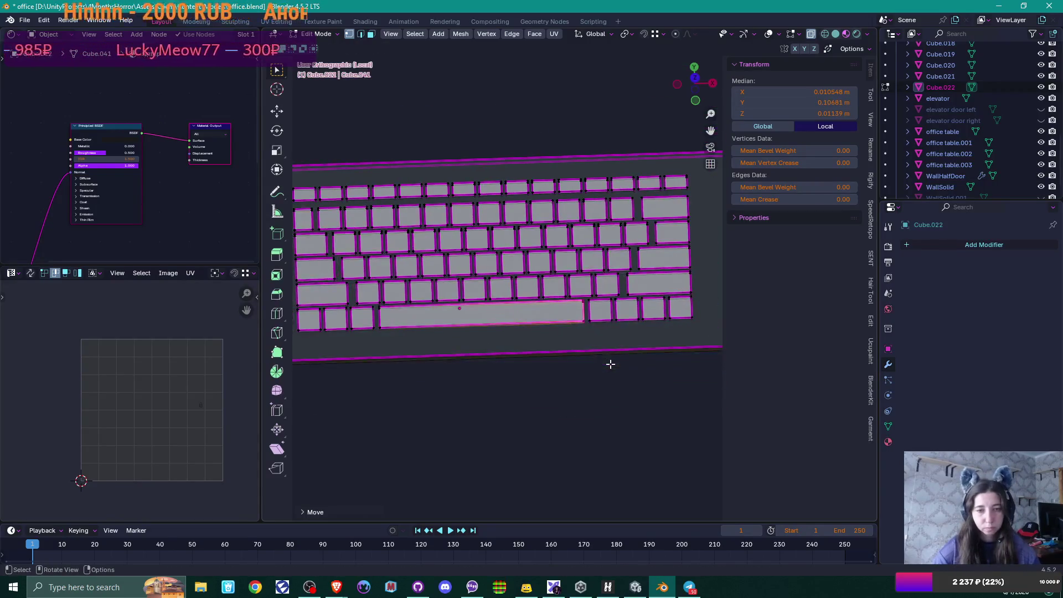
pyautogui.moveTo(610, 364)
pyautogui.keyDown('shift'); pyautogui.mouseDown(button='middle')
pyautogui.moveTo(561, 383)
pyautogui.moveTo(608, 371)
pyautogui.moveTo(505, 366)
pyautogui.mouseUp(button='middle'); pyautogui.keyUp('shift')
pyautogui.press('KP_7')
# Step: Copy the three bottom-right keys rightward and raise the middle one as the up arrow
pyautogui.scroll(2, 505, 365)
pyautogui.click(517, 360)
pyautogui.press('l')
pyautogui.press('l')
pyautogui.press('l')
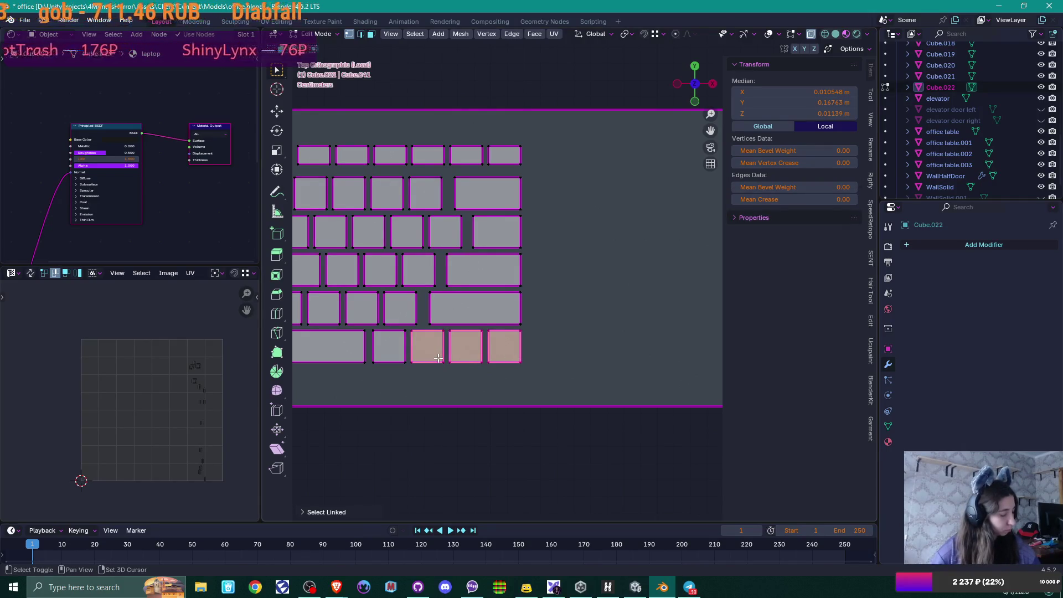
pyautogui.hotkey('shift', 'd')
pyautogui.press('x')
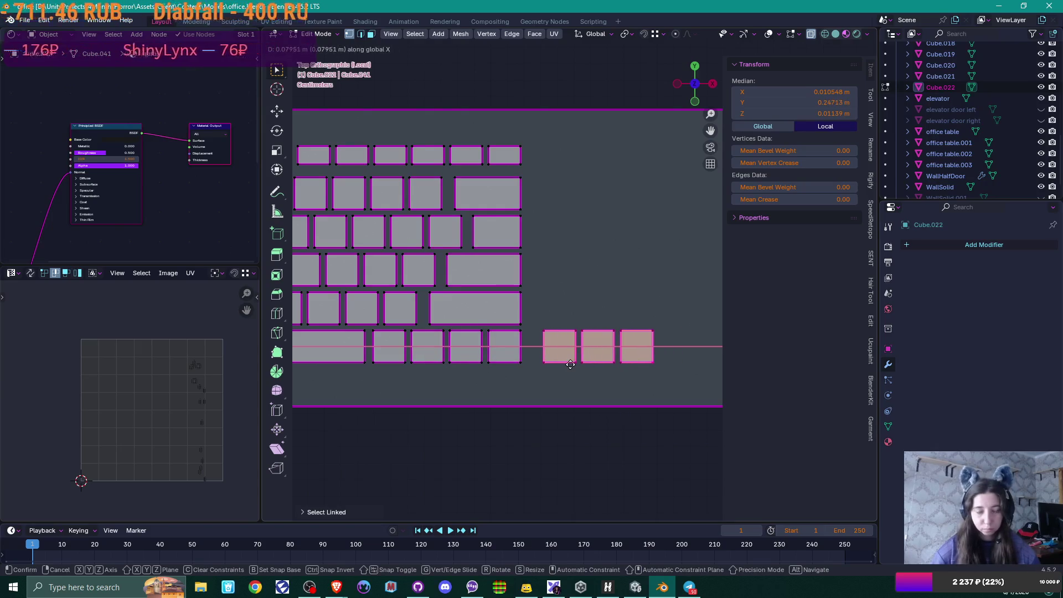
pyautogui.click(570, 364)
pyautogui.moveTo(580, 322); pyautogui.dragTo(618, 378)
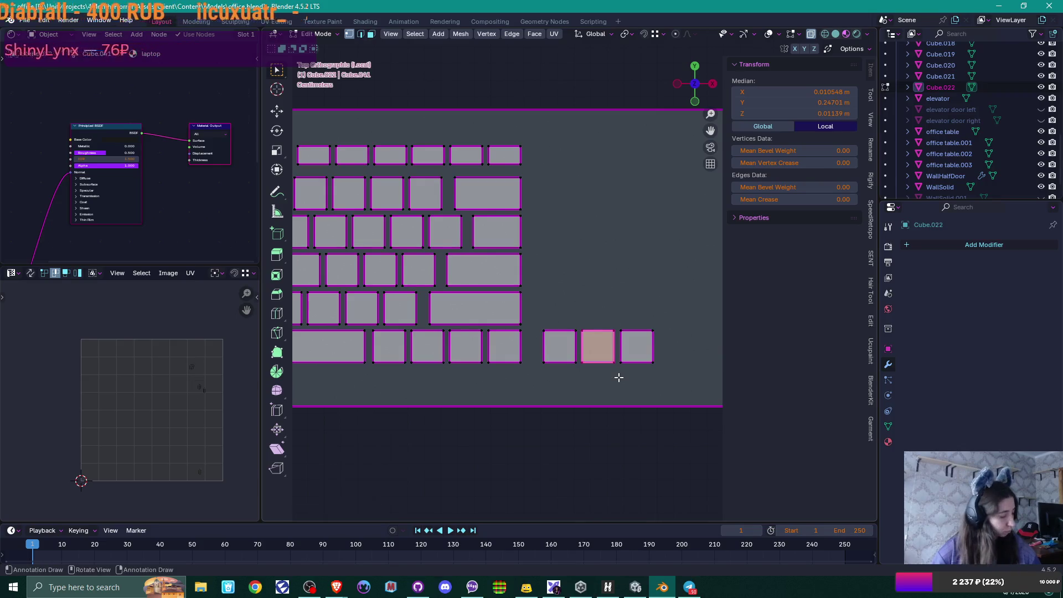
pyautogui.press('g')
pyautogui.press('y')
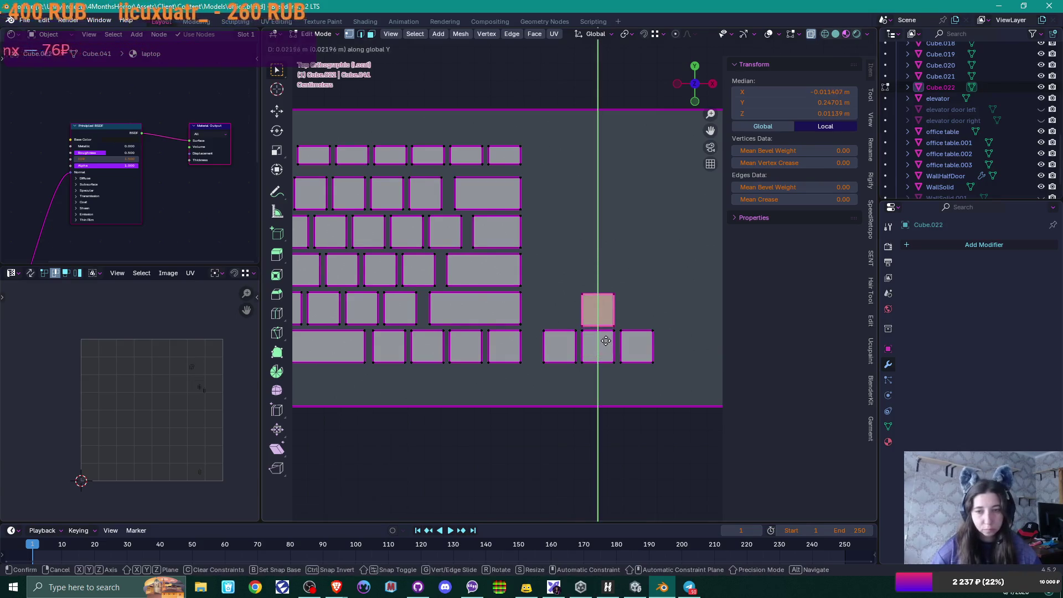
pyautogui.click(522, 295)
# Step: Duplicate the three-key row upward into two rows and delete the extra top row
pyautogui.keyDown('shift'); pyautogui.moveTo(657, 294); pyautogui.dragTo(605, 334, button='middle'); pyautogui.keyUp('shift')
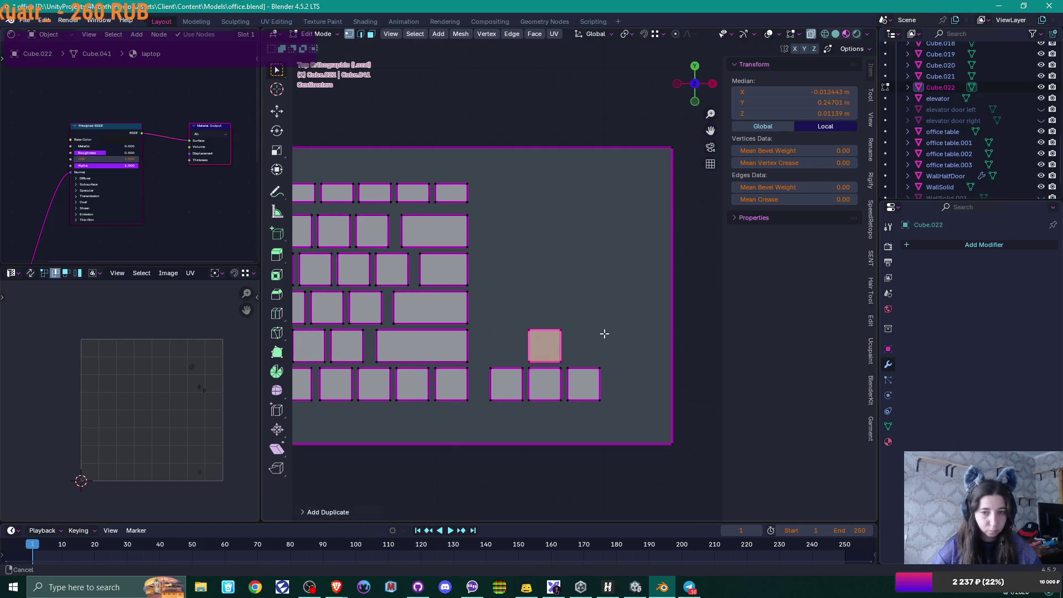
pyautogui.moveTo(485, 365)
pyautogui.mouseDown()
pyautogui.moveTo(550, 413)
pyautogui.moveTo(612, 425)
pyautogui.mouseUp()
pyautogui.hotkey('shift', 'd')
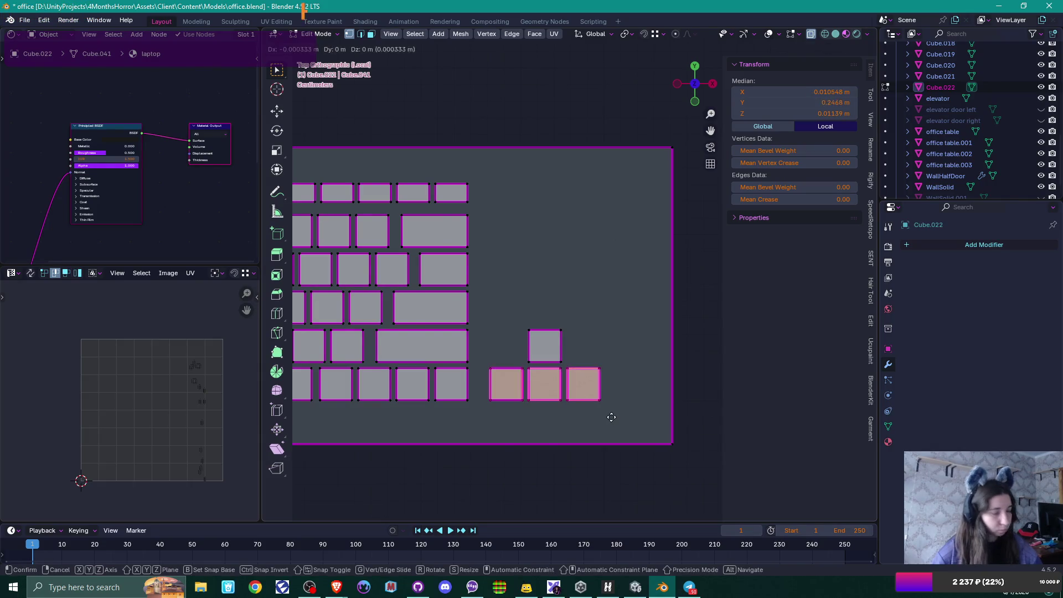
pyautogui.press('y')
pyautogui.click(465, 220)
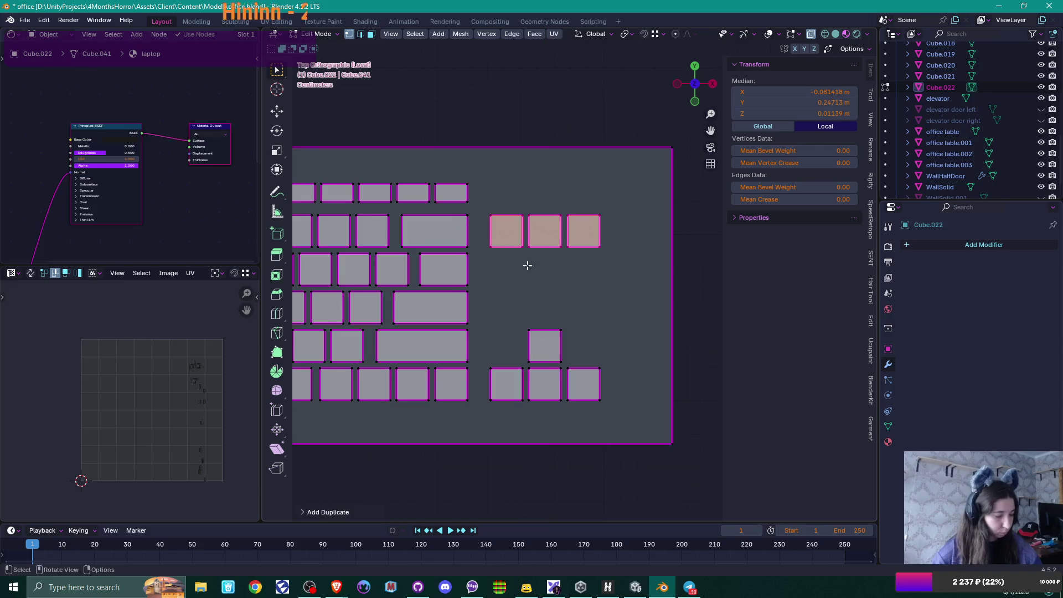
pyautogui.hotkey('shift', 'd')
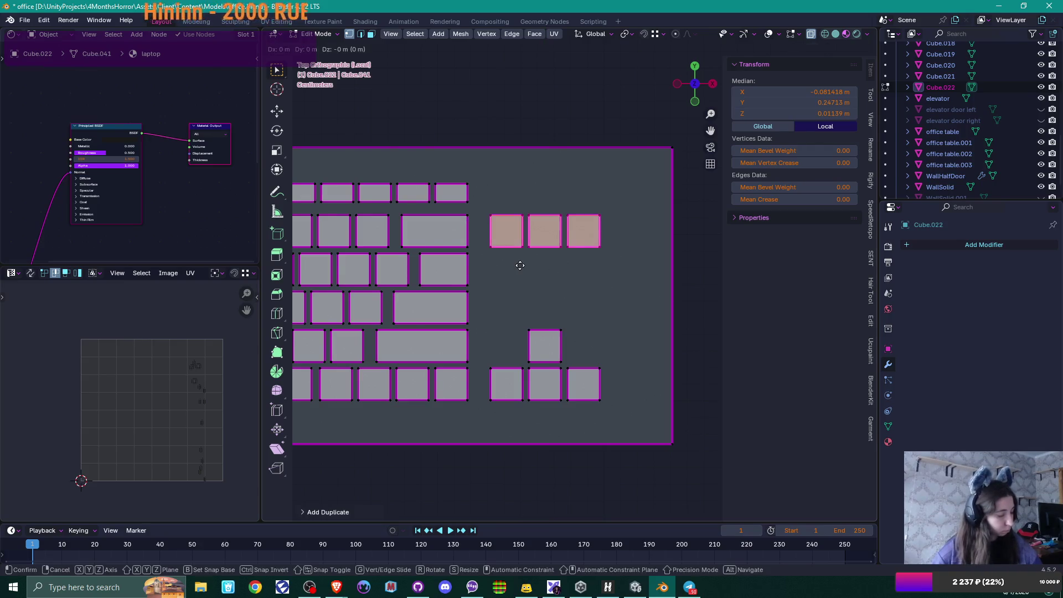
pyautogui.press('y')
pyautogui.click(496, 283)
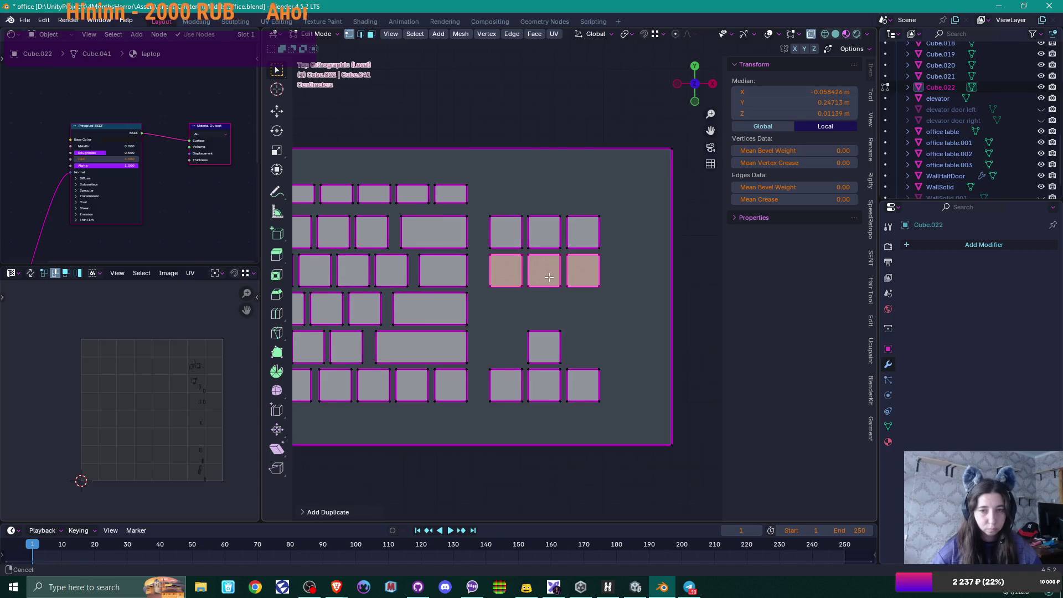
pyautogui.keyDown('shift'); pyautogui.moveTo(549, 274); pyautogui.dragTo(545, 317, button='middle'); pyautogui.keyUp('shift')
pyautogui.hotkey('shift', 'd')
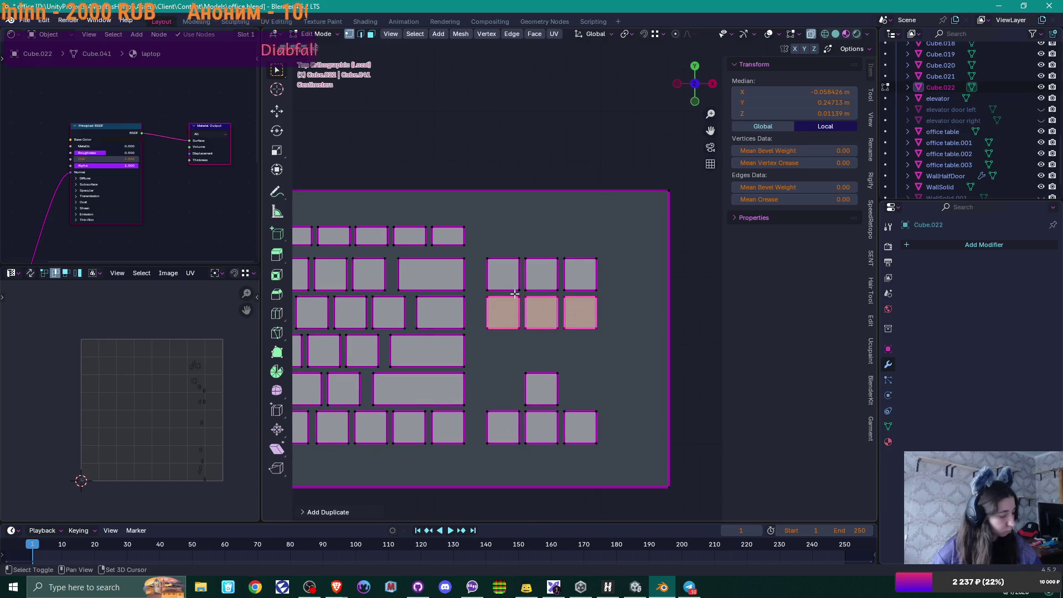
pyautogui.press('y')
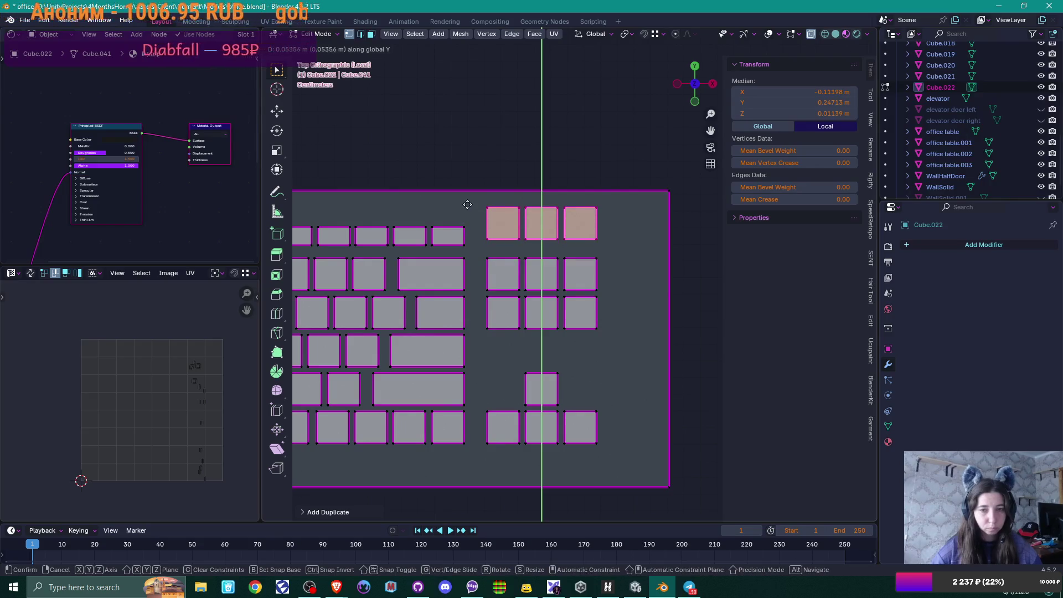
pyautogui.click(467, 204)
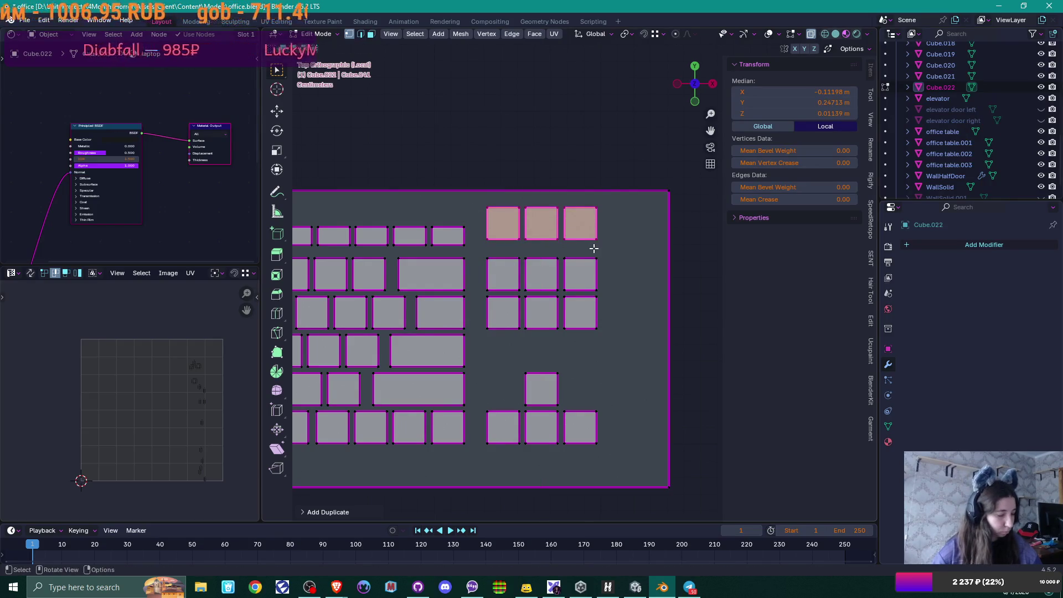
pyautogui.press('x')
pyautogui.click(591, 247)
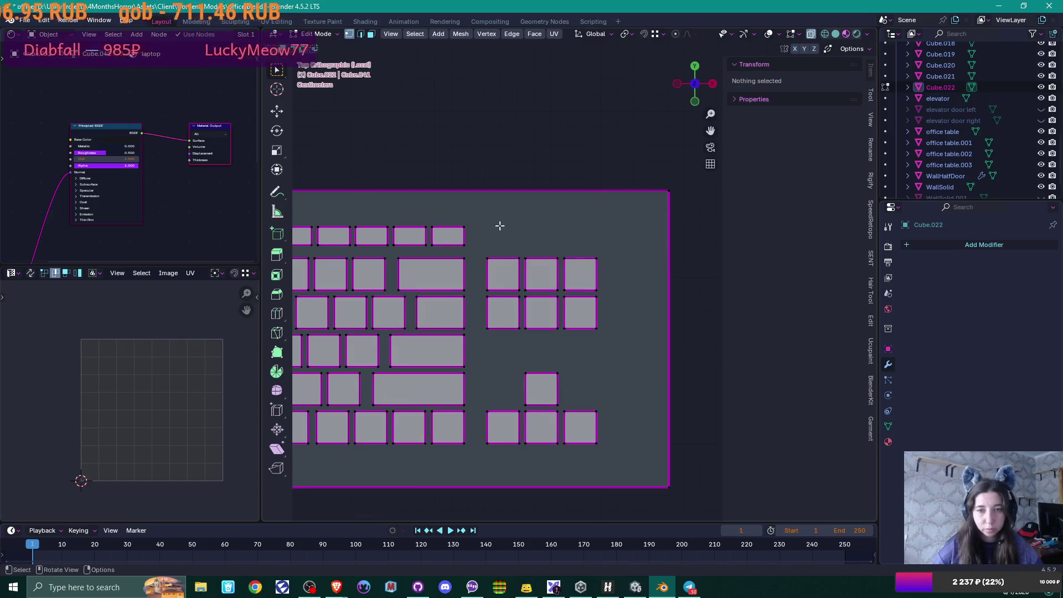
# Step: Copy the upper three-key row up into the function-key row
pyautogui.moveTo(352, 220)
pyautogui.mouseDown()
pyautogui.moveTo(365, 235)
pyautogui.moveTo(468, 248)
pyautogui.moveTo(609, 299)
pyautogui.mouseUp()
pyautogui.hotkey('shift', 'd')
pyautogui.press('y')
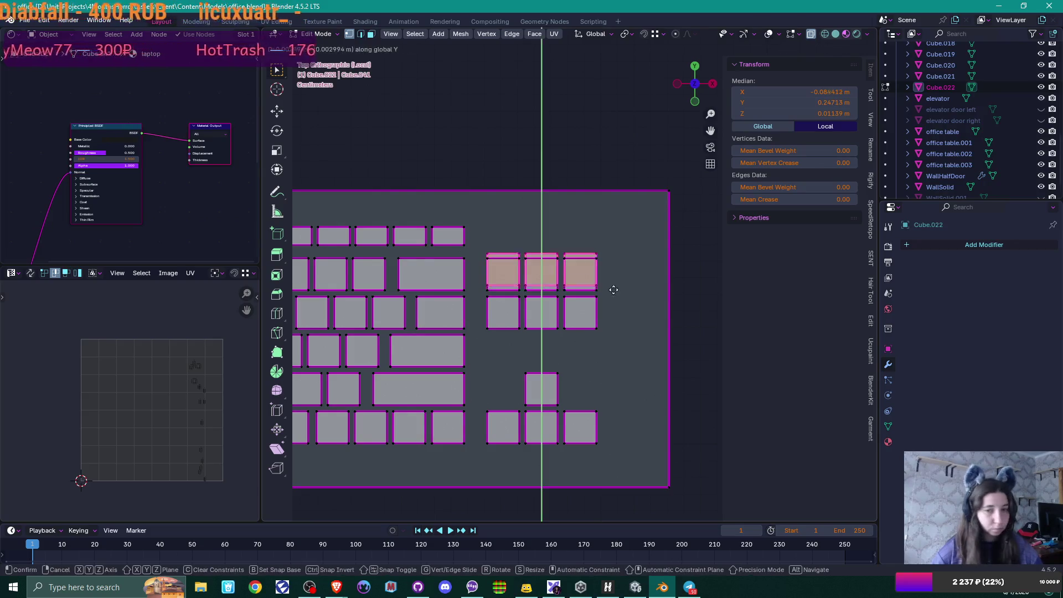
pyautogui.click(603, 247)
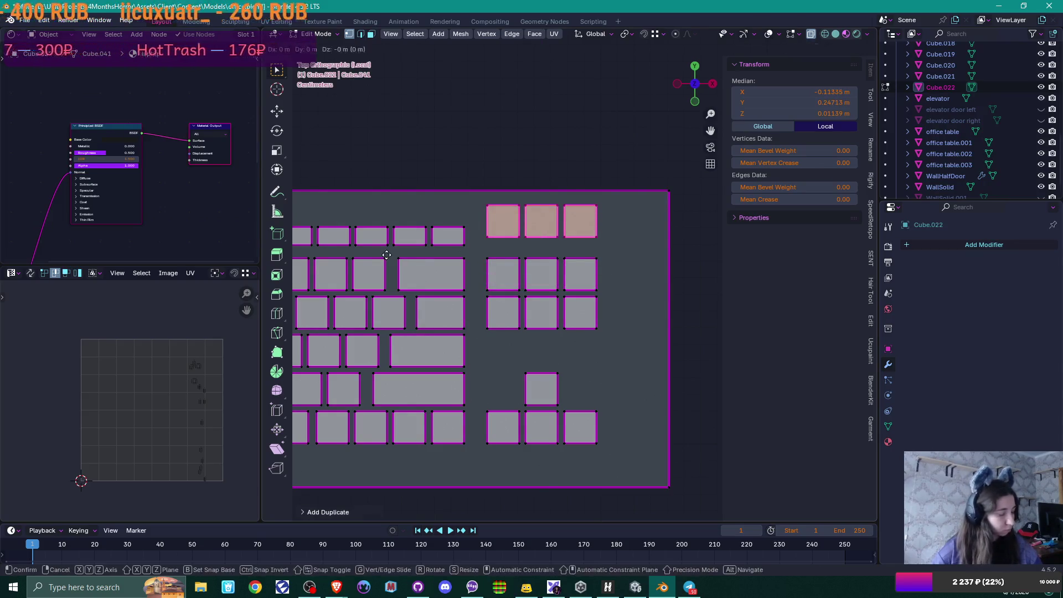
pyautogui.press('g')
pyautogui.press('y')
pyautogui.click(467, 246)
# Step: Lower the new keys' top edges to shorten them to function-key height
pyautogui.click(613, 225)
pyautogui.press('g')
pyautogui.press('y')
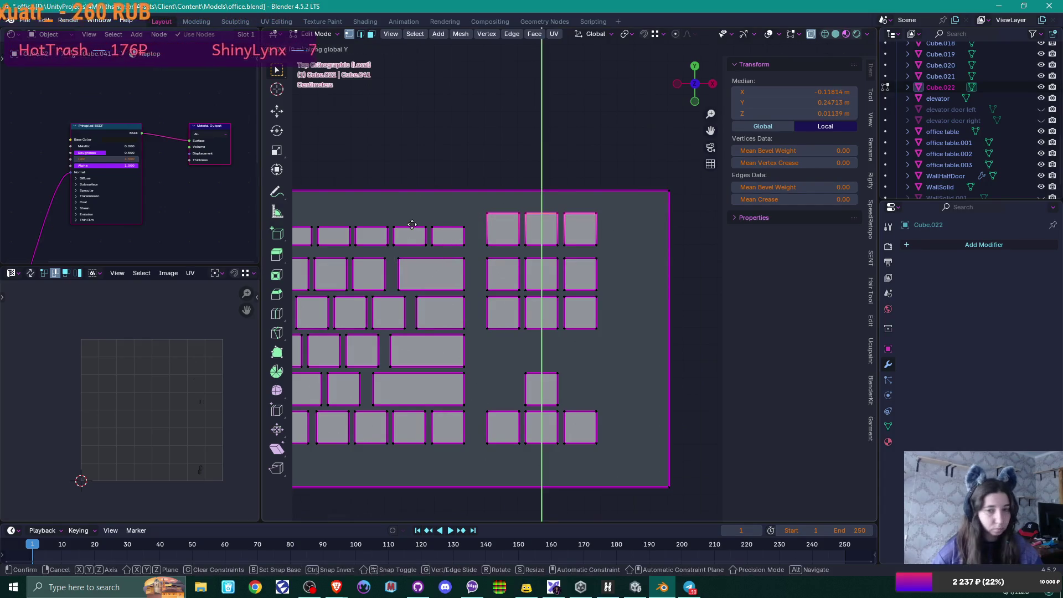
pyautogui.click(462, 239)
pyautogui.scroll(-2, 577, 245)
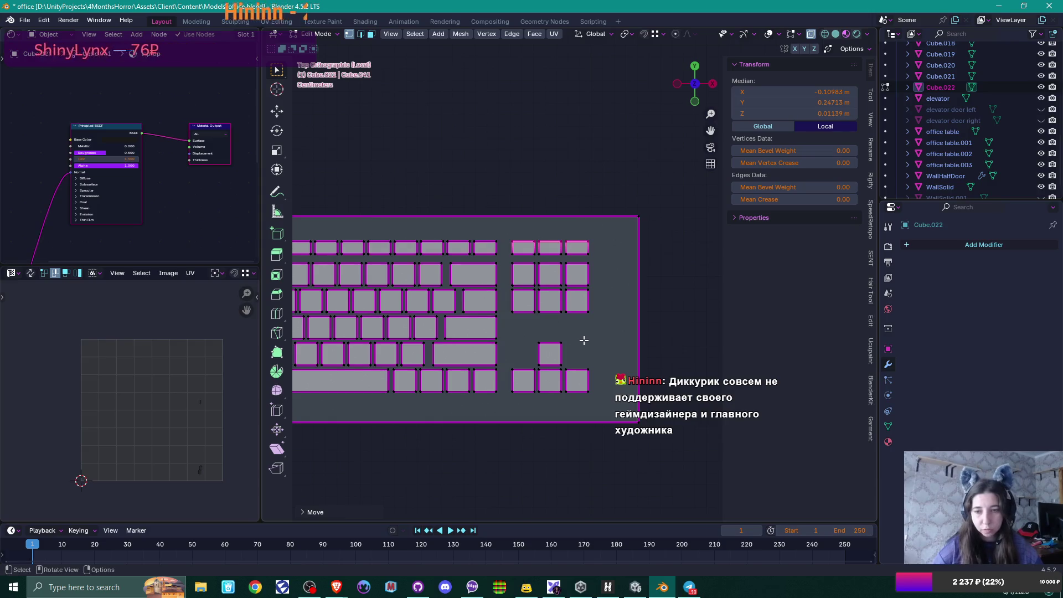
pyautogui.scroll(-1, 584, 340)
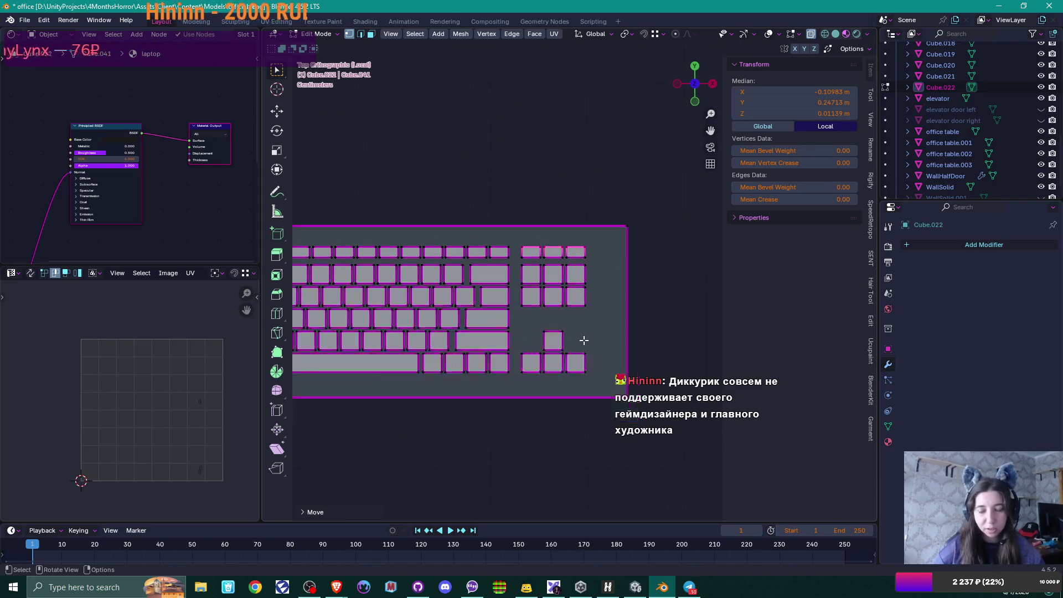
pyautogui.moveTo(522, 320)
pyautogui.keyDown('shift'); pyautogui.mouseDown(button='middle')
pyautogui.moveTo(643, 324)
pyautogui.moveTo(640, 311)
pyautogui.moveTo(636, 323)
pyautogui.mouseUp(button='middle'); pyautogui.keyUp('shift')
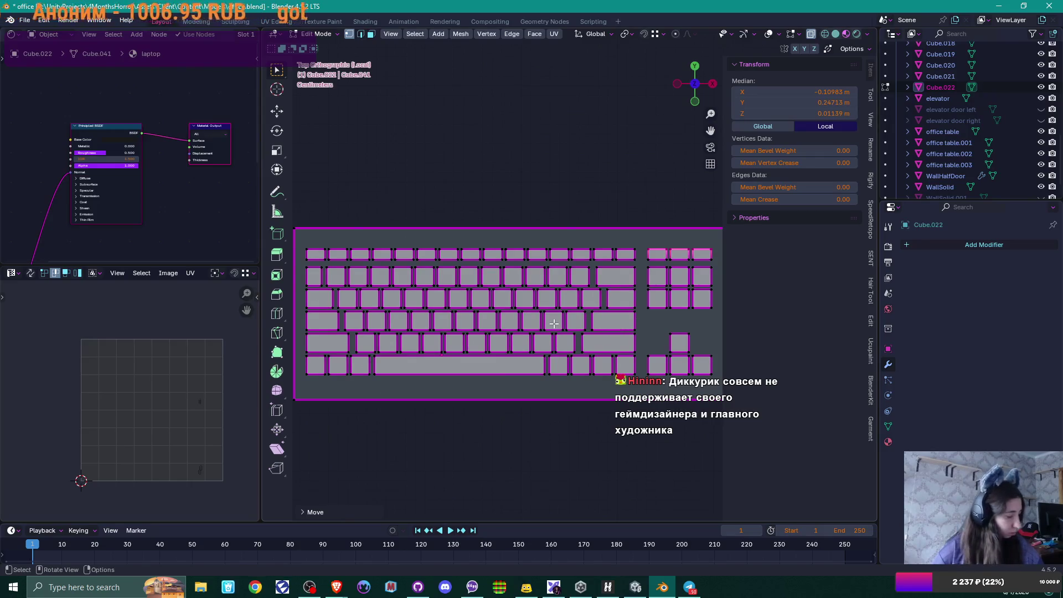
pyautogui.click(330, 250)
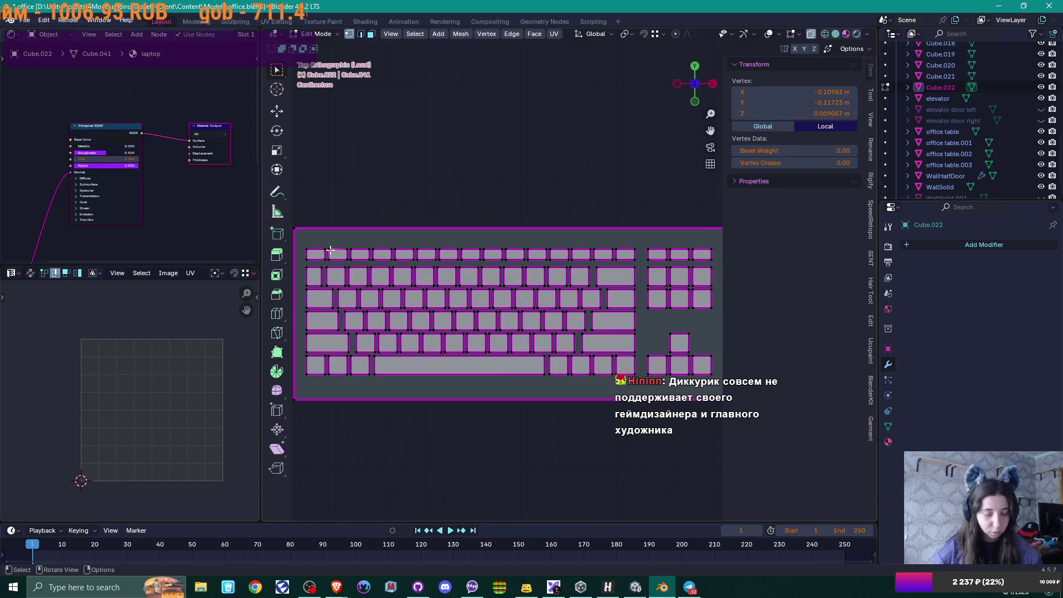
# Step: Delete two unwanted keys from the keyboard's top function row
pyautogui.rightClick(330, 250)
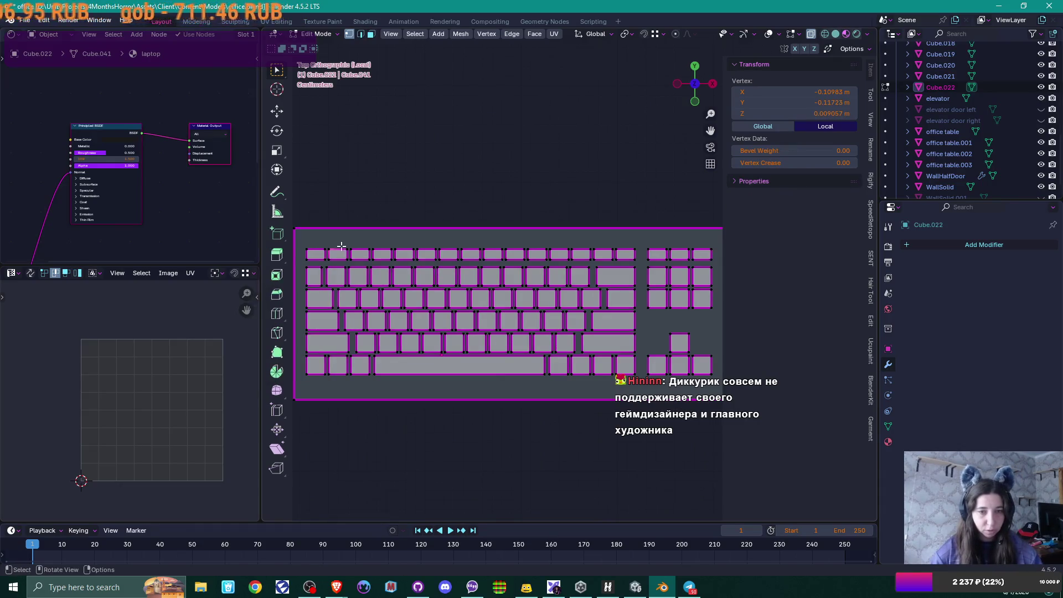
pyautogui.hotkey('ctrl', 'l')
pyautogui.press('x')
pyautogui.click(346, 231)
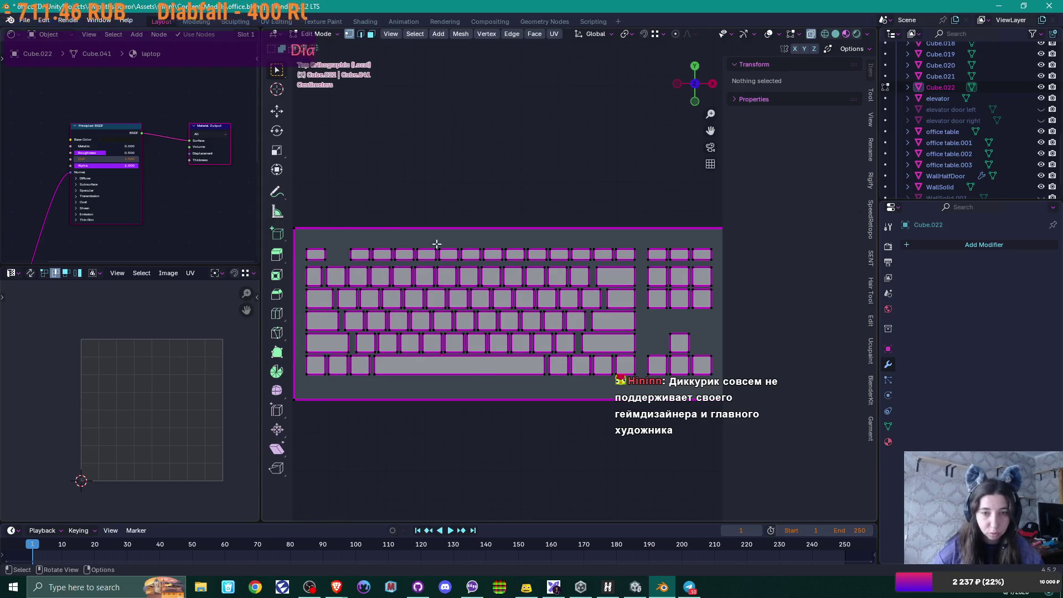
pyautogui.click(439, 248)
pyautogui.hotkey('ctrl', 'l')
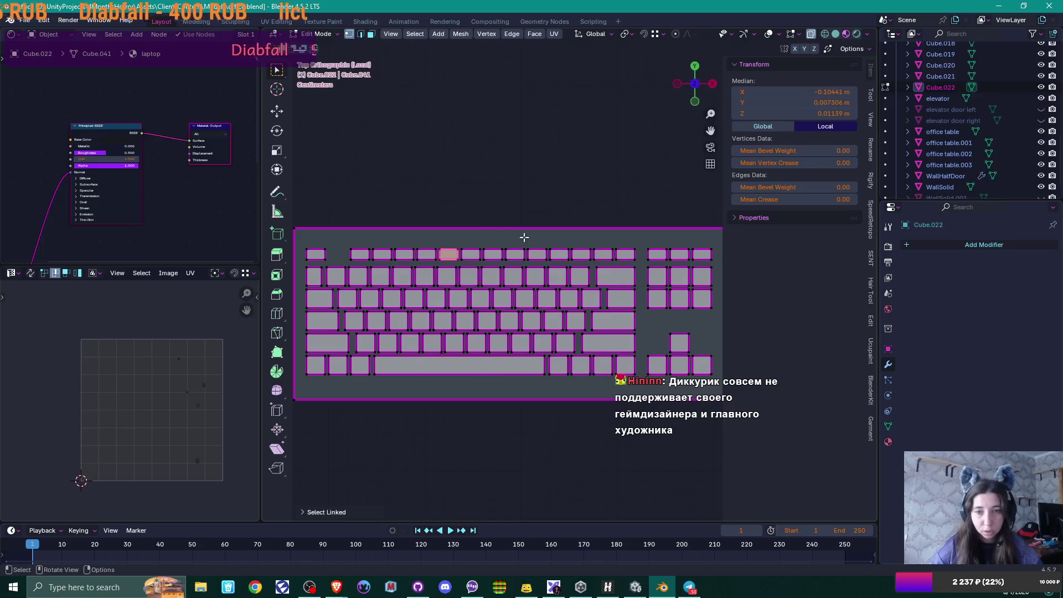
pyautogui.keyDown('shift'); pyautogui.click(555, 250); pyautogui.keyUp('shift')
pyautogui.hotkey('ctrl', 'l')
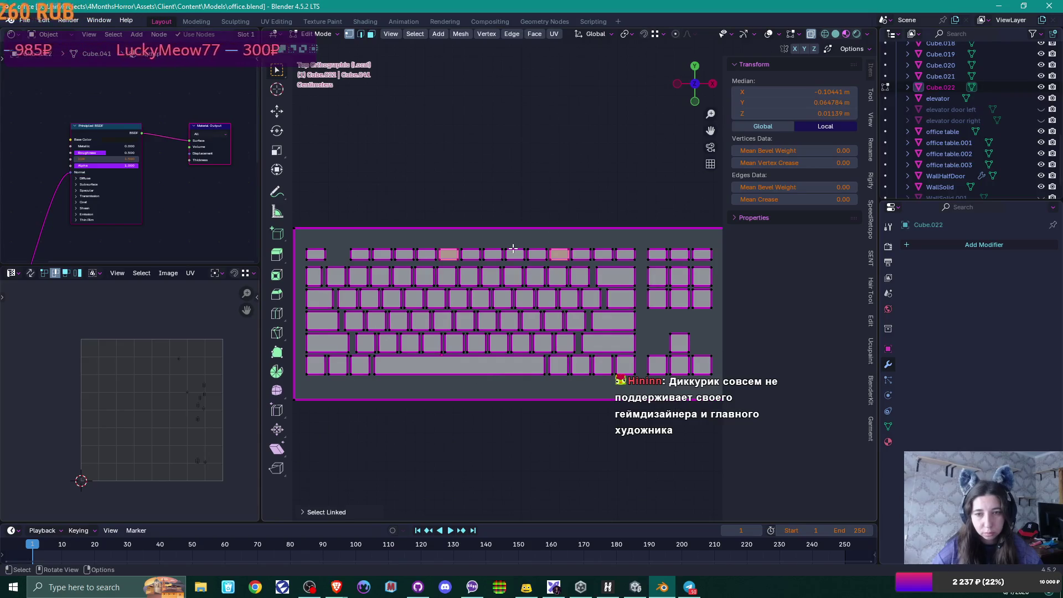
pyautogui.click(443, 251)
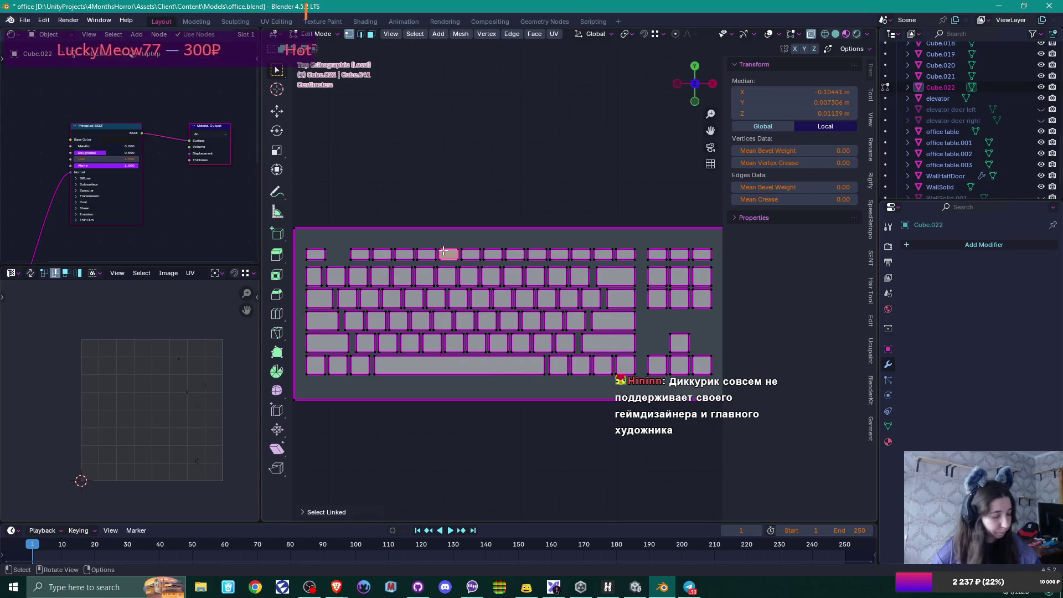
pyautogui.press('x')
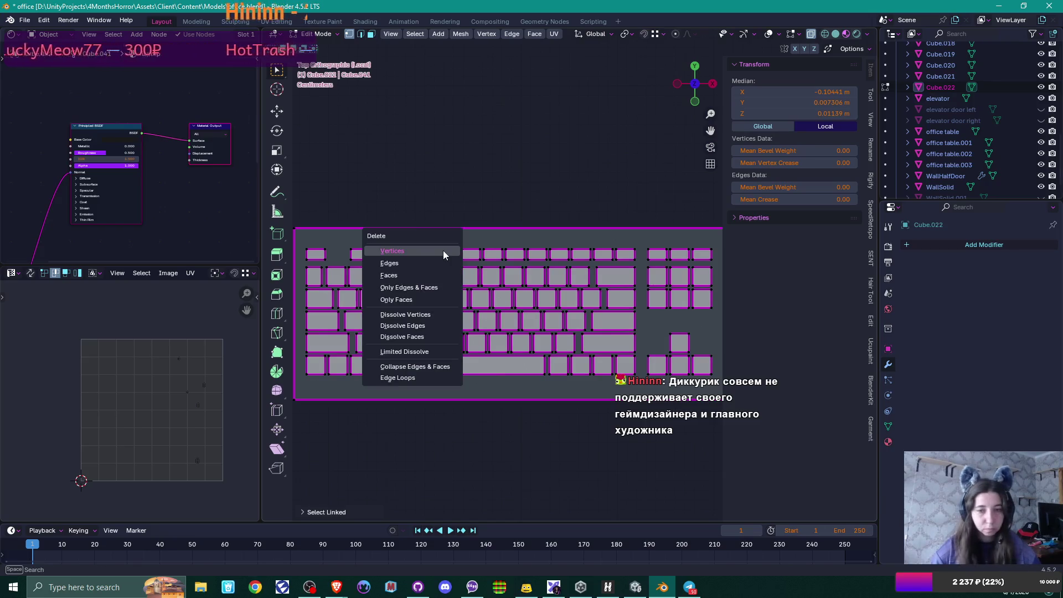
pyautogui.click(443, 252)
# Step: Shift three groups of top-row function keys along X to space them apart
pyautogui.scroll(1, 325, 229)
pyautogui.keyDown('shift'); pyautogui.moveTo(374, 253); pyautogui.dragTo(397, 253, button='middle'); pyautogui.keyUp('shift')
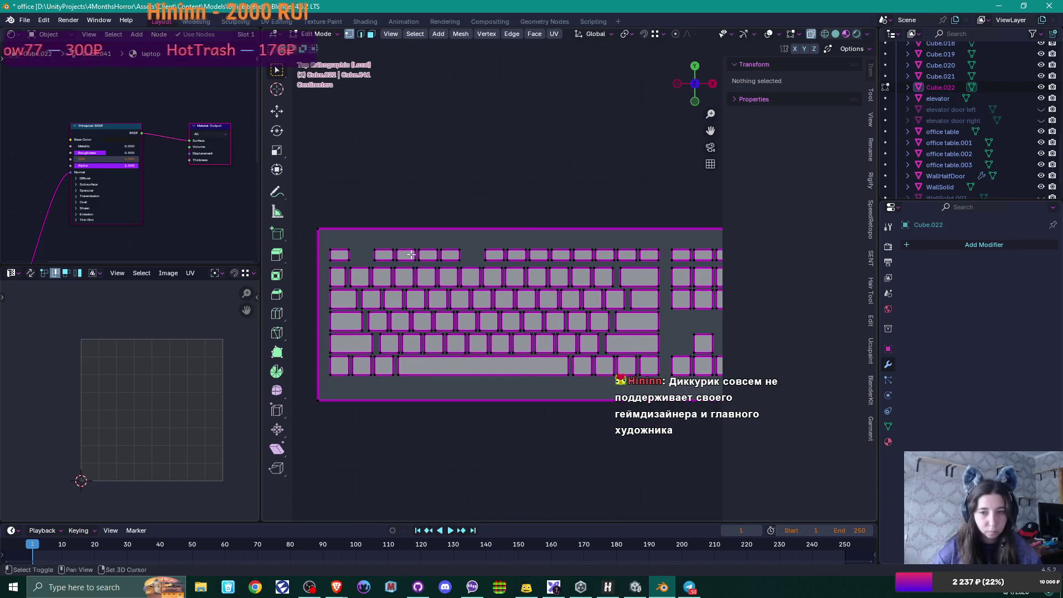
pyautogui.moveTo(361, 237); pyautogui.dragTo(476, 266)
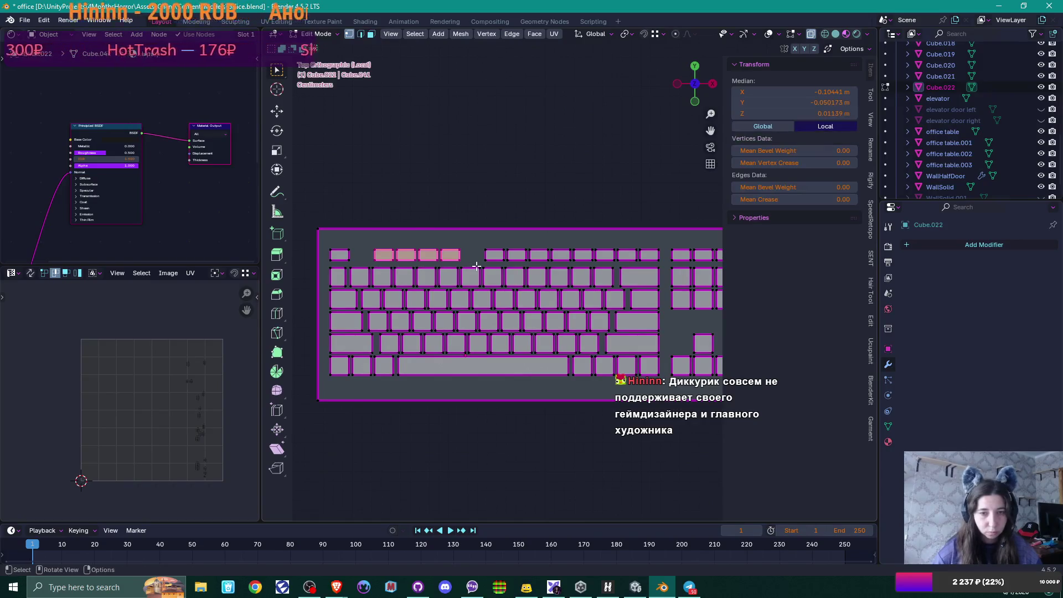
pyautogui.press('g')
pyautogui.press('x')
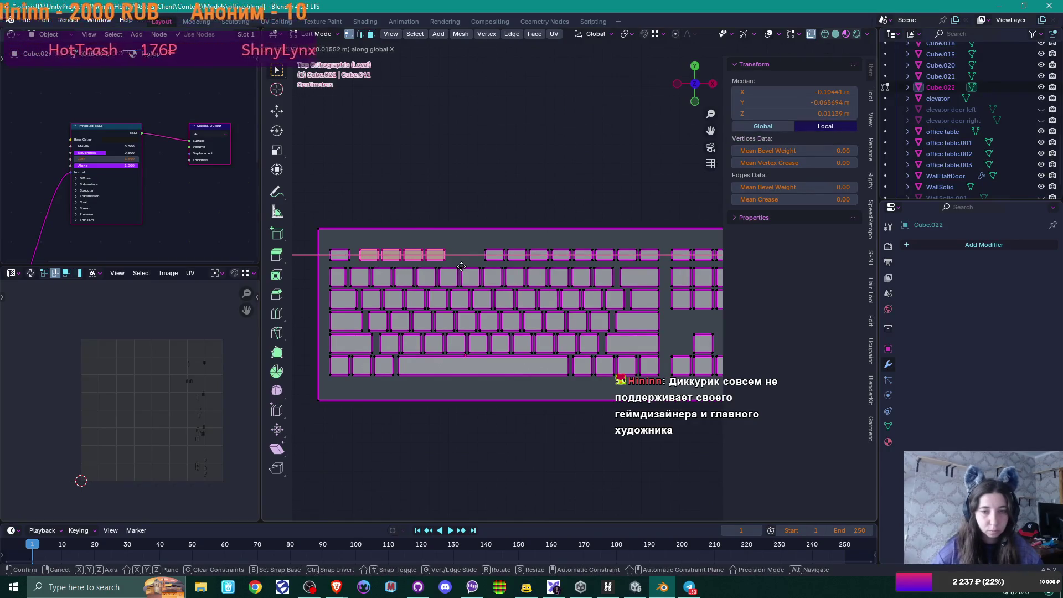
pyautogui.click(461, 266)
pyautogui.moveTo(469, 230); pyautogui.dragTo(572, 264)
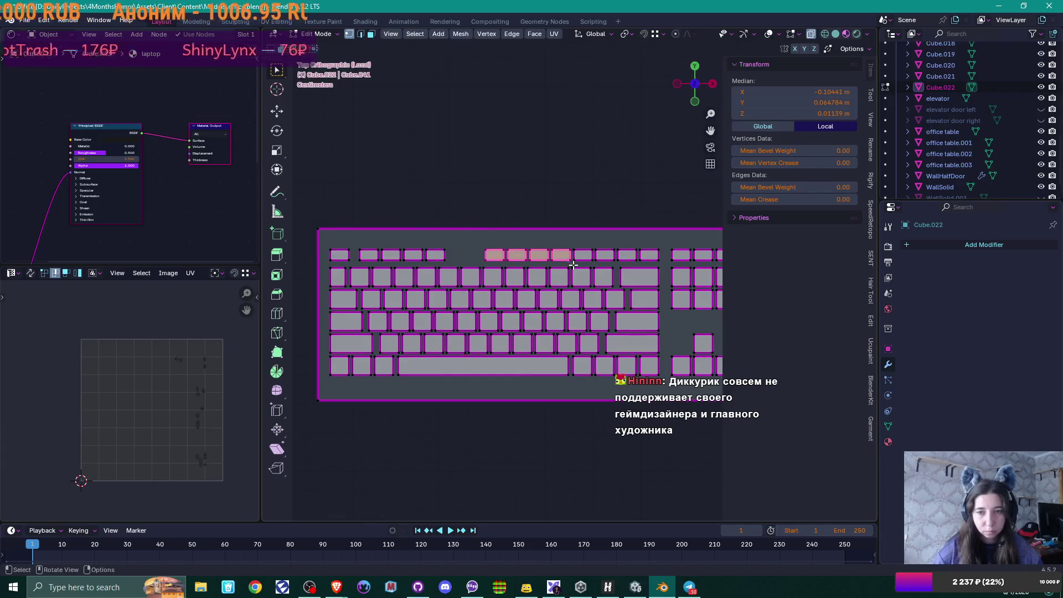
pyautogui.press('g')
pyautogui.press('x')
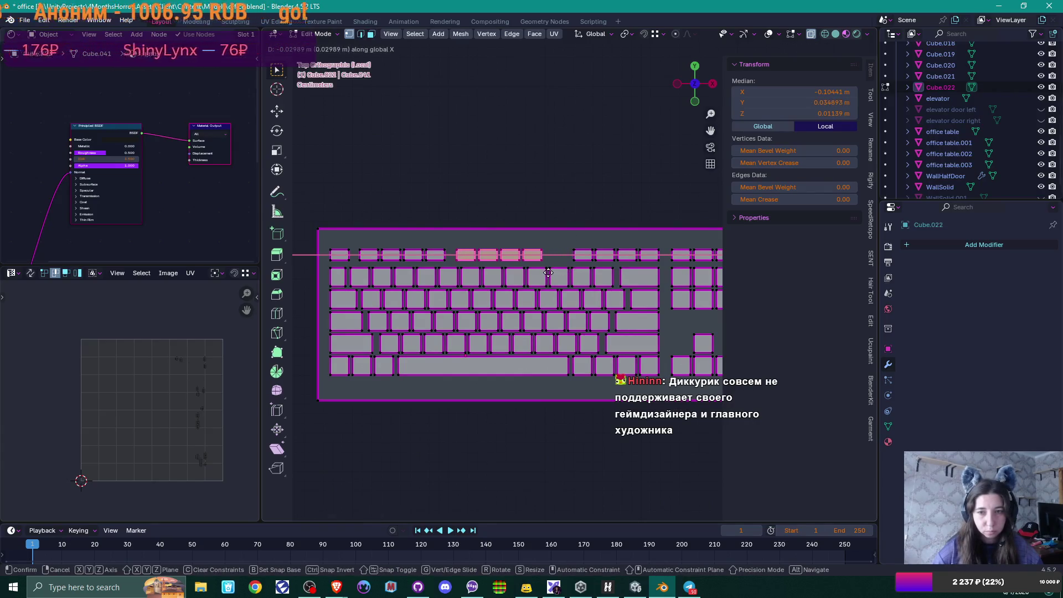
pyautogui.click(563, 272)
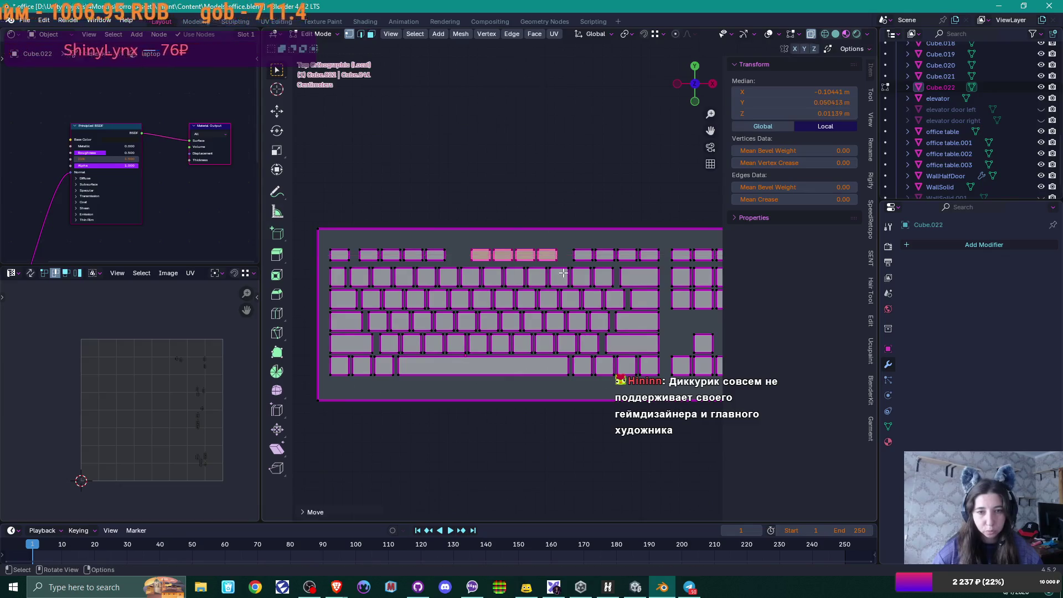
pyautogui.moveTo(353, 239); pyautogui.dragTo(454, 265)
pyautogui.press('g')
pyautogui.press('x')
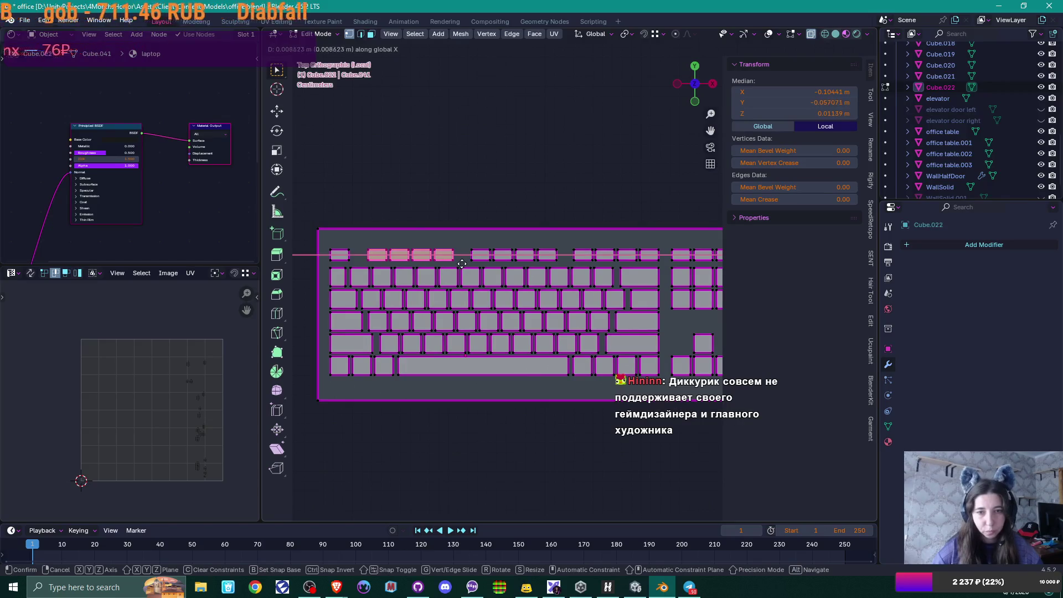
pyautogui.click(461, 264)
# Step: Move the keyboard plate's right edge along X to extend it
pyautogui.scroll(-1, 590, 304)
pyautogui.moveTo(589, 304)
pyautogui.keyDown('shift'); pyautogui.mouseDown(button='middle')
pyautogui.moveTo(510, 290)
pyautogui.moveTo(470, 307)
pyautogui.mouseUp(button='middle'); pyautogui.keyUp('shift')
pyautogui.keyDown('shift'); pyautogui.moveTo(610, 297); pyautogui.dragTo(568, 291, button='middle'); pyautogui.keyUp('shift')
pyautogui.moveTo(526, 179)
pyautogui.mouseDown()
pyautogui.moveTo(573, 391)
pyautogui.moveTo(574, 366)
pyautogui.mouseUp()
pyautogui.press('g')
pyautogui.press('x')
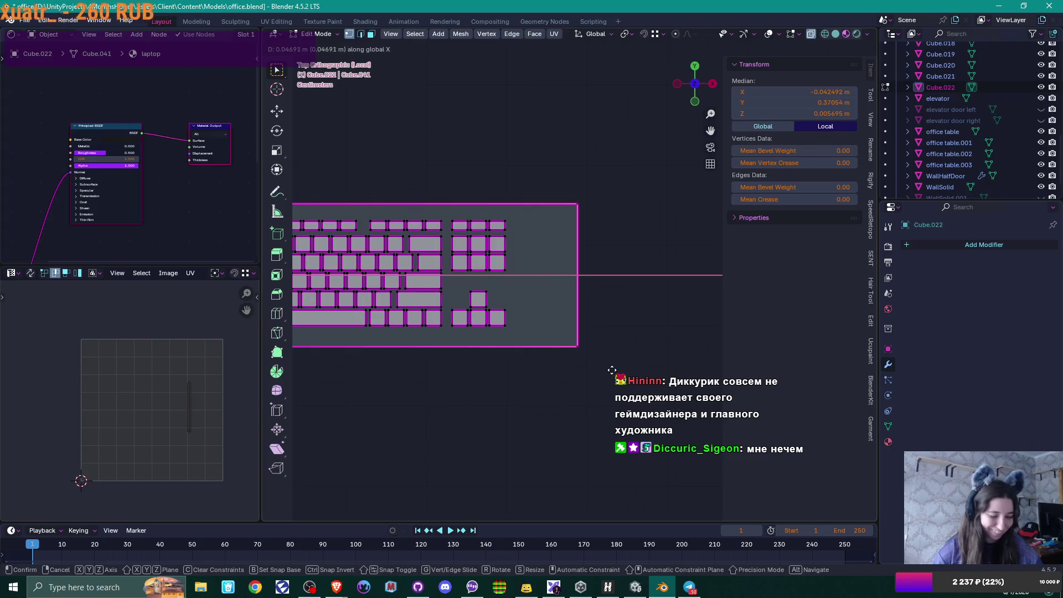
# Step: Confirm the extended keyboard plate and save the blend file
pyautogui.click(612, 370)
pyautogui.scroll(2, 585, 358)
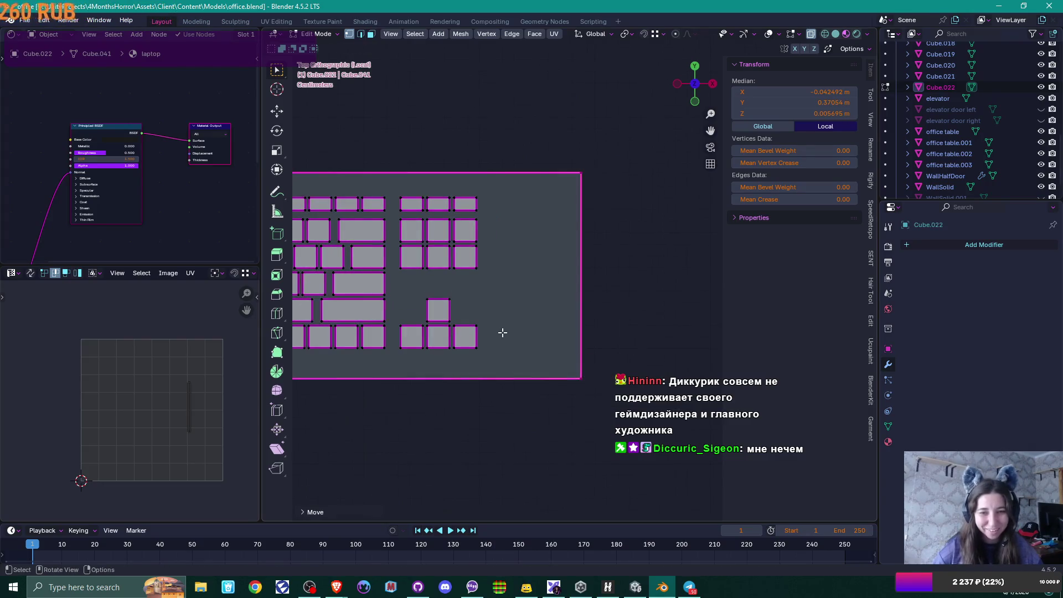
pyautogui.hotkey('ctrl', 's')
pyautogui.keyDown('ctrl'); pyautogui.scroll(3, 533, 374); pyautogui.keyUp('ctrl')
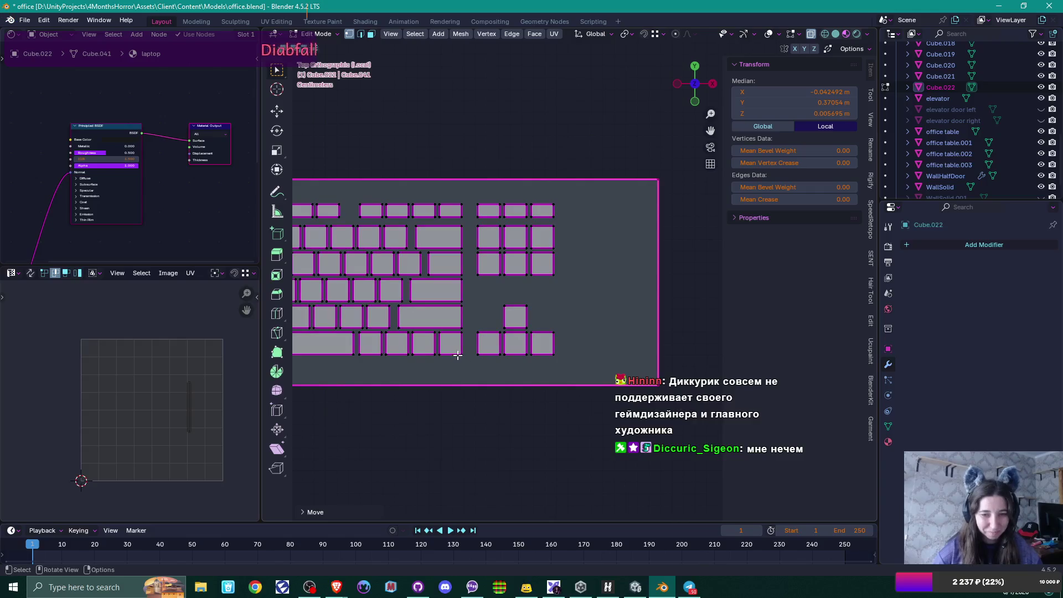
# Step: Copy four keys to the right side as the keypad's top row, aligned along Y
pyautogui.hotkey('alt', 'a')
pyautogui.press('l')
pyautogui.press('l')
pyautogui.press('l')
pyautogui.press('l')
pyautogui.press('g')
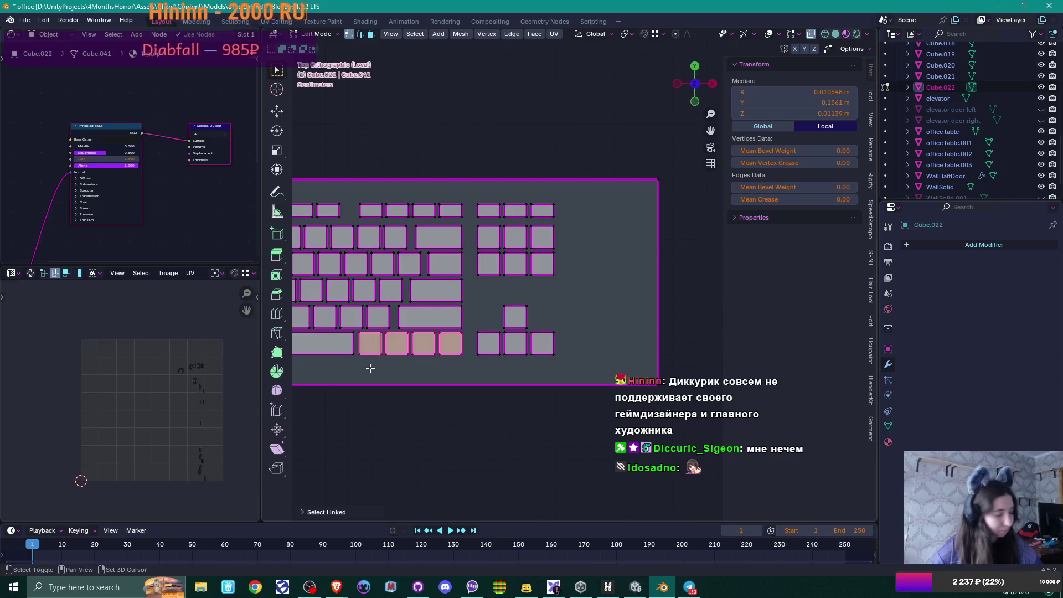
pyautogui.click(585, 264)
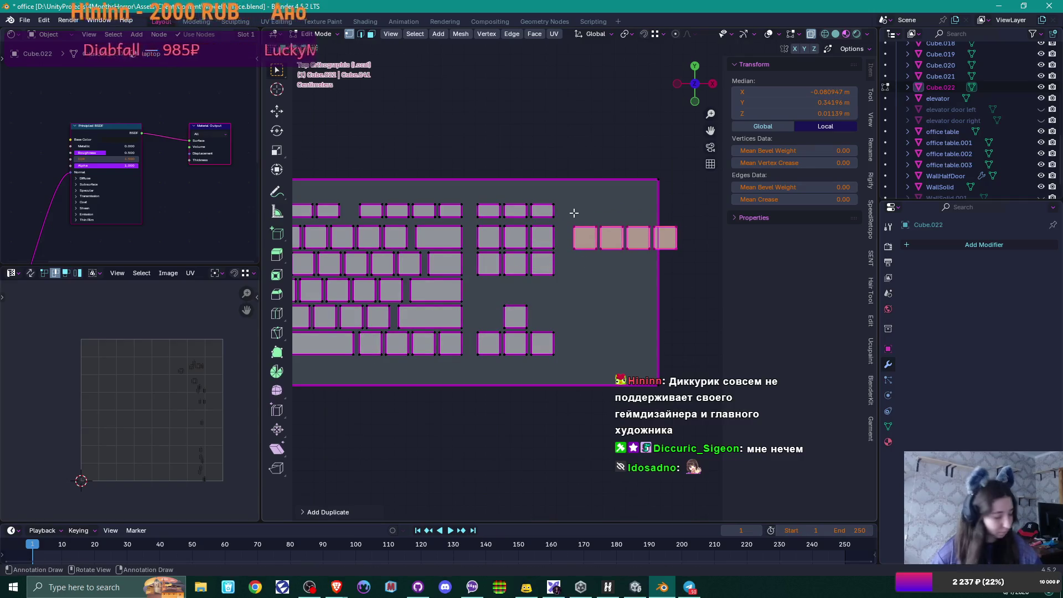
pyautogui.press('g')
pyautogui.press('y')
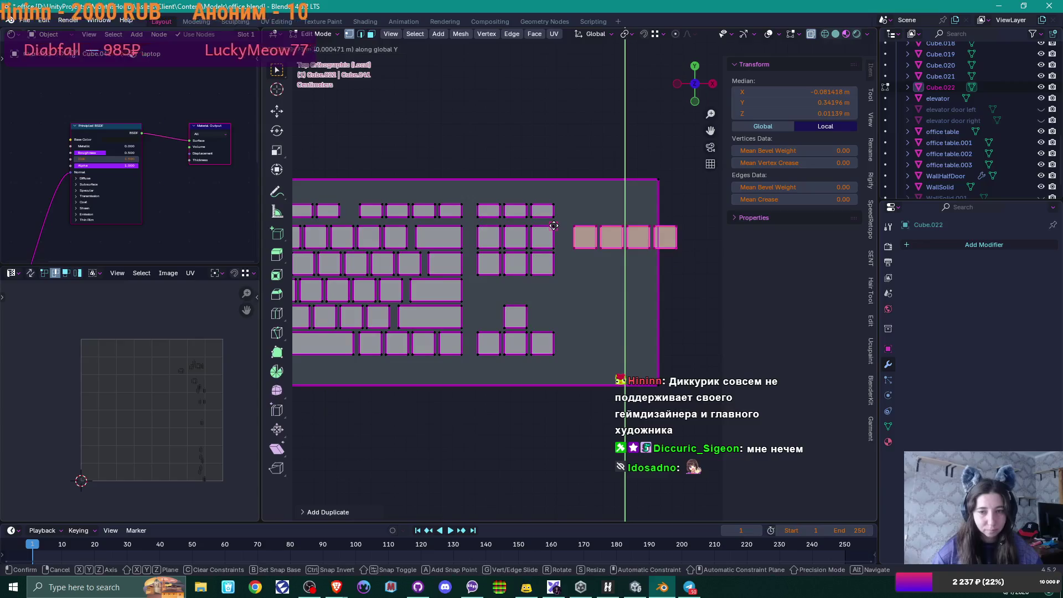
pyautogui.click(554, 226)
pyautogui.keyDown('shift'); pyautogui.moveTo(624, 267); pyautogui.dragTo(556, 265, button='middle'); pyautogui.keyUp('shift')
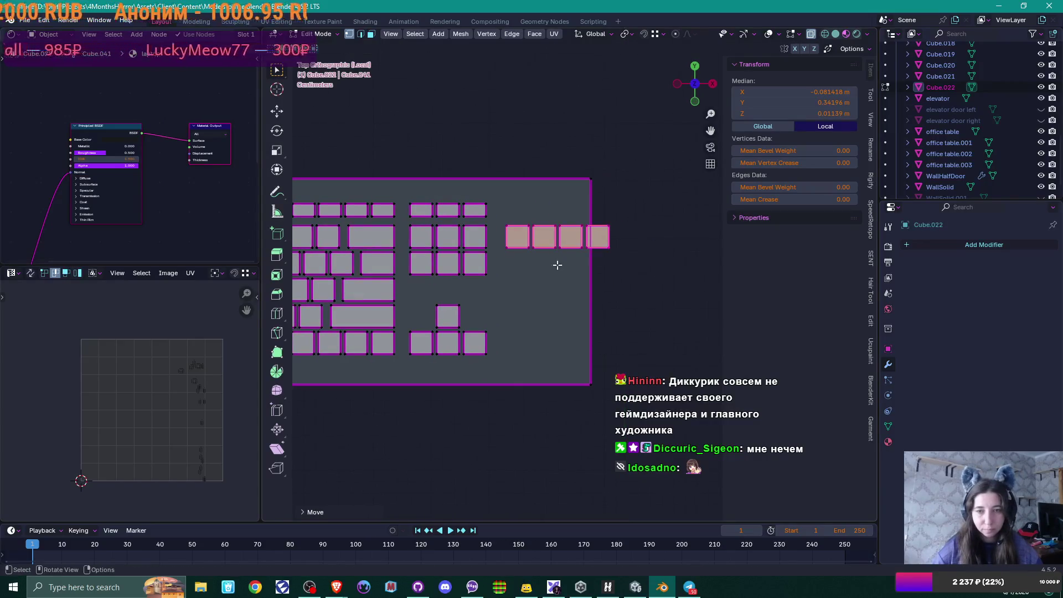
pyautogui.press('g')
pyautogui.press('y')
pyautogui.click(531, 261)
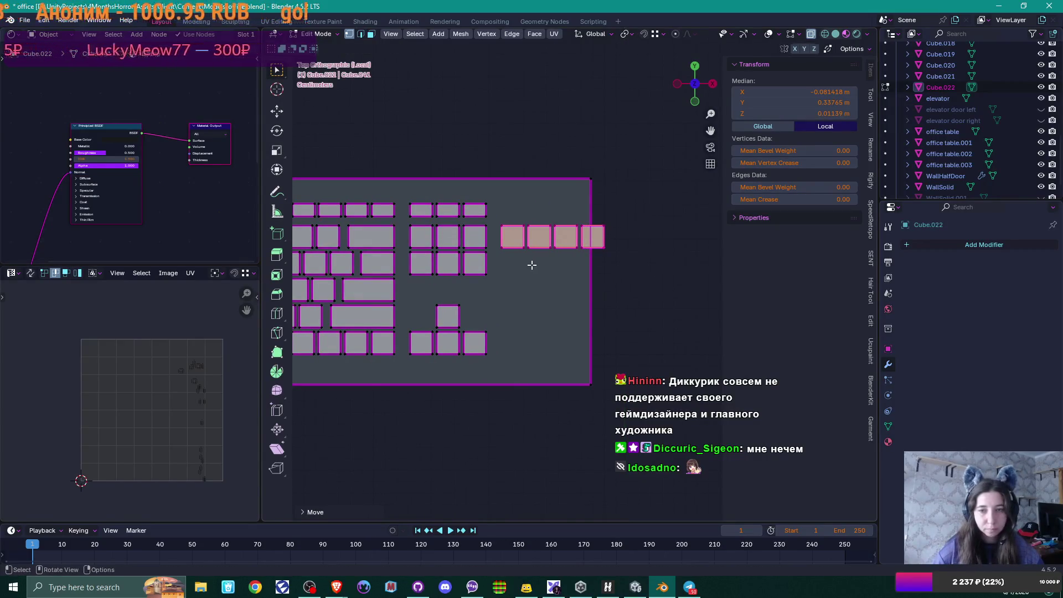
# Step: Widen the keyboard plate's right edge further to fit the keypad
pyautogui.press('a')
pyautogui.press('g')
pyautogui.press('z')
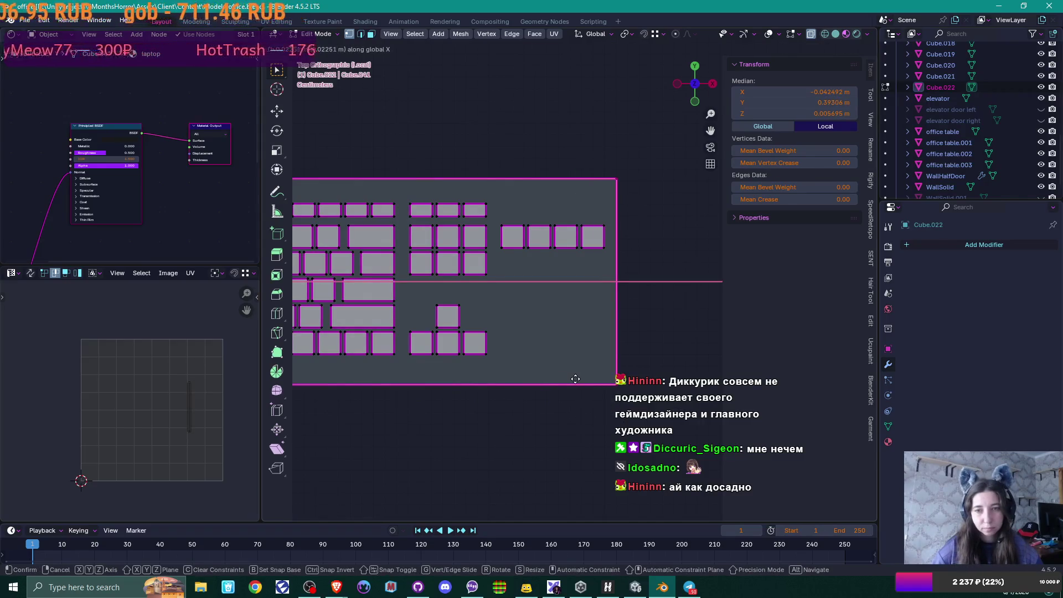
pyautogui.click(576, 378)
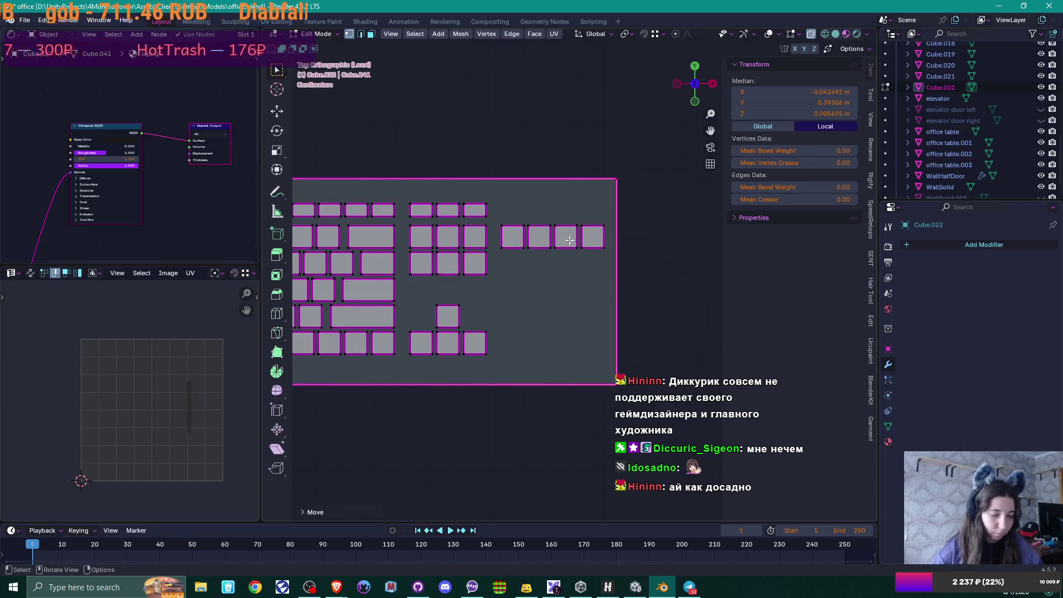
# Step: Duplicate a three-key row downward three times to stack the keypad rows
pyautogui.moveTo(498, 214)
pyautogui.mouseDown()
pyautogui.moveTo(539, 257)
pyautogui.moveTo(574, 265)
pyautogui.mouseUp()
pyautogui.hotkey('shift', 'd')
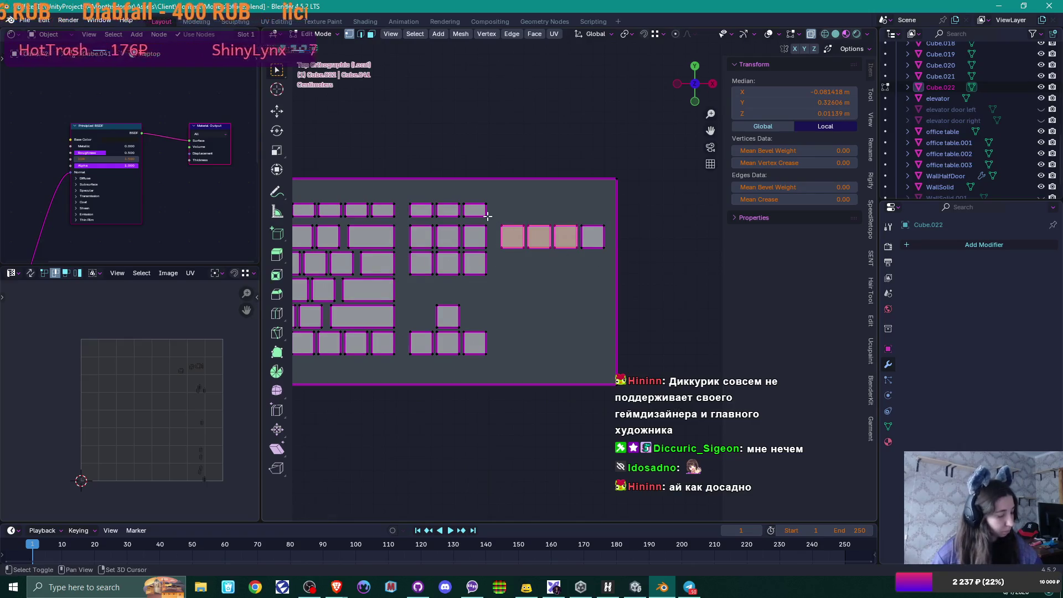
pyautogui.press('y')
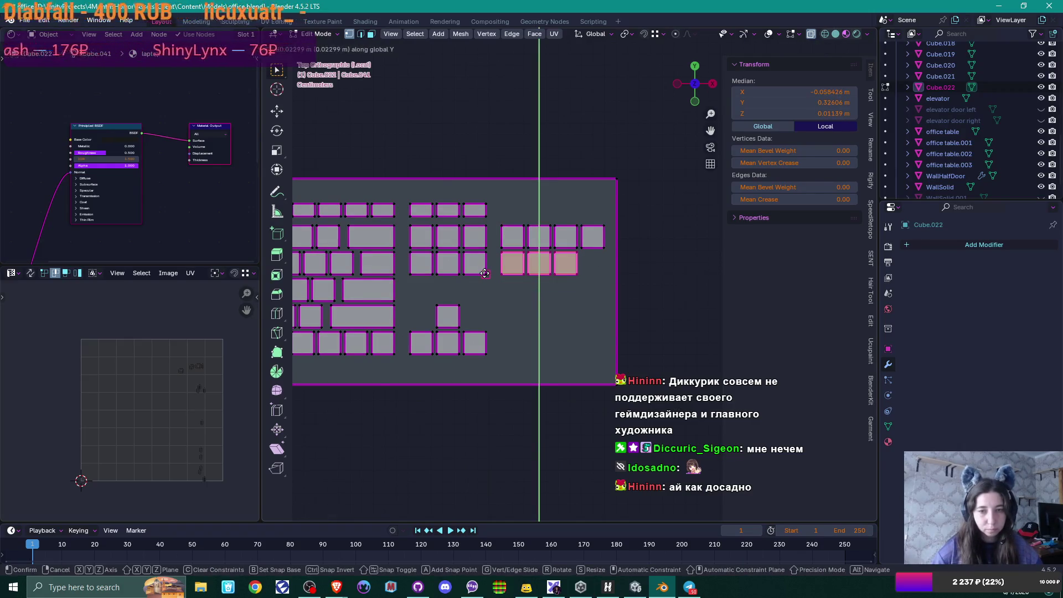
pyautogui.click(517, 250)
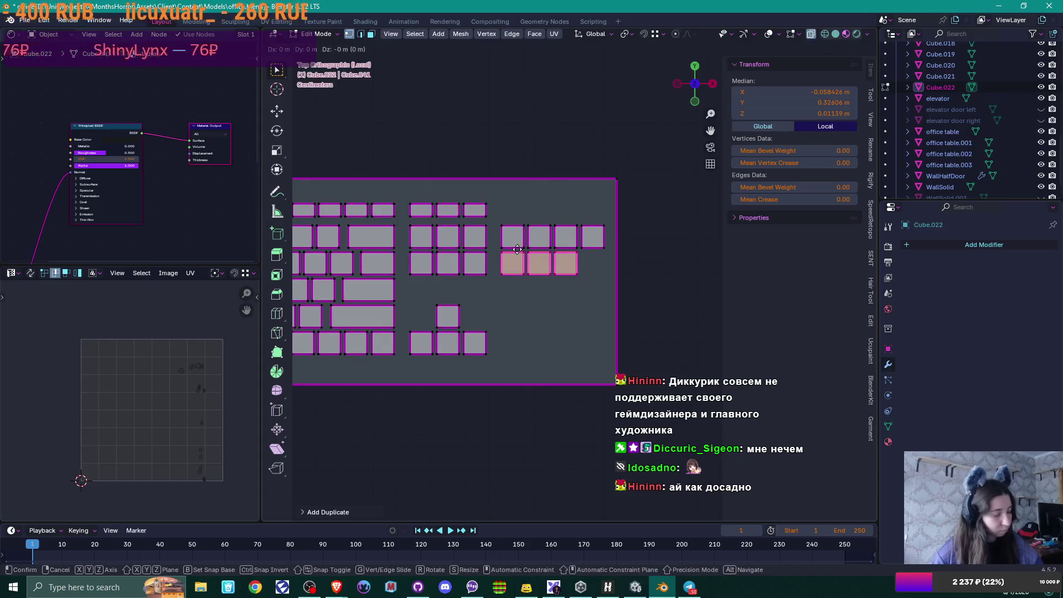
pyautogui.hotkey('shift', 'd')
pyautogui.press('y')
pyautogui.click(400, 297)
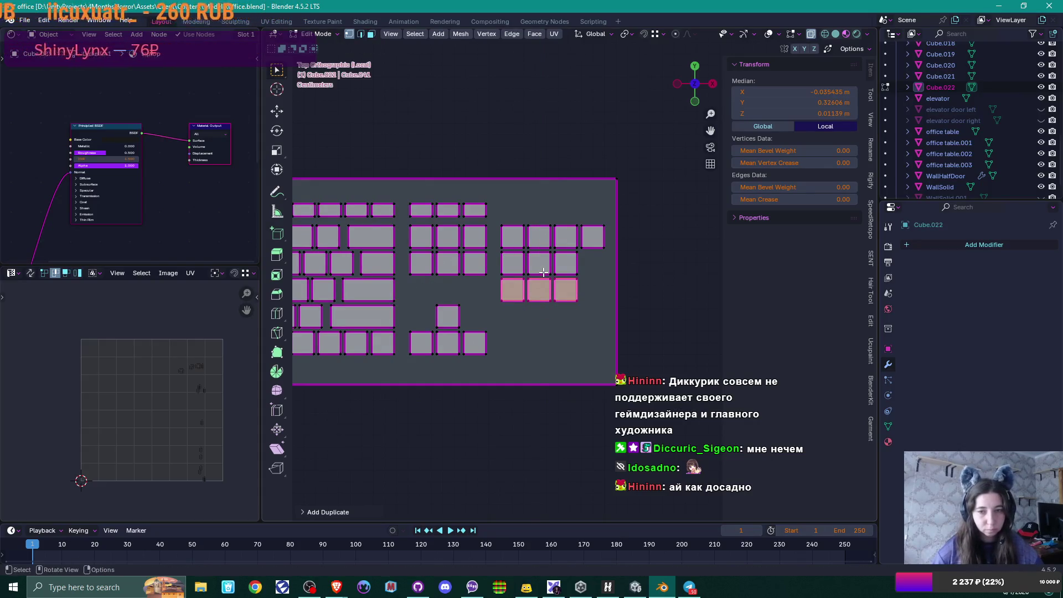
pyautogui.hotkey('shift', 'd')
pyautogui.press('y')
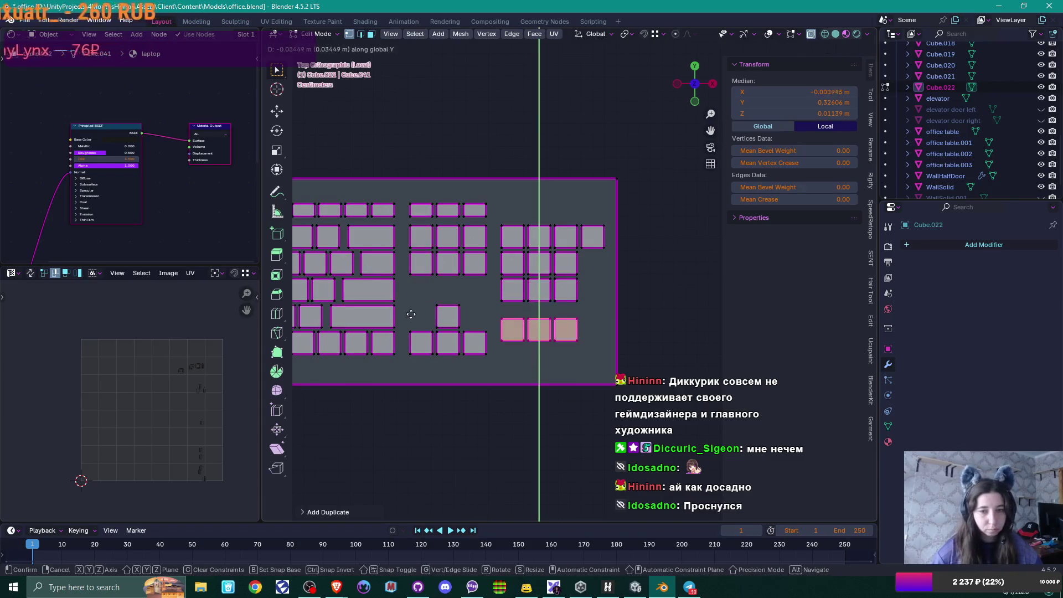
pyautogui.click(394, 325)
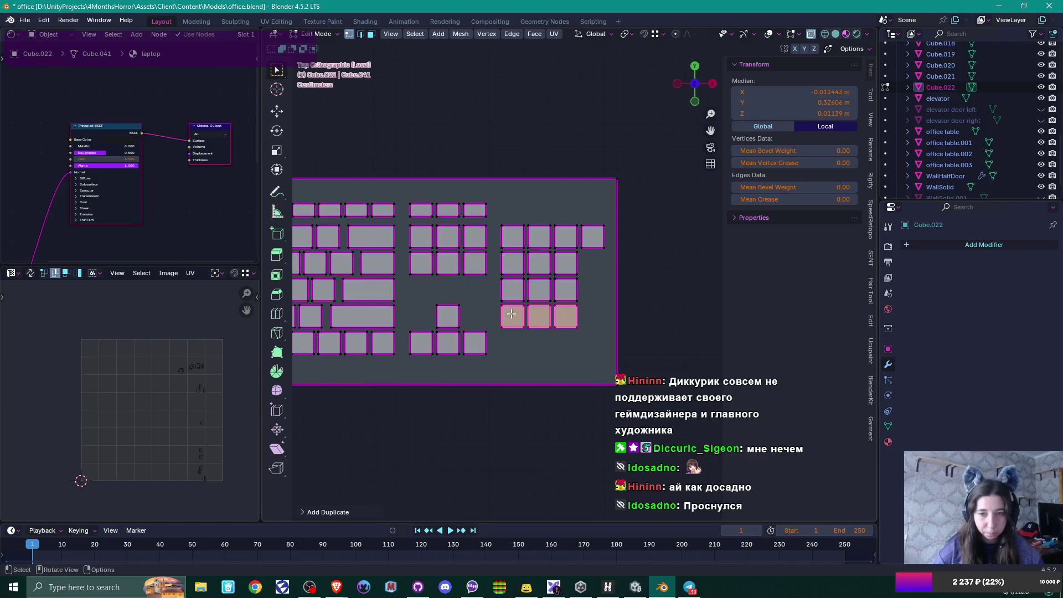
# Step: Reposition the bottom keypad row along Y and tilt the view to inspect the keys
pyautogui.press('g')
pyautogui.press('y')
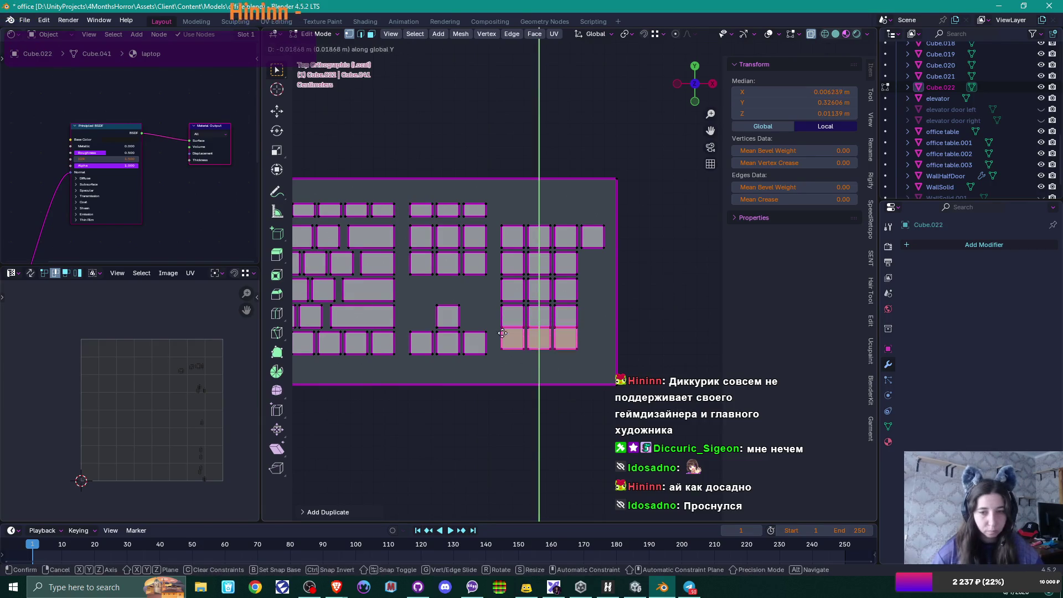
pyautogui.click(517, 352)
pyautogui.scroll(1, 562, 356)
pyautogui.scroll(2, 562, 355)
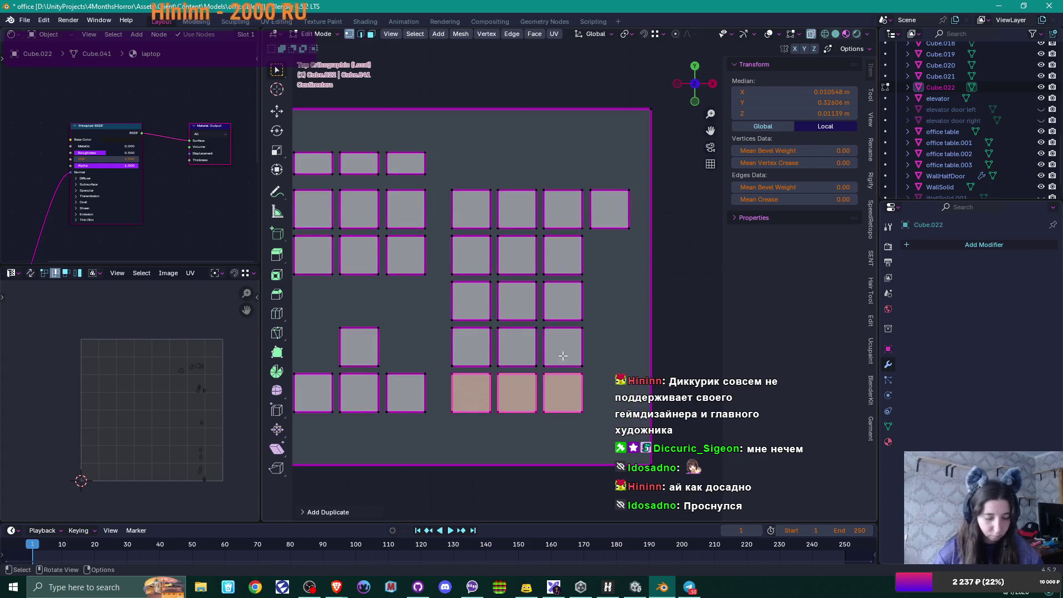
pyautogui.moveTo(518, 393); pyautogui.dragTo(485, 359, button='middle')
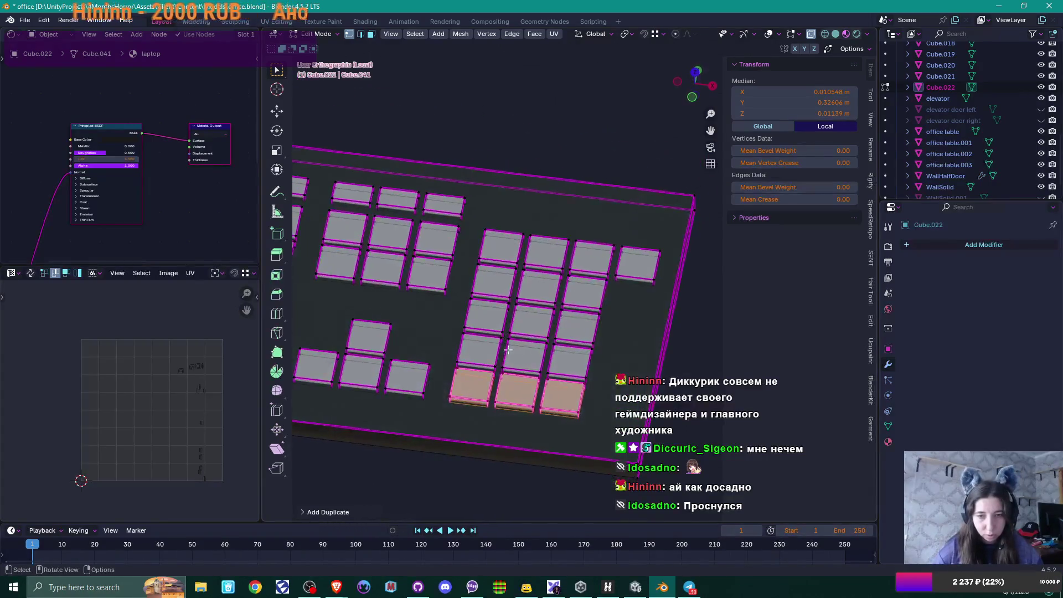
# Step: Move the bottom-left keypad key's right edge over to widen it
pyautogui.scroll(4, 475, 354)
pyautogui.click(472, 351)
pyautogui.moveTo(491, 358); pyautogui.dragTo(468, 367, button='middle')
pyautogui.keyDown('shift'); pyautogui.click(467, 367); pyautogui.keyUp('shift')
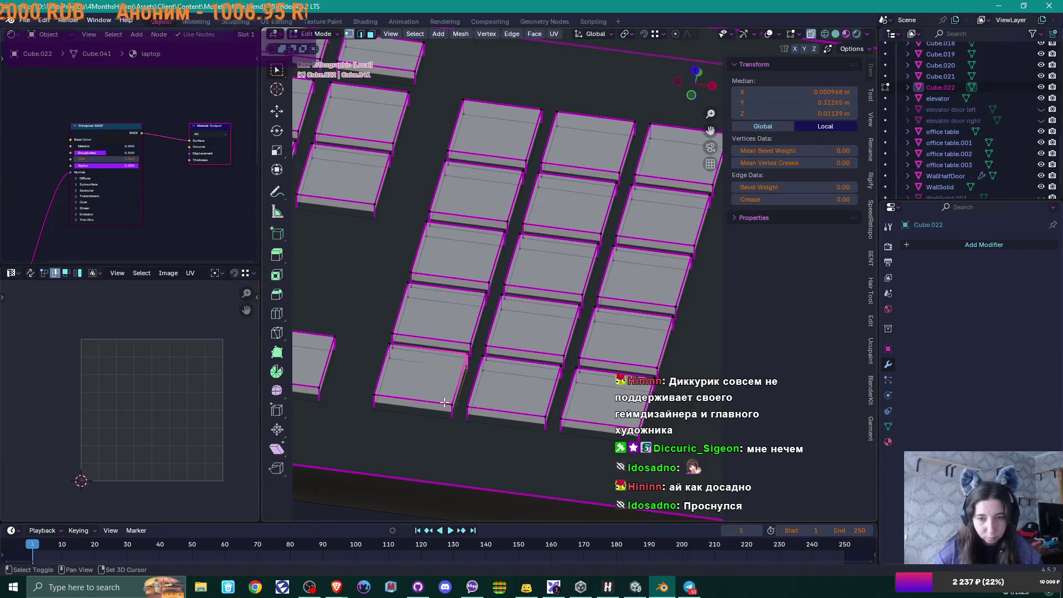
pyautogui.press('g')
pyautogui.click(480, 379)
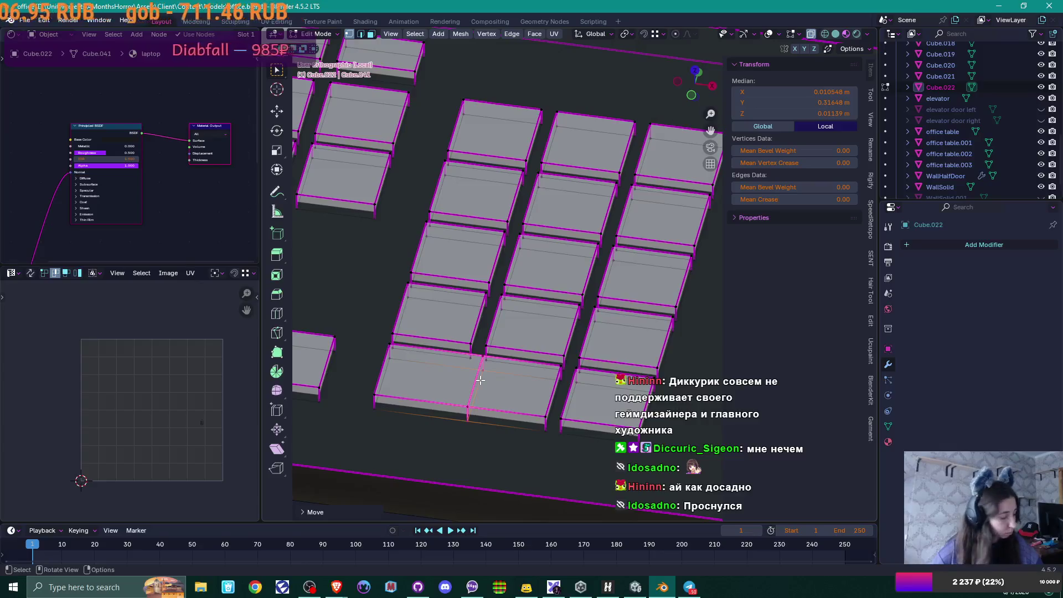
# Step: Delete the faces between the two keys and edge-slide the loop into one double-width key
pyautogui.press('x')
pyautogui.click(466, 405)
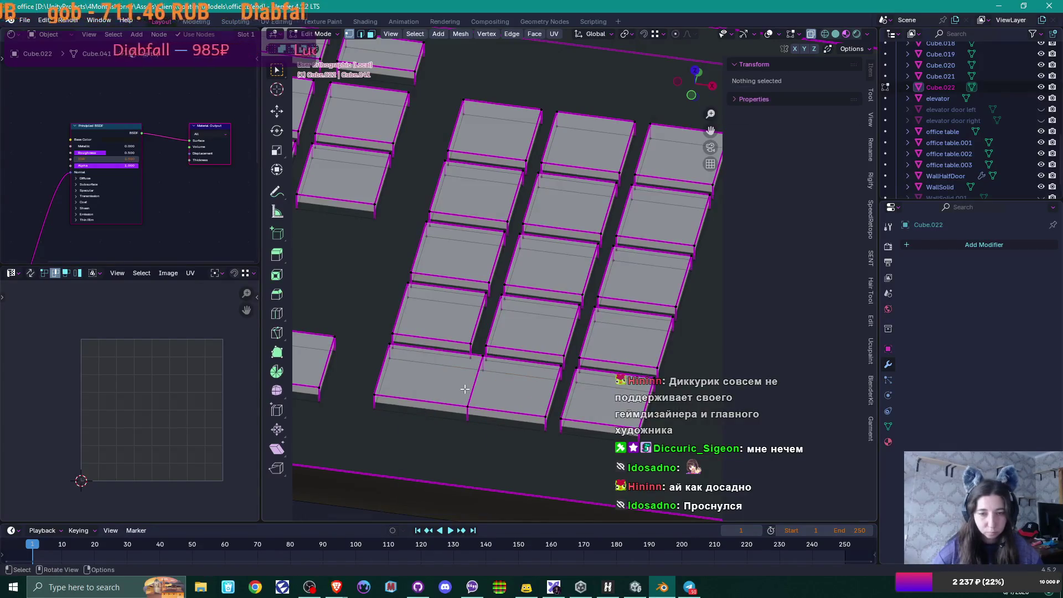
pyautogui.keyDown('alt'); pyautogui.click(472, 387); pyautogui.keyUp('alt')
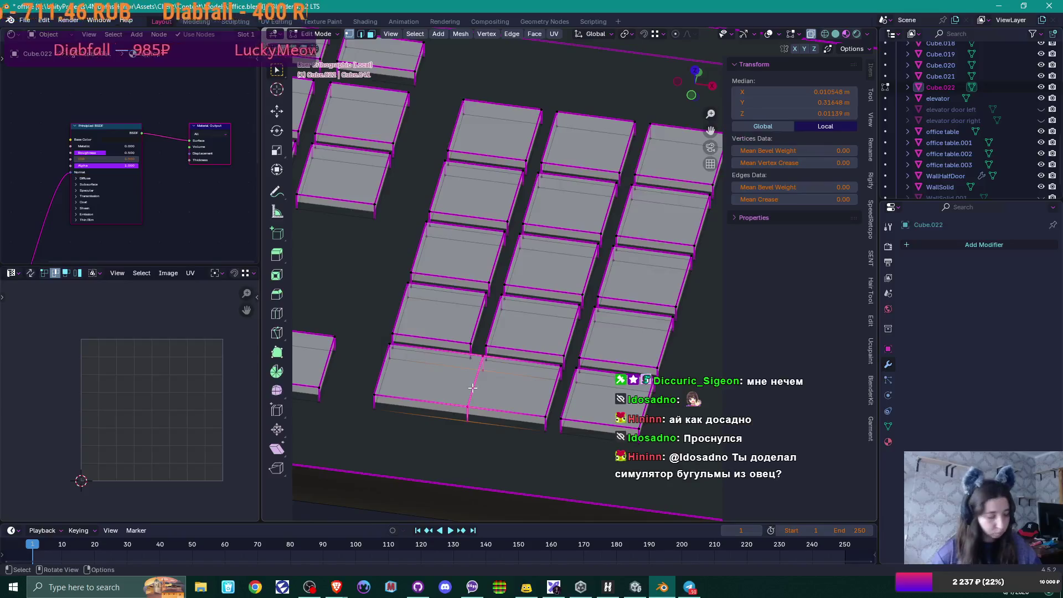
pyautogui.press('g')
pyautogui.press('g')
pyautogui.click(566, 401)
pyautogui.moveTo(566, 401); pyautogui.dragTo(521, 383, button='middle')
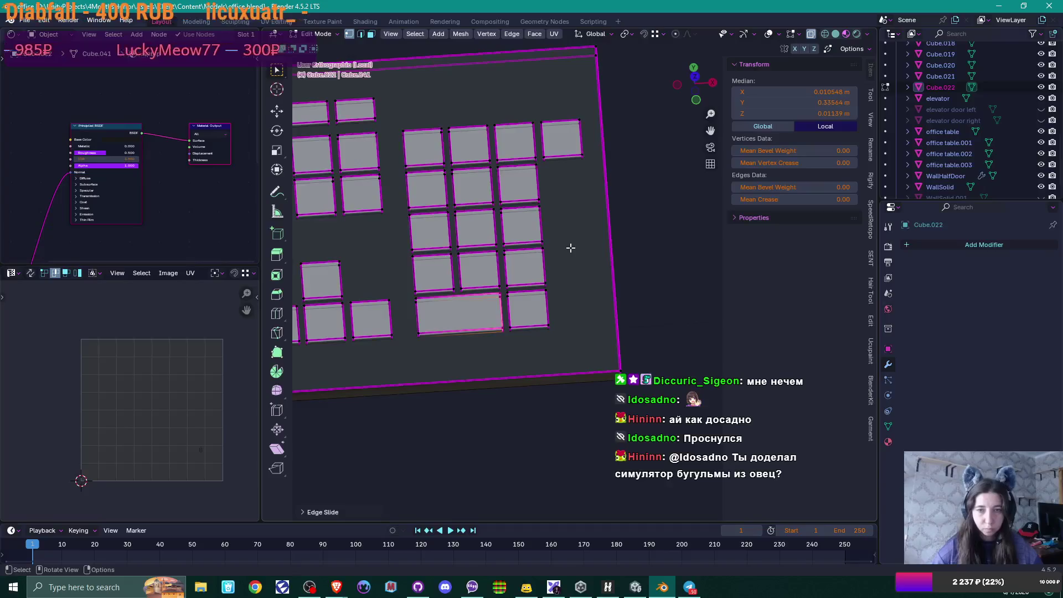
pyautogui.moveTo(577, 272)
pyautogui.mouseDown(button='middle')
pyautogui.moveTo(526, 318)
pyautogui.moveTo(520, 304)
pyautogui.mouseUp(button='middle')
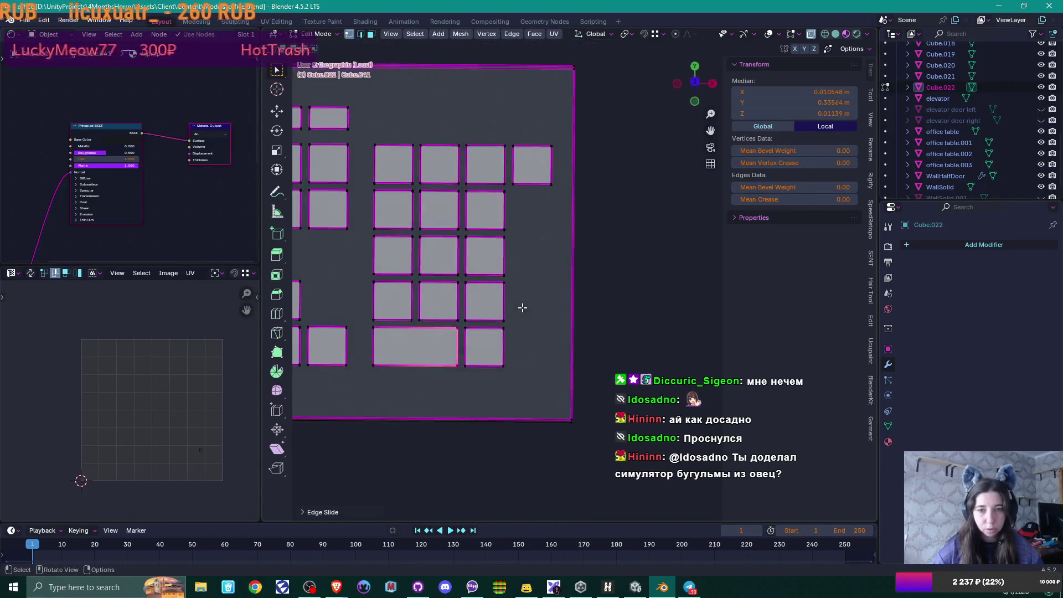
pyautogui.click(504, 226)
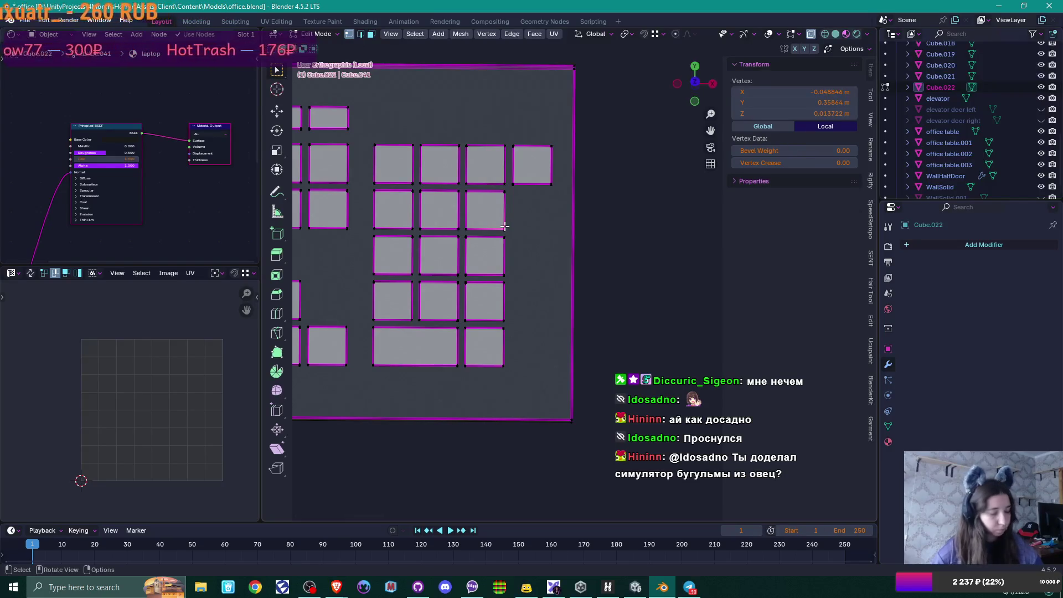
# Step: Duplicate the right key column and move it along X as a new rightmost column
pyautogui.press('l')
pyautogui.press('l')
pyautogui.press('l')
pyautogui.press('l')
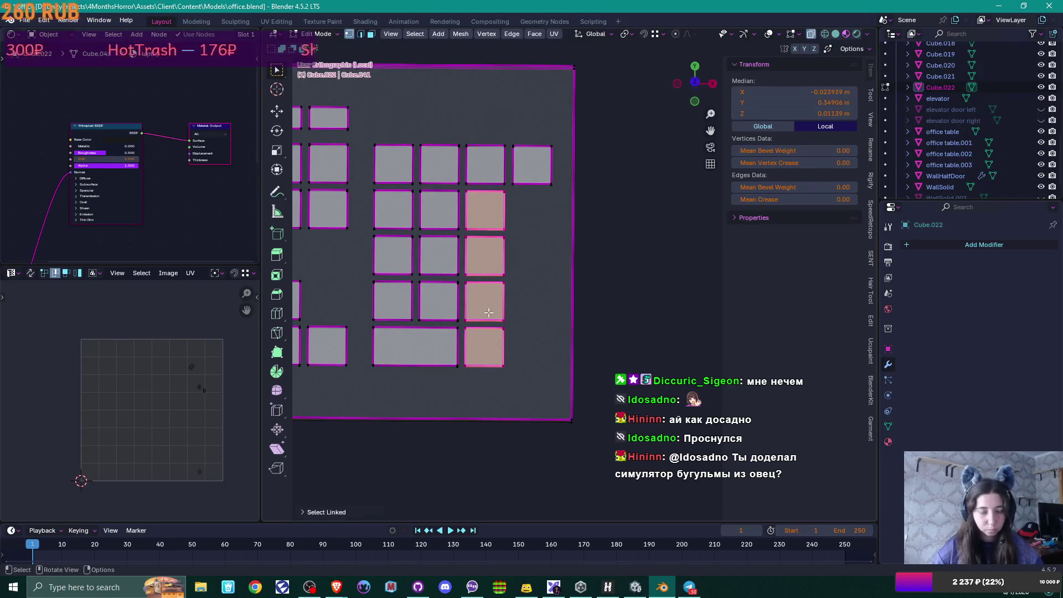
pyautogui.press('g')
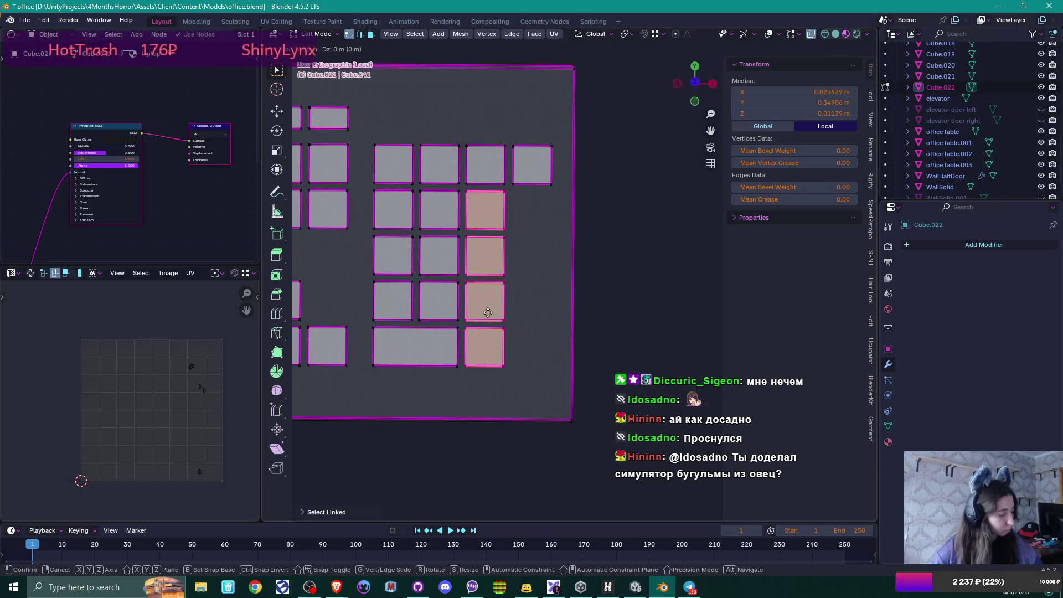
pyautogui.press('x')
pyautogui.click(573, 269)
pyautogui.moveTo(573, 270)
pyautogui.mouseDown(button='middle')
pyautogui.moveTo(586, 284)
pyautogui.moveTo(534, 308)
pyautogui.mouseUp(button='middle')
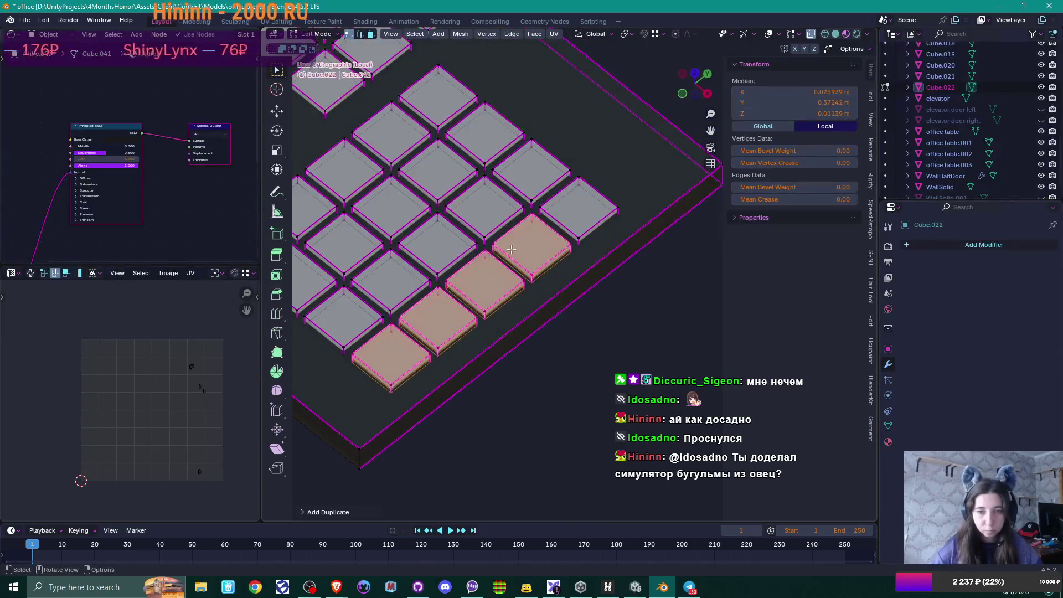
# Step: Stretch a lower key's edge along Y, delete the leftover edge and slide it into a double-height key
pyautogui.click(493, 245)
pyautogui.keyDown('shift'); pyautogui.click(495, 258); pyautogui.keyUp('shift')
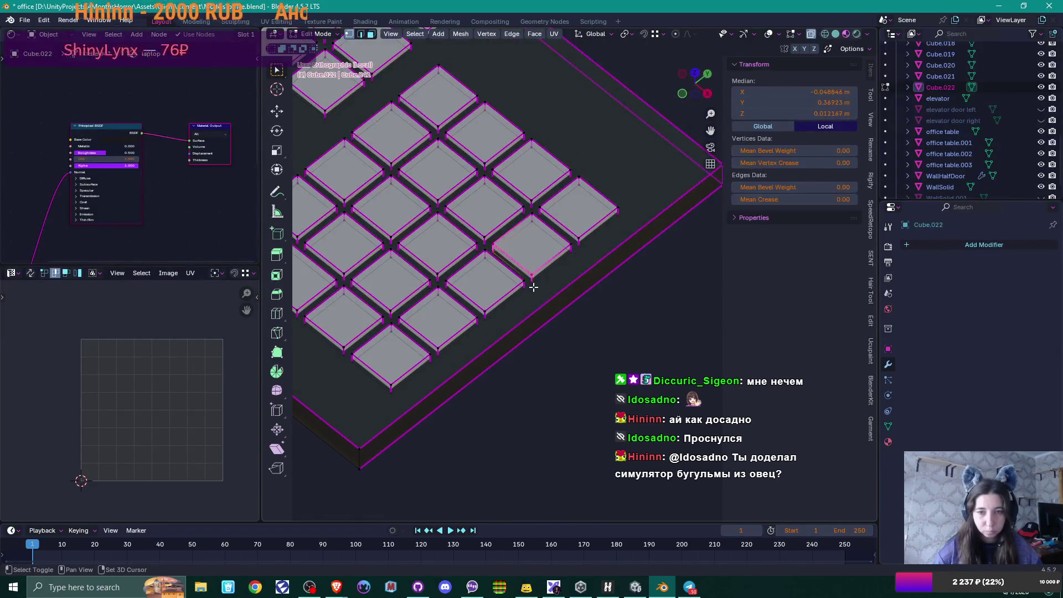
pyautogui.press('g')
pyautogui.press('y')
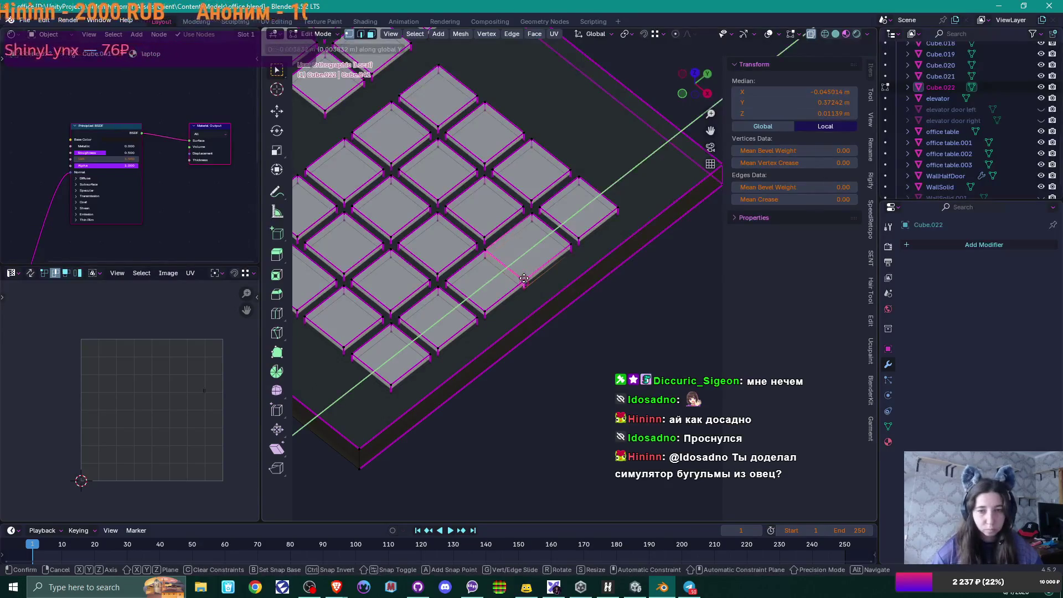
pyautogui.click(523, 279)
pyautogui.press('x')
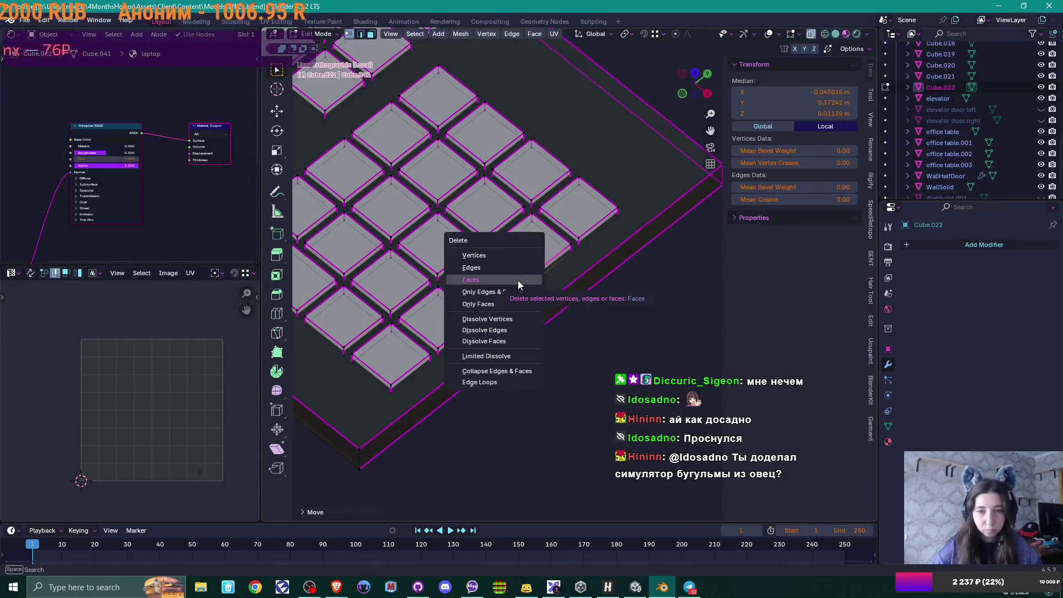
pyautogui.click(517, 280)
pyautogui.click(511, 271)
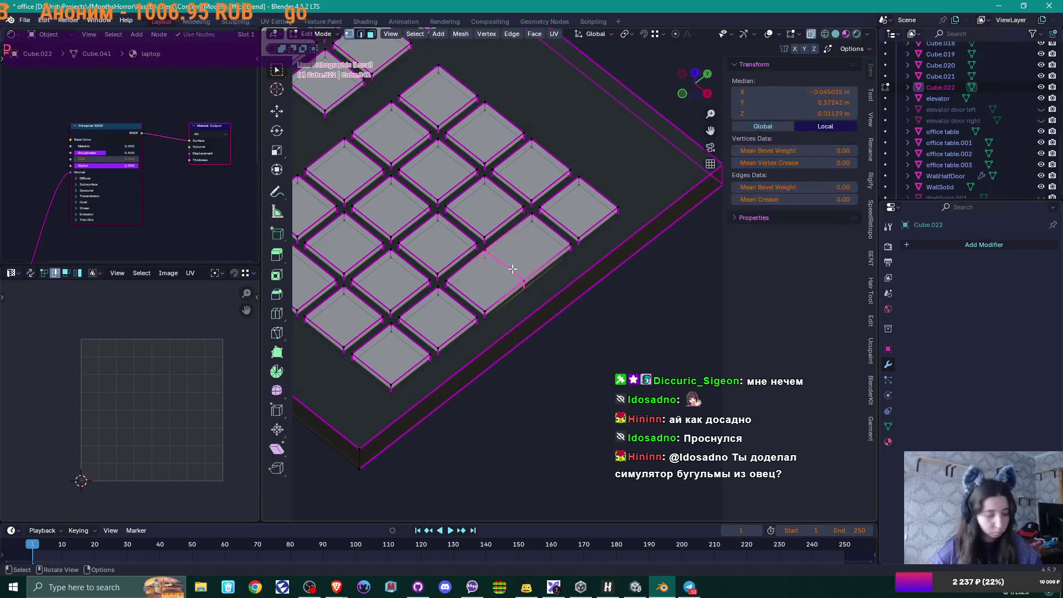
pyautogui.press('g')
pyautogui.press('g')
pyautogui.click(446, 311)
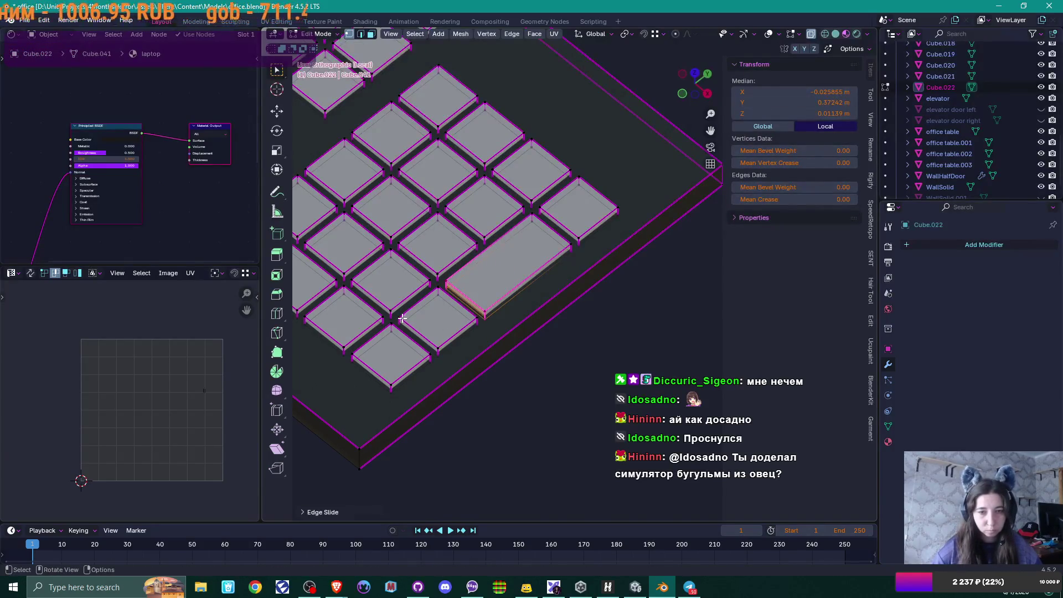
# Step: Merge the column's bottom keys into a second tall double-height key like Enter
pyautogui.click(437, 353)
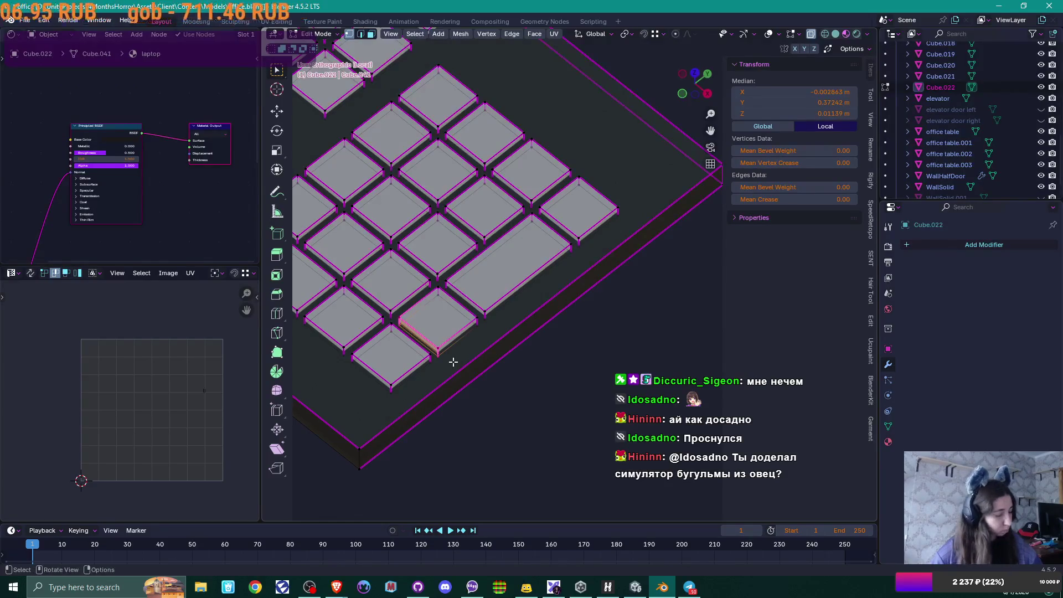
pyautogui.press('g')
pyautogui.press('y')
pyautogui.click(429, 352)
pyautogui.press('x')
pyautogui.click(419, 338)
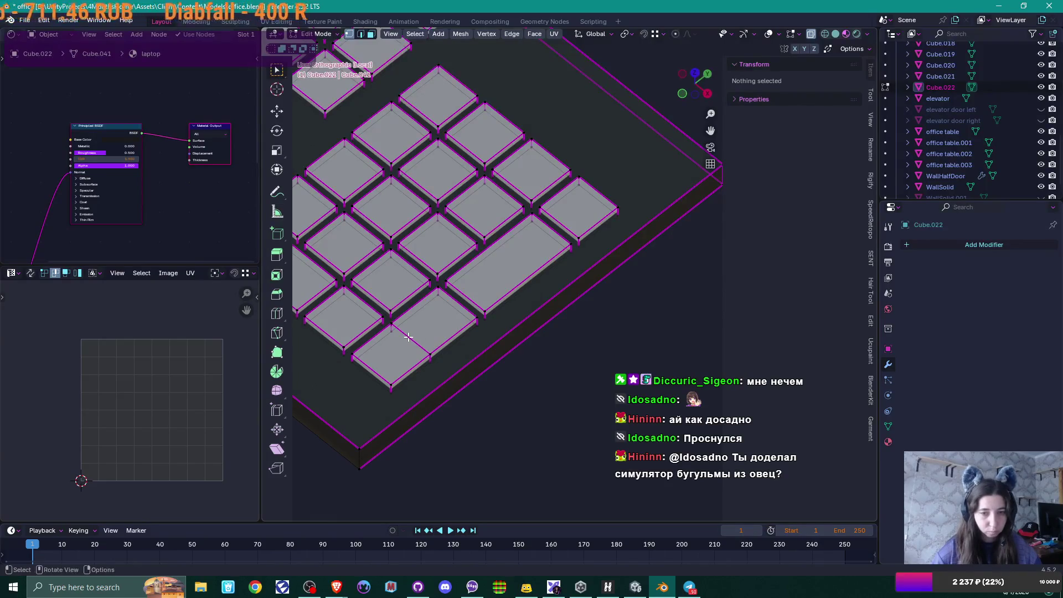
pyautogui.click(408, 336)
pyautogui.keyDown('shift'); pyautogui.click(431, 342); pyautogui.keyUp('shift')
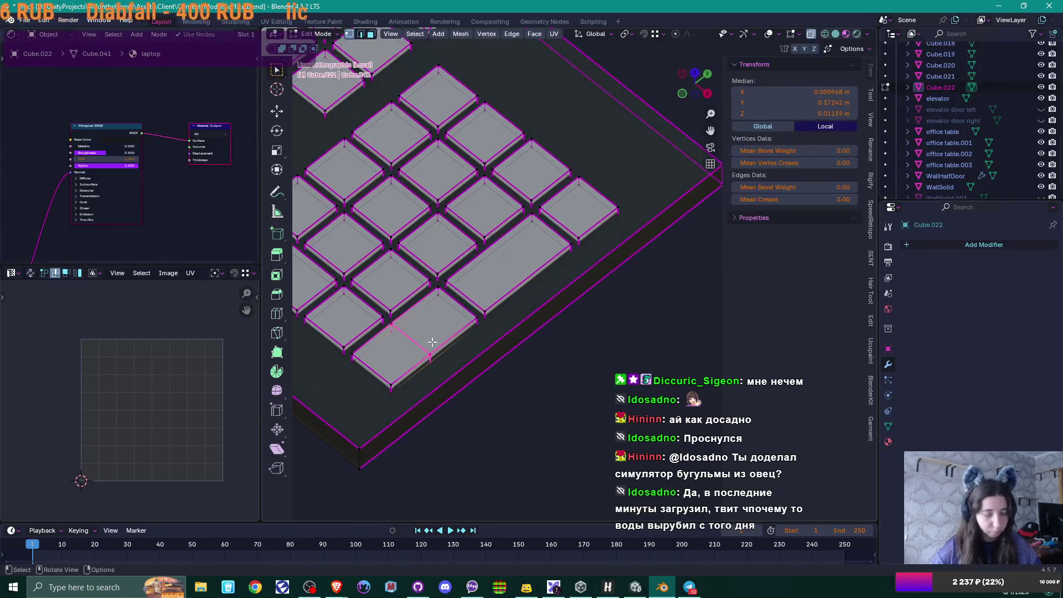
pyautogui.press('g')
pyautogui.press('g')
pyautogui.click(394, 356)
pyautogui.moveTo(394, 355)
pyautogui.mouseDown(button='middle')
pyautogui.moveTo(417, 339)
pyautogui.moveTo(488, 369)
pyautogui.moveTo(564, 330)
pyautogui.moveTo(422, 335)
pyautogui.moveTo(509, 335)
pyautogui.moveTo(460, 334)
pyautogui.mouseUp(button='middle')
pyautogui.scroll(-3, 488, 369)
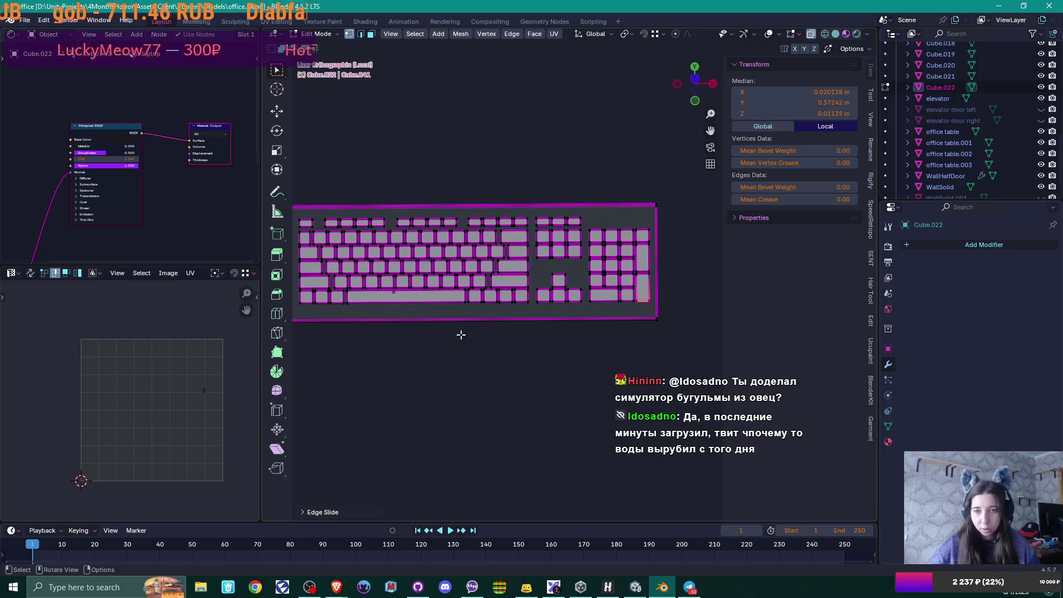
# Step: Toggle Object/Edit Mode and frame the keypad and arrow blocks in Top Orthographic view
pyautogui.scroll(-1, 619, 289)
pyautogui.moveTo(549, 352); pyautogui.dragTo(548, 372, button='middle')
pyautogui.scroll(3, 548, 373)
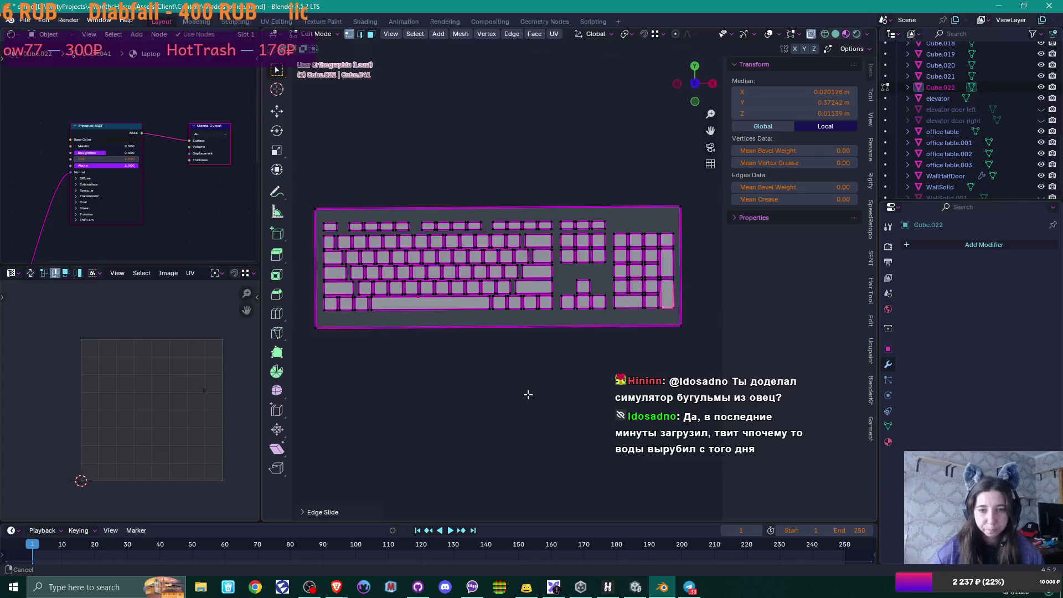
pyautogui.scroll(-1, 576, 374)
pyautogui.press('Tab')
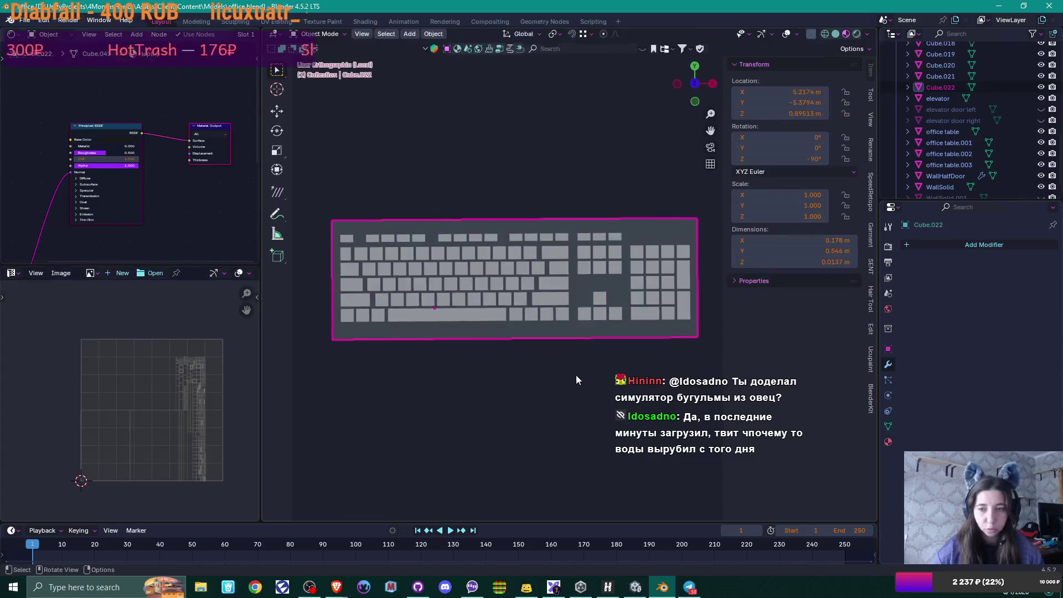
pyautogui.scroll(-1, 575, 374)
pyautogui.moveTo(609, 350)
pyautogui.mouseDown(button='middle')
pyautogui.moveTo(610, 313)
pyautogui.moveTo(606, 338)
pyautogui.mouseUp(button='middle')
pyautogui.scroll(2, 622, 311)
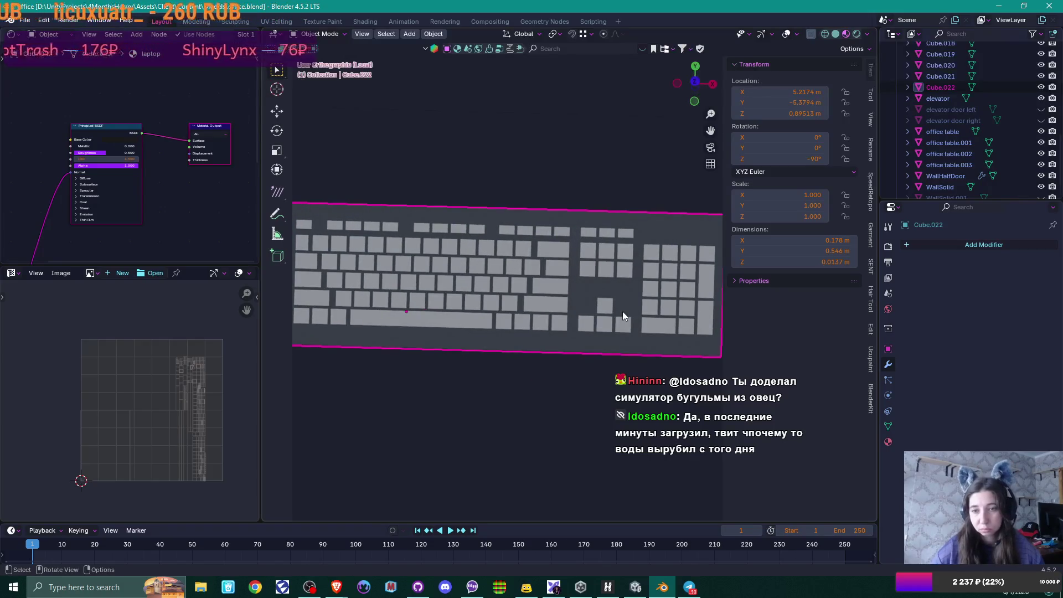
pyautogui.moveTo(650, 294); pyautogui.dragTo(524, 328, button='middle')
pyautogui.scroll(4, 555, 334)
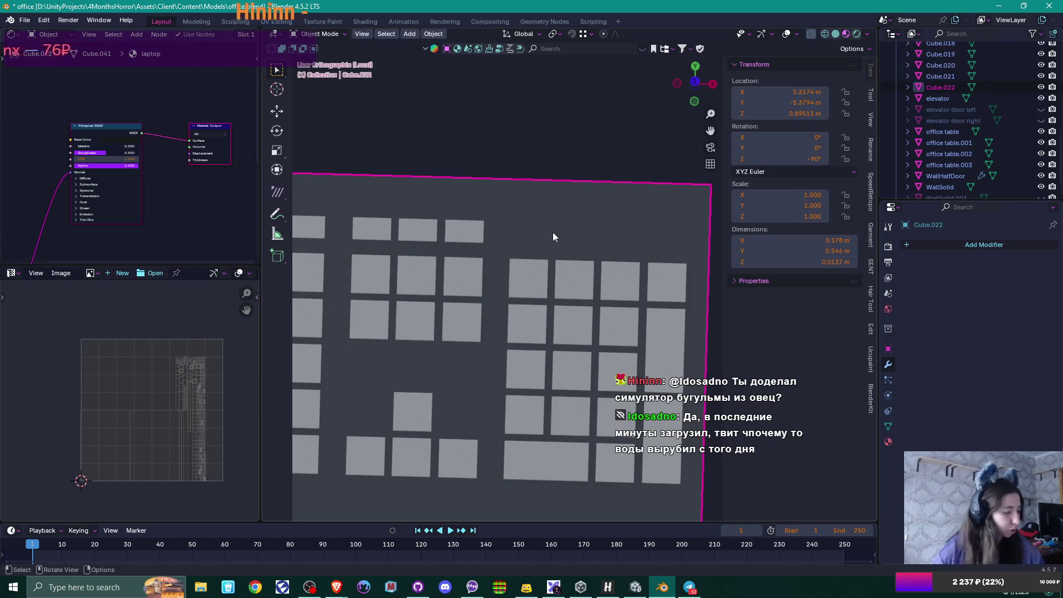
pyautogui.press('Tab')
pyautogui.moveTo(570, 235)
pyautogui.mouseDown(button='middle')
pyautogui.moveTo(586, 237)
pyautogui.moveTo(569, 214)
pyautogui.moveTo(550, 254)
pyautogui.mouseUp(button='middle')
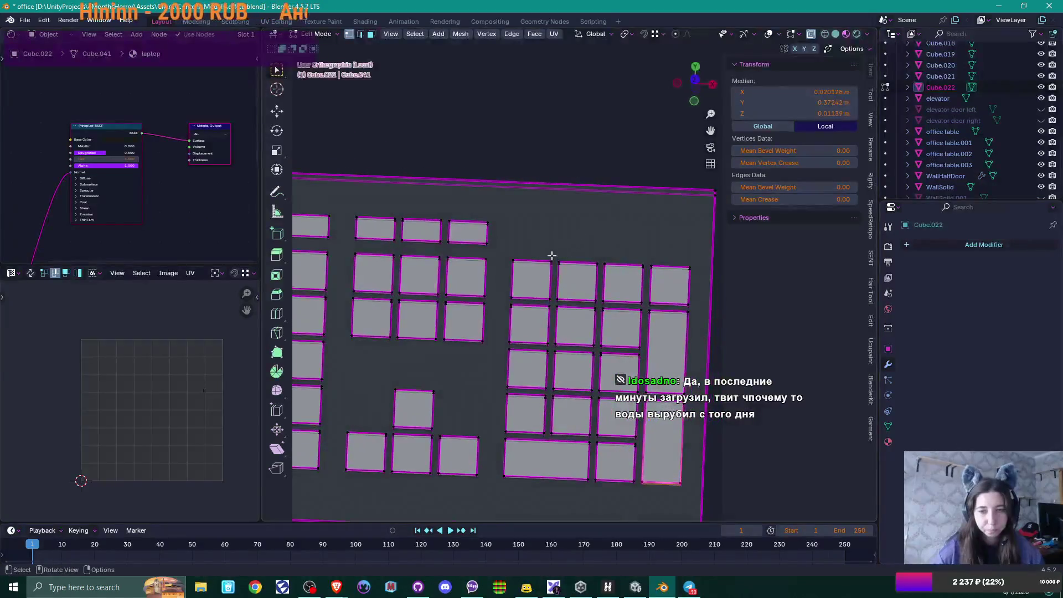
pyautogui.press('KP_7')
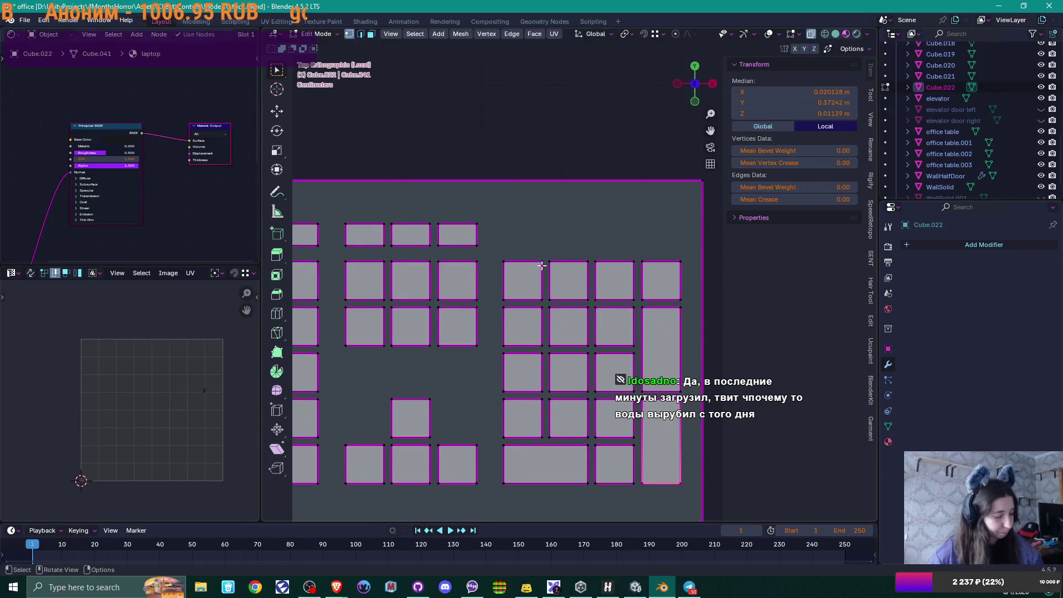
# Step: Duplicate the three top-row numpad keys one row higher along Y
pyautogui.hotkey('ctrl', 'l')
pyautogui.press('l')
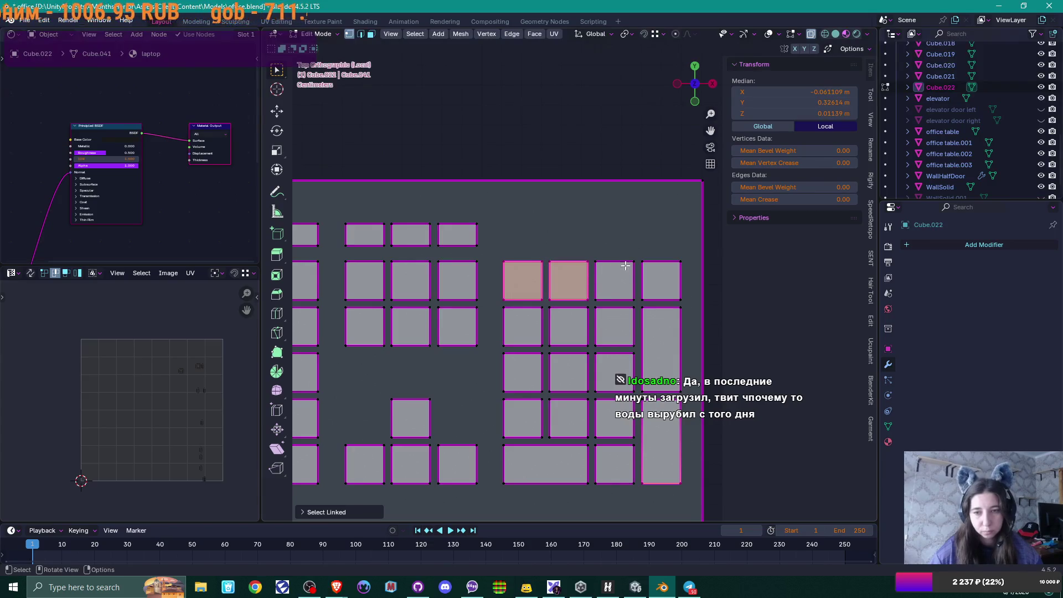
pyautogui.press('l')
pyautogui.press('g')
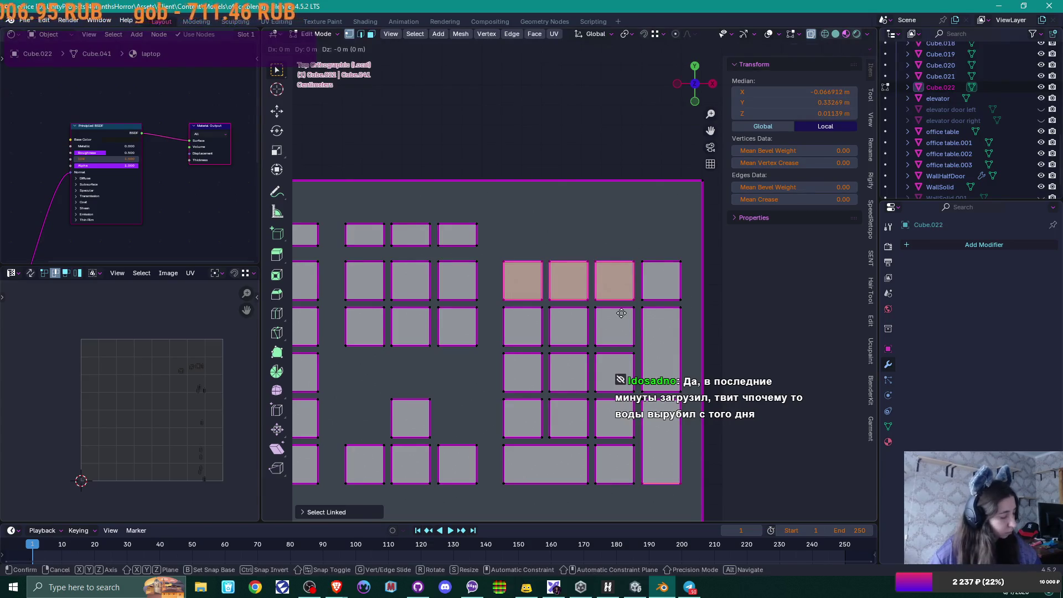
pyautogui.press('y')
pyautogui.click(631, 258)
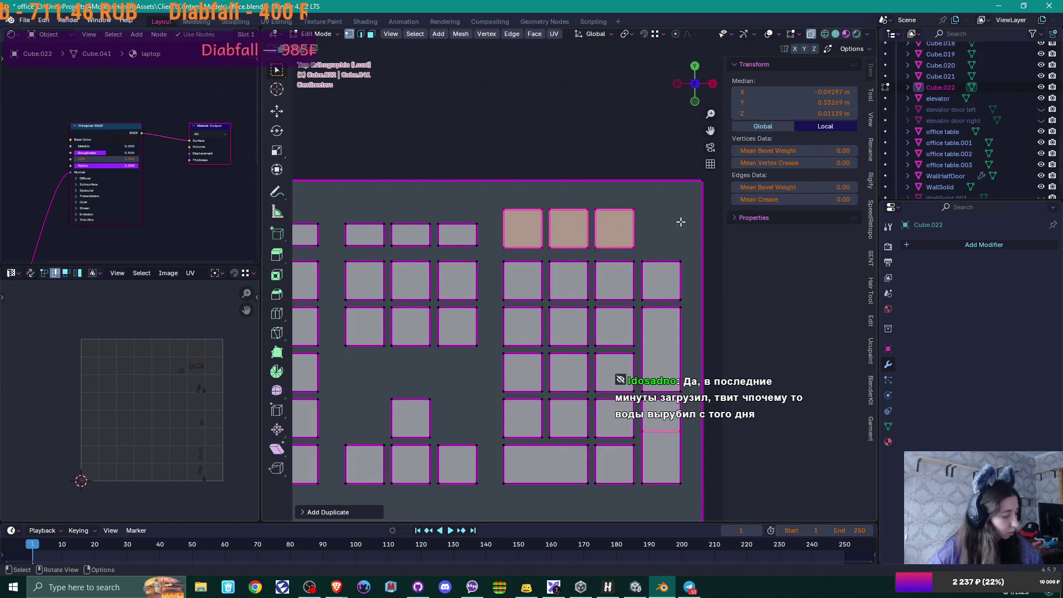
# Step: Squash the copies into thin strips by pulling their top edges down along Y
pyautogui.moveTo(484, 193); pyautogui.dragTo(671, 220)
pyautogui.press('g')
pyautogui.press('y')
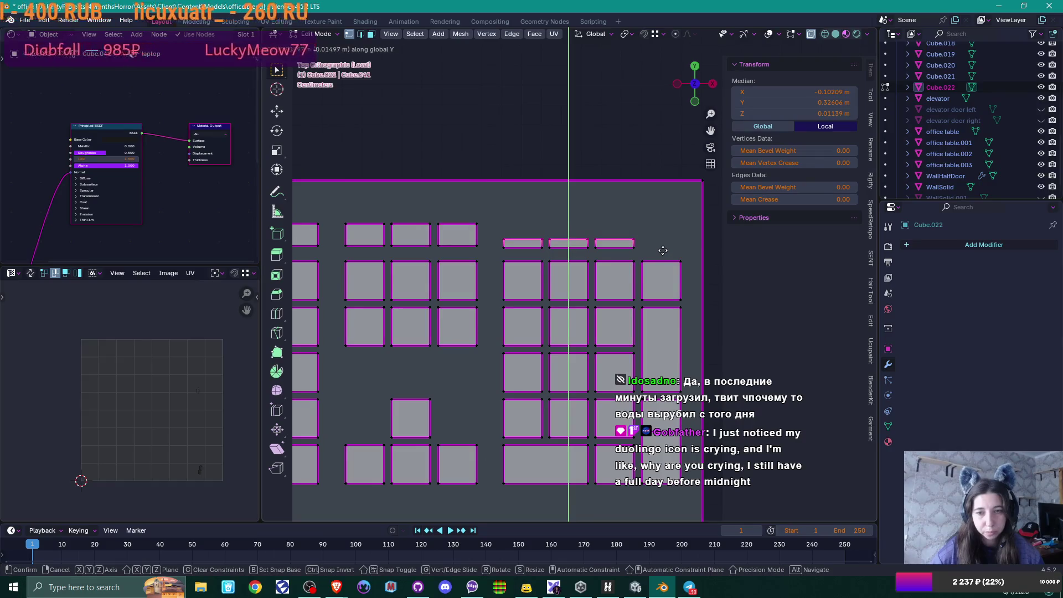
pyautogui.click(662, 250)
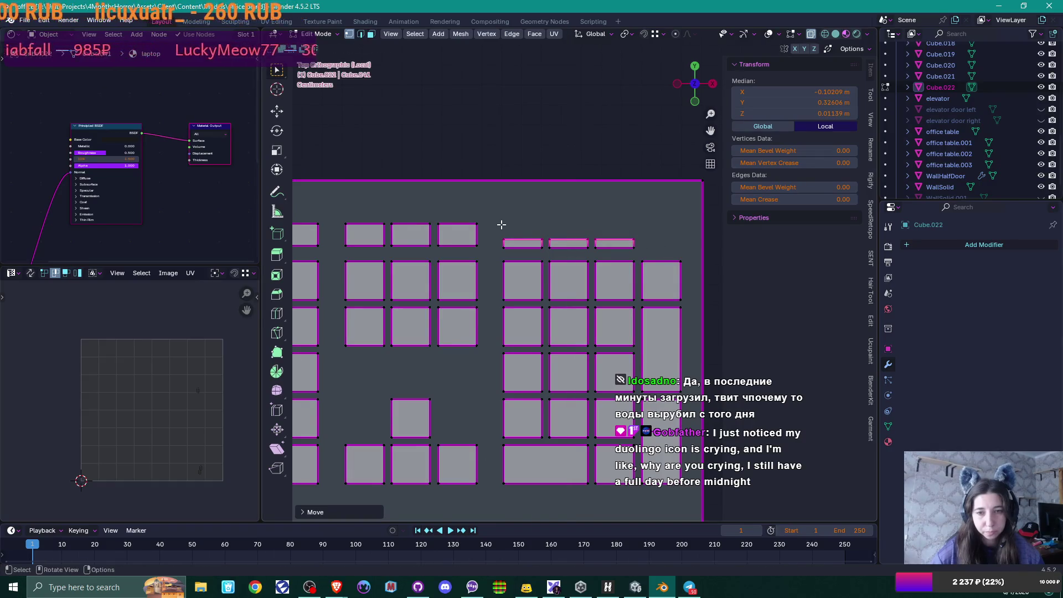
# Step: Narrow the three strips along X and place them just above the numpad
pyautogui.keyDown('shift'); pyautogui.click(541, 241); pyautogui.keyUp('shift')
pyautogui.keyDown('shift'); pyautogui.click(578, 242); pyautogui.keyUp('shift')
pyautogui.keyDown('shift'); pyautogui.click(631, 240); pyautogui.keyUp('shift')
pyautogui.press('g')
pyautogui.press('x')
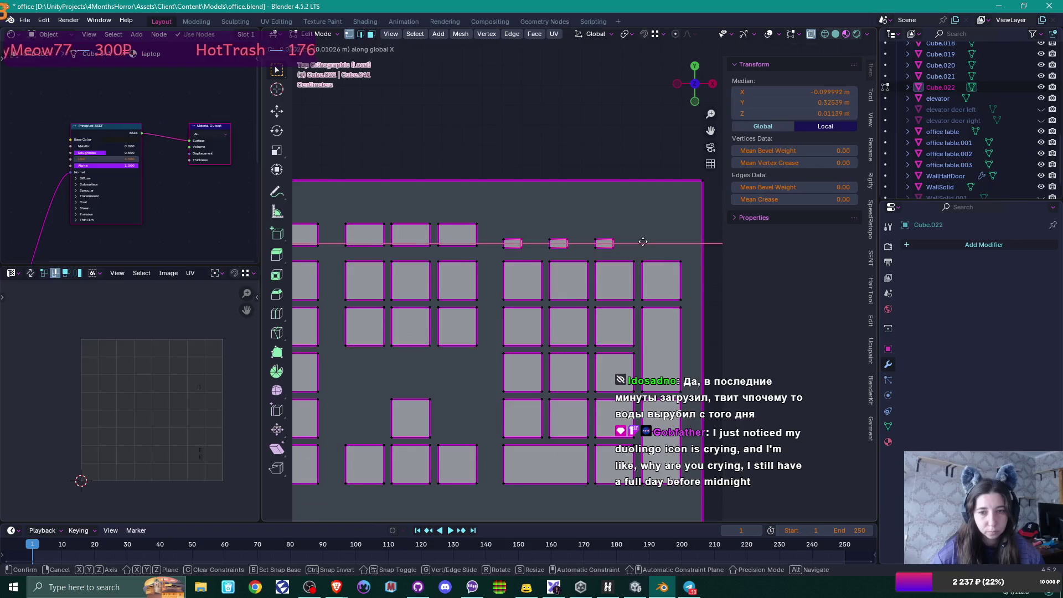
pyautogui.click(644, 241)
pyautogui.moveTo(493, 227); pyautogui.dragTo(636, 258)
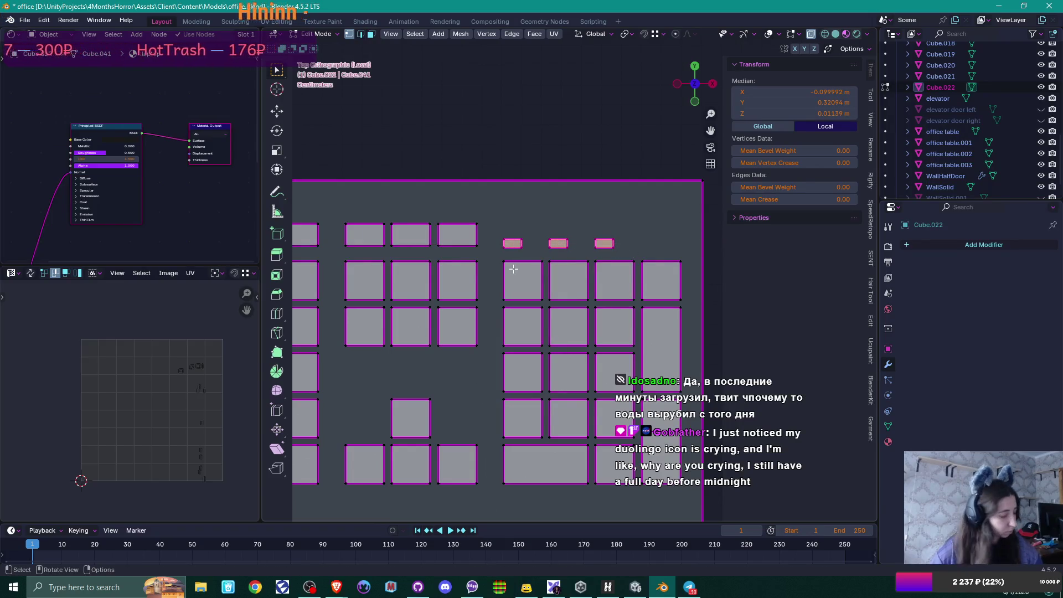
pyautogui.press('g')
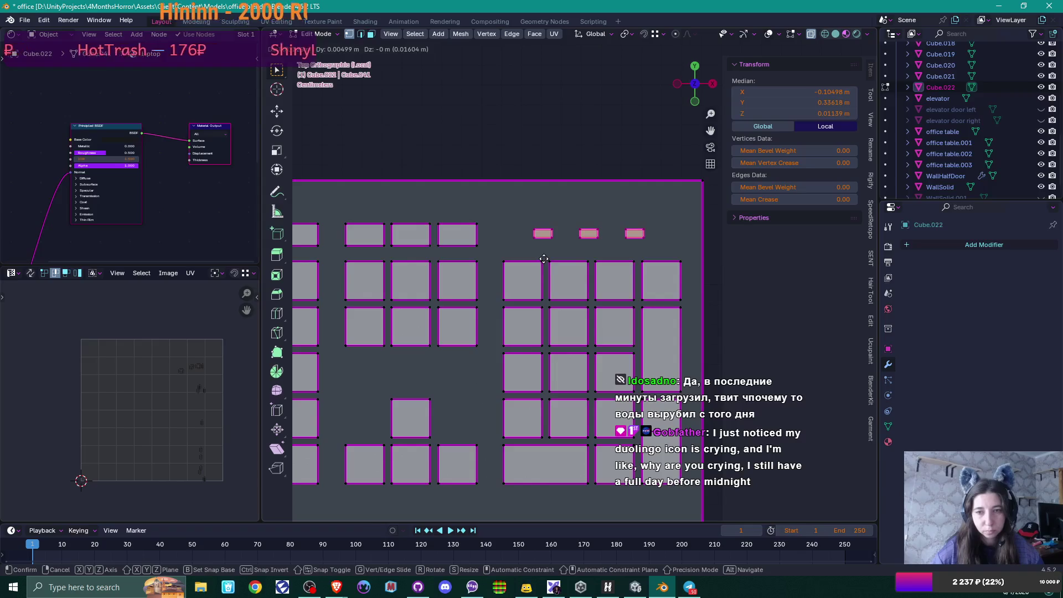
pyautogui.click(544, 259)
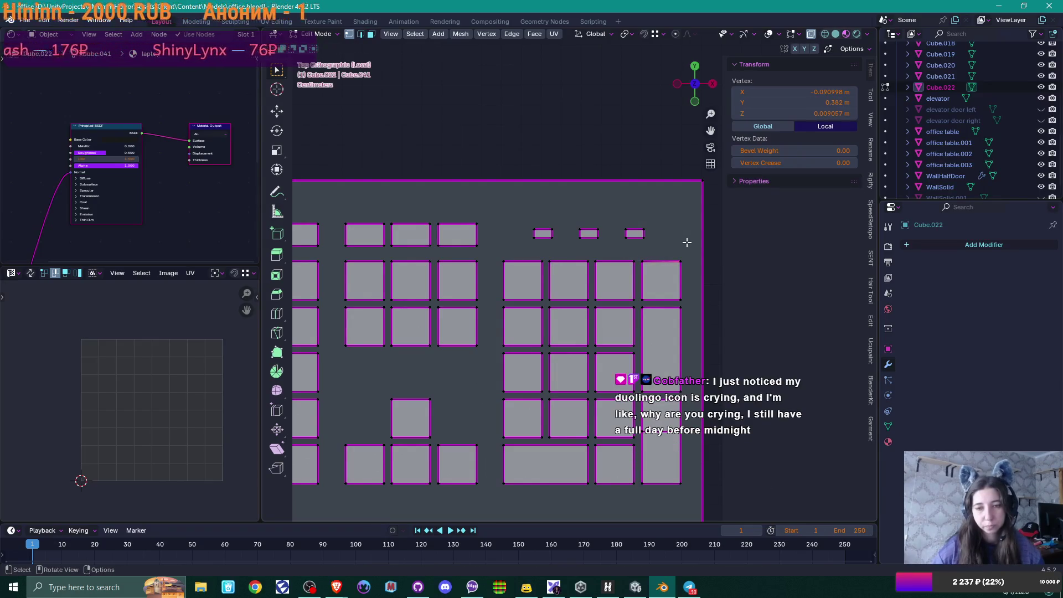
# Step: Return to Object Mode and orbit to view the tilted keyboard
pyautogui.press('Tab')
pyautogui.scroll(-2, 686, 247)
pyautogui.moveTo(686, 242)
pyautogui.mouseDown(button='middle')
pyautogui.moveTo(629, 282)
pyautogui.moveTo(630, 235)
pyautogui.mouseUp(button='middle')
pyautogui.scroll(-2, 630, 235)
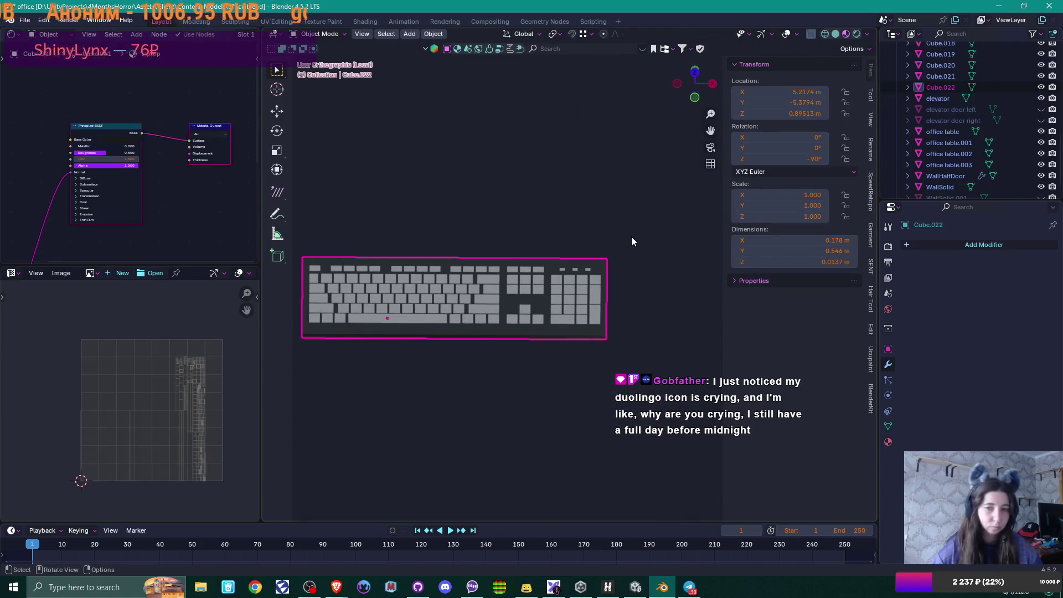
# Step: Rename Cube.022 to 'Keyboard' in the Outliner
pyautogui.moveTo(632, 274); pyautogui.dragTo(645, 270, button='middle')
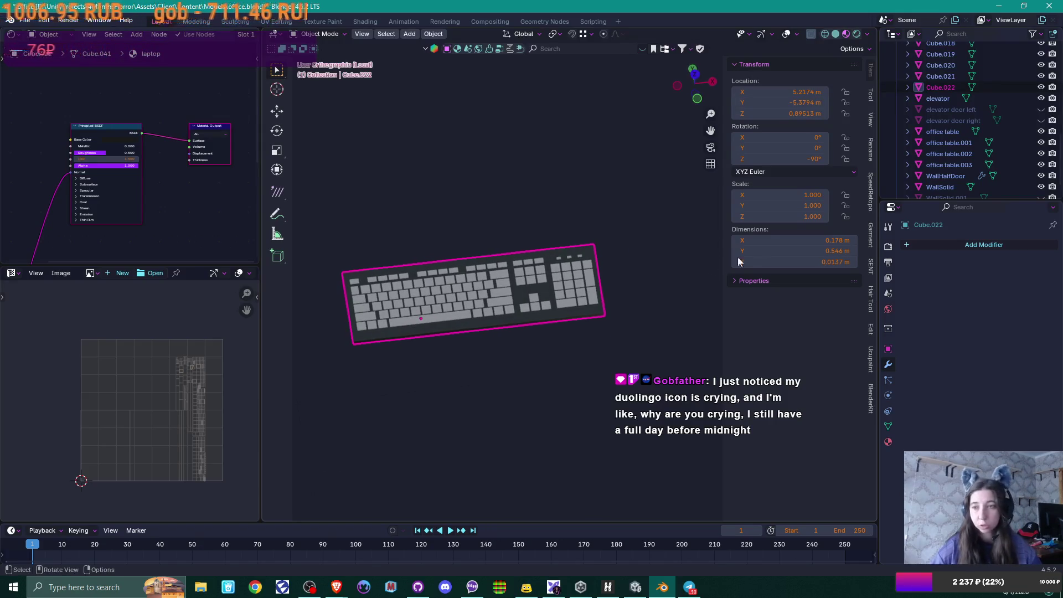
pyautogui.doubleClick(939, 88)
pyautogui.scroll(2, 938, 86)
pyautogui.write('Keyboard')
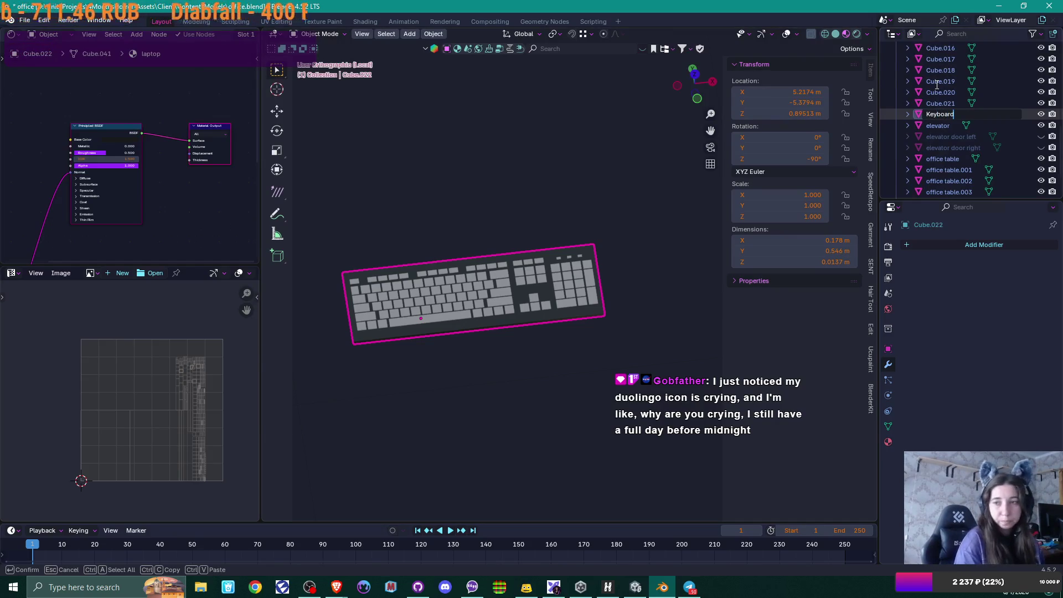
pyautogui.press('Return')
# Step: Exit Local View to restore the office scene, then start renaming the laptop with F2
pyautogui.scroll(-5, 564, 182)
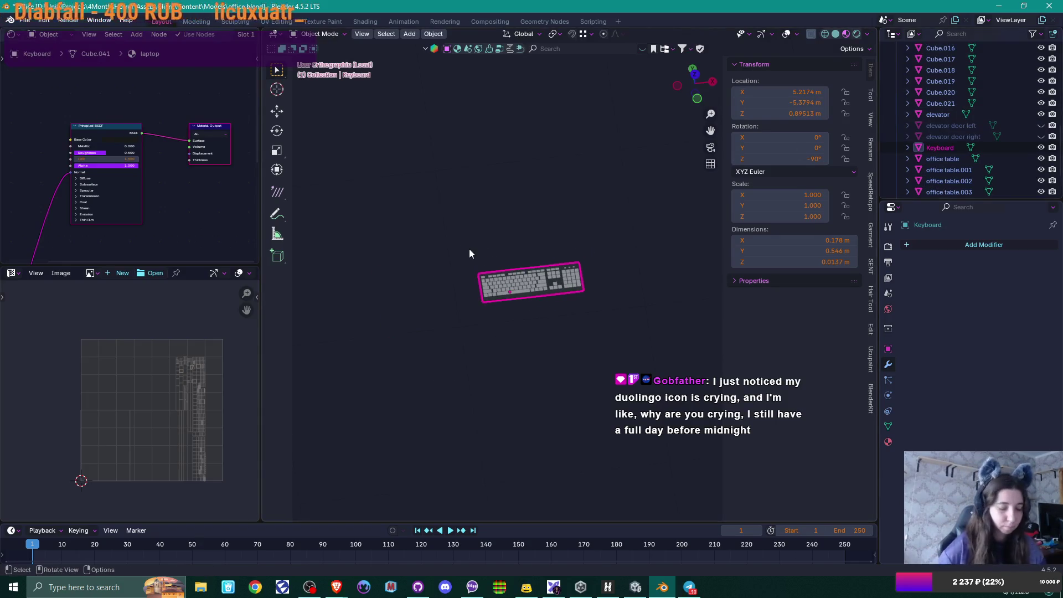
pyautogui.press('KP_Divide')
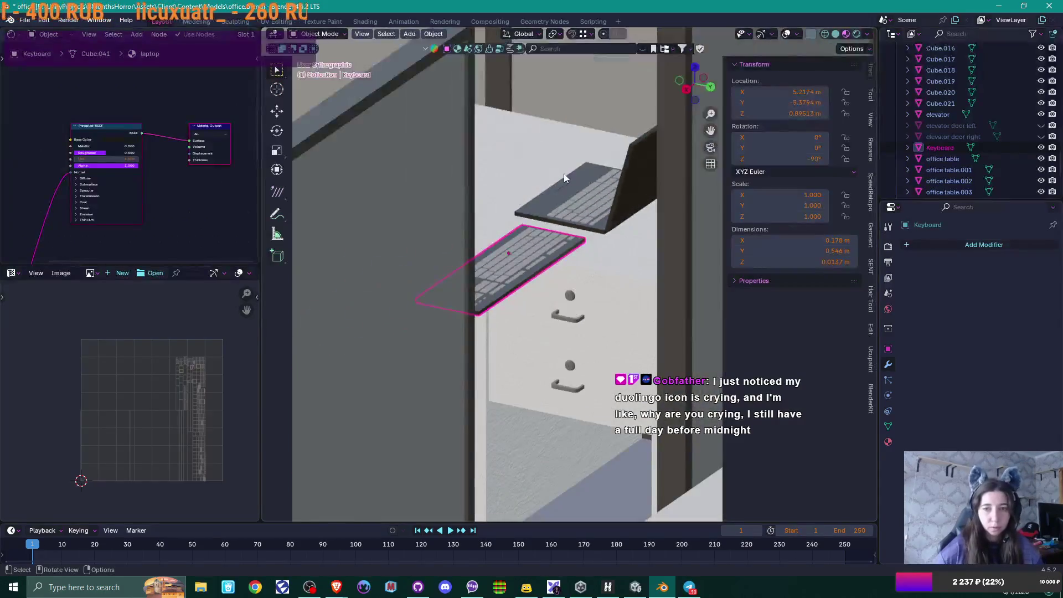
pyautogui.click(563, 177)
pyautogui.scroll(1, 937, 91)
pyautogui.press('F2')
# Step: Name the laptop object 'Laptop' and save office.blend
pyautogui.write('Laptop')
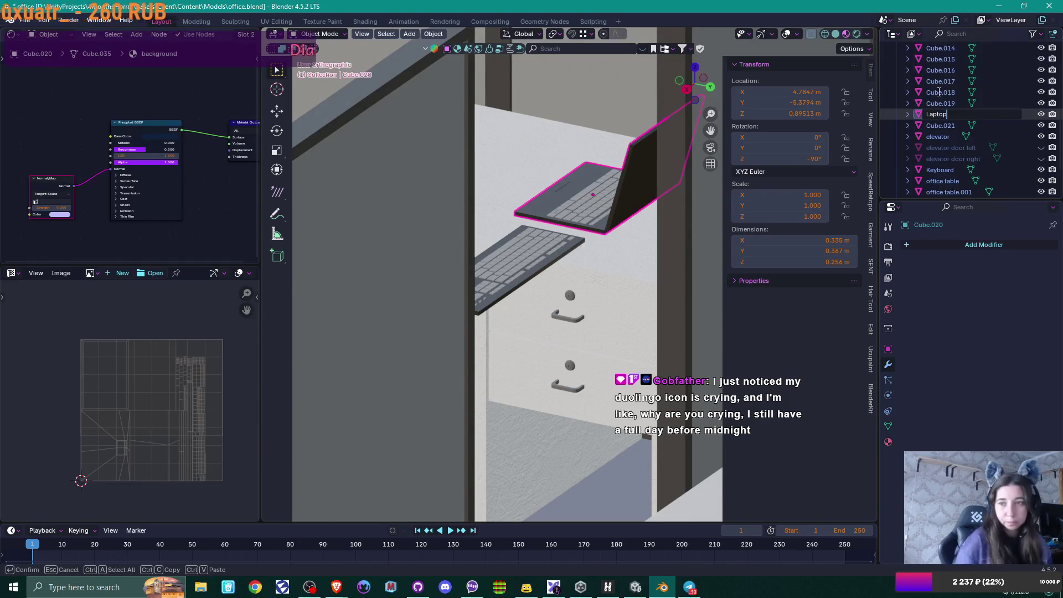
pyautogui.press('Return')
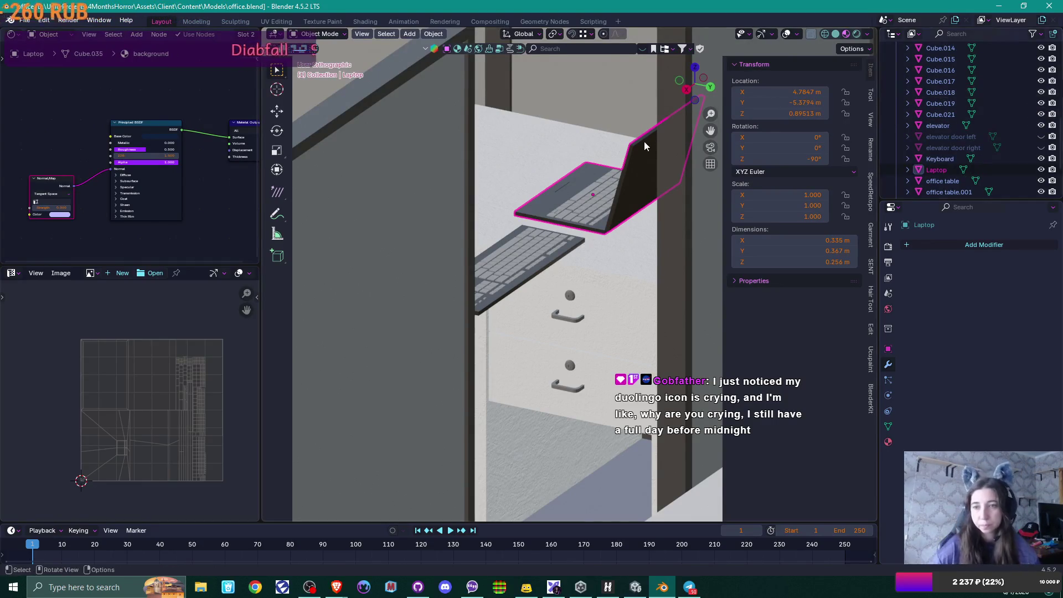
pyautogui.moveTo(617, 154)
pyautogui.mouseDown(button='middle')
pyautogui.moveTo(498, 191)
pyautogui.moveTo(616, 277)
pyautogui.mouseUp(button='middle')
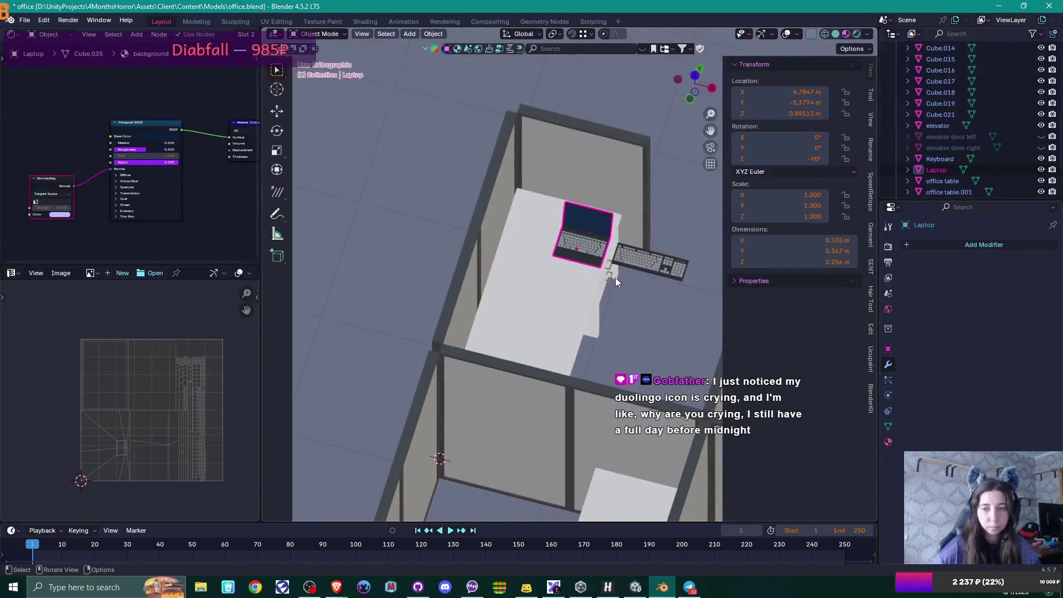
pyautogui.hotkey('ctrl', 's')
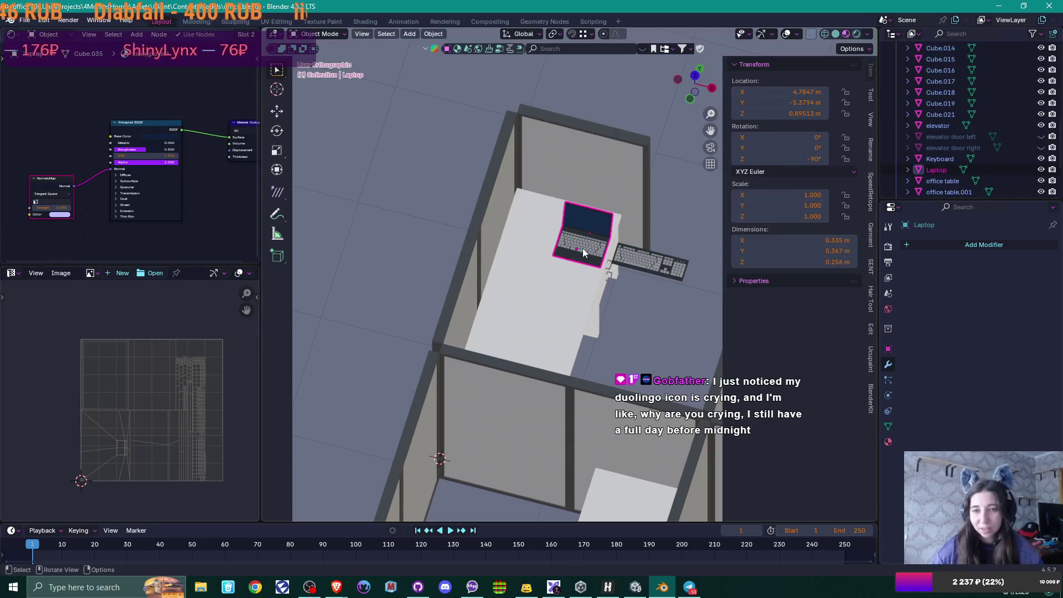
# Step: Orbit around the desk and select the floor, keyboard and laptop to inspect them
pyautogui.moveTo(623, 277)
pyautogui.mouseDown(button='middle')
pyautogui.moveTo(584, 271)
pyautogui.moveTo(610, 273)
pyautogui.mouseUp(button='middle')
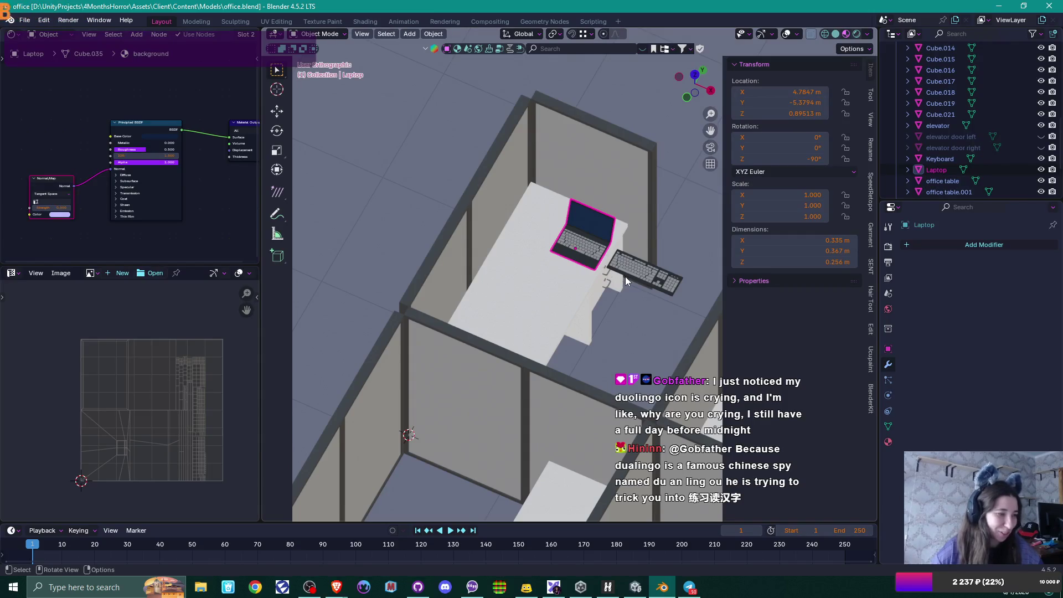
pyautogui.moveTo(632, 279)
pyautogui.mouseDown(button='middle')
pyautogui.moveTo(532, 280)
pyautogui.moveTo(637, 280)
pyautogui.moveTo(516, 304)
pyautogui.moveTo(554, 294)
pyautogui.moveTo(526, 311)
pyautogui.moveTo(540, 331)
pyautogui.mouseUp(button='middle')
pyautogui.click(530, 275)
pyautogui.scroll(2, 544, 289)
pyautogui.scroll(2, 543, 290)
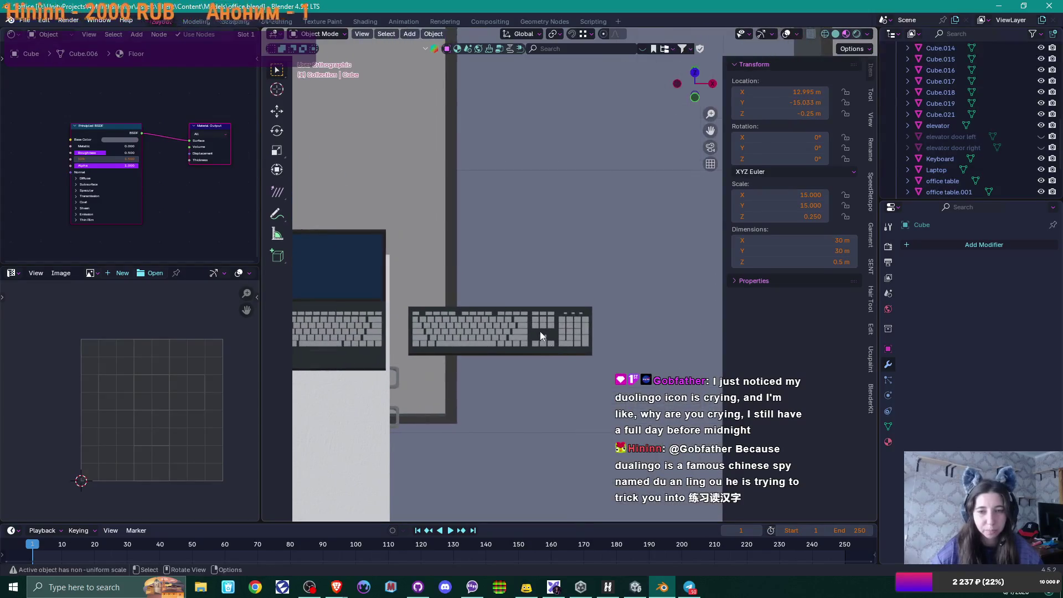
pyautogui.click(575, 336)
pyautogui.scroll(-2, 574, 336)
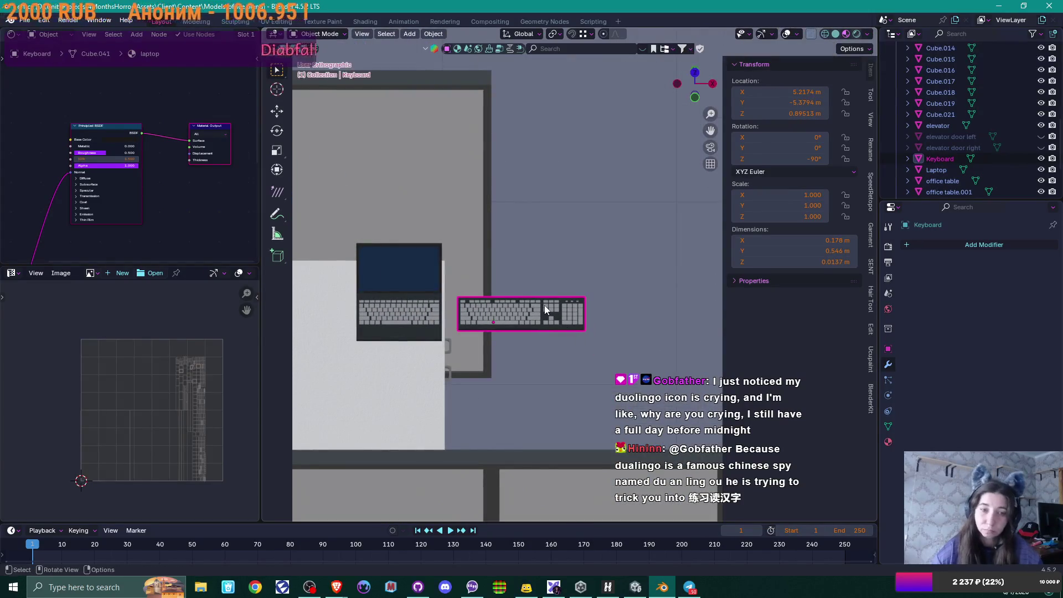
pyautogui.click(422, 277)
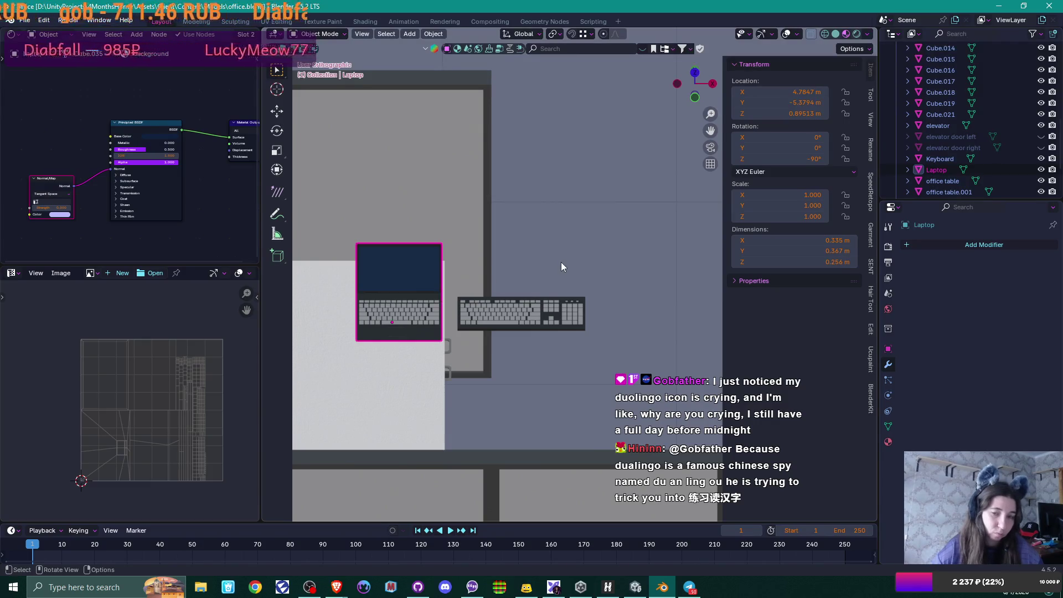
pyautogui.hotkey('shift', 'a')
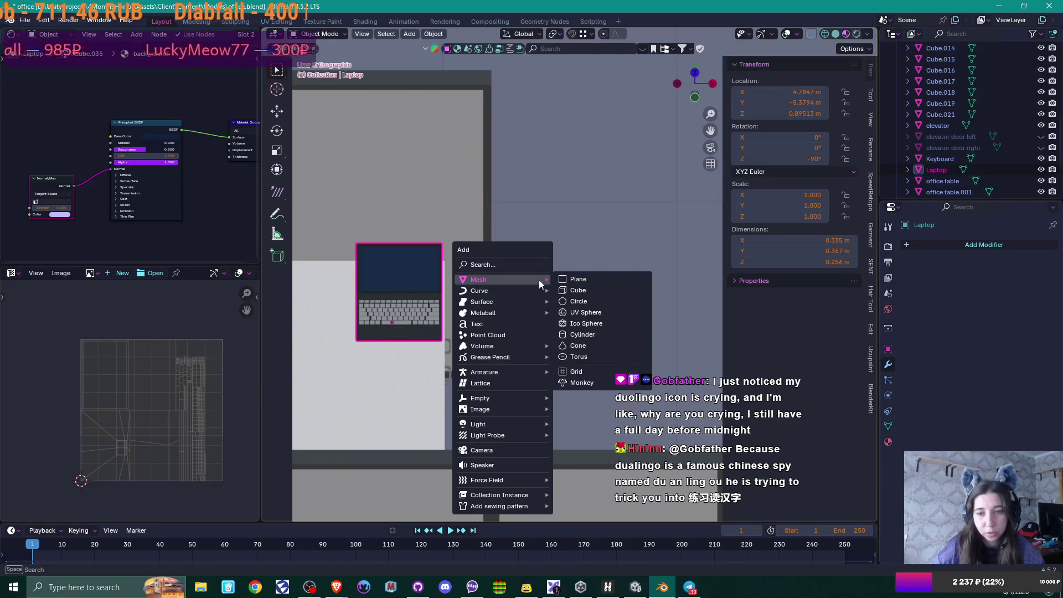
# Step: Add a new cube and, in top view, move it just beyond the desk
pyautogui.click(593, 286)
pyautogui.scroll(-8, 593, 287)
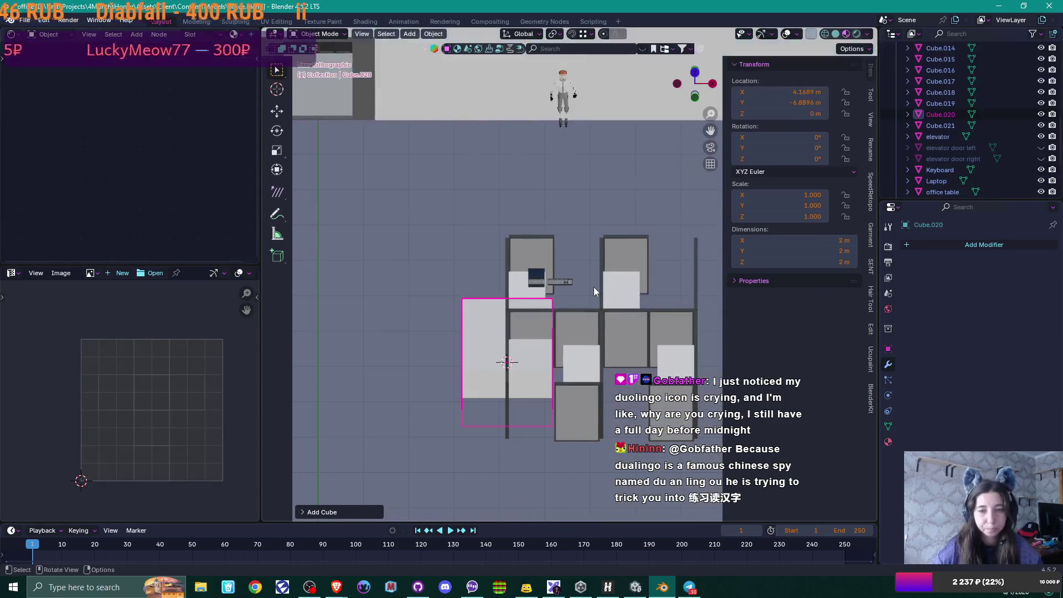
pyautogui.press('KP_7')
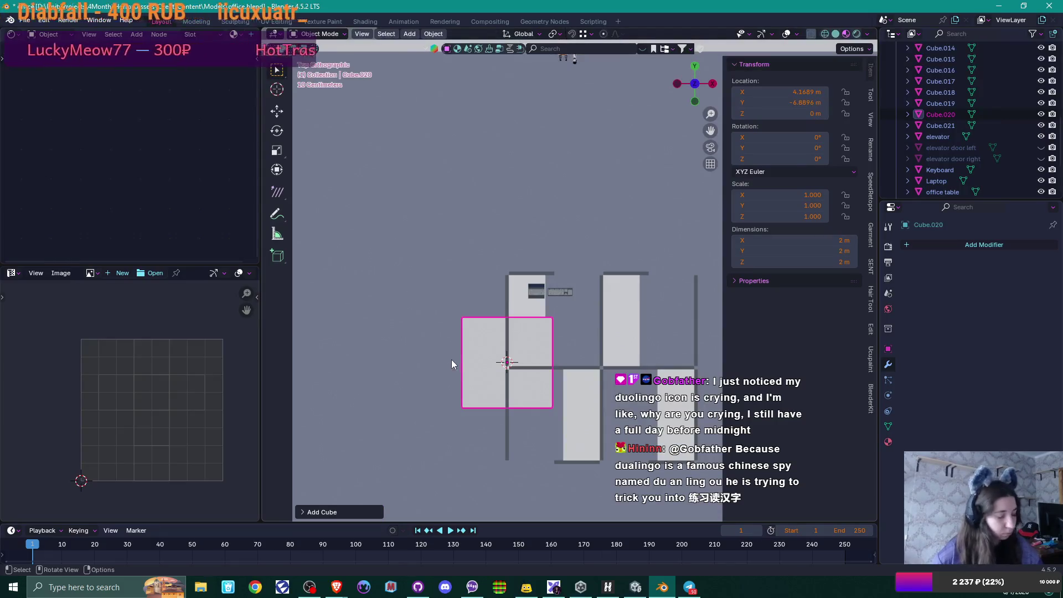
pyautogui.press('g')
pyautogui.click(503, 236)
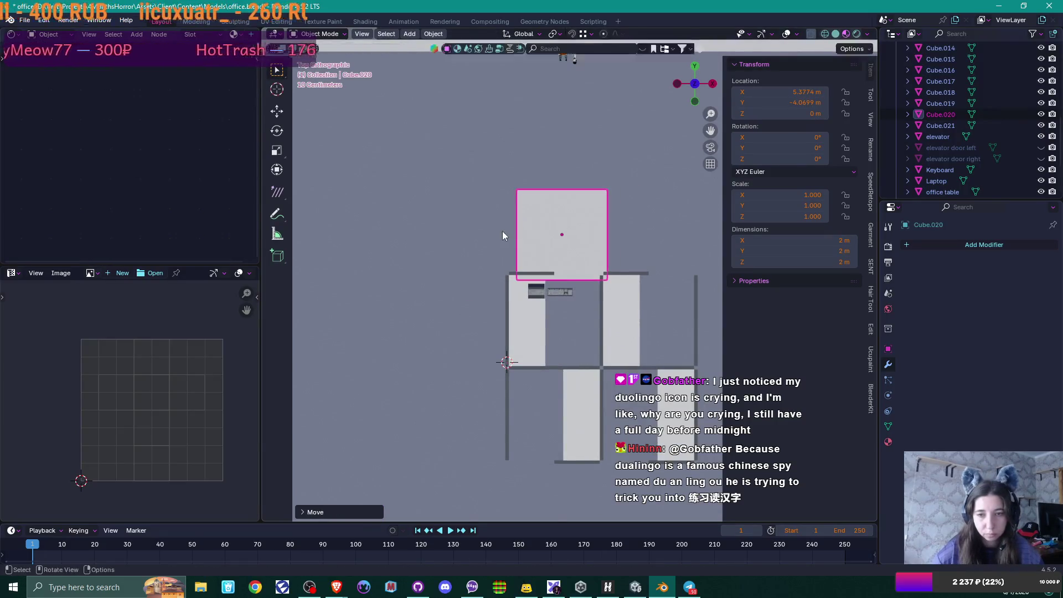
pyautogui.scroll(8, 556, 270)
pyautogui.moveTo(559, 290)
pyautogui.mouseDown(button='middle')
pyautogui.moveTo(593, 216)
pyautogui.moveTo(529, 473)
pyautogui.mouseUp(button='middle')
# Step: Scale the cube to 0.424 and isolate it with the keyboard in Local View
pyautogui.press('s')
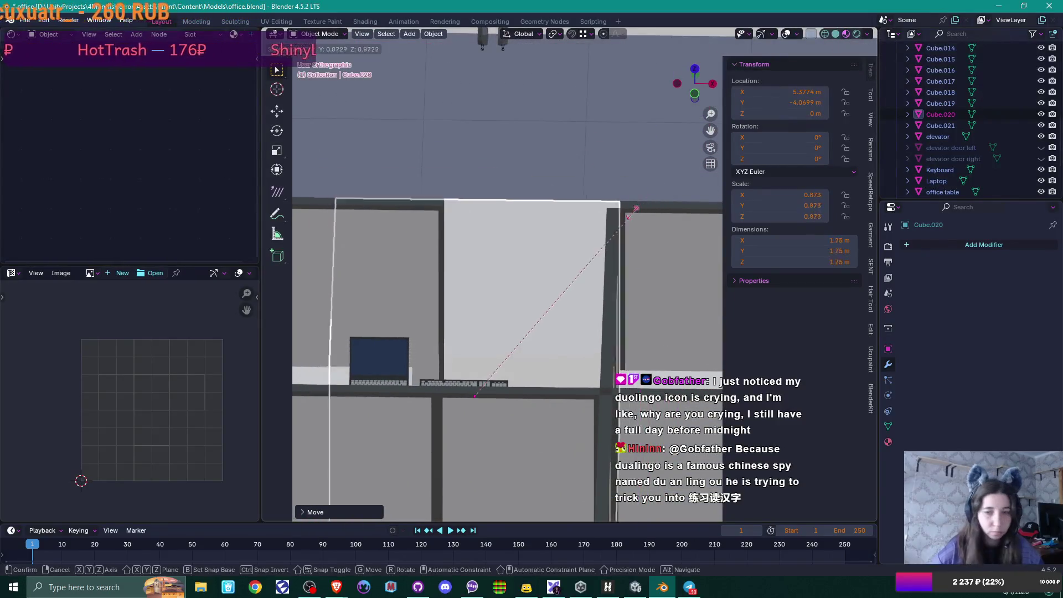
pyautogui.click(541, 329)
pyautogui.moveTo(541, 329); pyautogui.dragTo(510, 389, button='middle')
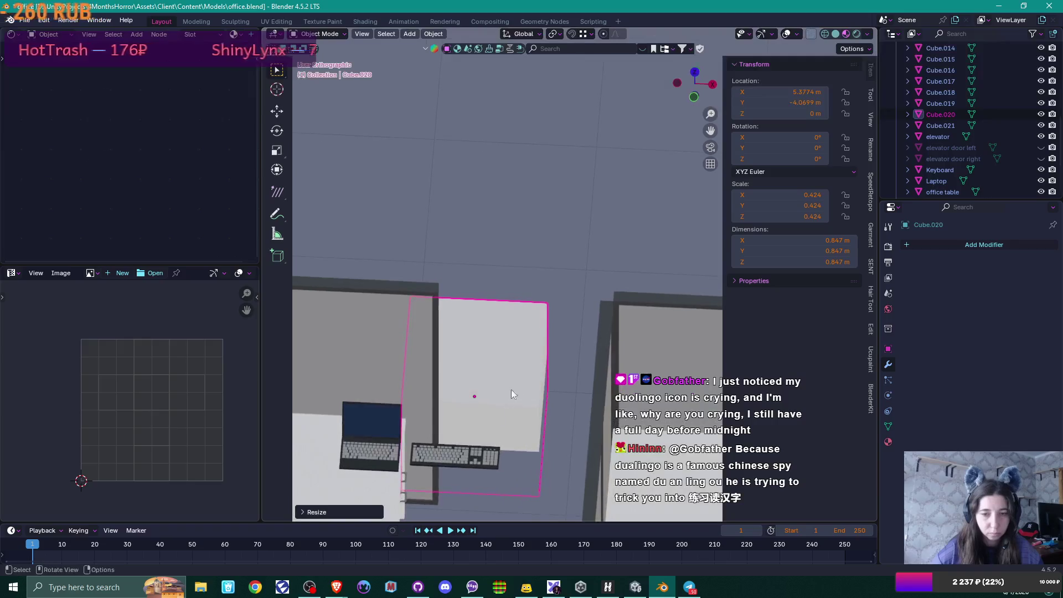
pyautogui.keyDown('shift'); pyautogui.click(471, 457); pyautogui.keyUp('shift')
pyautogui.press('KP_Divide')
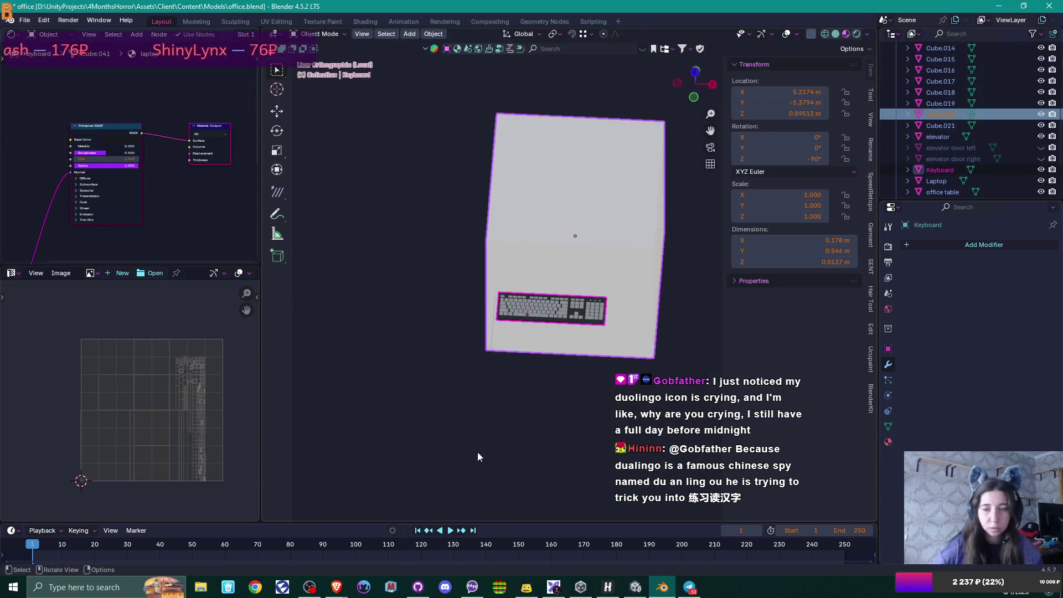
# Step: In front view, raise the new cube vertically above the keyboard and frame it
pyautogui.click(606, 308)
pyautogui.press('KP_1')
pyautogui.moveTo(603, 265)
pyautogui.keyDown('shift'); pyautogui.mouseDown(button='middle')
pyautogui.moveTo(564, 257)
pyautogui.moveTo(524, 287)
pyautogui.moveTo(541, 340)
pyautogui.mouseUp(button='middle'); pyautogui.keyUp('shift')
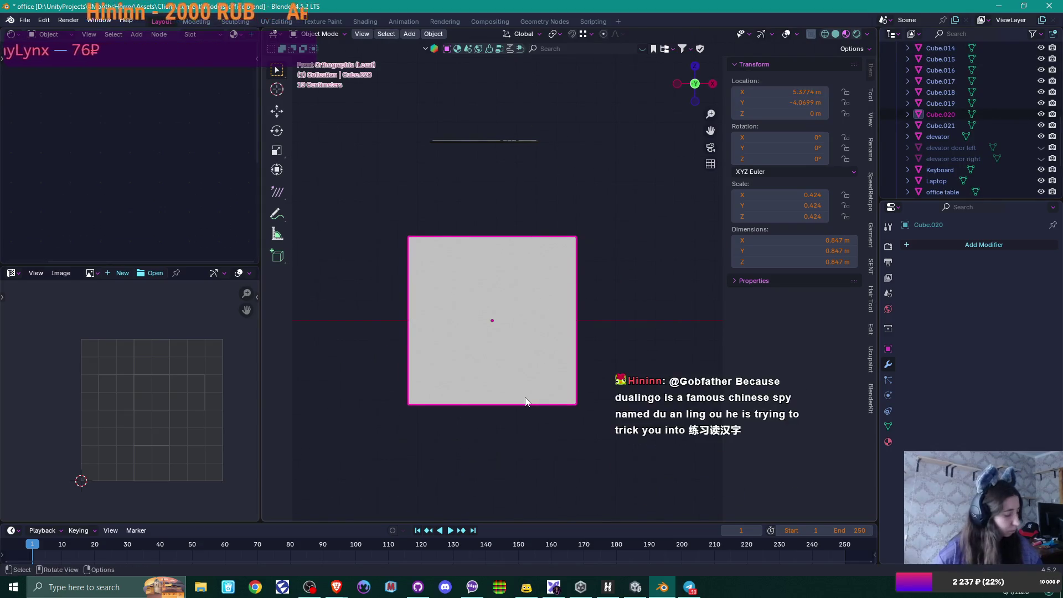
pyautogui.press('g')
pyautogui.press('z')
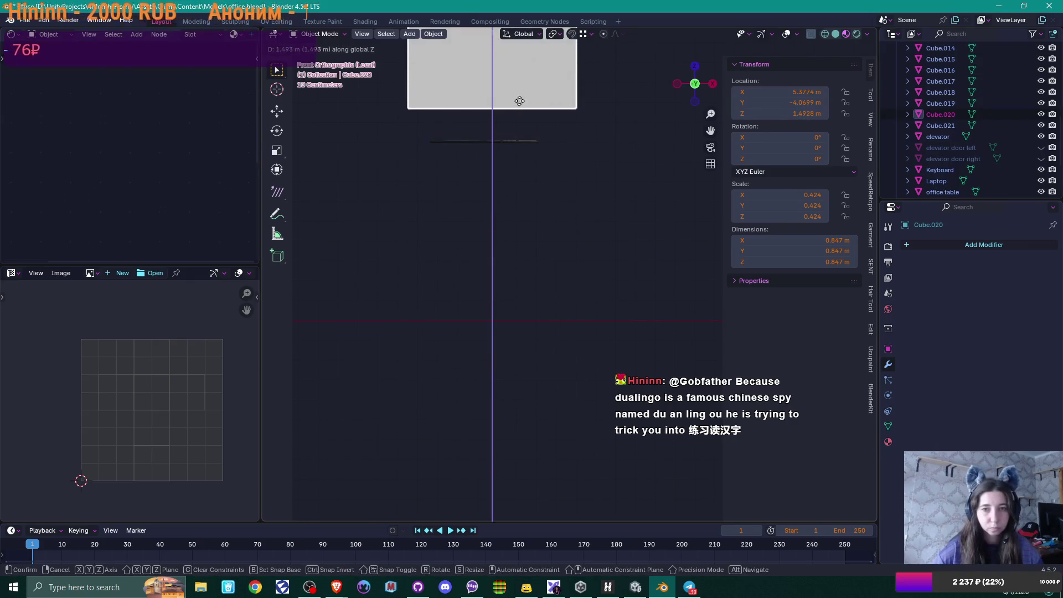
pyautogui.click(550, 134)
pyautogui.press('KP_Decimal')
pyautogui.moveTo(573, 363)
pyautogui.keyDown('shift'); pyautogui.mouseDown(button='middle')
pyautogui.moveTo(570, 256)
pyautogui.moveTo(588, 316)
pyautogui.mouseUp(button='middle'); pyautogui.keyUp('shift')
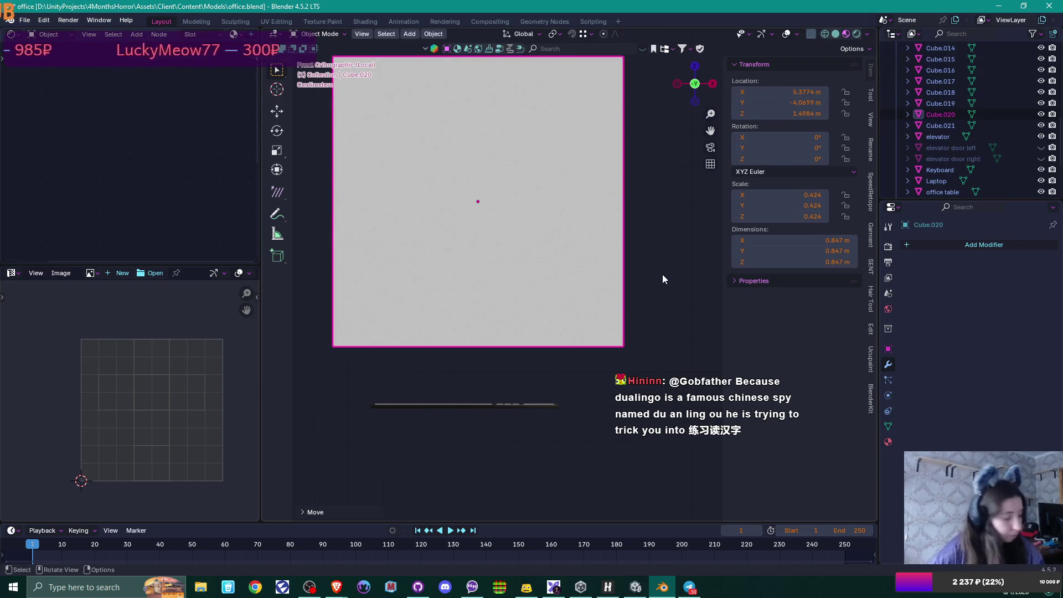
# Step: Shrink the cube to scale 0.300 and lower it slightly
pyautogui.press('s')
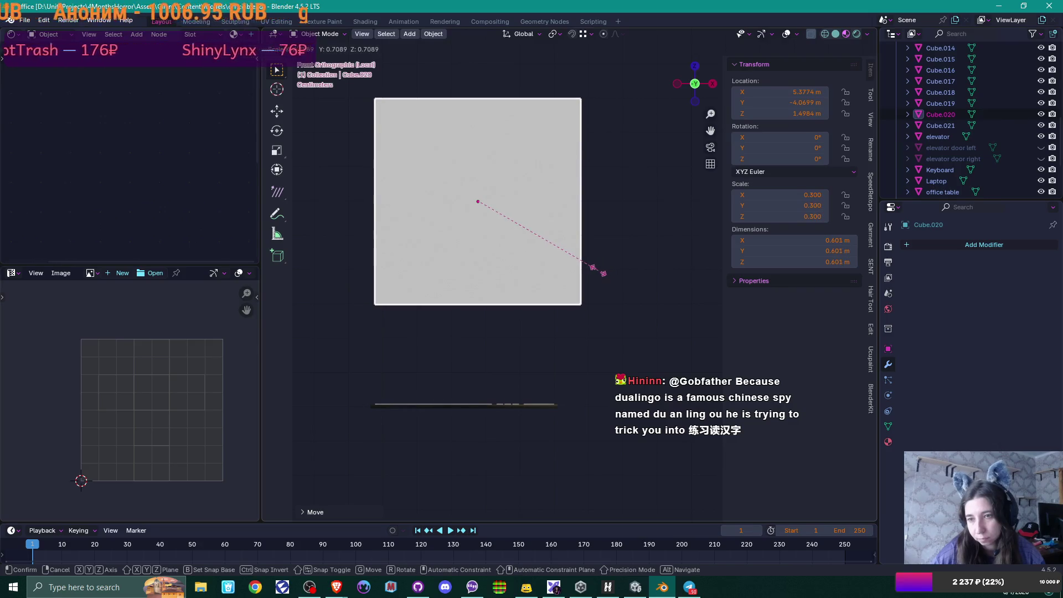
pyautogui.click(597, 278)
pyautogui.scroll(-1, 596, 274)
pyautogui.keyDown('shift'); pyautogui.moveTo(596, 275); pyautogui.dragTo(608, 314, button='middle'); pyautogui.keyUp('shift')
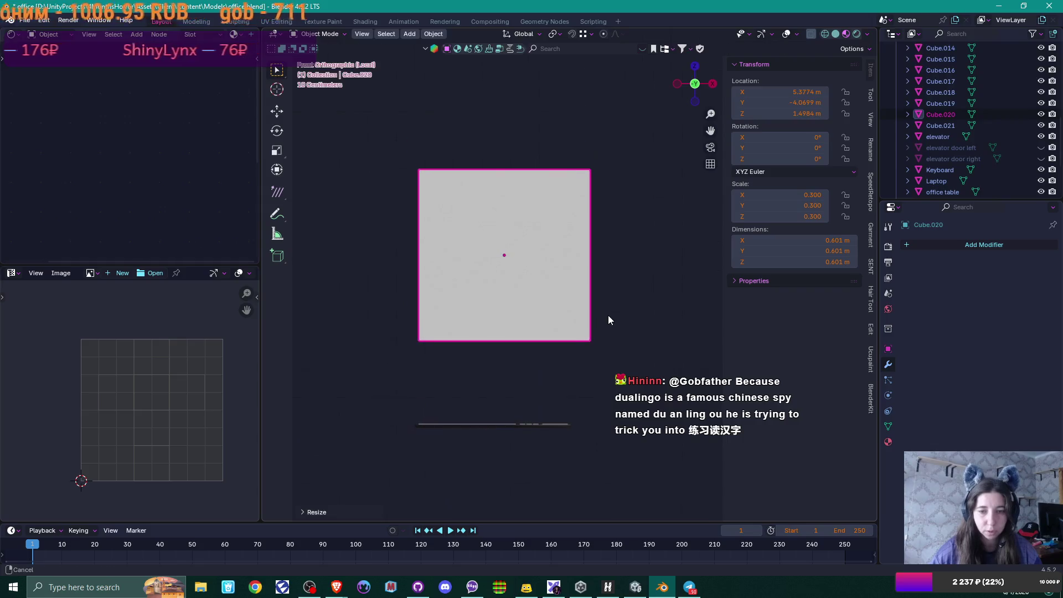
pyautogui.press('g')
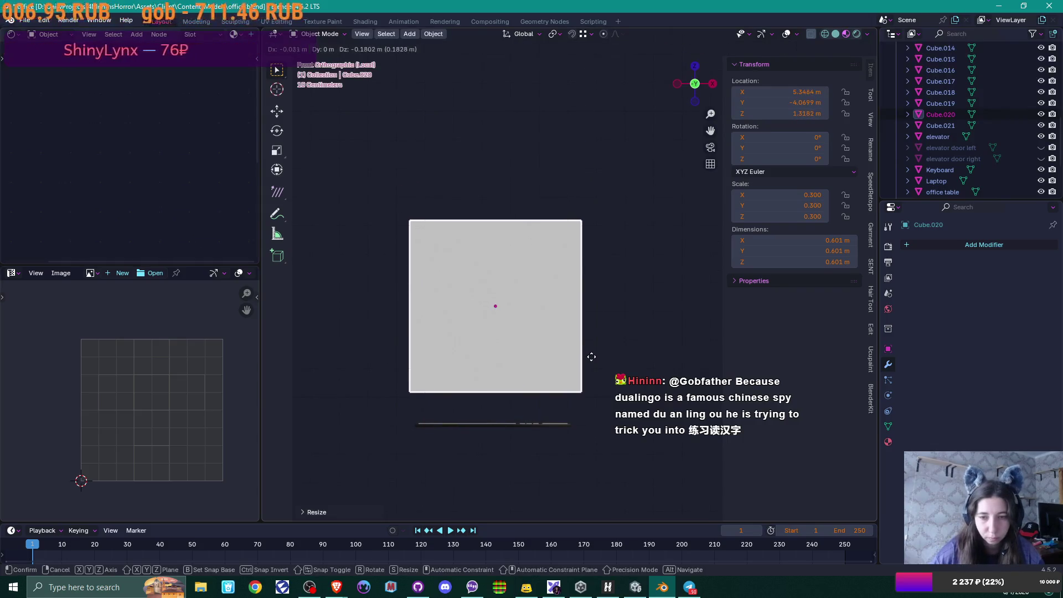
pyautogui.click(589, 358)
pyautogui.moveTo(600, 342)
pyautogui.mouseDown(button='middle')
pyautogui.moveTo(606, 324)
pyautogui.moveTo(569, 340)
pyautogui.moveTo(554, 306)
pyautogui.mouseUp(button='middle')
pyautogui.press('Tab')
# Step: Flatten the cube into a thin slab by moving one face along Y
pyautogui.click(581, 249)
pyautogui.keyDown('alt'); pyautogui.click(582, 288); pyautogui.keyUp('alt')
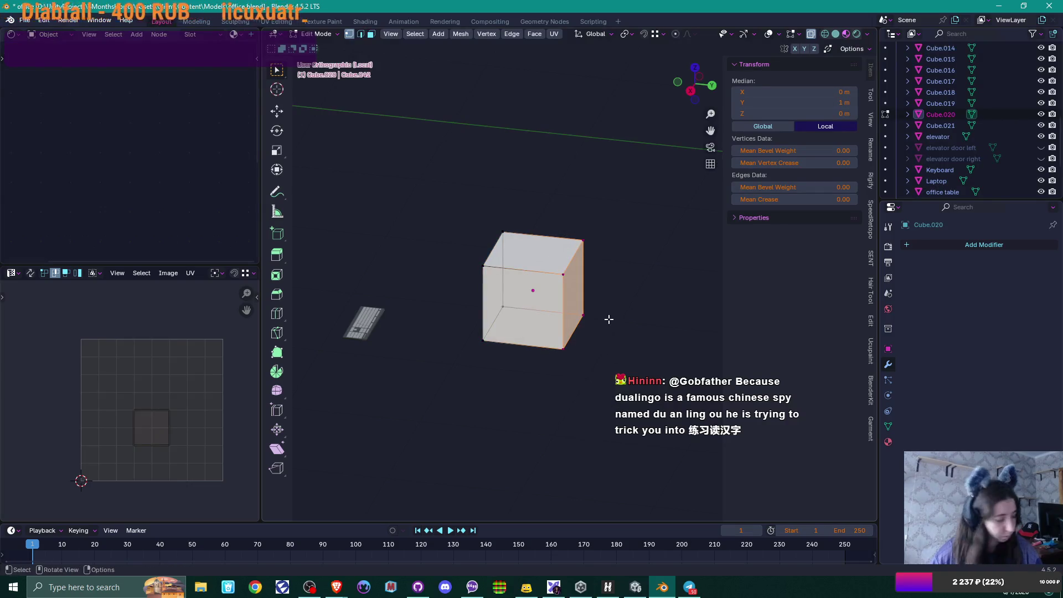
pyautogui.press('g')
pyautogui.press('y')
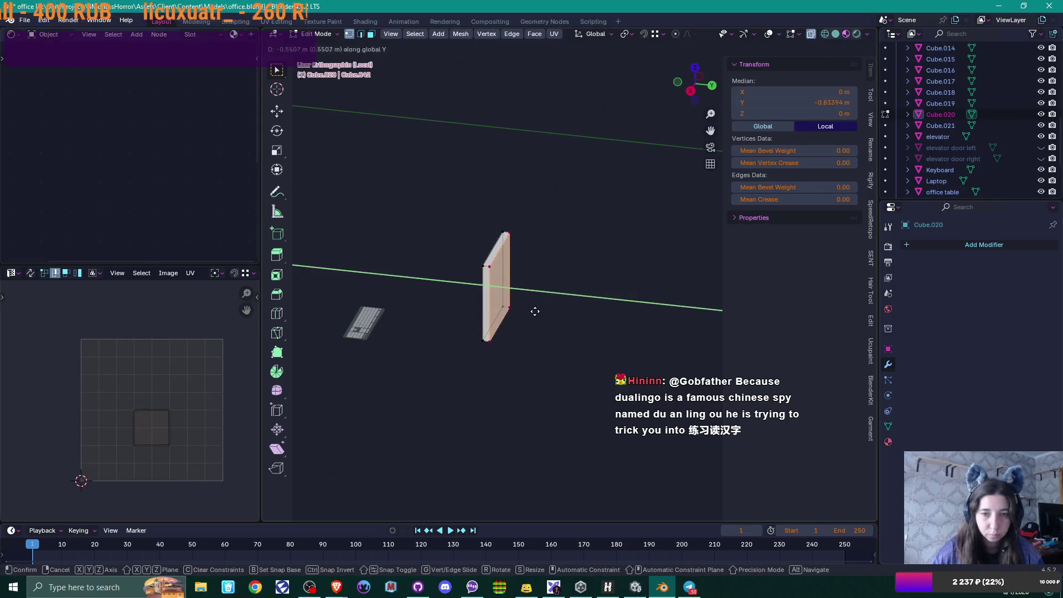
pyautogui.click(534, 311)
pyautogui.moveTo(446, 361); pyautogui.dragTo(580, 354, button='middle')
pyautogui.click(595, 345)
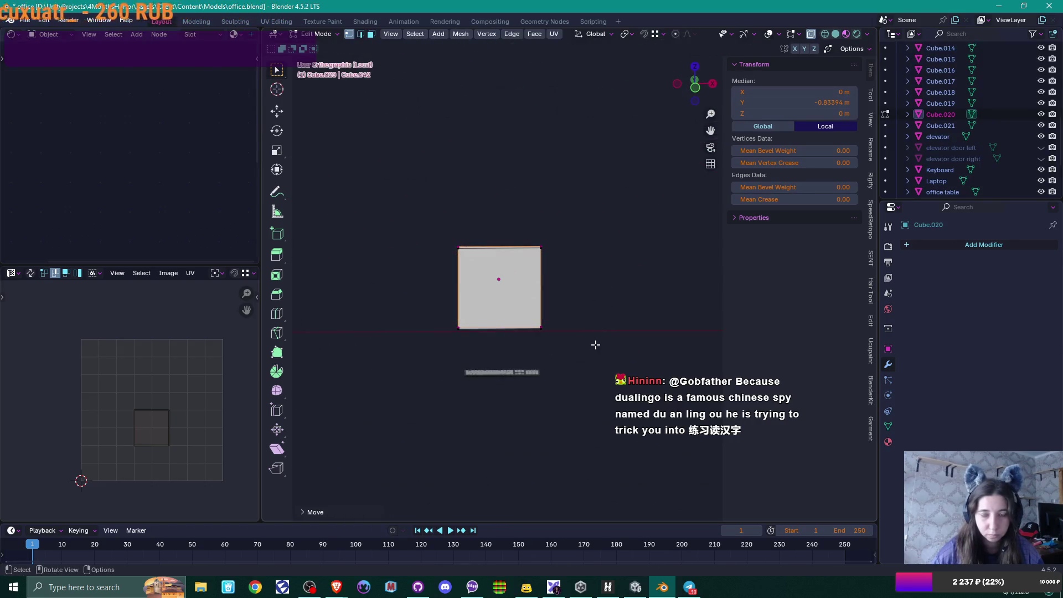
# Step: In front view, lower the slab's top edge along Z
pyautogui.scroll(3, 598, 340)
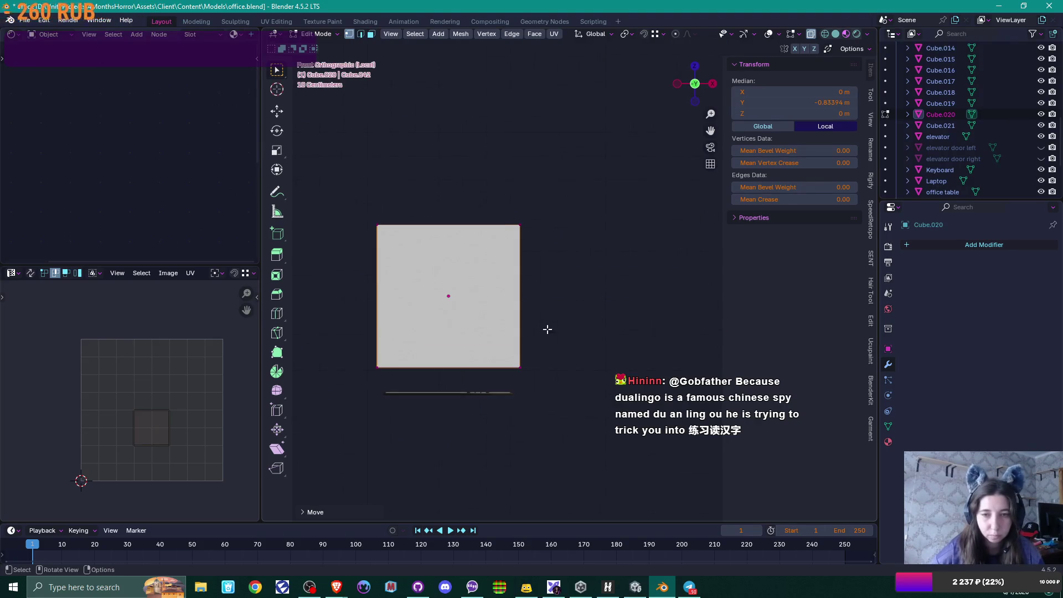
pyautogui.press('KP_1')
pyautogui.moveTo(370, 184); pyautogui.dragTo(620, 256)
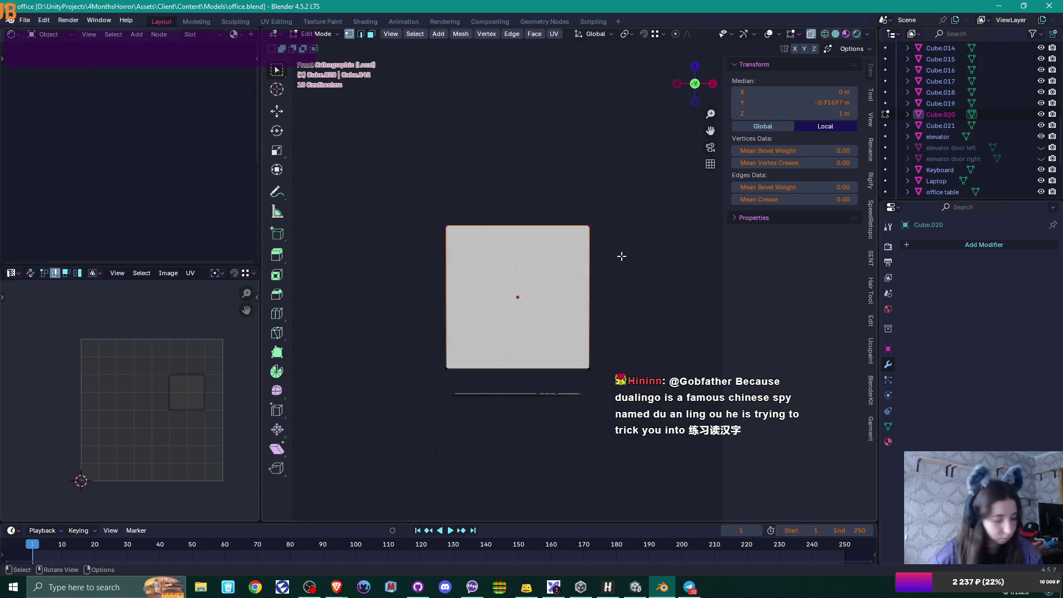
pyautogui.press('g')
pyautogui.press('z')
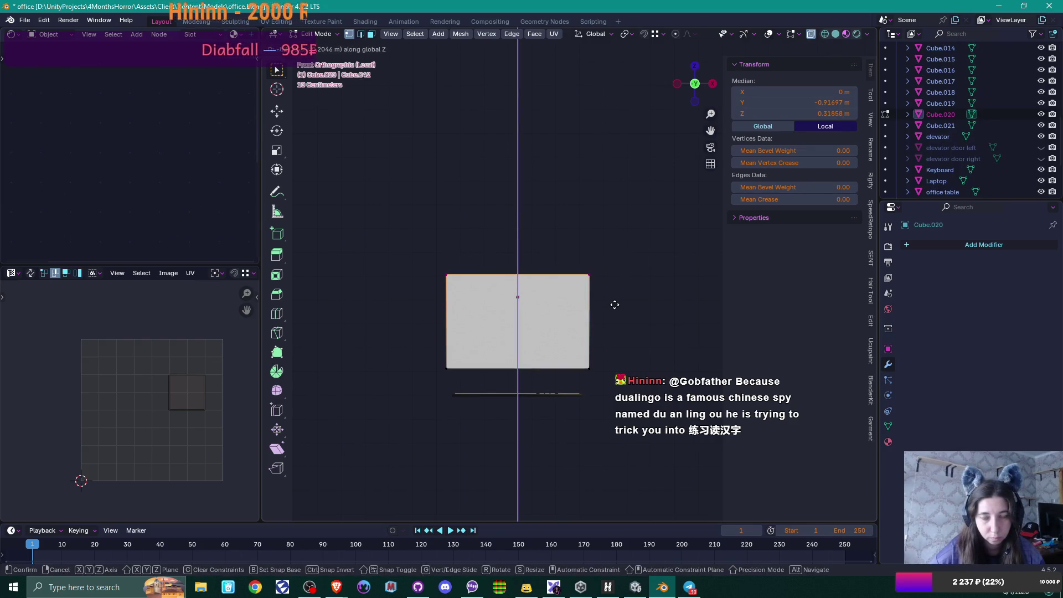
pyautogui.click(614, 304)
pyautogui.moveTo(615, 304); pyautogui.dragTo(484, 357, button='middle')
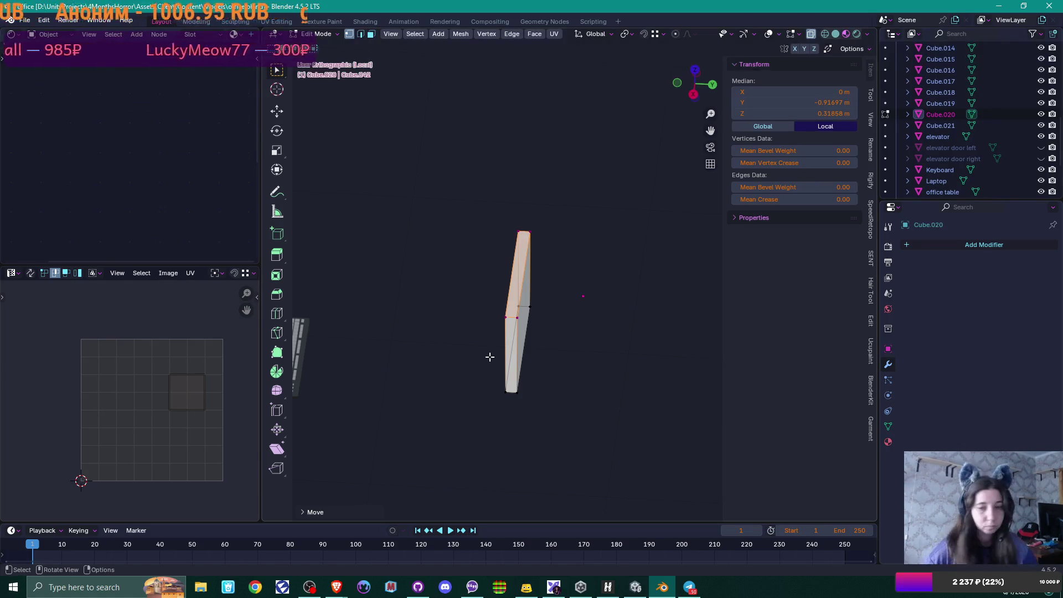
# Step: Widen the slab into a panel by moving its right side face along Y
pyautogui.scroll(4, 490, 357)
pyautogui.click(460, 365)
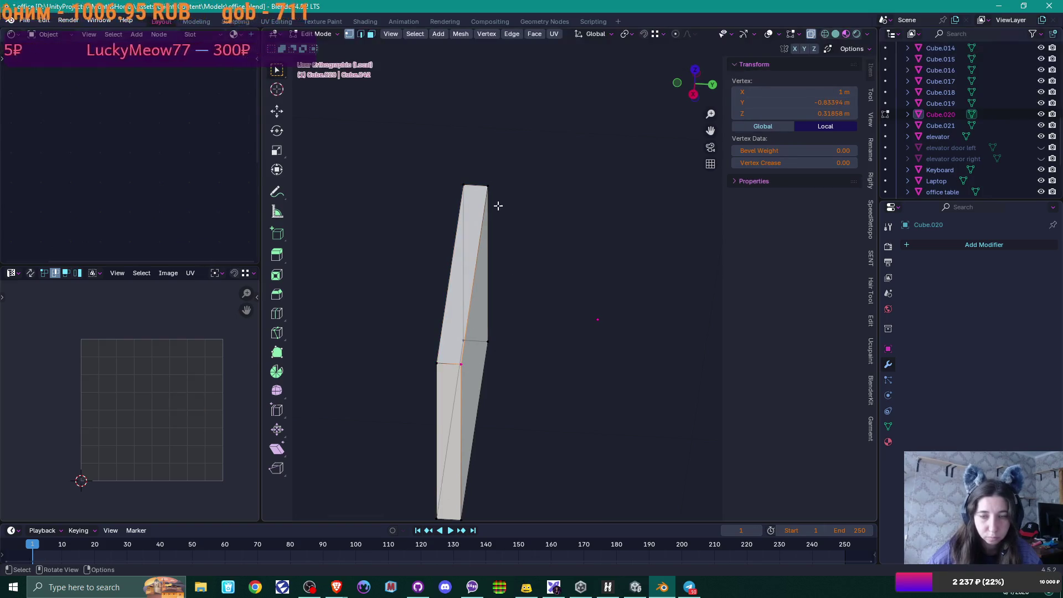
pyautogui.keyDown('shift'); pyautogui.click(487, 342); pyautogui.keyUp('shift')
pyautogui.moveTo(491, 394)
pyautogui.mouseDown(button='middle')
pyautogui.moveTo(513, 321)
pyautogui.moveTo(459, 438)
pyautogui.mouseUp(button='middle')
pyautogui.keyDown('shift'); pyautogui.click(465, 438); pyautogui.keyUp('shift')
pyautogui.press('g')
pyautogui.press('x')
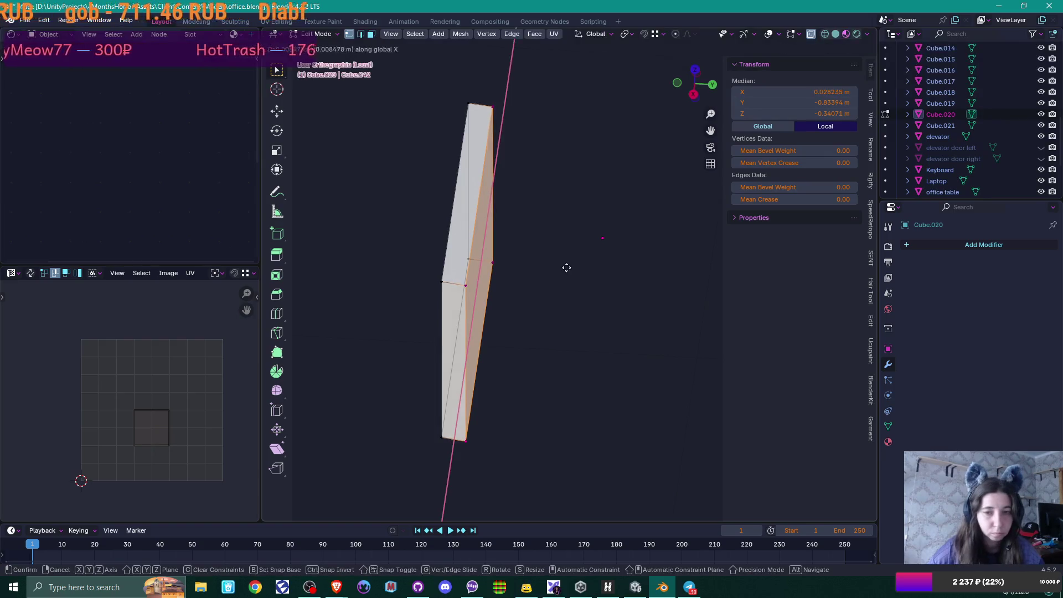
pyautogui.press('y')
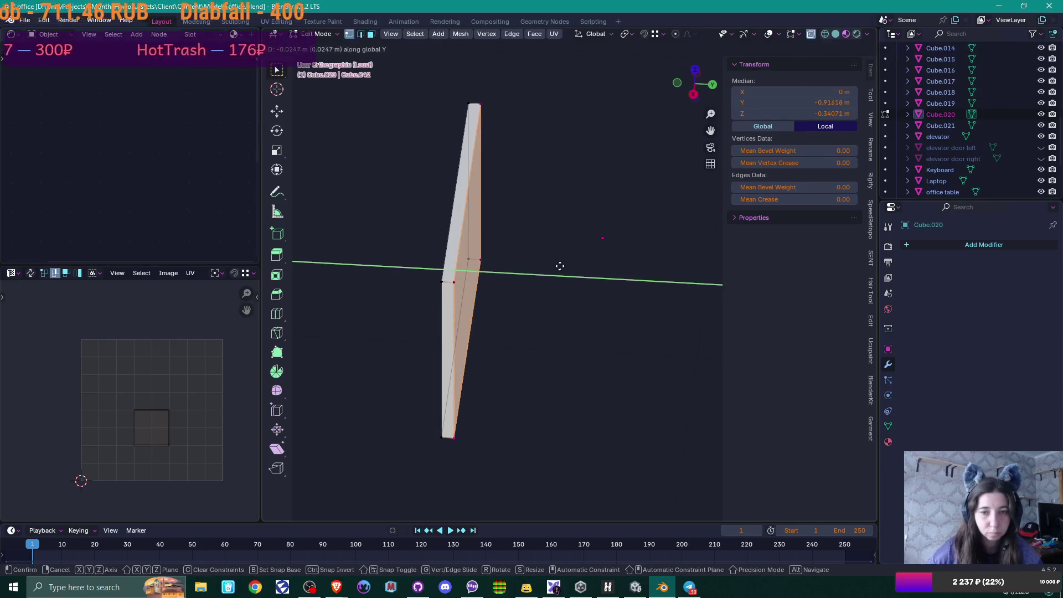
pyautogui.click(557, 265)
pyautogui.moveTo(565, 284); pyautogui.dragTo(519, 264, button='middle')
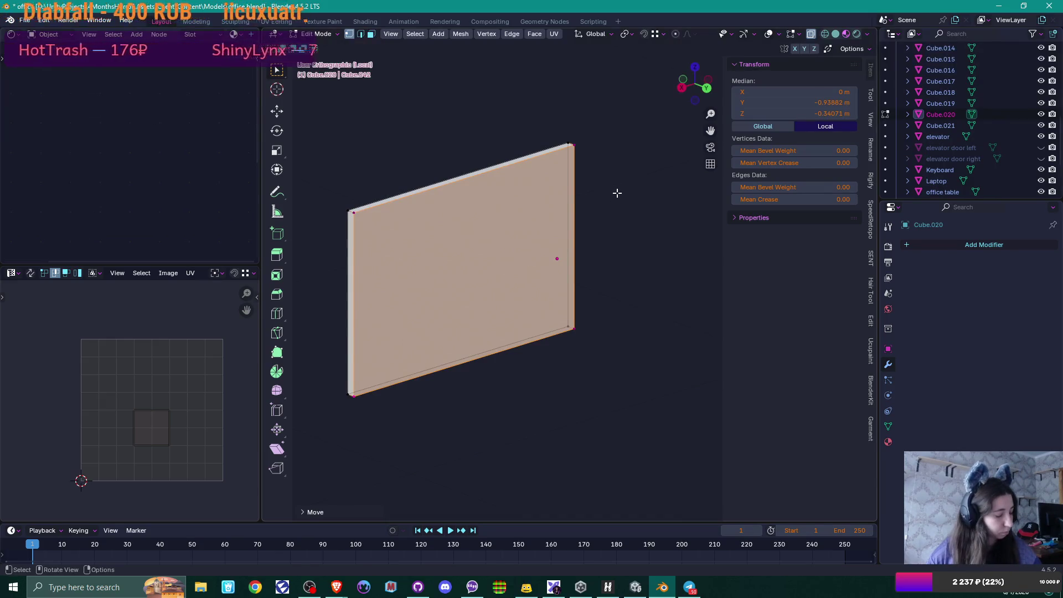
# Step: Inset the panel's centre face to form a bezel
pyautogui.press('i')
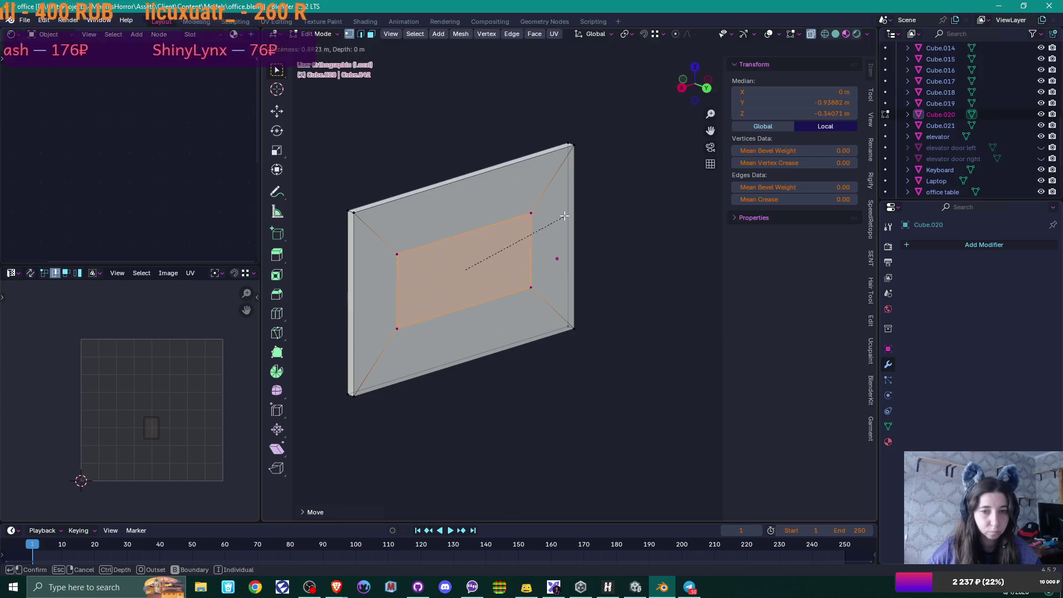
pyautogui.click(564, 216)
pyautogui.moveTo(569, 238); pyautogui.dragTo(601, 243, button='middle')
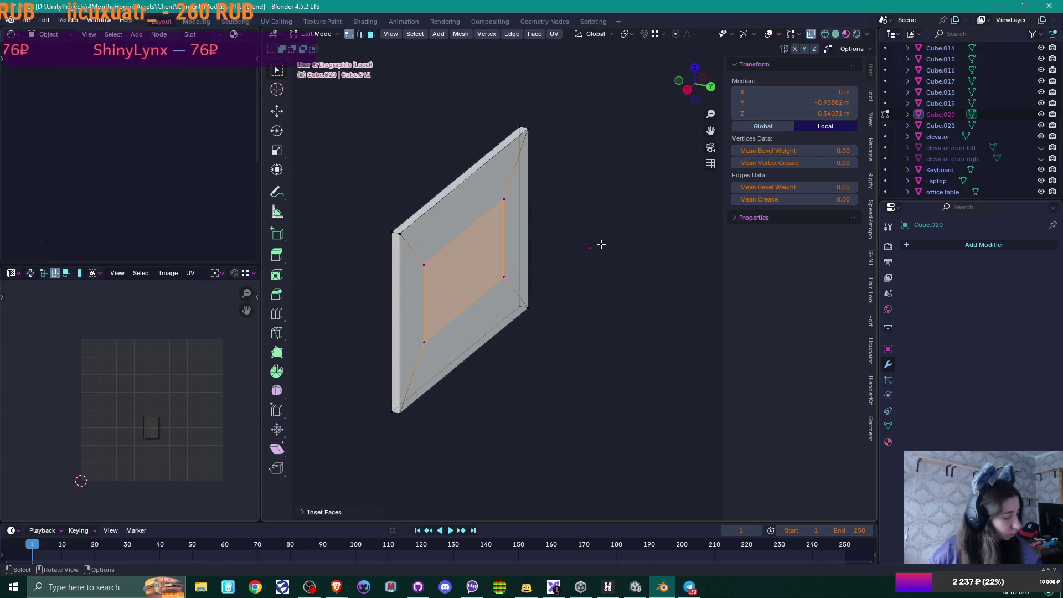
pyautogui.press('g')
pyautogui.press('z')
pyautogui.press('y')
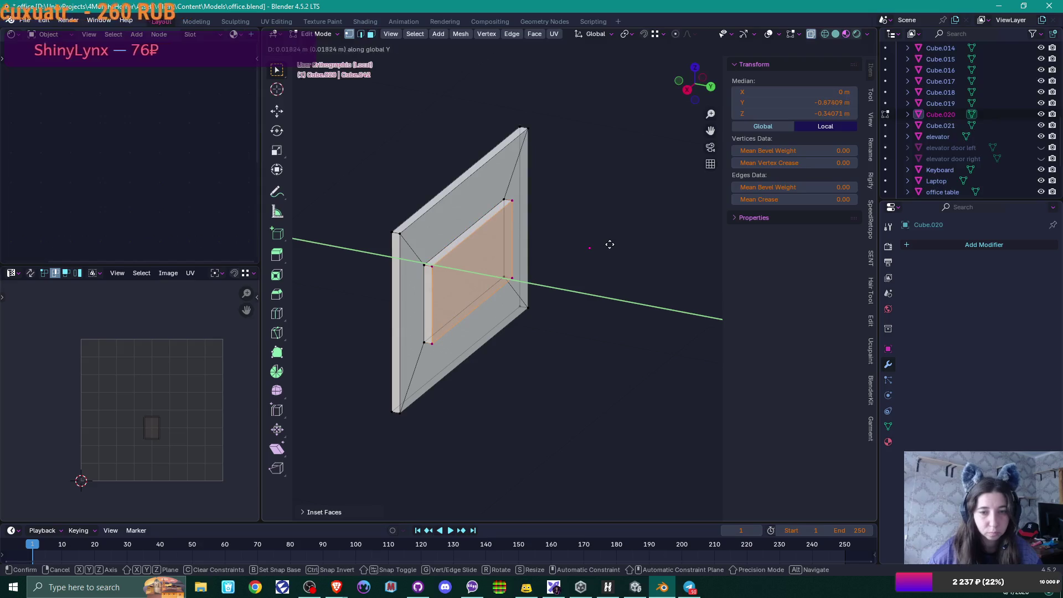
pyautogui.press('Escape')
# Step: Extrude the inset face and scale it smaller, redoing the scale once
pyautogui.press('e')
pyautogui.press('Escape')
pyautogui.press('s')
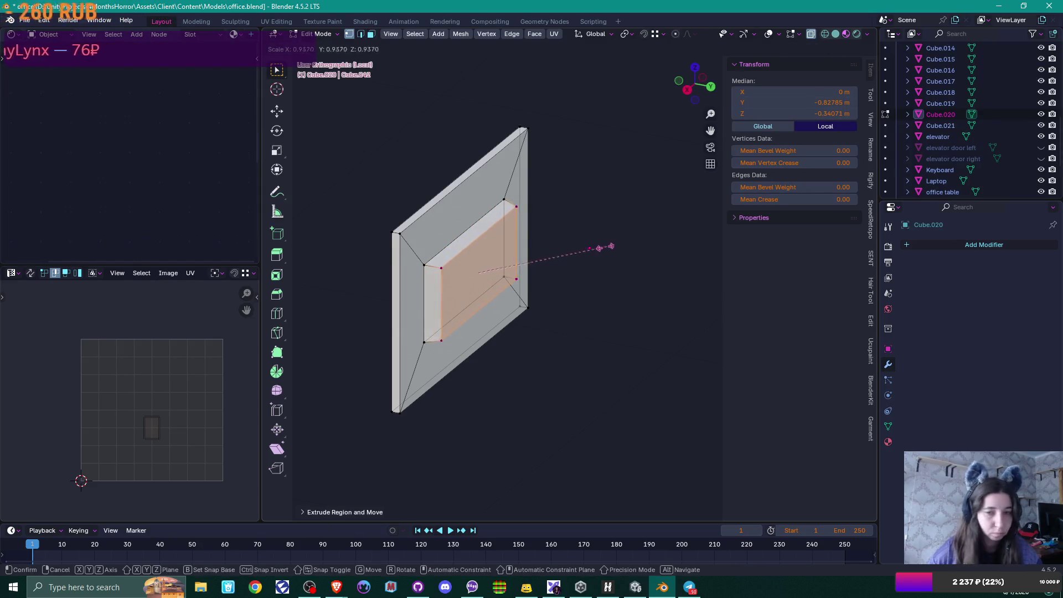
pyautogui.click(573, 253)
pyautogui.moveTo(588, 244)
pyautogui.mouseDown(button='middle')
pyautogui.moveTo(526, 273)
pyautogui.moveTo(553, 256)
pyautogui.mouseUp(button='middle')
pyautogui.hotkey('ctrl', 'z')
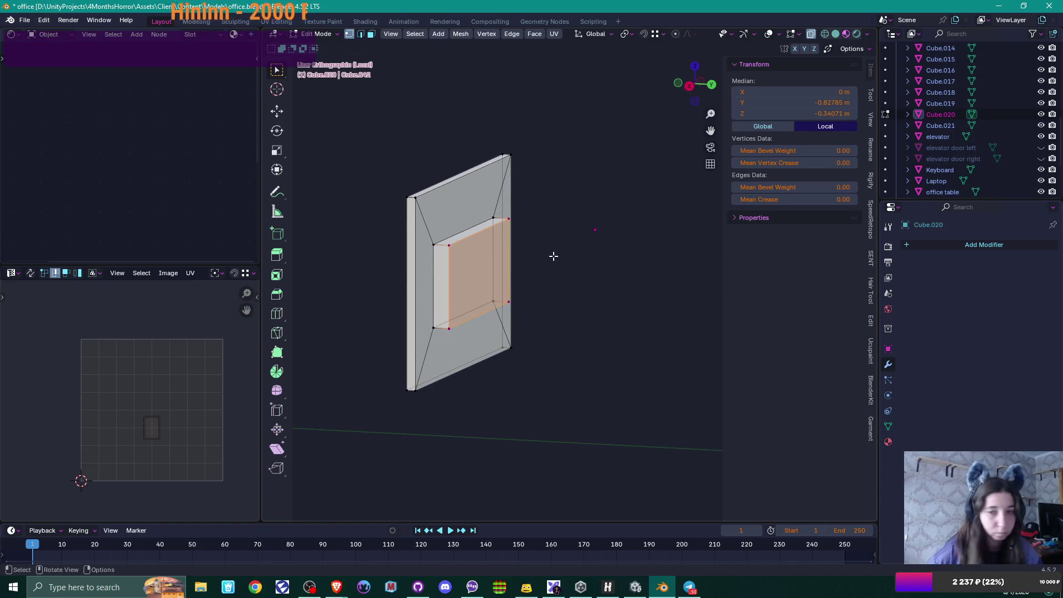
pyautogui.press('s')
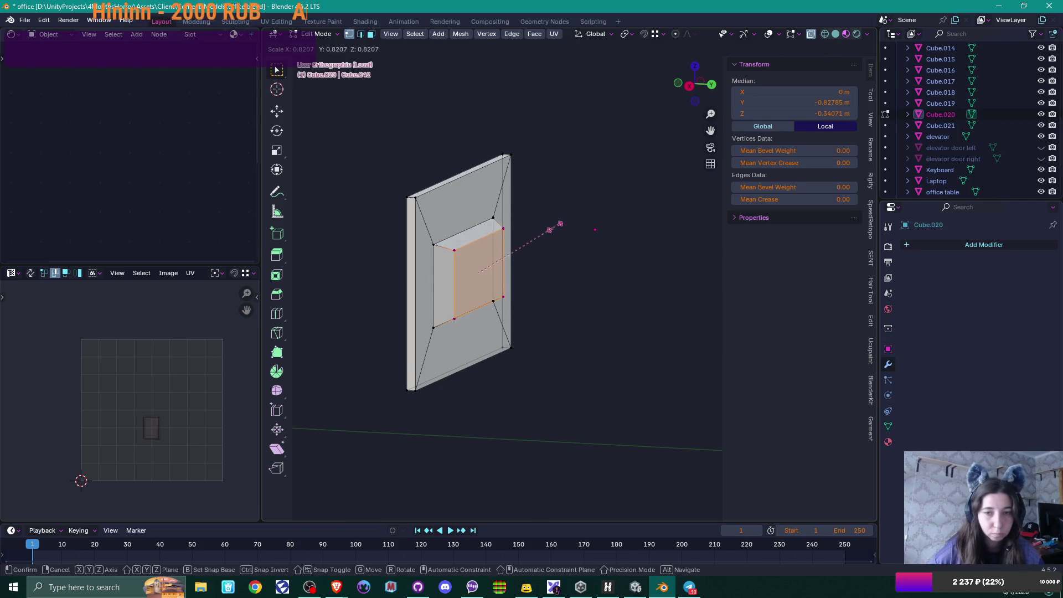
pyautogui.click(550, 230)
pyautogui.moveTo(531, 263)
pyautogui.mouseDown(button='middle')
pyautogui.moveTo(512, 300)
pyautogui.moveTo(488, 306)
pyautogui.moveTo(569, 301)
pyautogui.moveTo(506, 312)
pyautogui.mouseUp(button='middle')
# Step: Lower the extruded face along Z and push it out along Y
pyautogui.press('g')
pyautogui.press('z')
pyautogui.click(467, 313)
pyautogui.press('g')
pyautogui.press('y')
pyautogui.click(555, 301)
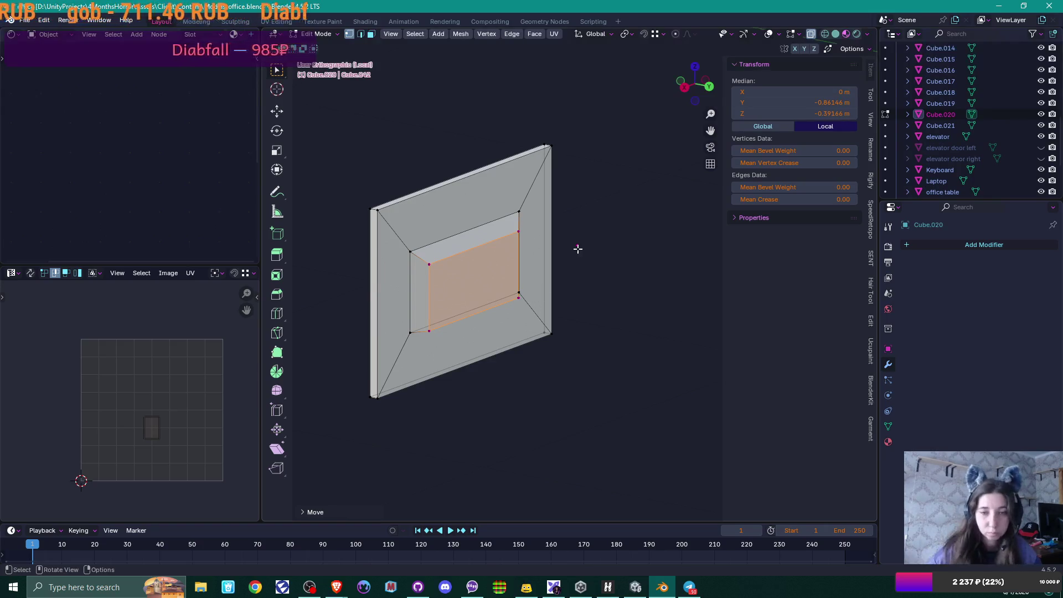
# Step: Inset the raised face again, narrow it along X, and extrude it into a mounting block
pyautogui.press('i')
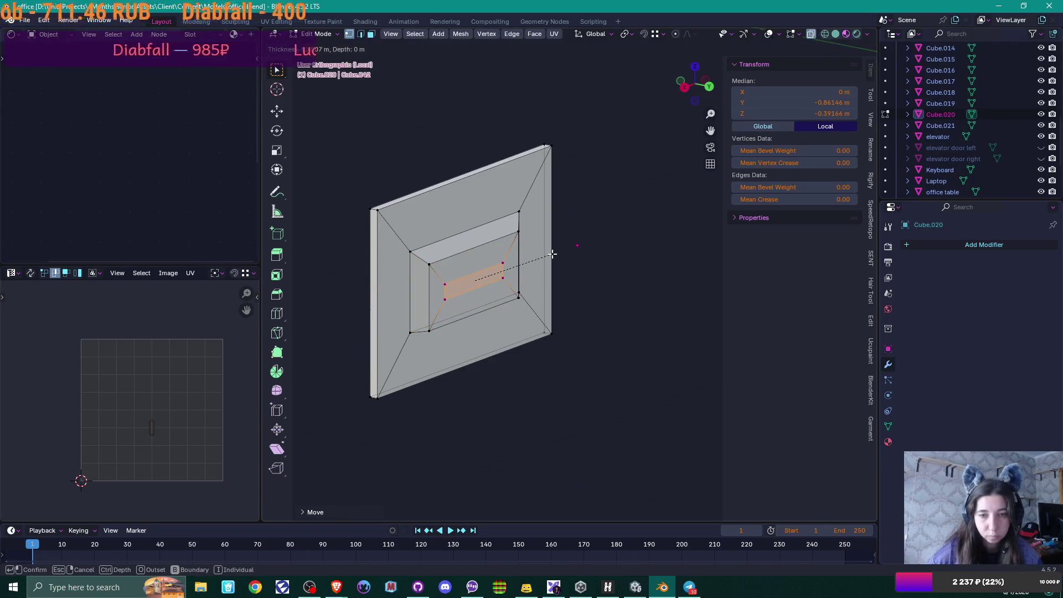
pyautogui.click(551, 253)
pyautogui.moveTo(579, 268); pyautogui.dragTo(577, 267, button='middle')
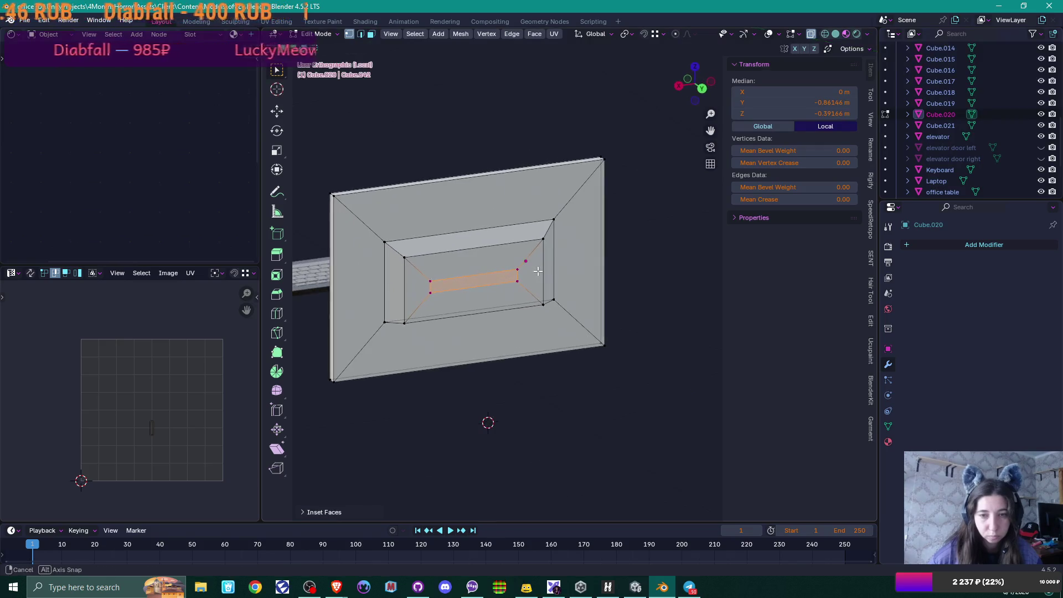
pyautogui.press('s')
pyautogui.press('x')
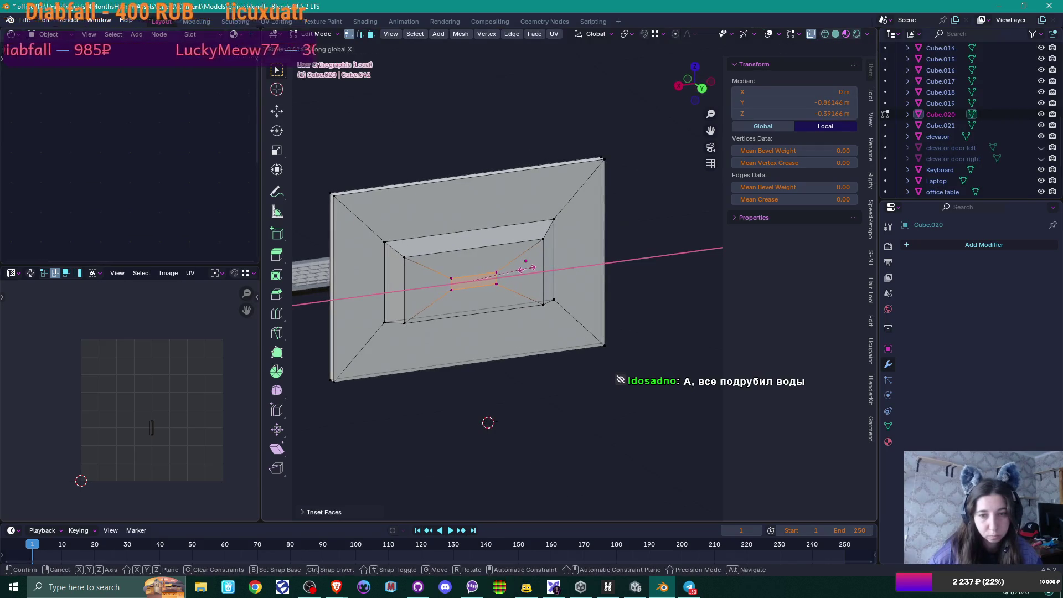
pyautogui.click(527, 268)
pyautogui.moveTo(527, 268); pyautogui.dragTo(559, 285, button='middle')
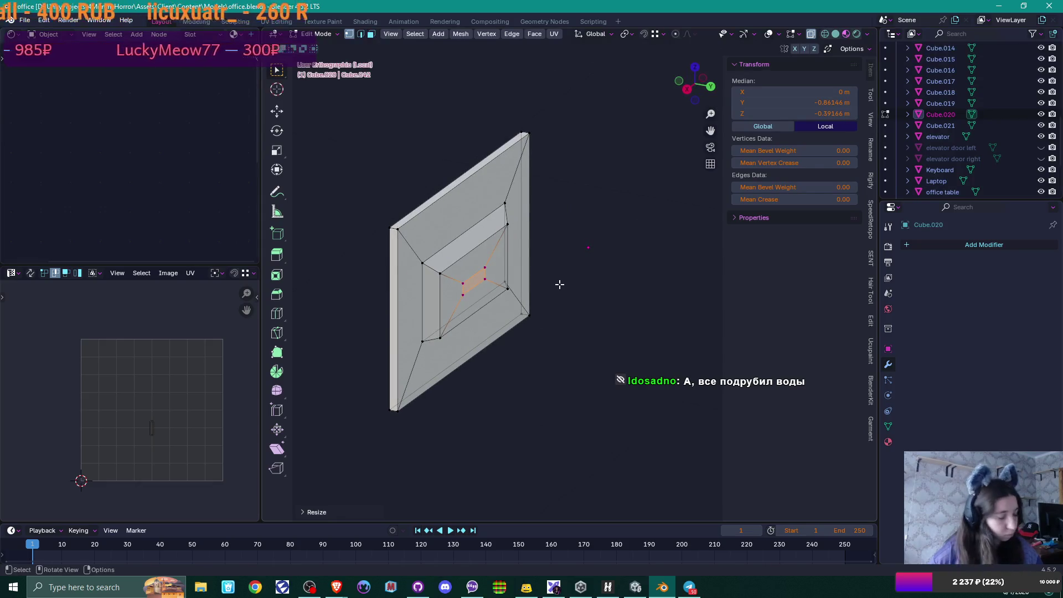
pyautogui.press('e')
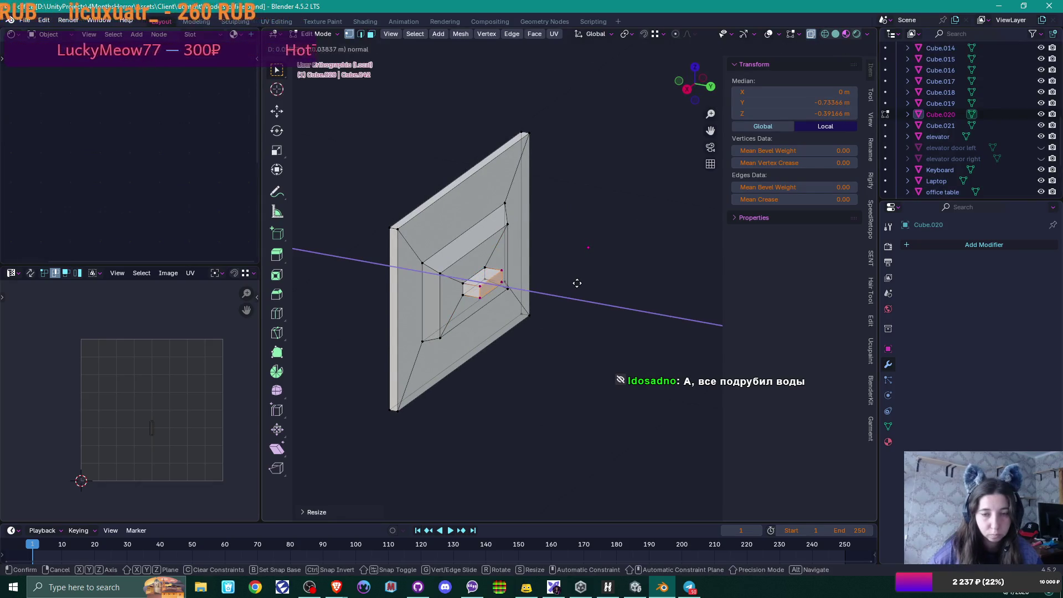
pyautogui.click(576, 283)
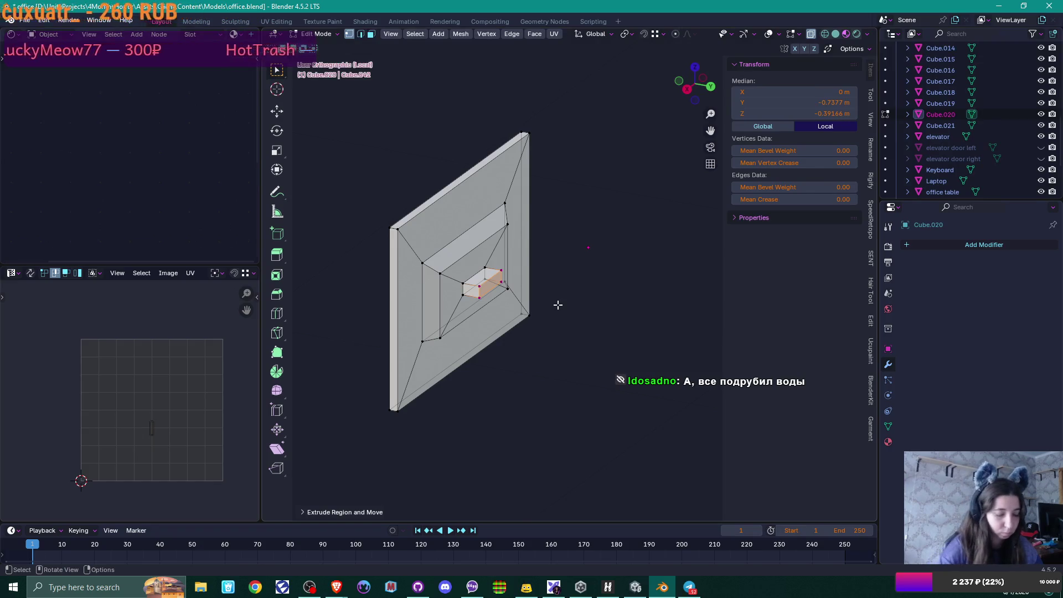
# Step: In right side view, slant the block's underside by moving its bottom edge along Y
pyautogui.press('KP_1')
pyautogui.press('KP_3')
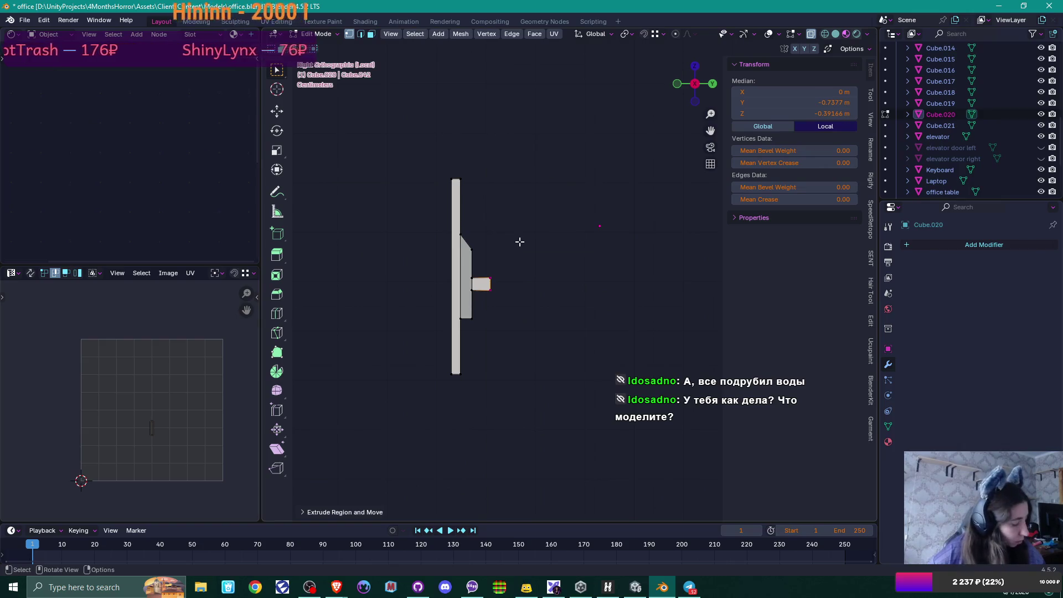
pyautogui.scroll(4, 518, 285)
pyautogui.click(401, 308)
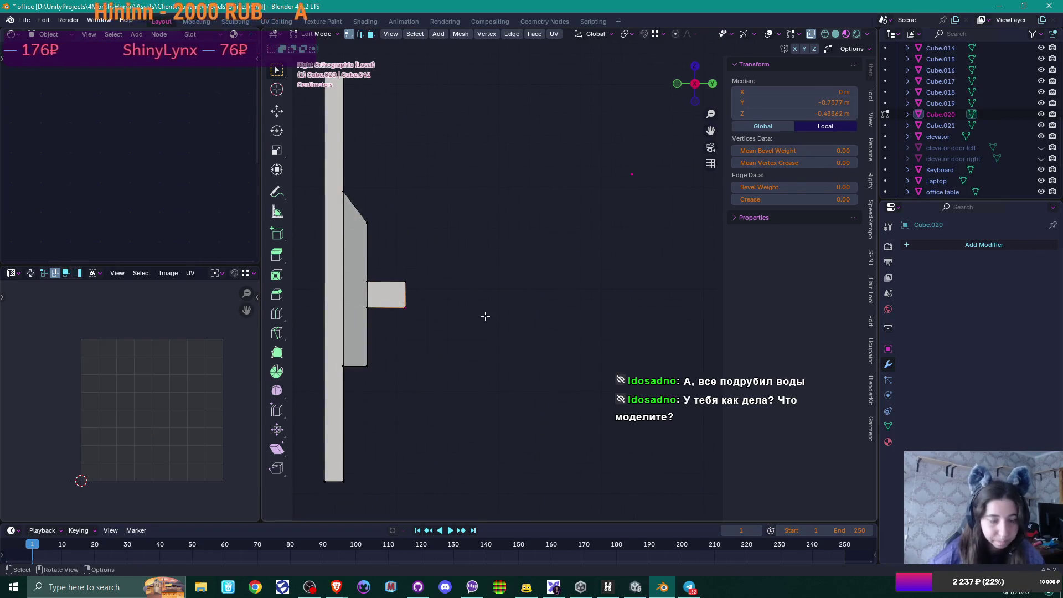
pyautogui.press('g')
pyautogui.press('y')
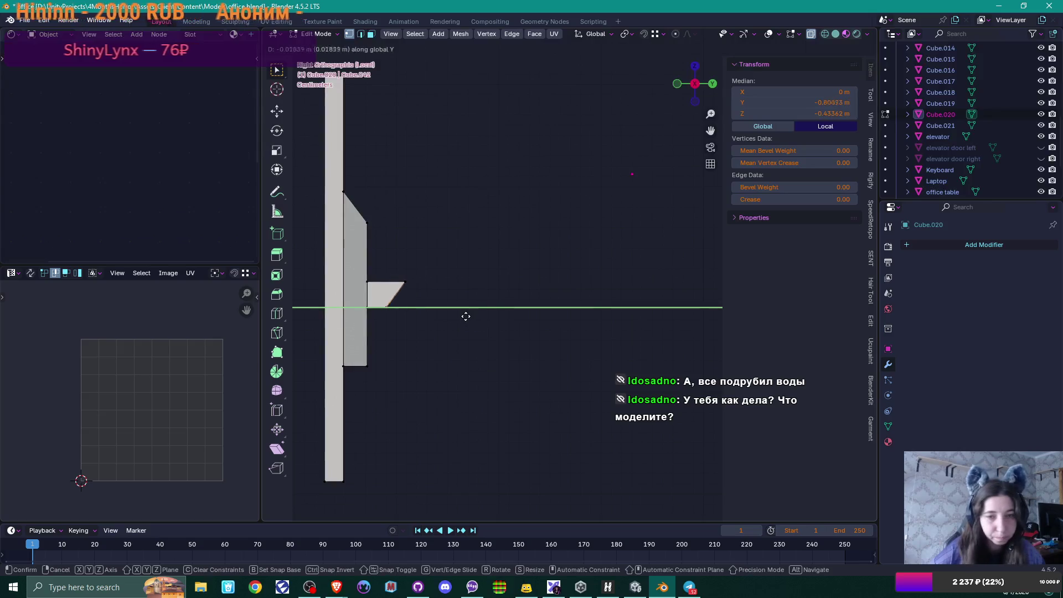
pyautogui.click(467, 315)
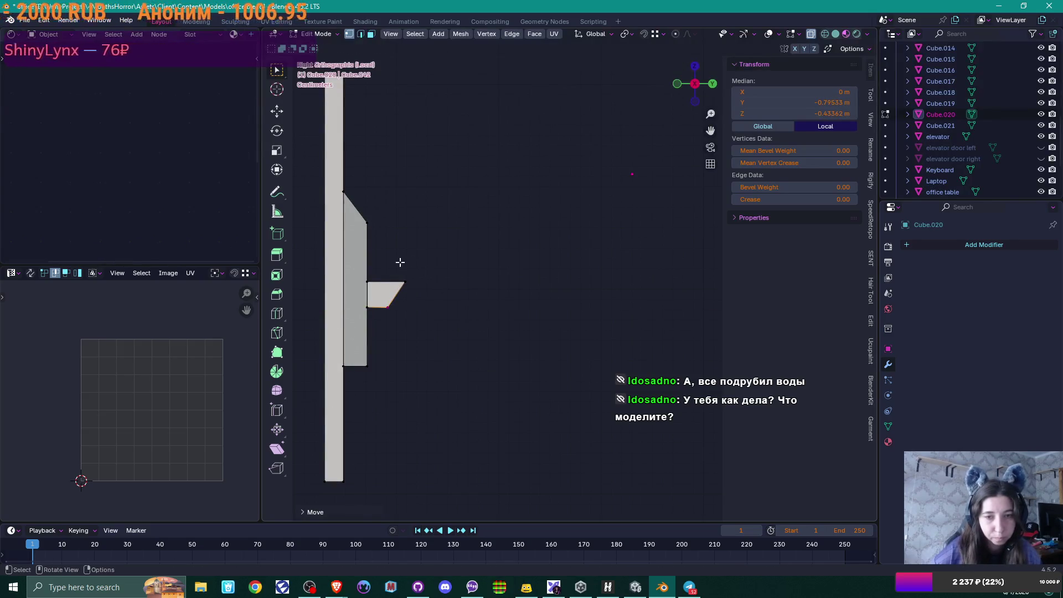
# Step: Extrude the mounting block's bottom edge straight down along Z to start the neck
pyautogui.press('e')
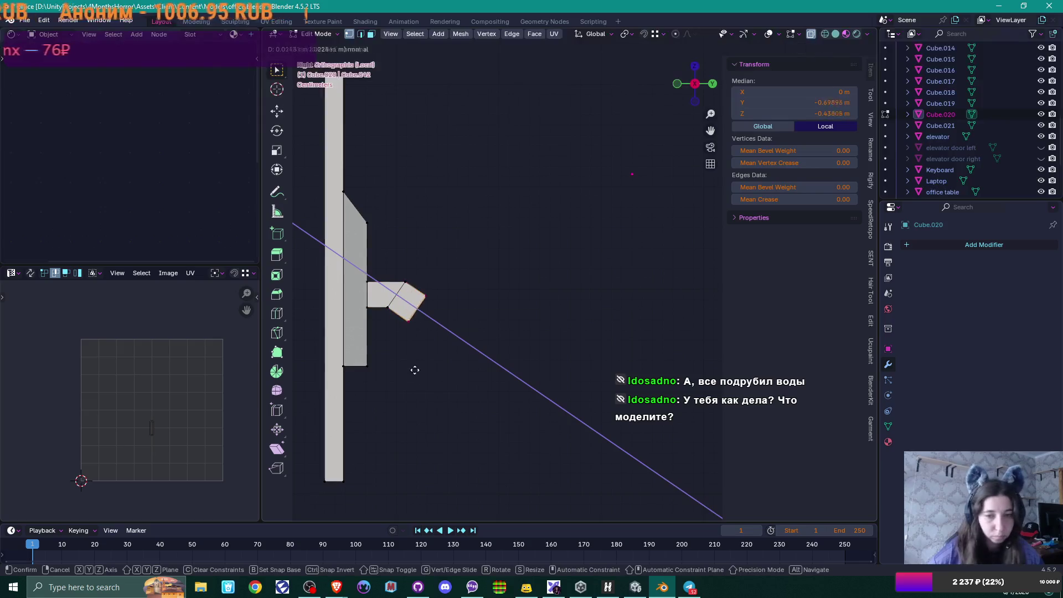
pyautogui.press('z')
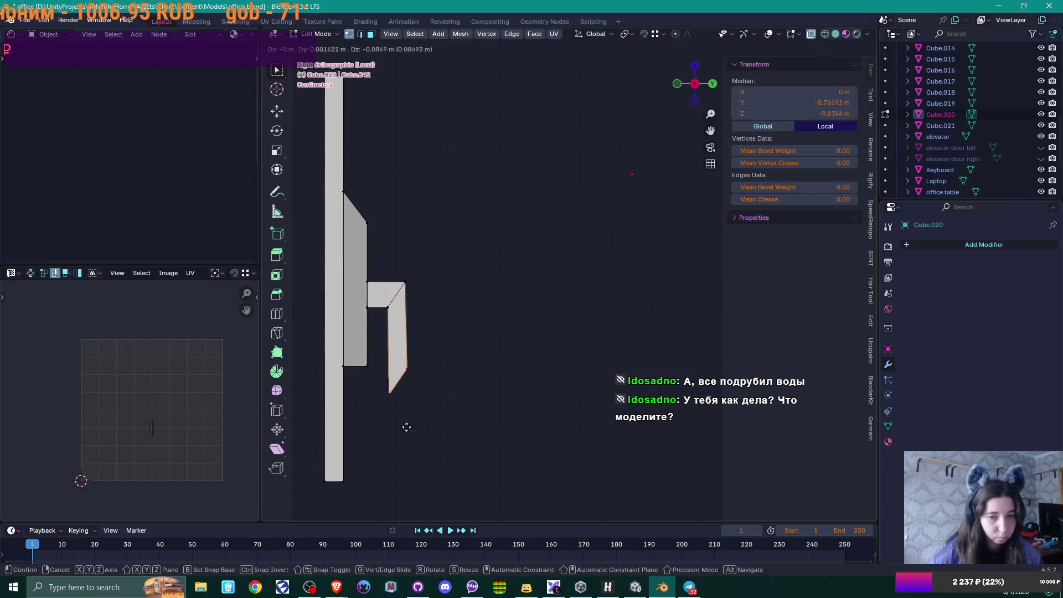
pyautogui.press('ctrl')
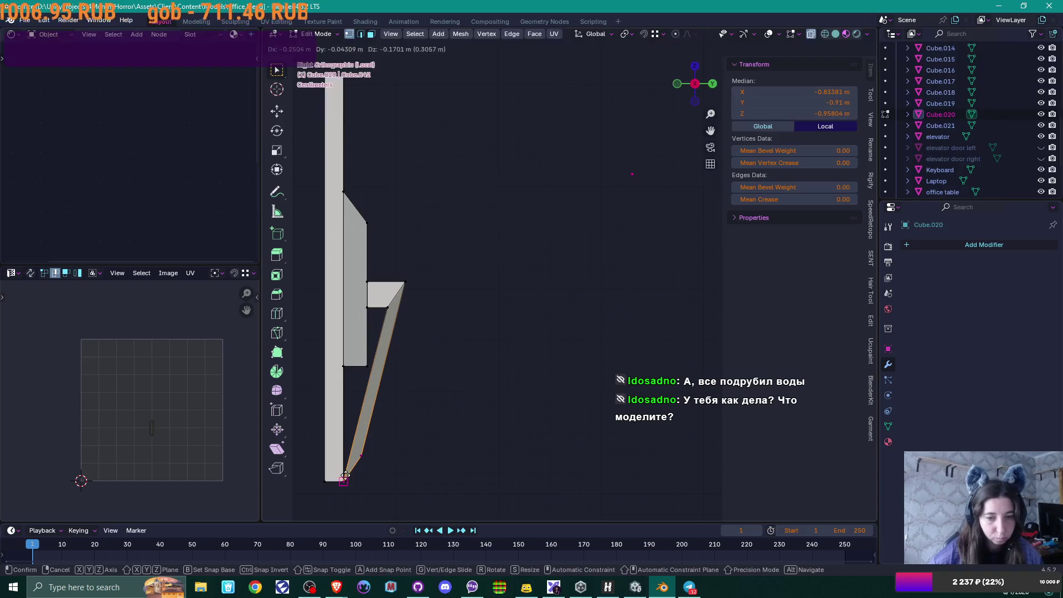
pyautogui.press('z')
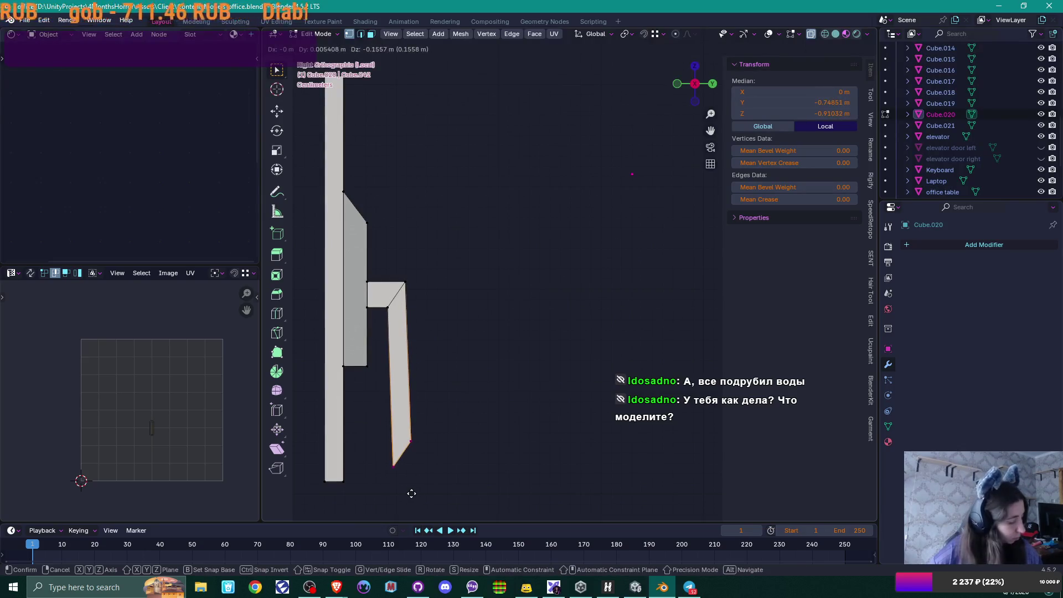
pyautogui.click(447, 438)
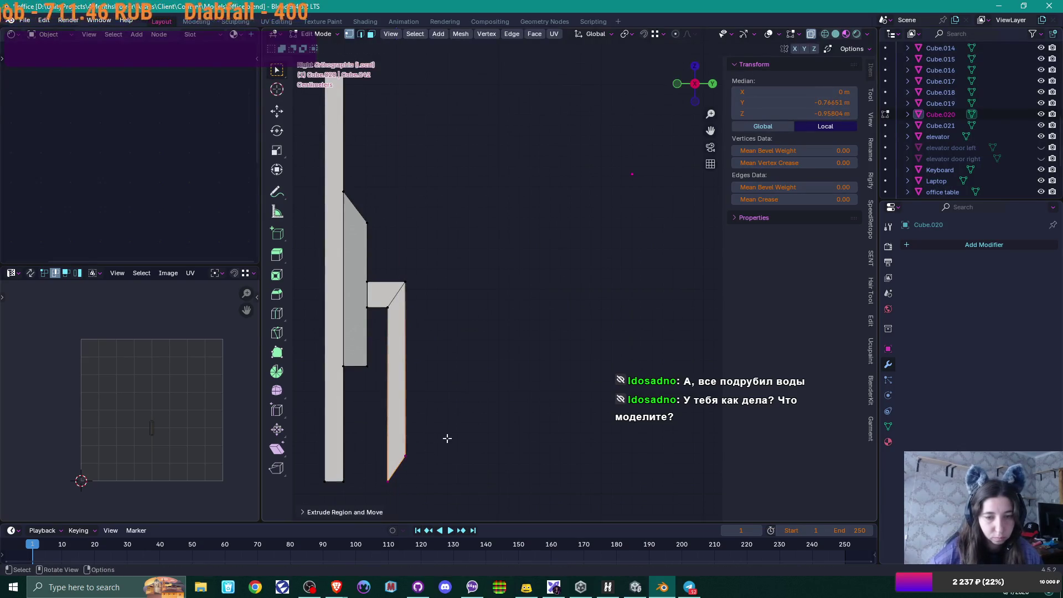
# Step: Drop the neck's bottom corner to Z = -1 m, then select the bottom edge and lower it further
pyautogui.moveTo(404, 437); pyautogui.dragTo(431, 477)
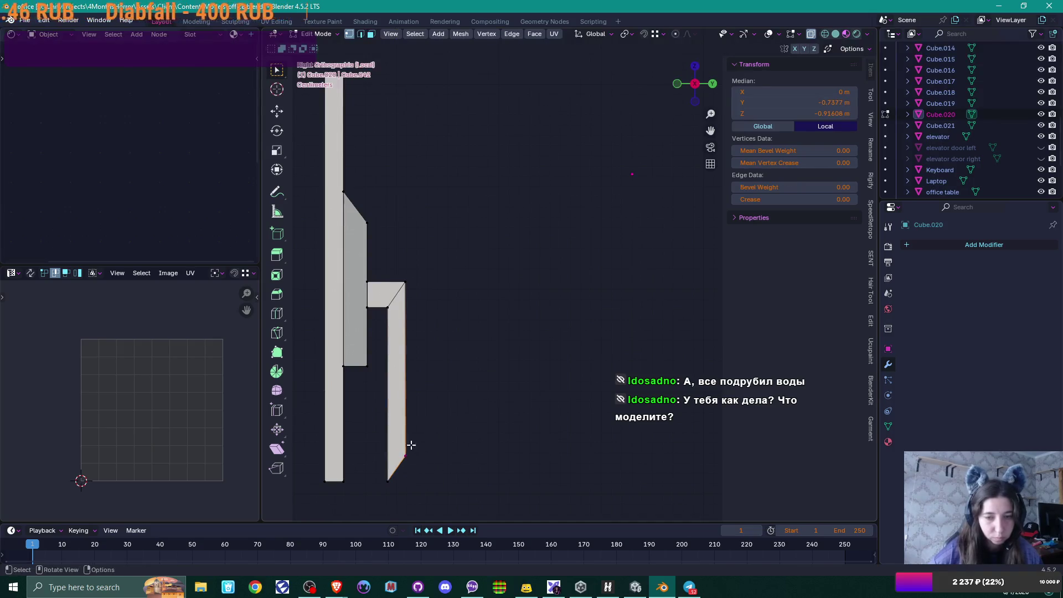
pyautogui.press('g')
pyautogui.press('x')
pyautogui.press('z')
pyautogui.click(388, 468)
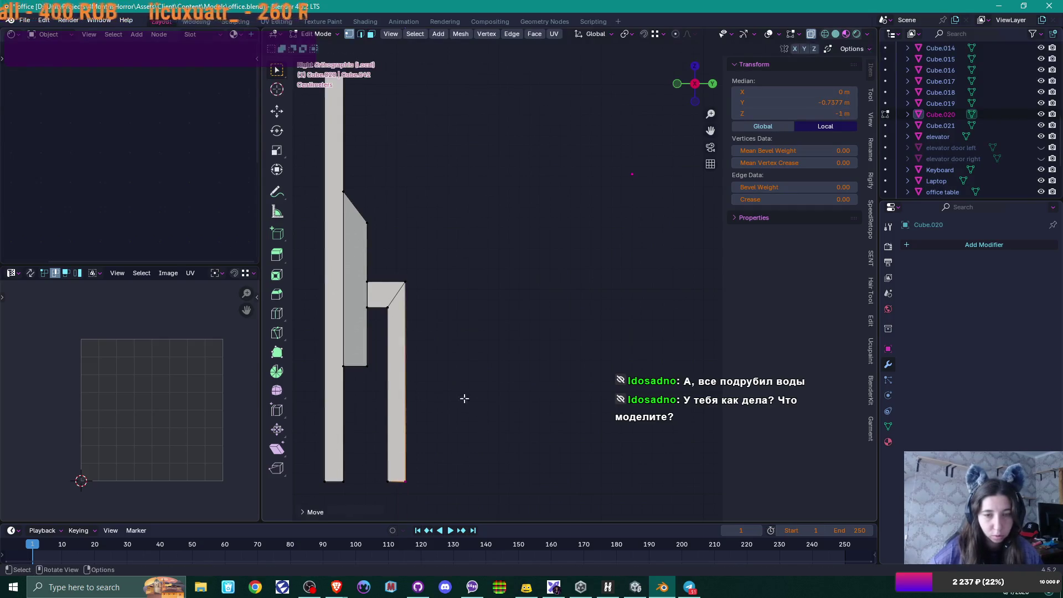
pyautogui.scroll(-2, 447, 390)
pyautogui.keyDown('shift'); pyautogui.moveTo(434, 314); pyautogui.dragTo(407, 272, button='middle'); pyautogui.keyUp('shift')
pyautogui.keyDown('shift'); pyautogui.click(417, 292); pyautogui.keyUp('shift')
pyautogui.press('g')
pyautogui.press('z')
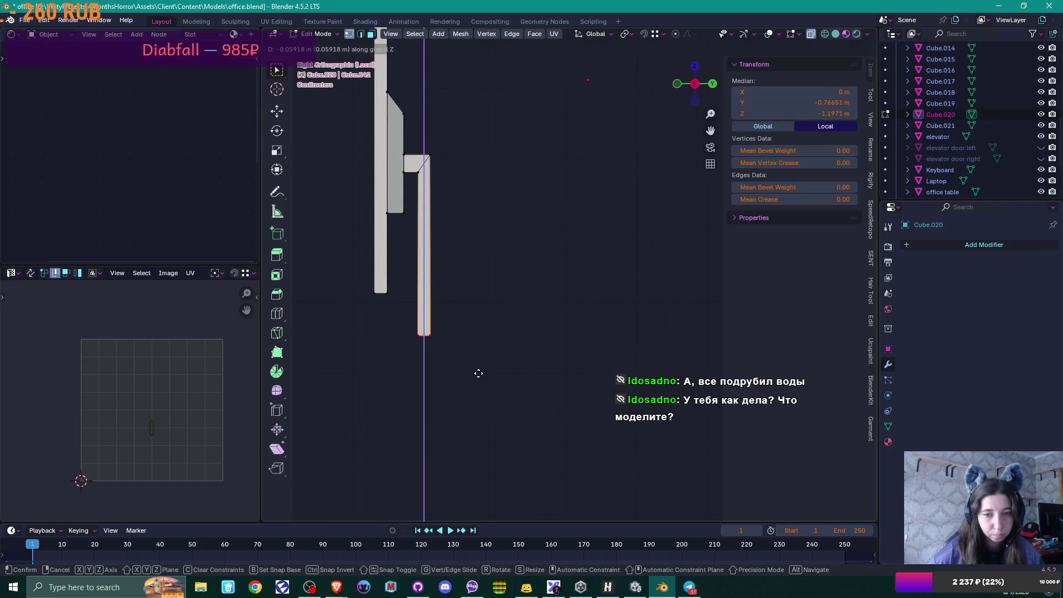
# Step: Lower the neck's bottom edge along Z so the neck reaches about -1.39 m
pyautogui.click(476, 372)
pyautogui.scroll(-5, 474, 364)
pyautogui.scroll(-2, 471, 359)
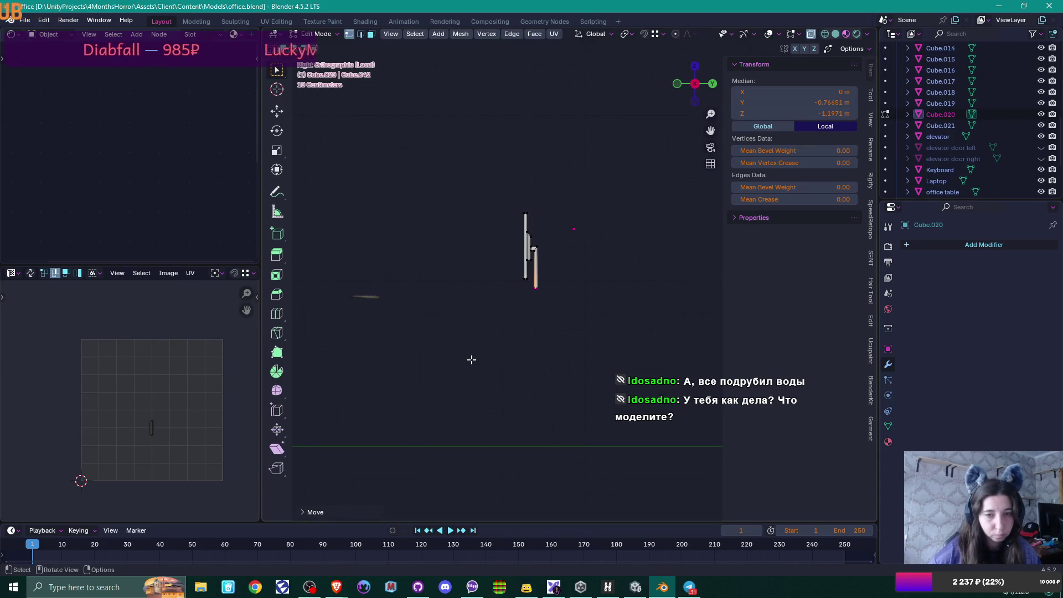
pyautogui.scroll(1, 426, 329)
pyautogui.keyDown('shift'); pyautogui.moveTo(411, 328); pyautogui.dragTo(489, 311, button='middle'); pyautogui.keyUp('shift')
pyautogui.scroll(2, 489, 312)
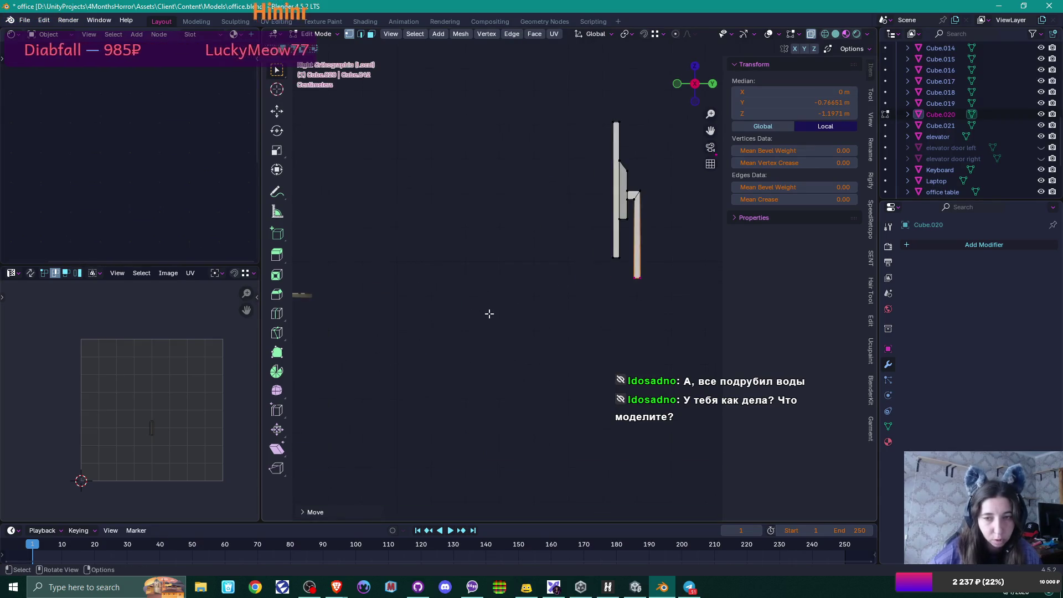
pyautogui.press('g')
pyautogui.press('z')
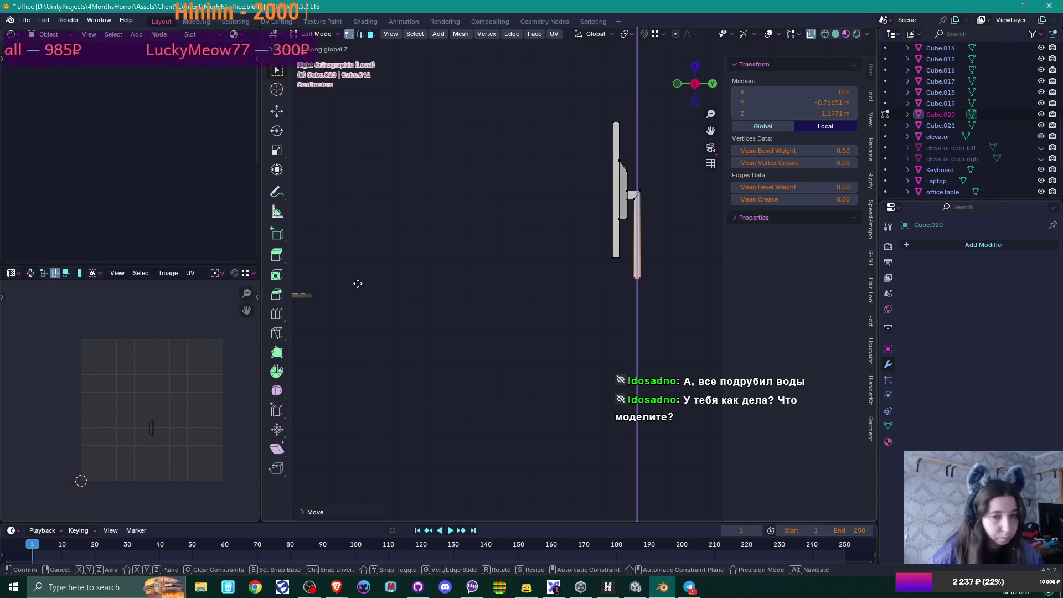
pyautogui.click(315, 300)
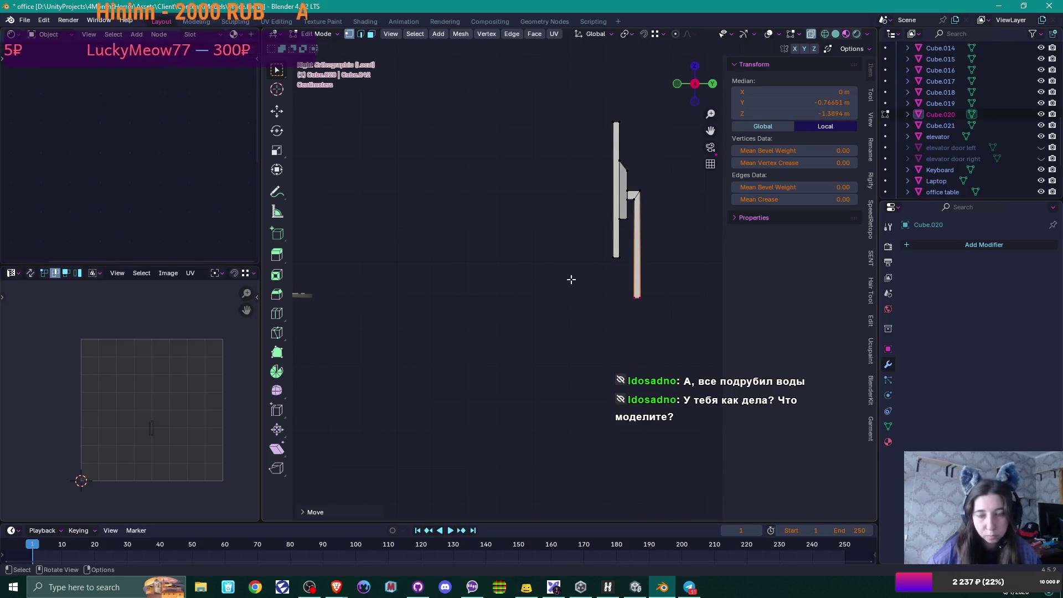
# Step: Add an evenly sliding edge loop near the bottom of the neck
pyautogui.keyDown('shift'); pyautogui.moveTo(571, 280); pyautogui.dragTo(498, 280, button='middle'); pyautogui.keyUp('shift')
pyautogui.scroll(4, 561, 320)
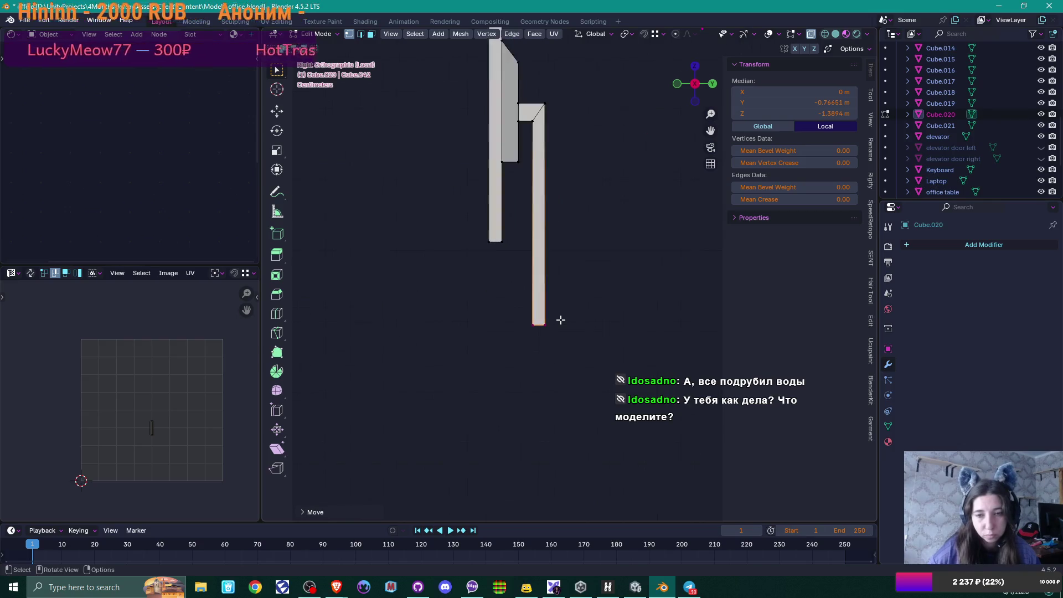
pyautogui.scroll(1, 561, 319)
pyautogui.hotkey('ctrl', 'r')
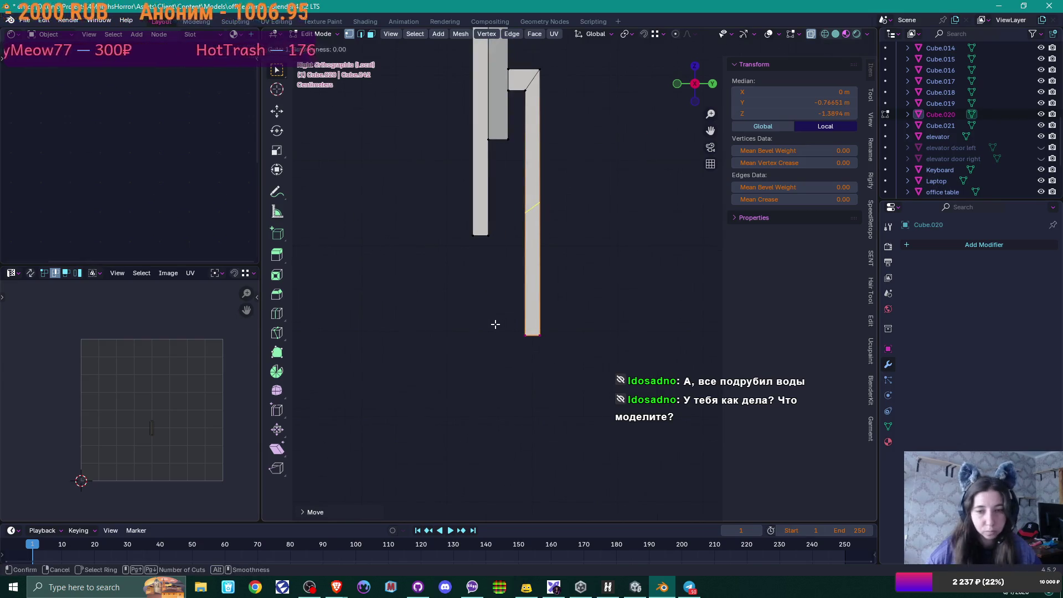
pyautogui.click(536, 219)
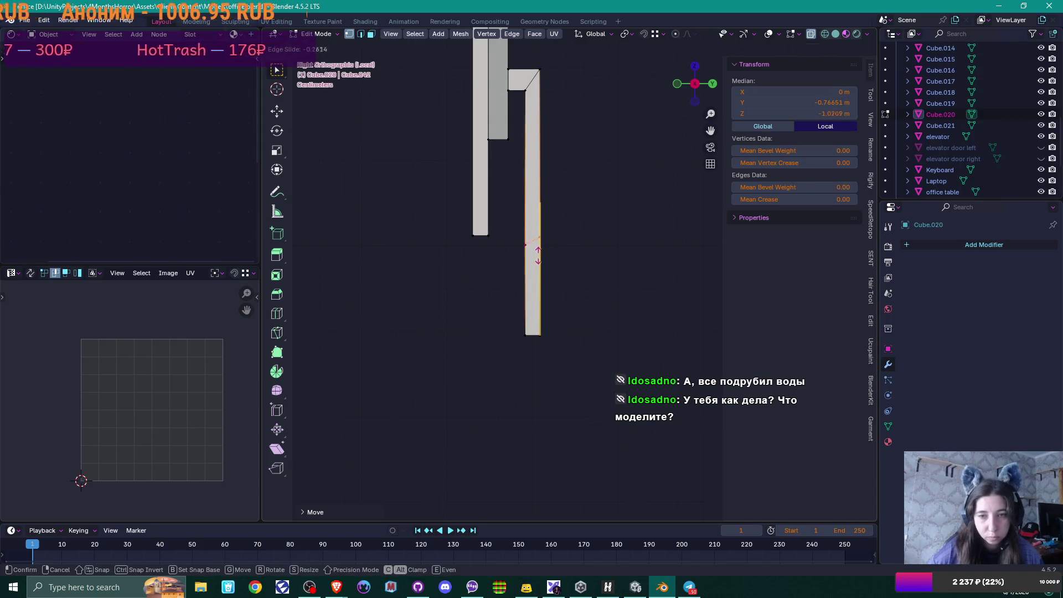
pyautogui.press('e')
pyautogui.press('e')
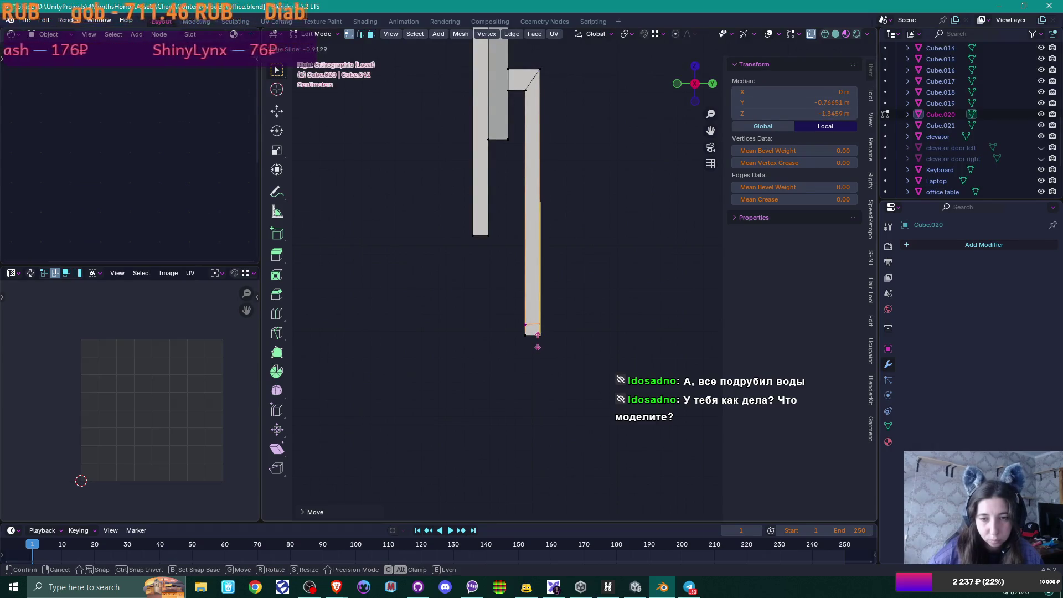
pyautogui.click(536, 341)
pyautogui.scroll(4, 546, 300)
pyautogui.moveTo(546, 300); pyautogui.dragTo(592, 323, button='middle')
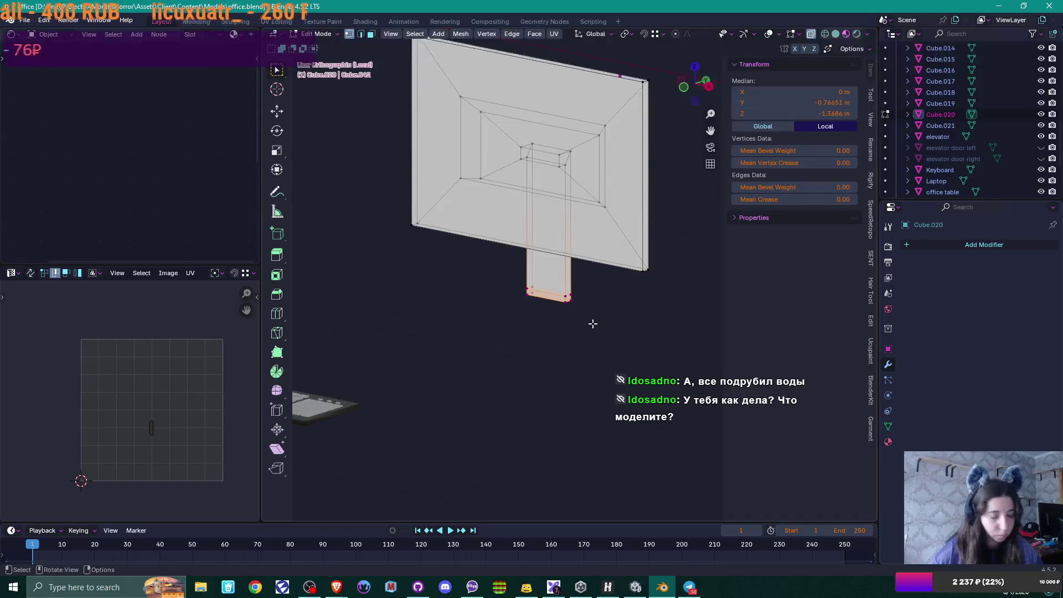
# Step: Extrude the leg's bottom face along its normals, cancelling the offset to leave a thin slab
pyautogui.hotkey('alt', 'e')
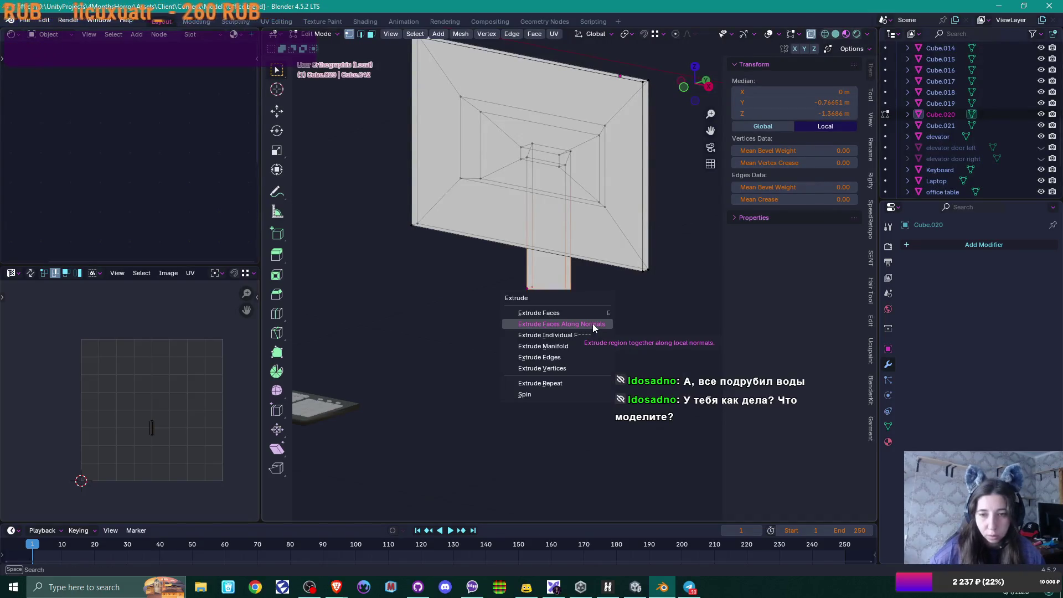
pyautogui.click(592, 323)
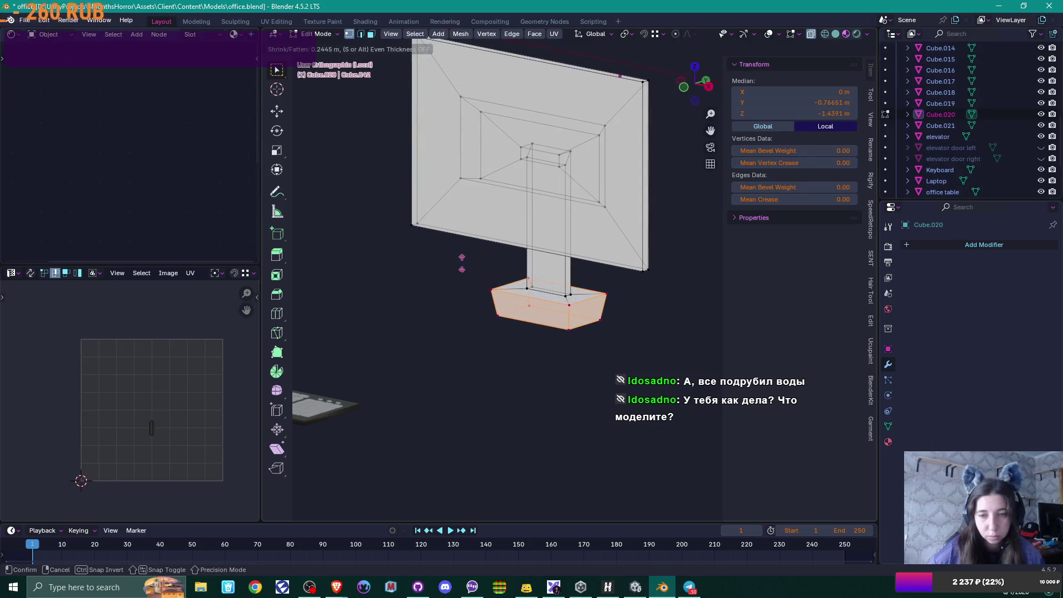
pyautogui.rightClick(476, 272)
pyautogui.moveTo(576, 319); pyautogui.dragTo(574, 328, button='middle')
# Step: Reselect the leg's bottom, growing the selection up the leg before returning to face selection
pyautogui.press('3')
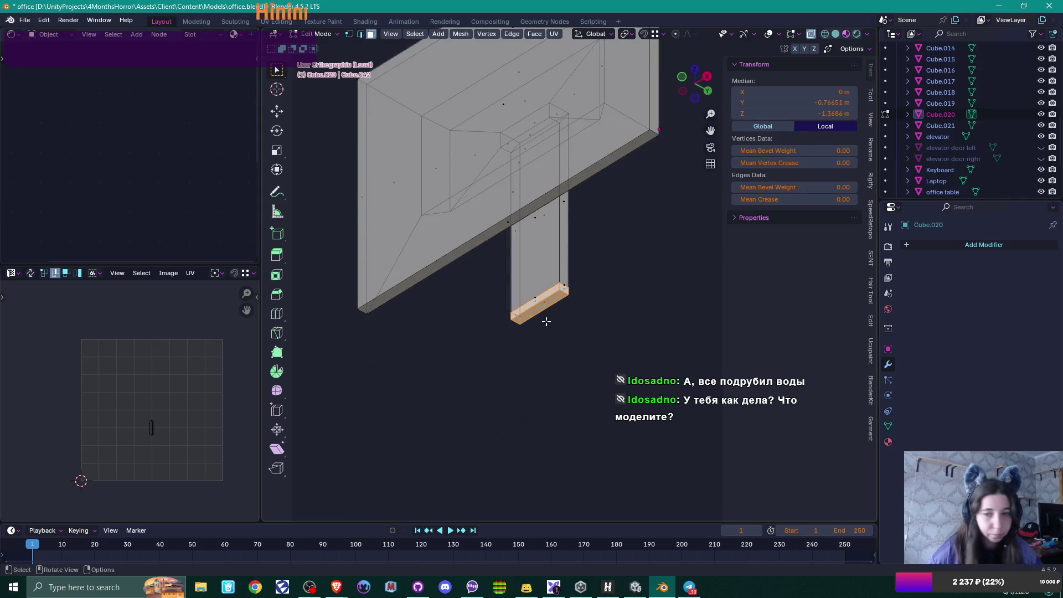
pyautogui.moveTo(607, 303); pyautogui.dragTo(630, 369, button='middle')
pyautogui.scroll(3, 631, 369)
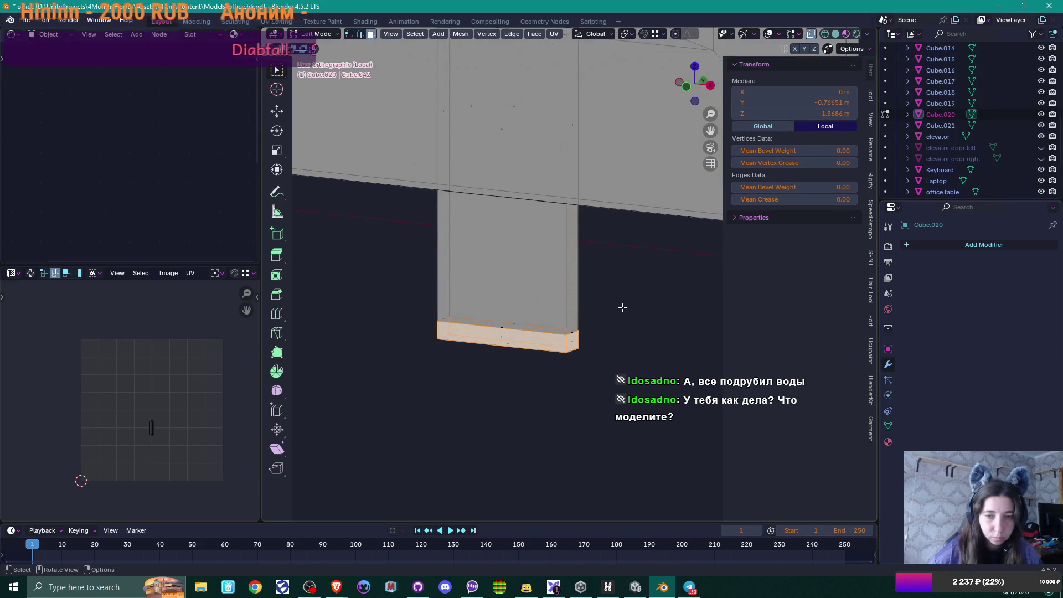
pyautogui.press('ctrl')
pyautogui.press('1')
pyautogui.press('ctrl+KP_Add')
pyautogui.moveTo(614, 349)
pyautogui.mouseDown(button='middle')
pyautogui.moveTo(612, 272)
pyautogui.moveTo(561, 338)
pyautogui.moveTo(630, 327)
pyautogui.moveTo(640, 365)
pyautogui.moveTo(624, 337)
pyautogui.mouseUp(button='middle')
pyautogui.press('3')
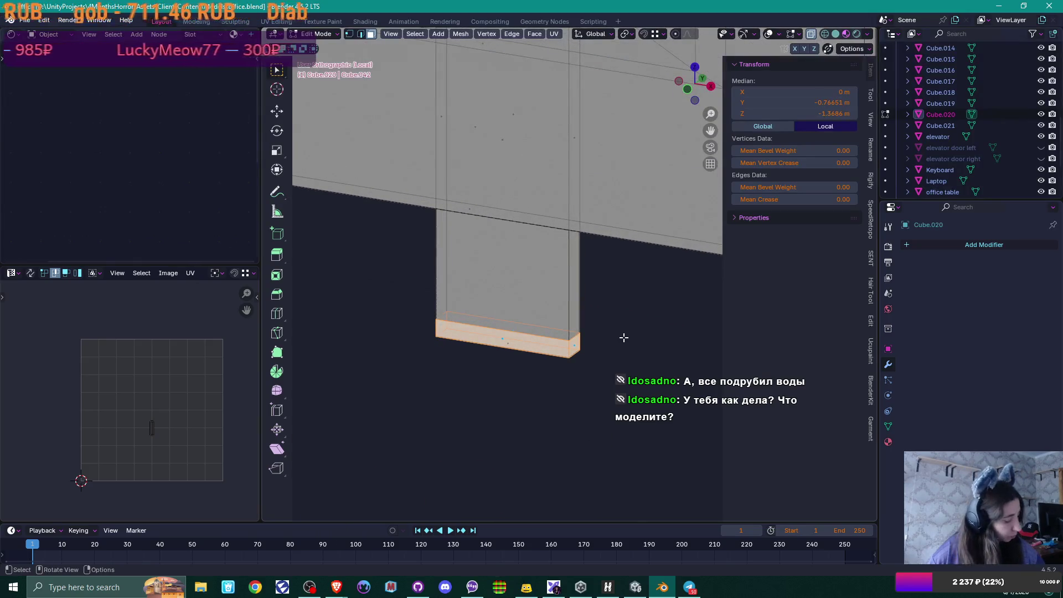
# Step: Extrude the bottom face along its normals into a wider flat base plate and exit to Object Mode
pyautogui.hotkey('alt', 'e')
pyautogui.click(623, 337)
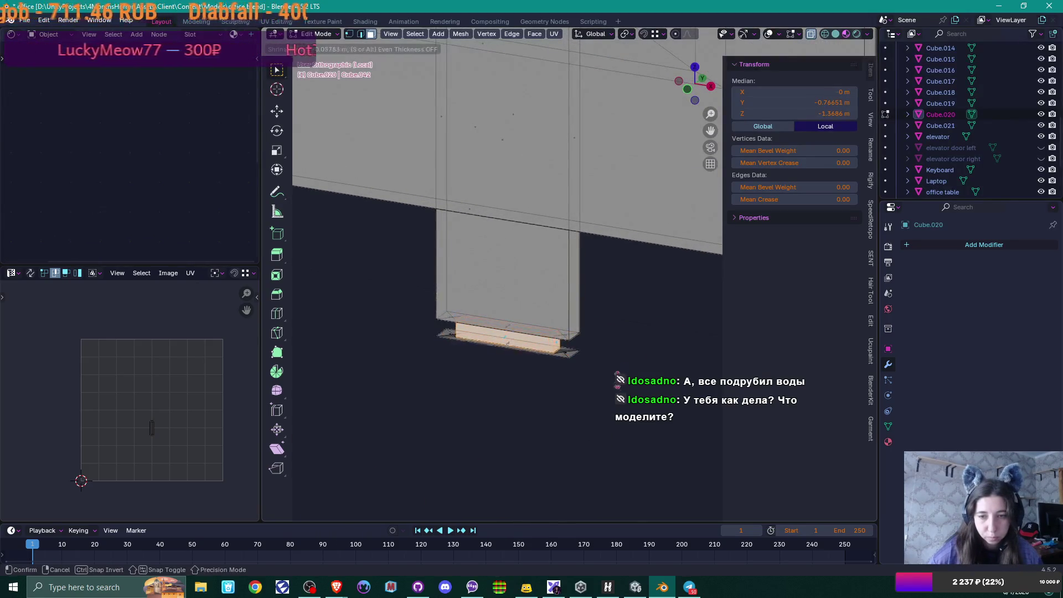
pyautogui.click(488, 169)
pyautogui.scroll(-6, 544, 306)
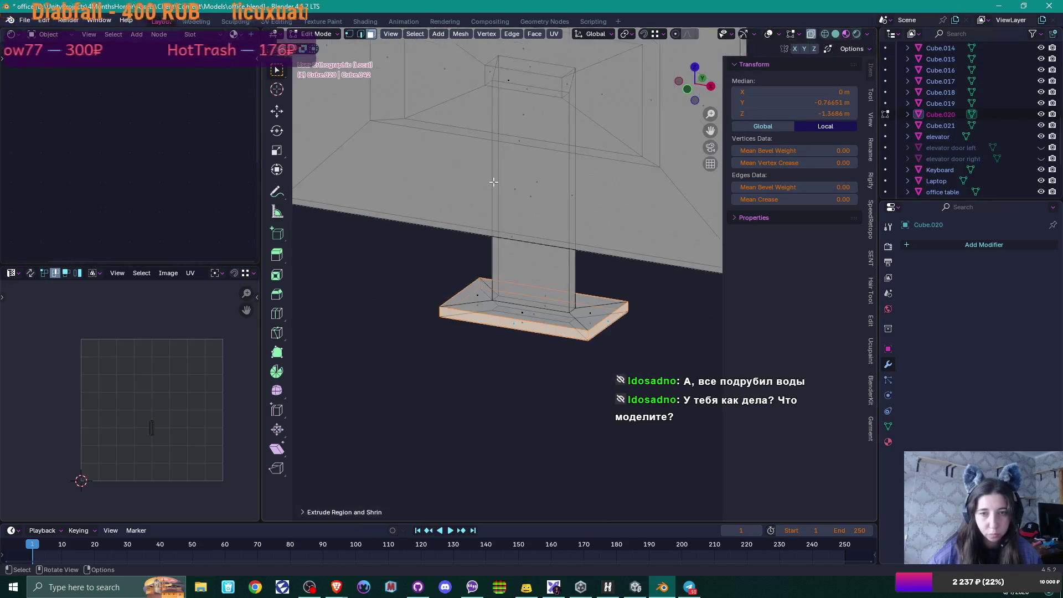
pyautogui.press('Tab')
pyautogui.moveTo(564, 314)
pyautogui.mouseDown(button='middle')
pyautogui.moveTo(627, 335)
pyautogui.moveTo(536, 335)
pyautogui.moveTo(519, 318)
pyautogui.moveTo(540, 343)
pyautogui.moveTo(467, 348)
pyautogui.moveTo(511, 341)
pyautogui.moveTo(510, 365)
pyautogui.mouseUp(button='middle')
# Step: Move the base plate's outer edge outward along Y to lengthen the foot
pyautogui.press('Tab')
pyautogui.scroll(2, 521, 336)
pyautogui.click(498, 322)
pyautogui.press('g')
pyautogui.press('y')
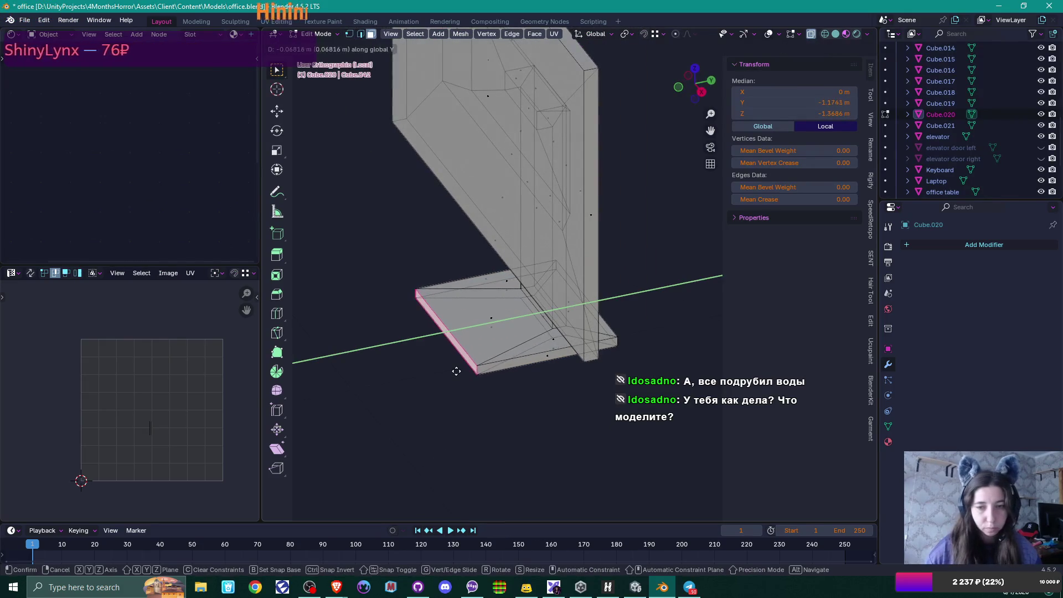
pyautogui.click(491, 358)
pyautogui.press('Tab')
# Step: Orbit around the monitor and keyboard to inspect the base, then return to Edit Mode
pyautogui.scroll(-3, 505, 347)
pyautogui.moveTo(506, 347); pyautogui.dragTo(574, 328, button='middle')
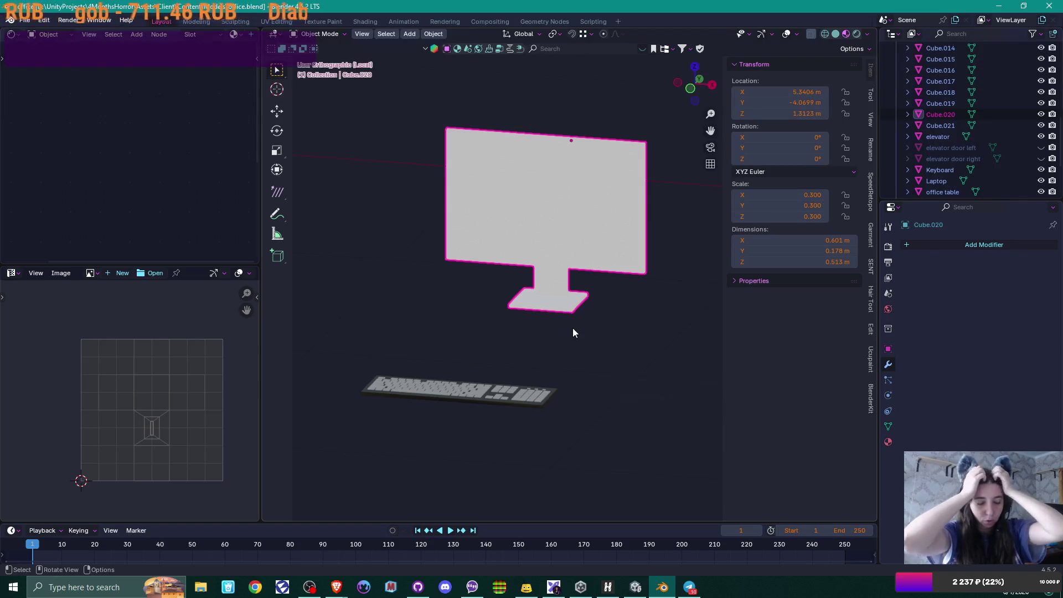
pyautogui.moveTo(575, 250)
pyautogui.mouseDown(button='middle')
pyautogui.moveTo(566, 257)
pyautogui.moveTo(644, 292)
pyautogui.moveTo(496, 259)
pyautogui.moveTo(562, 293)
pyautogui.moveTo(572, 330)
pyautogui.mouseUp(button='middle')
pyautogui.press('Tab')
pyautogui.scroll(5, 572, 330)
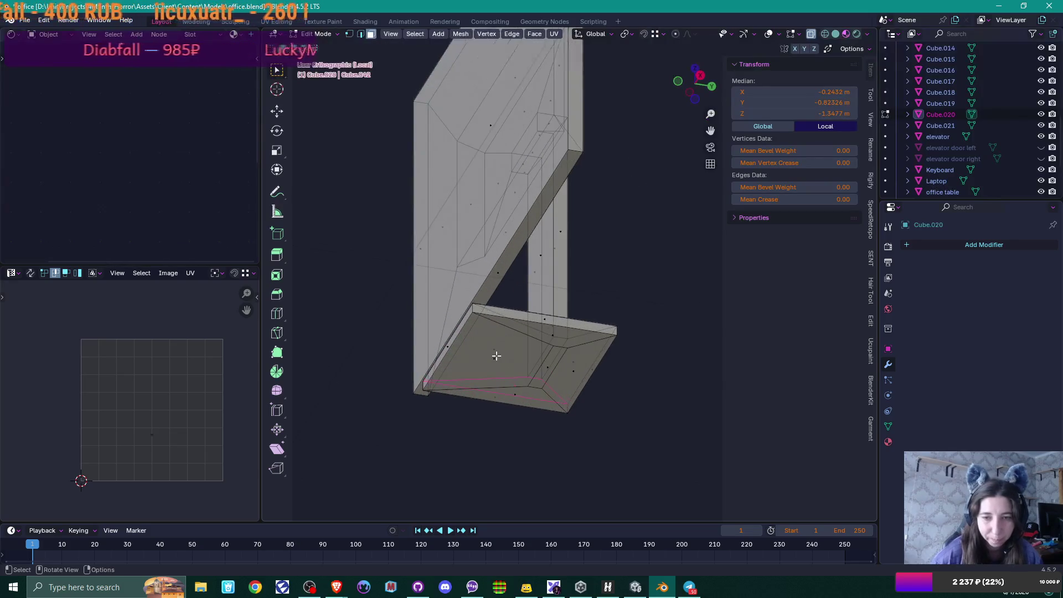
# Step: Dissolve the four inner-quad vertices on the base's underside
pyautogui.click(495, 359)
pyautogui.moveTo(495, 359)
pyautogui.mouseDown(button='middle')
pyautogui.moveTo(590, 366)
pyautogui.moveTo(531, 374)
pyautogui.moveTo(548, 352)
pyautogui.mouseUp(button='middle')
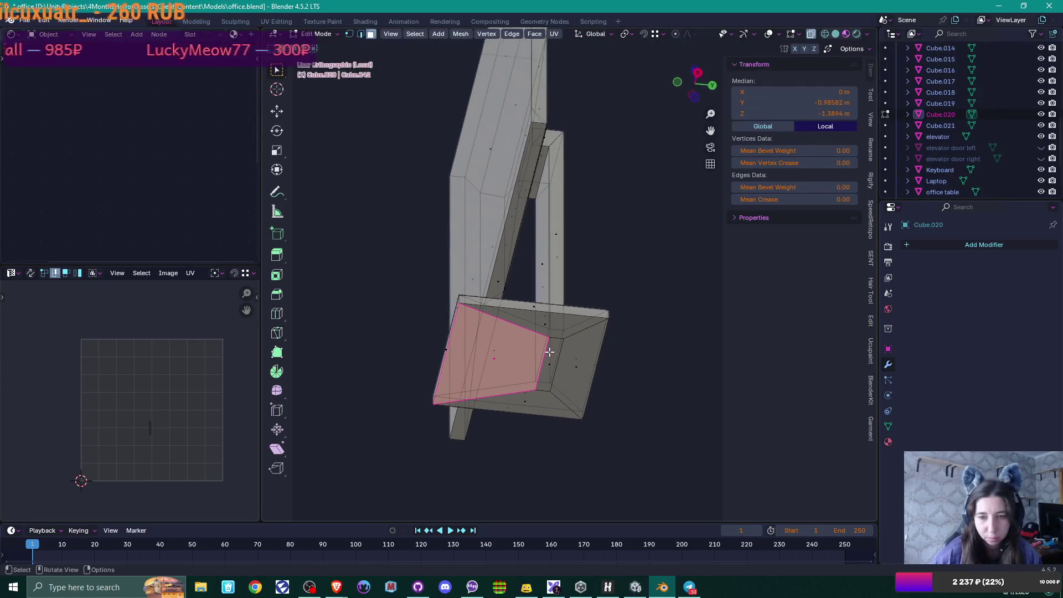
pyautogui.press('1')
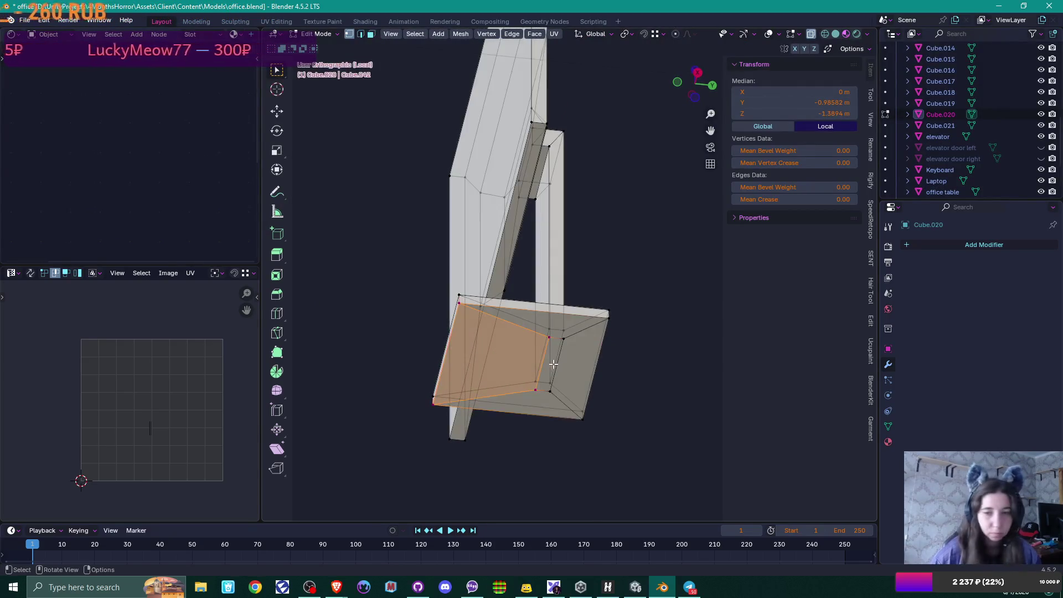
pyautogui.click(549, 340)
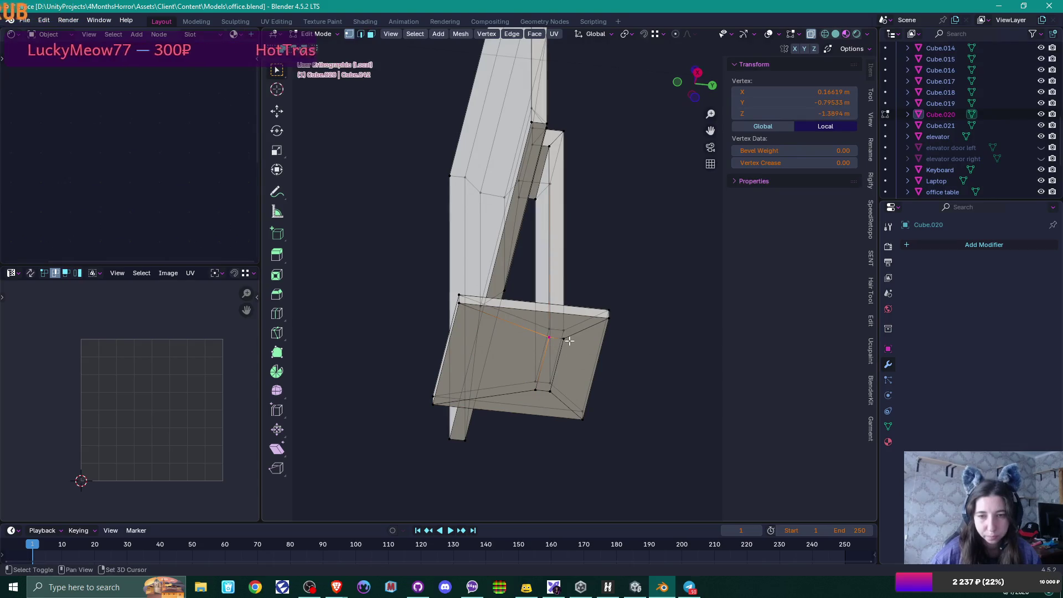
pyautogui.keyDown('shift'); pyautogui.click(562, 339); pyautogui.keyUp('shift')
pyautogui.keyDown('shift'); pyautogui.click(550, 391); pyautogui.keyUp('shift')
pyautogui.keyDown('shift'); pyautogui.click(537, 389); pyautogui.keyUp('shift')
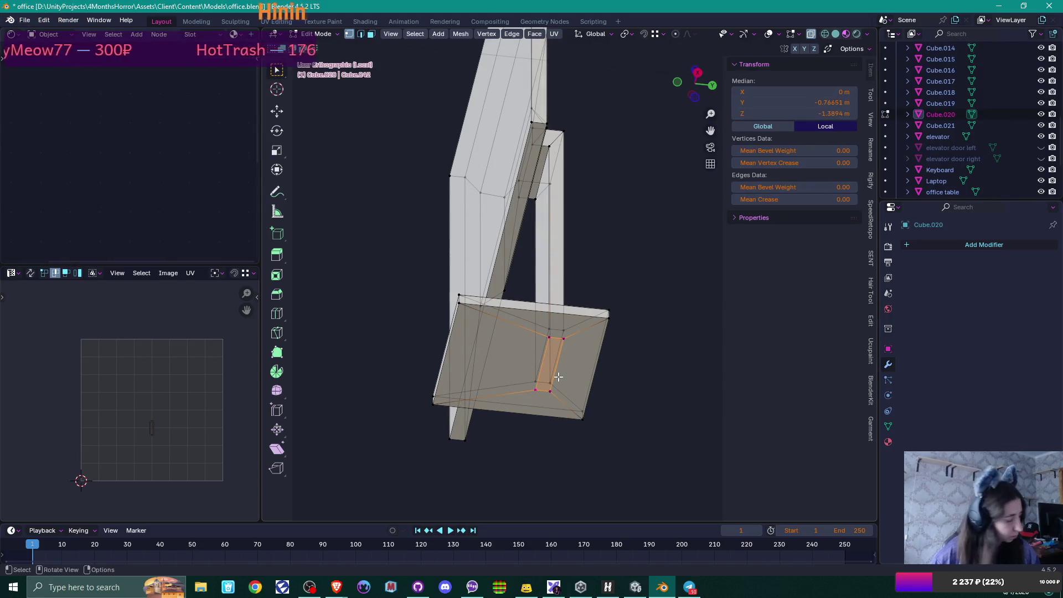
pyautogui.press('x')
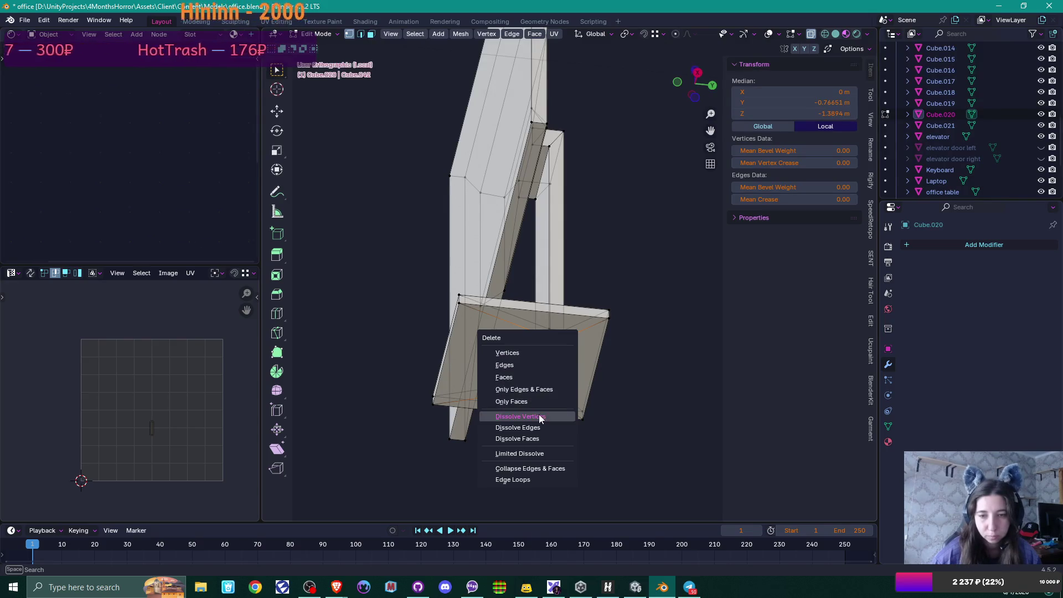
pyautogui.click(539, 415)
# Step: Snap the 3D cursor to the base's bottom face and set the monitor's origin there
pyautogui.moveTo(593, 363); pyautogui.dragTo(594, 383, button='middle')
pyautogui.press('3')
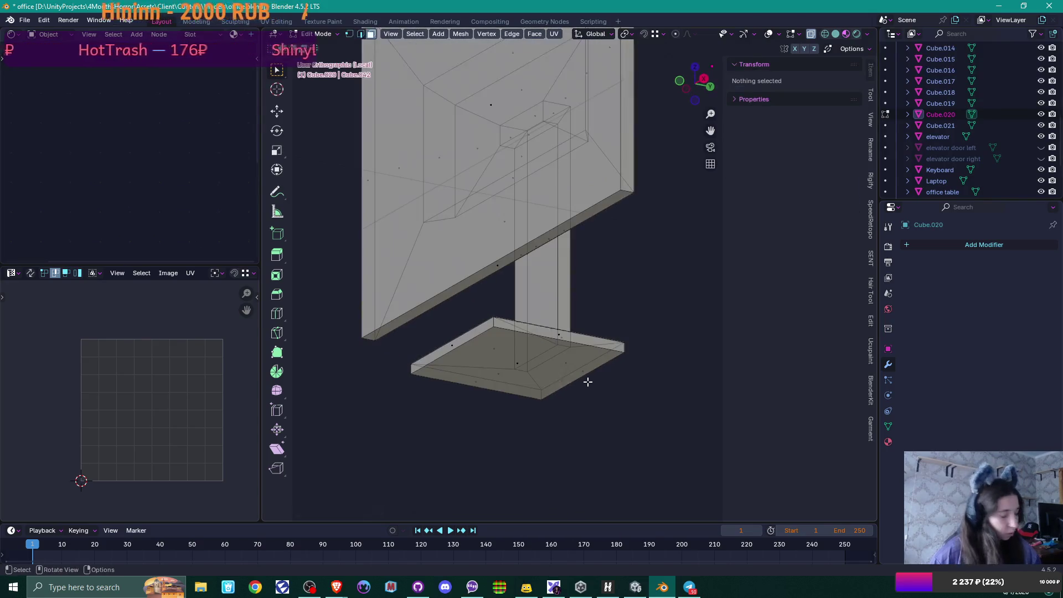
pyautogui.click(524, 361)
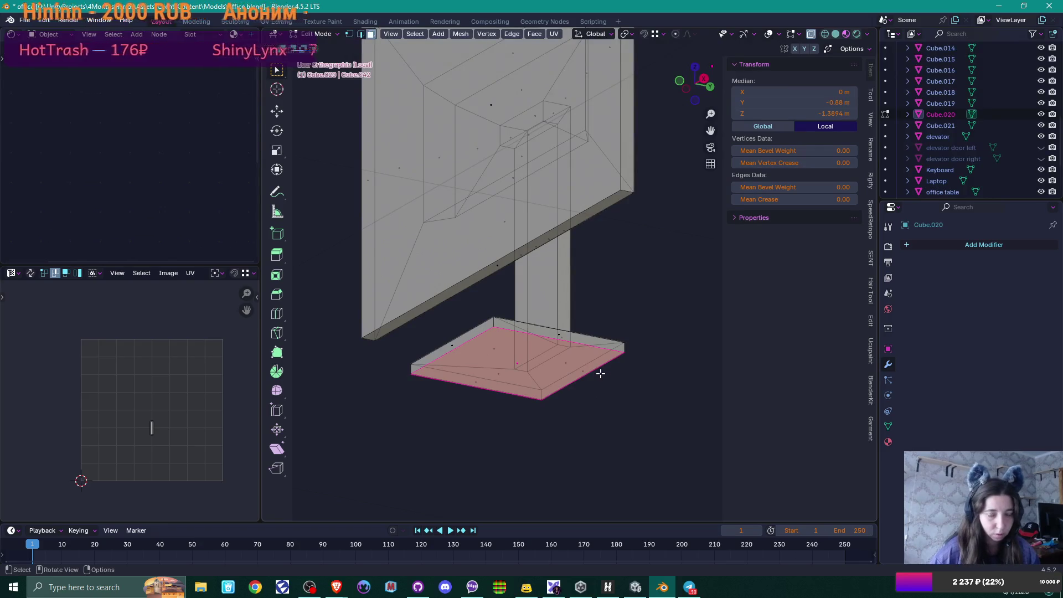
pyautogui.hotkey('shift', 's')
pyautogui.click(599, 424)
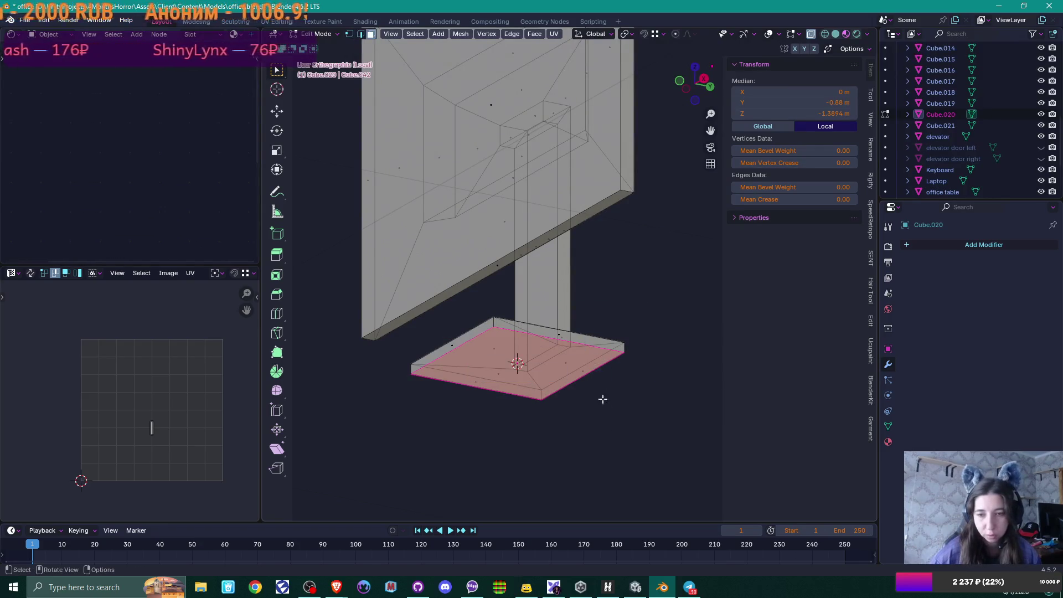
pyautogui.press('Tab')
pyautogui.rightClick(507, 153)
pyautogui.moveTo(507, 198)
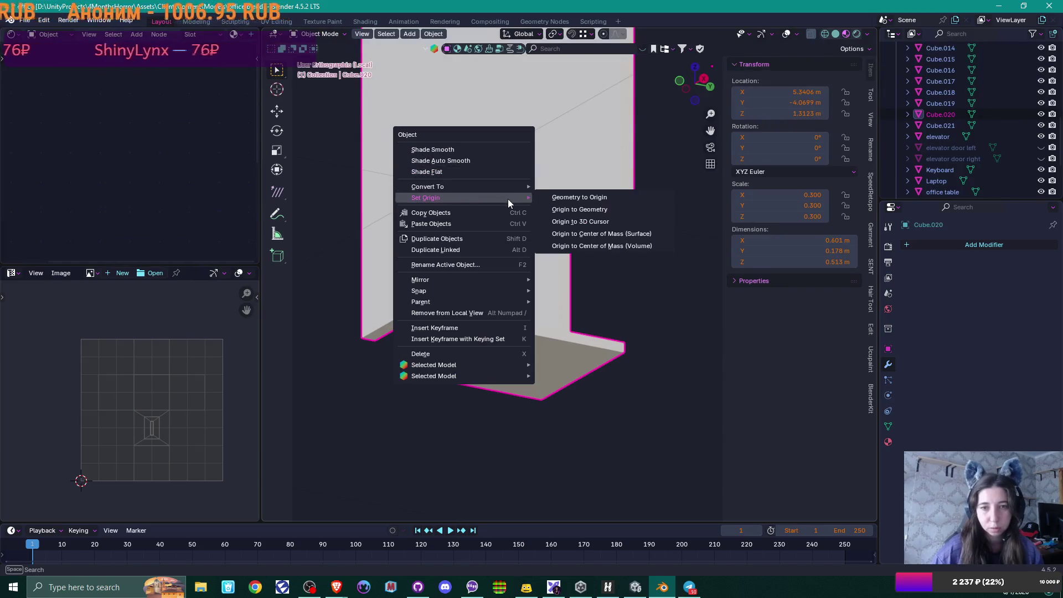
pyautogui.click(595, 223)
# Step: Re-enter Edit Mode on the monitor and select an edge at the top of the stand
pyautogui.scroll(-2, 586, 260)
pyautogui.moveTo(580, 270); pyautogui.dragTo(603, 317, button='middle')
pyautogui.press('Tab')
pyautogui.keyDown('shift'); pyautogui.moveTo(586, 265); pyautogui.dragTo(560, 343, button='middle'); pyautogui.keyUp('shift')
pyautogui.click(517, 282)
# Step: Select the screen face and inset it to form a thin bezel border
pyautogui.press('l')
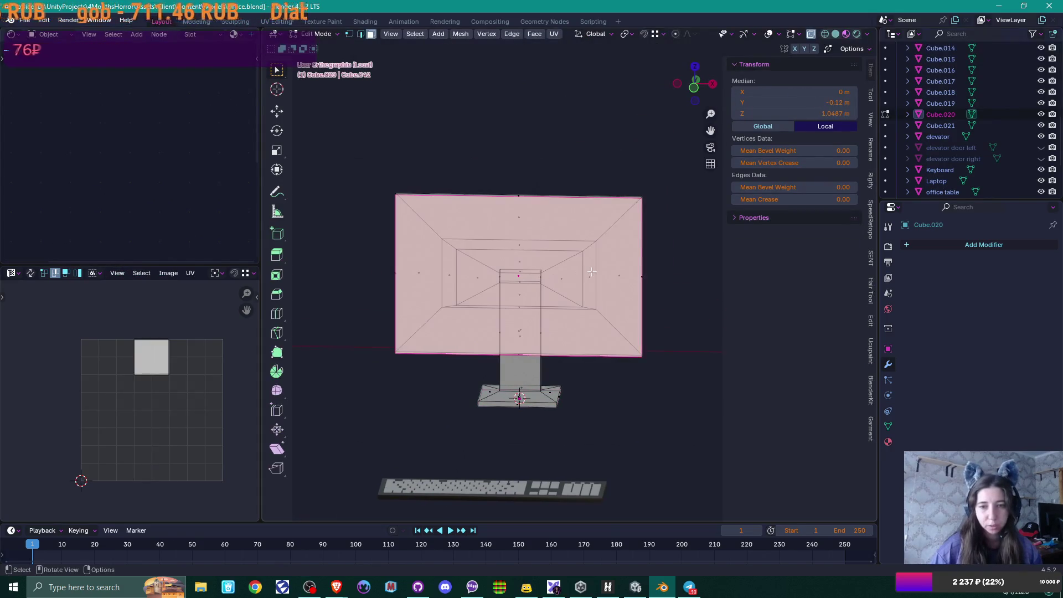
pyautogui.press('KP_Decimal')
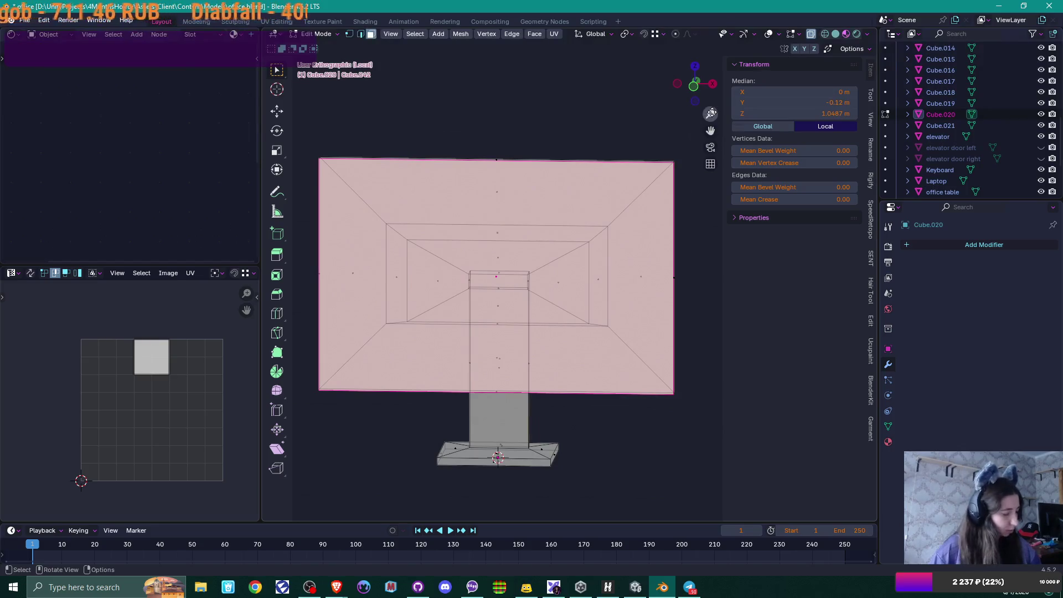
pyautogui.press('i')
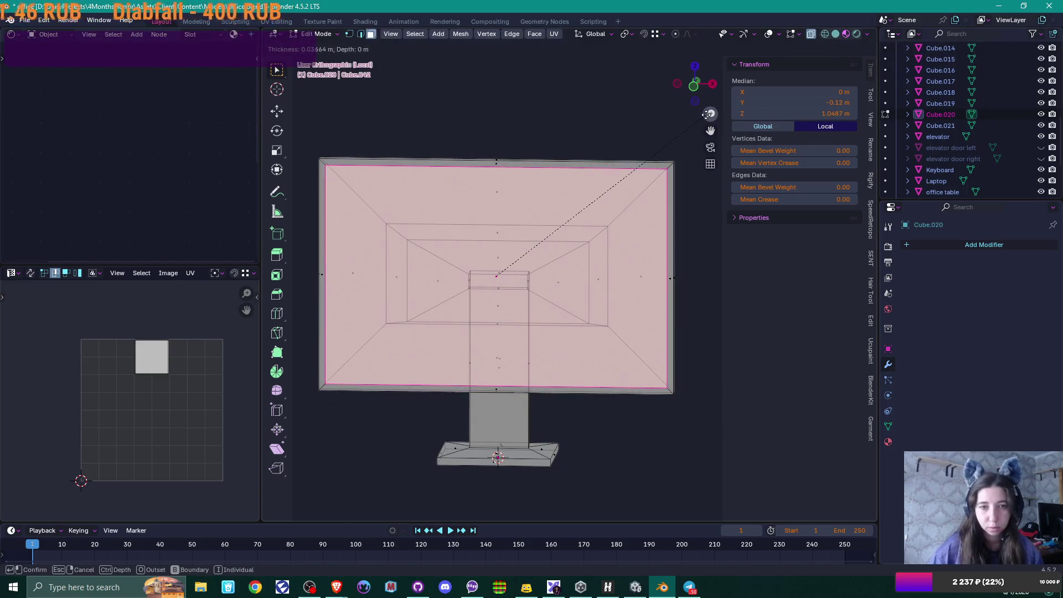
pyautogui.click(709, 114)
pyautogui.moveTo(703, 119); pyautogui.dragTo(586, 201, button='middle')
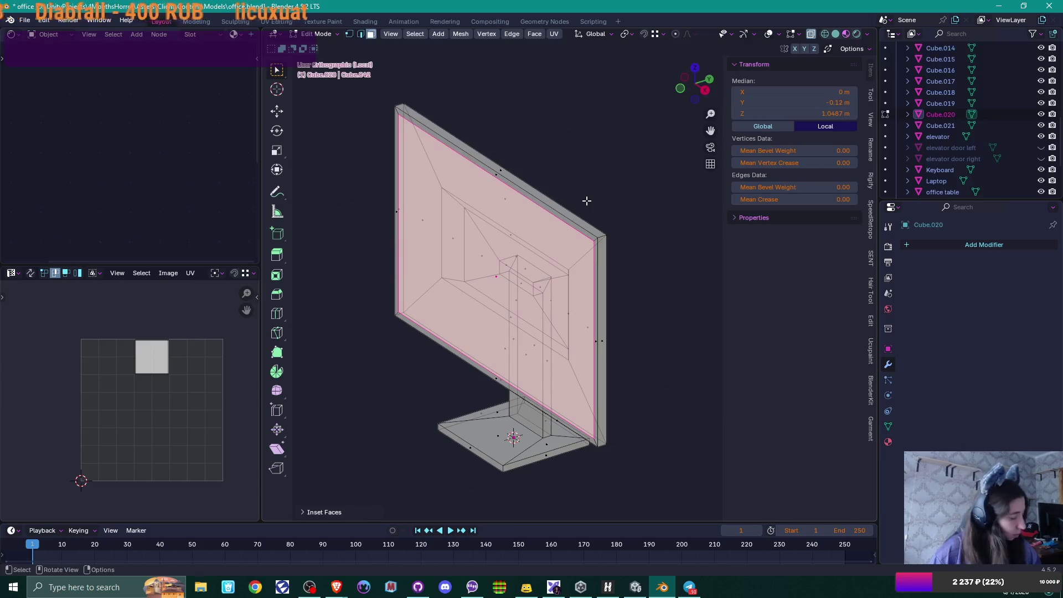
# Step: Extrude the screen face slightly to recess it, then return to Object Mode
pyautogui.press('e')
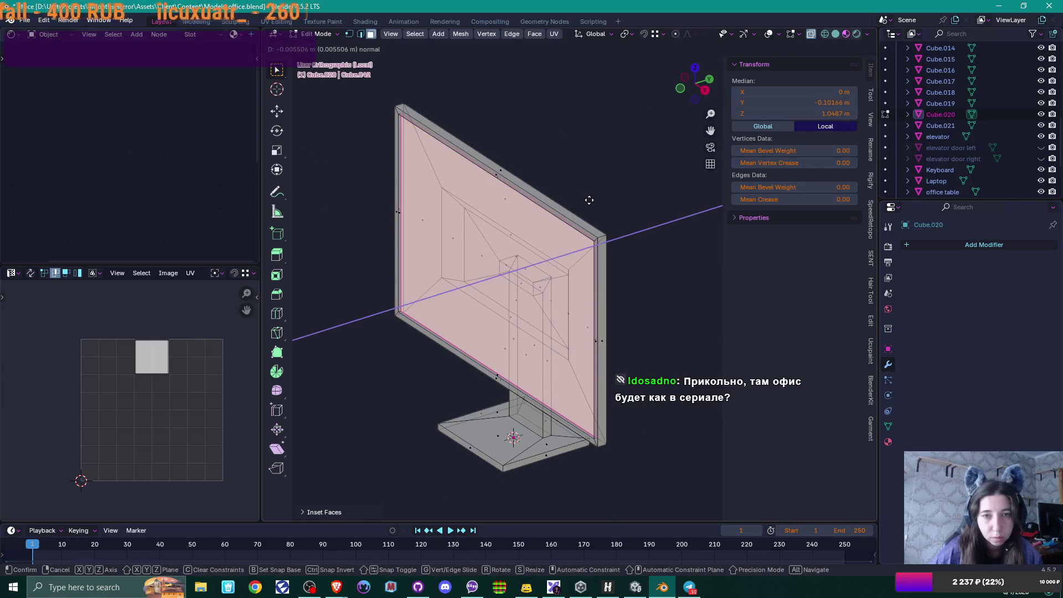
pyautogui.click(589, 200)
pyautogui.moveTo(589, 200); pyautogui.dragTo(670, 174, button='middle')
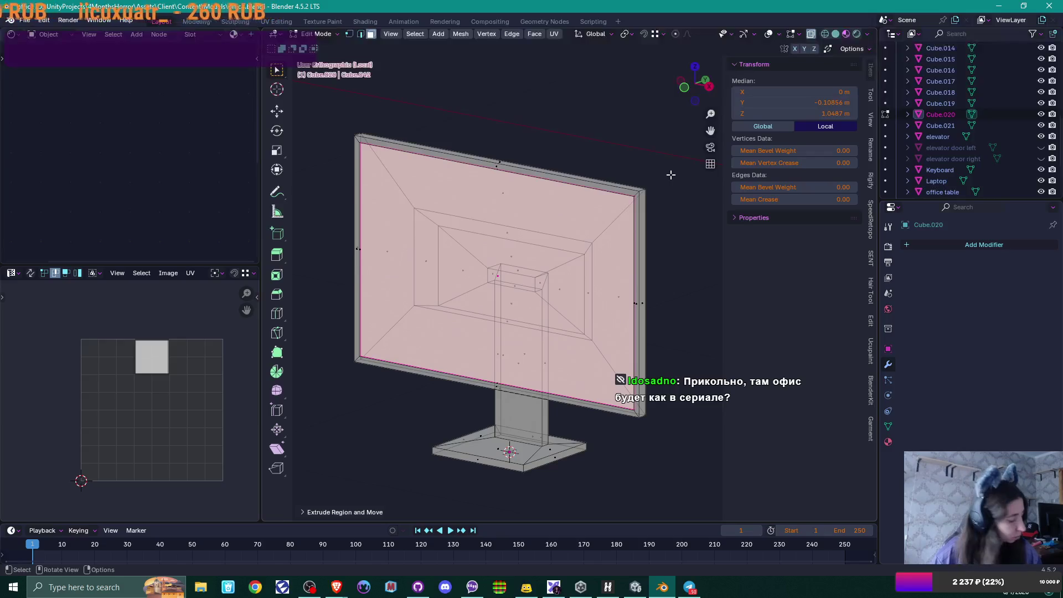
pyautogui.press('s')
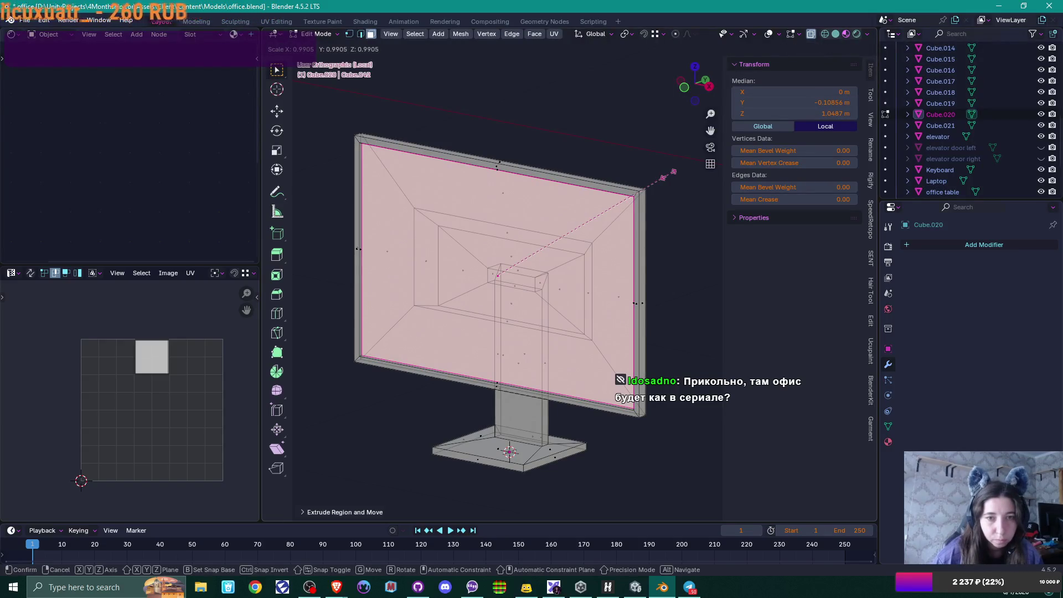
pyautogui.rightClick(669, 175)
pyautogui.press('Tab')
pyautogui.moveTo(596, 245)
pyautogui.mouseDown(button='middle')
pyautogui.moveTo(589, 256)
pyautogui.moveTo(611, 254)
pyautogui.moveTo(592, 267)
pyautogui.mouseUp(button='middle')
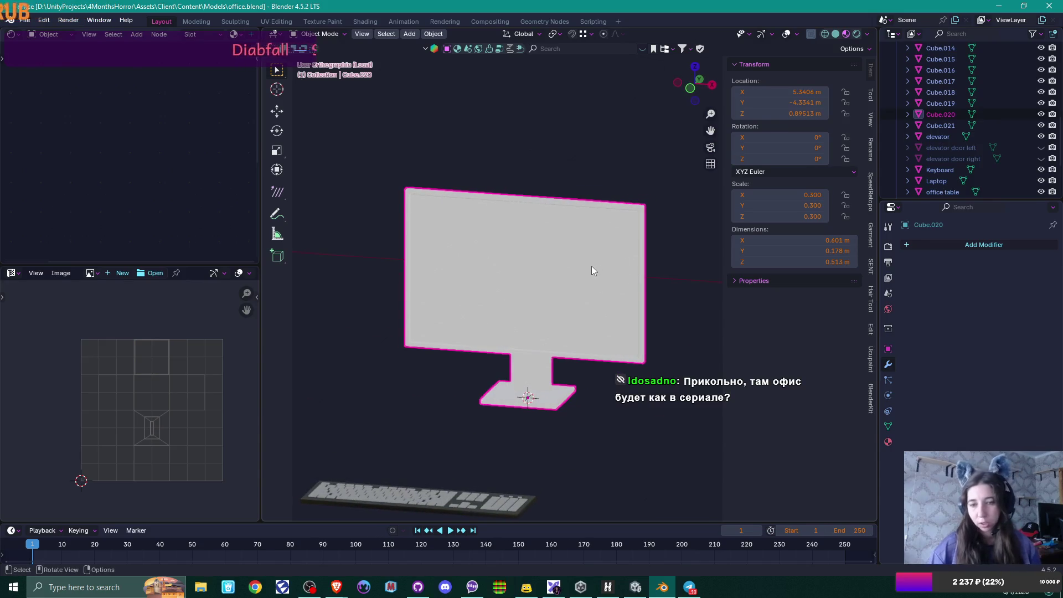
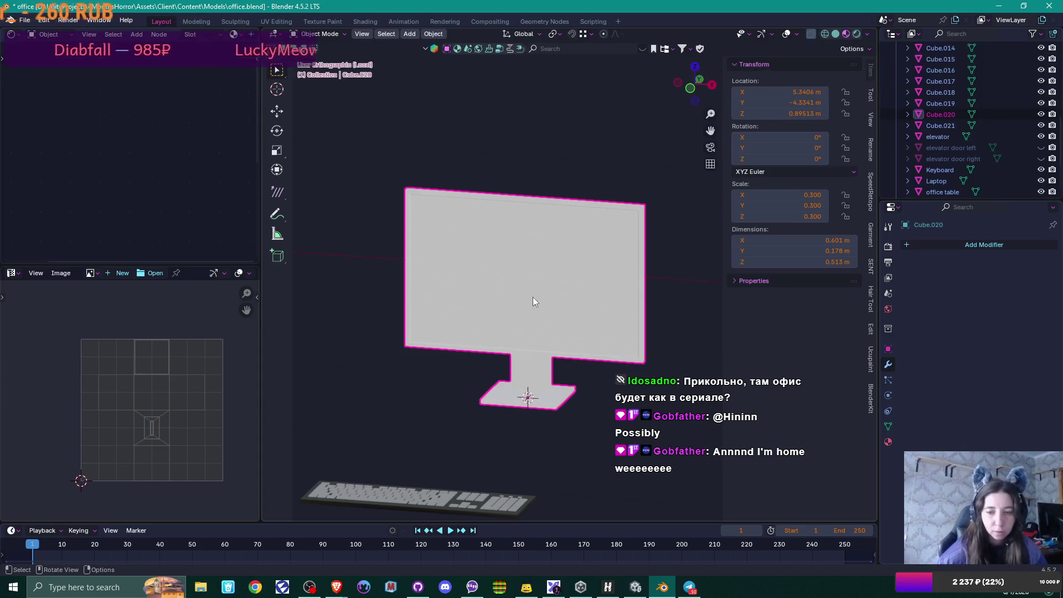
# Step: In Edit Mode, give the monitor the existing 'laptop' material
pyautogui.scroll(-2, 530, 300)
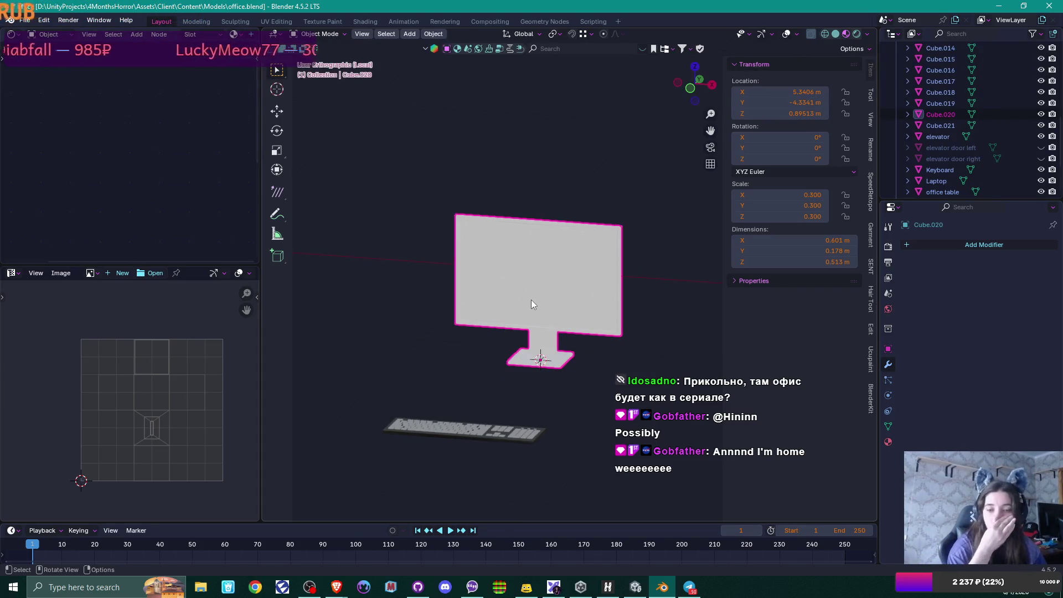
pyautogui.scroll(1, 507, 311)
pyautogui.moveTo(576, 286)
pyautogui.mouseDown(button='middle')
pyautogui.moveTo(591, 316)
pyautogui.moveTo(774, 282)
pyautogui.mouseUp(button='middle')
pyautogui.scroll(3, 590, 317)
pyautogui.press('Tab')
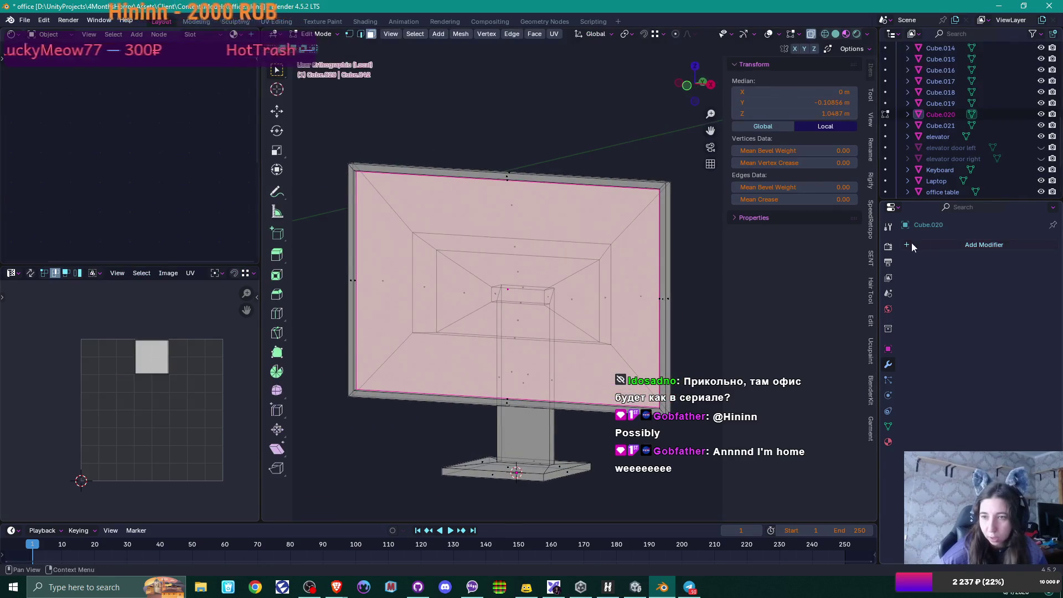
pyautogui.click(911, 243)
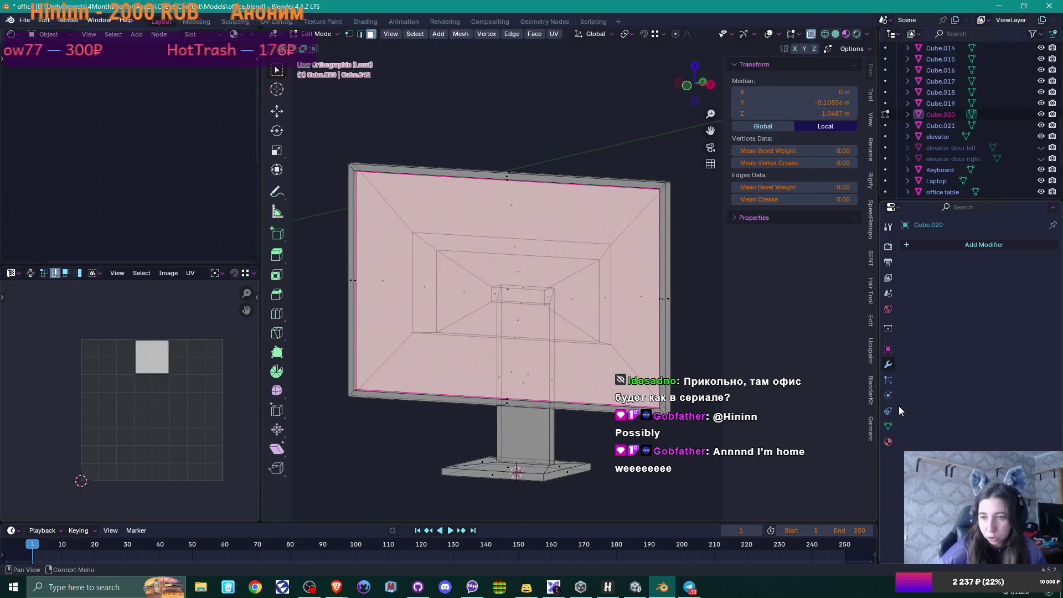
pyautogui.click(888, 441)
pyautogui.click(935, 327)
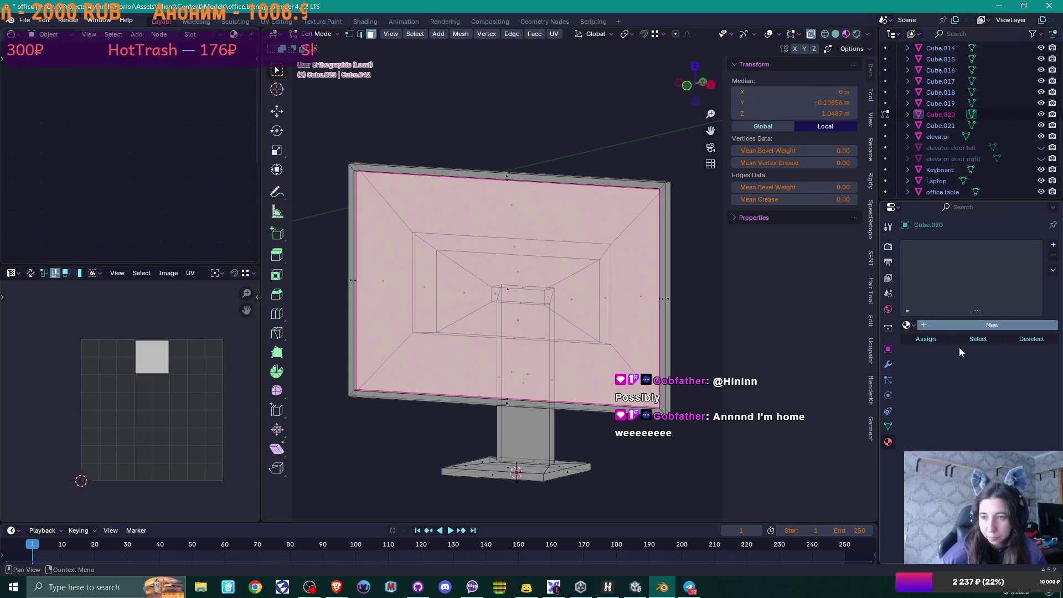
pyautogui.click(912, 325)
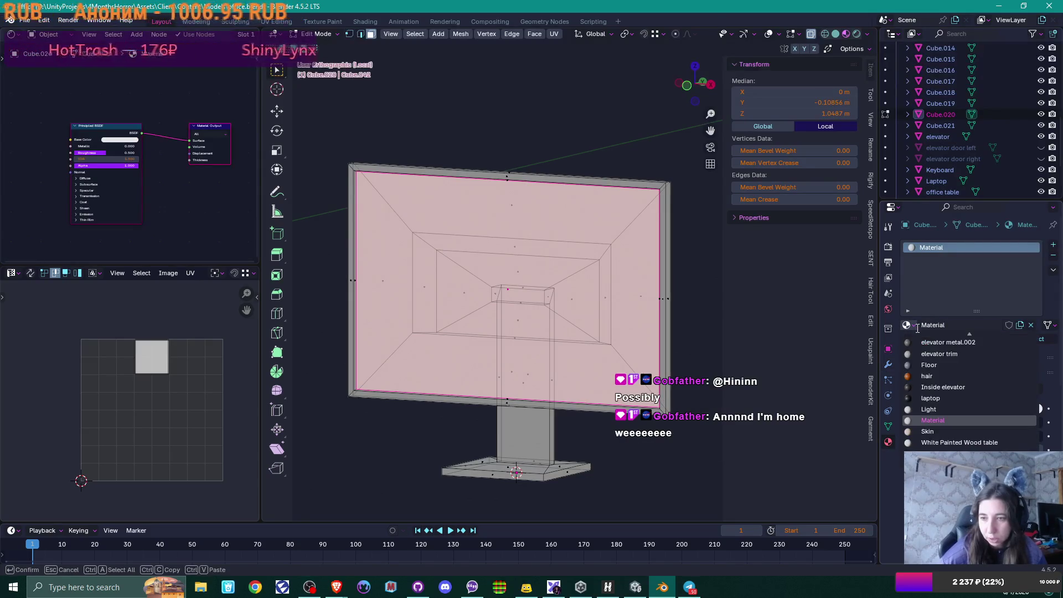
pyautogui.click(963, 398)
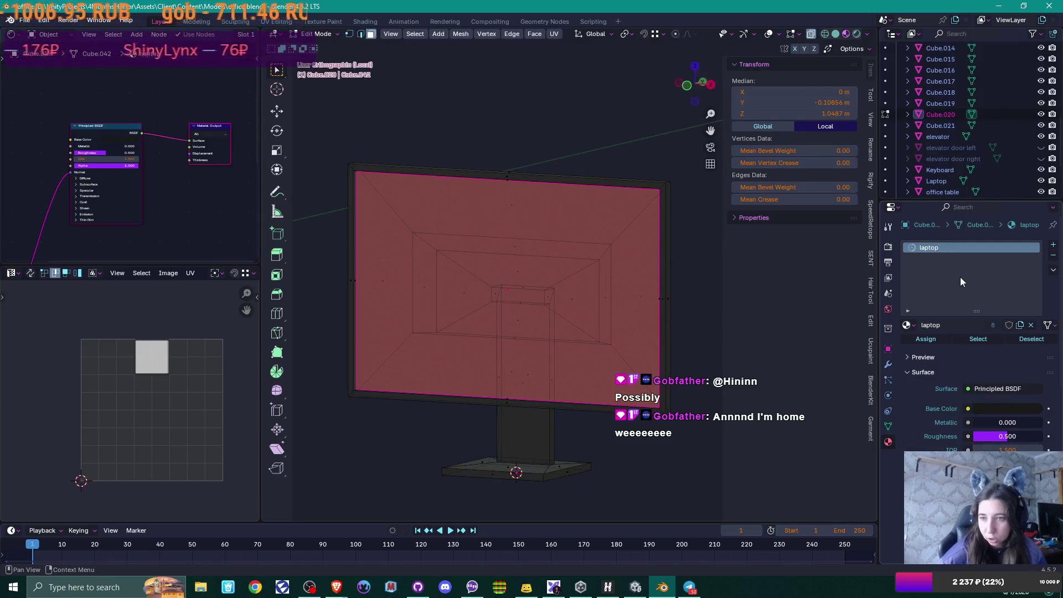
# Step: Add a second material slot with 'background' and assign it to the screen faces
pyautogui.click(1051, 246)
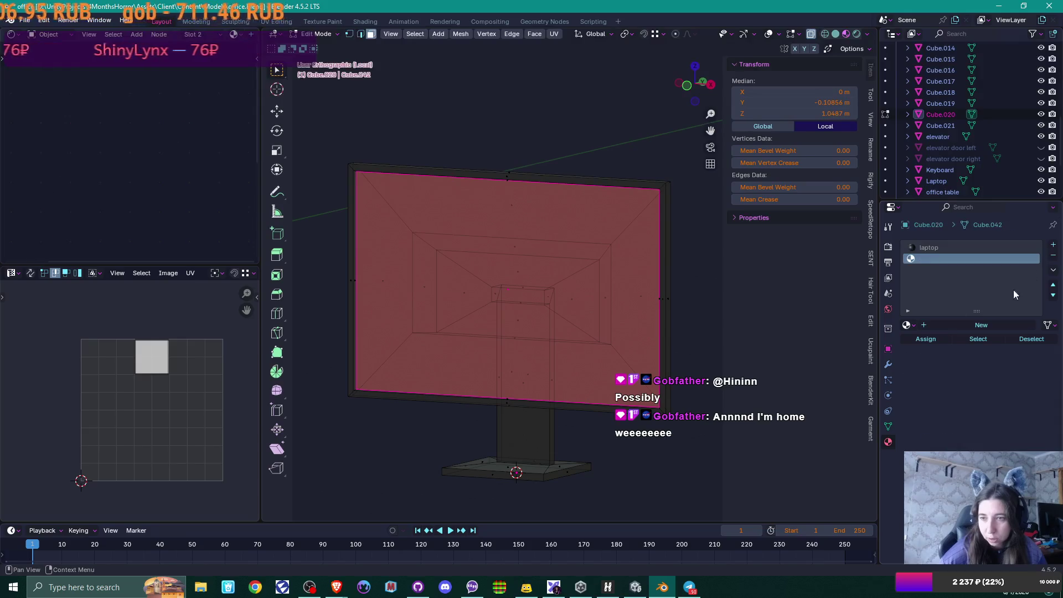
pyautogui.click(909, 326)
pyautogui.click(942, 342)
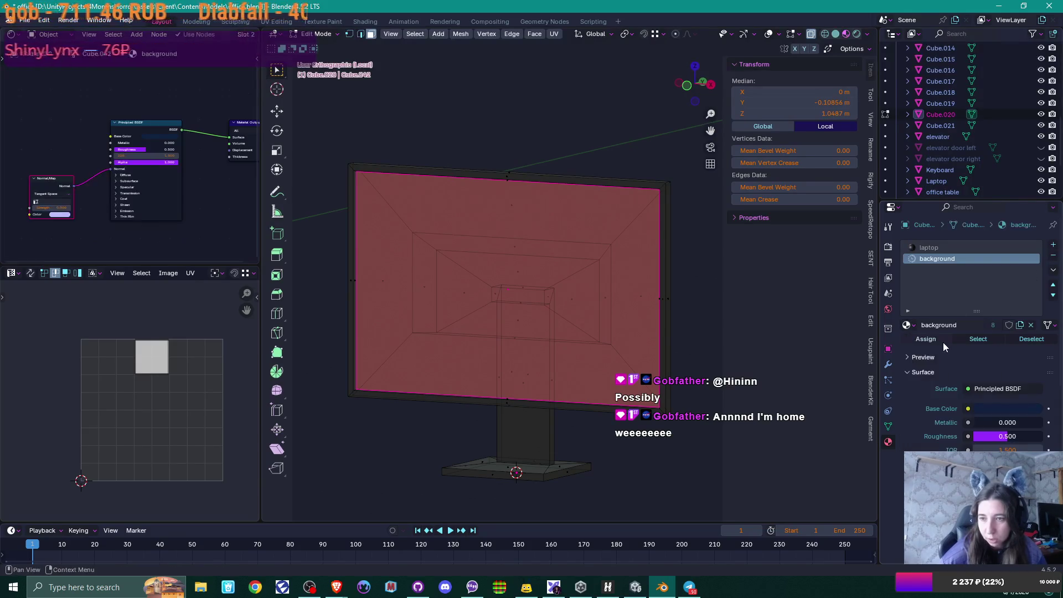
pyautogui.click(934, 337)
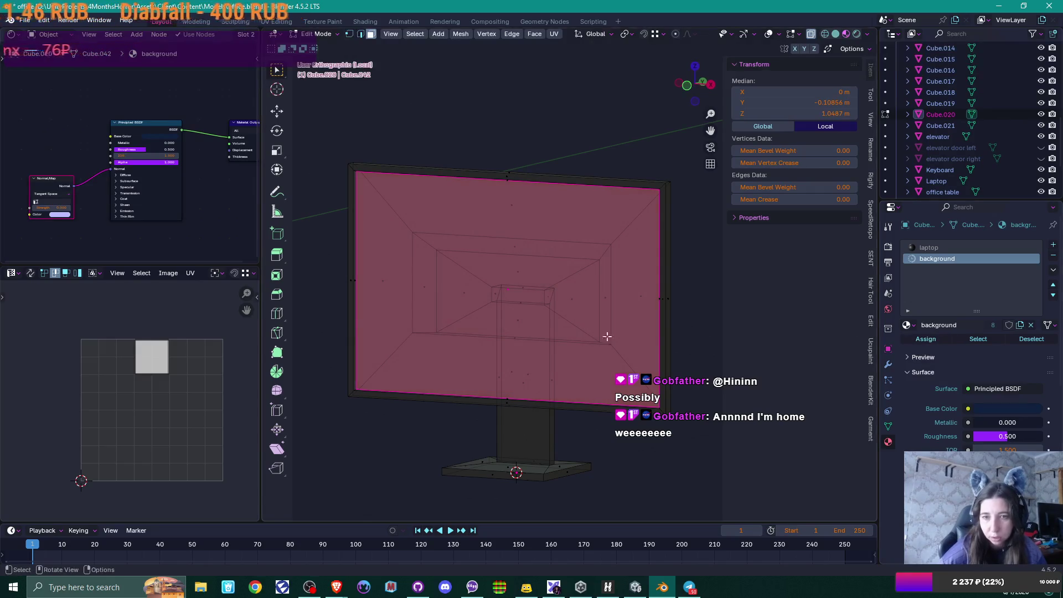
pyautogui.press('Tab')
pyautogui.scroll(-5, 584, 335)
pyautogui.moveTo(574, 346)
pyautogui.mouseDown(button='middle')
pyautogui.moveTo(595, 367)
pyautogui.moveTo(563, 374)
pyautogui.moveTo(582, 377)
pyautogui.moveTo(444, 423)
pyautogui.moveTo(491, 416)
pyautogui.mouseUp(button='middle')
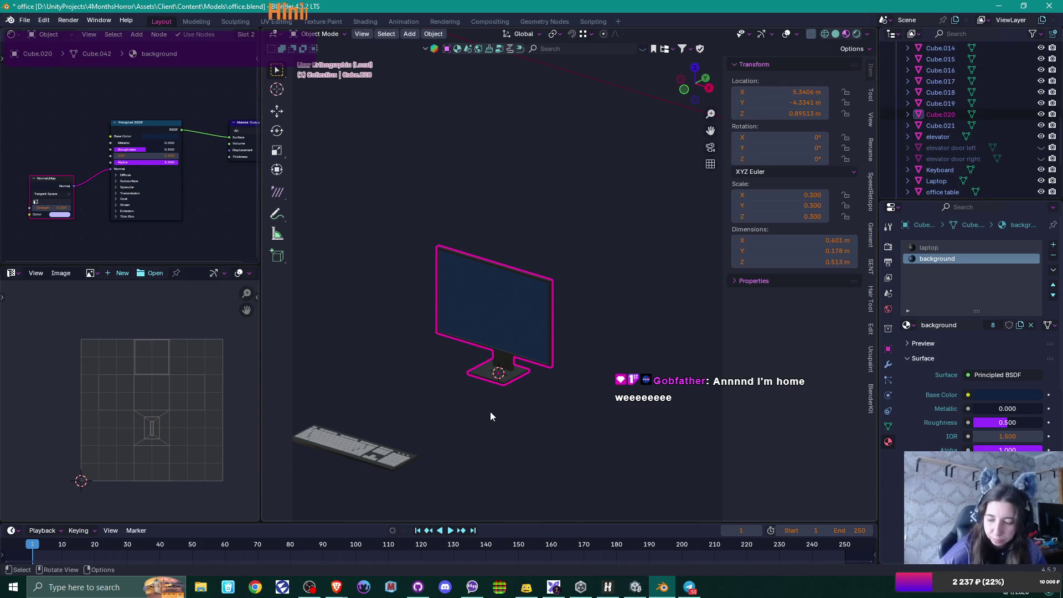
# Step: Add a cube and set all three dimensions to 0.1 m
pyautogui.moveTo(485, 417)
pyautogui.mouseDown(button='middle')
pyautogui.moveTo(491, 407)
pyautogui.moveTo(522, 419)
pyautogui.moveTo(513, 397)
pyautogui.mouseUp(button='middle')
pyautogui.hotkey('shift', 'a')
pyautogui.moveTo(487, 334)
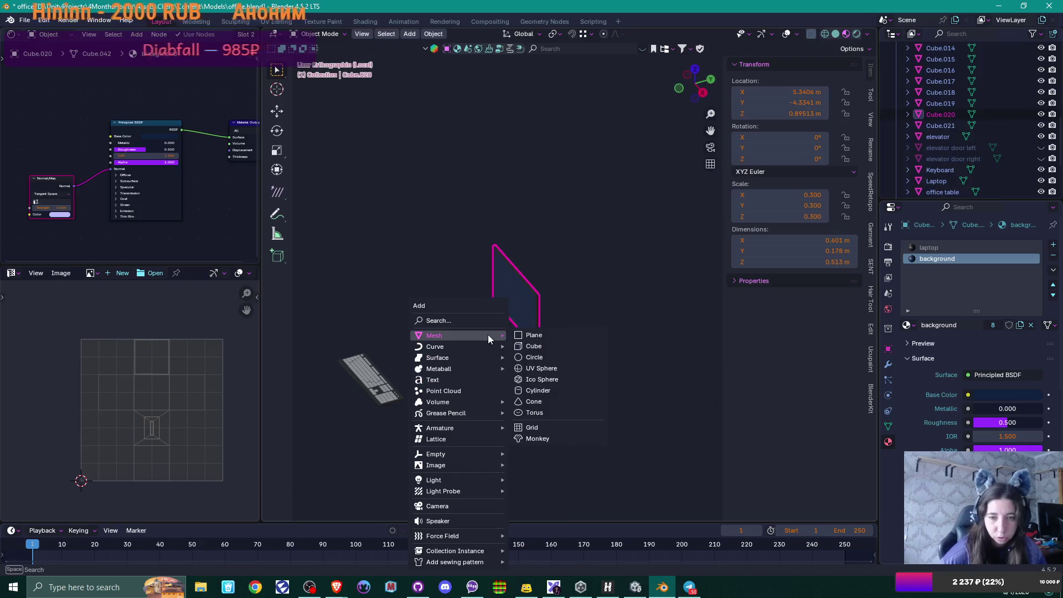
pyautogui.click(551, 346)
pyautogui.scroll(-3, 517, 370)
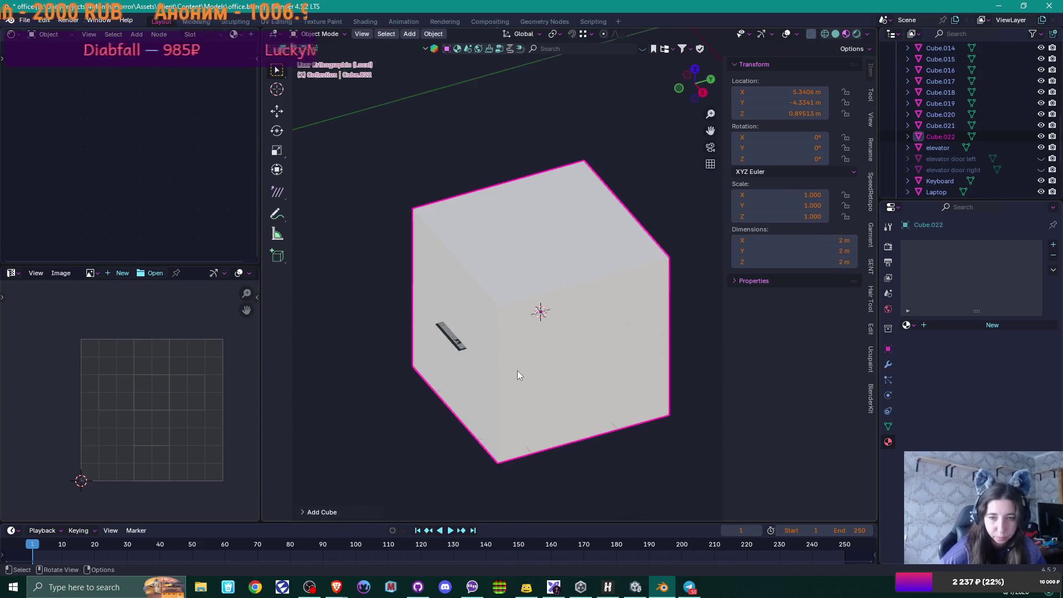
pyautogui.moveTo(792, 240)
pyautogui.mouseDown()
pyautogui.moveTo(792, 262)
pyautogui.moveTo(810, 243)
pyautogui.mouseUp()
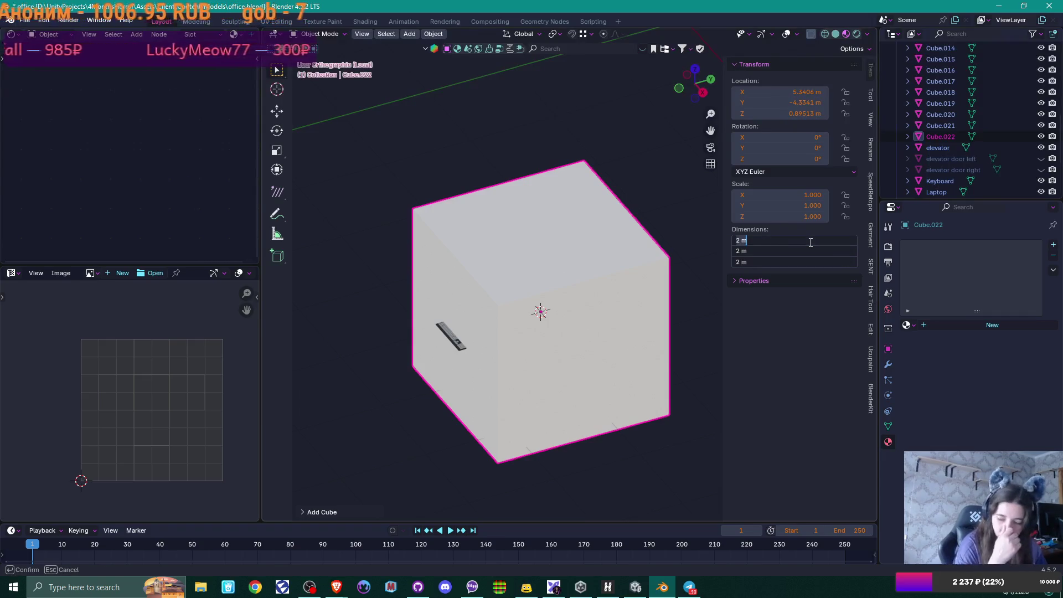
pyautogui.press('BackSpace')
pyautogui.press('BackSpace')
pyautogui.press('BackSpace')
pyautogui.write('0.1')
pyautogui.press('Return')
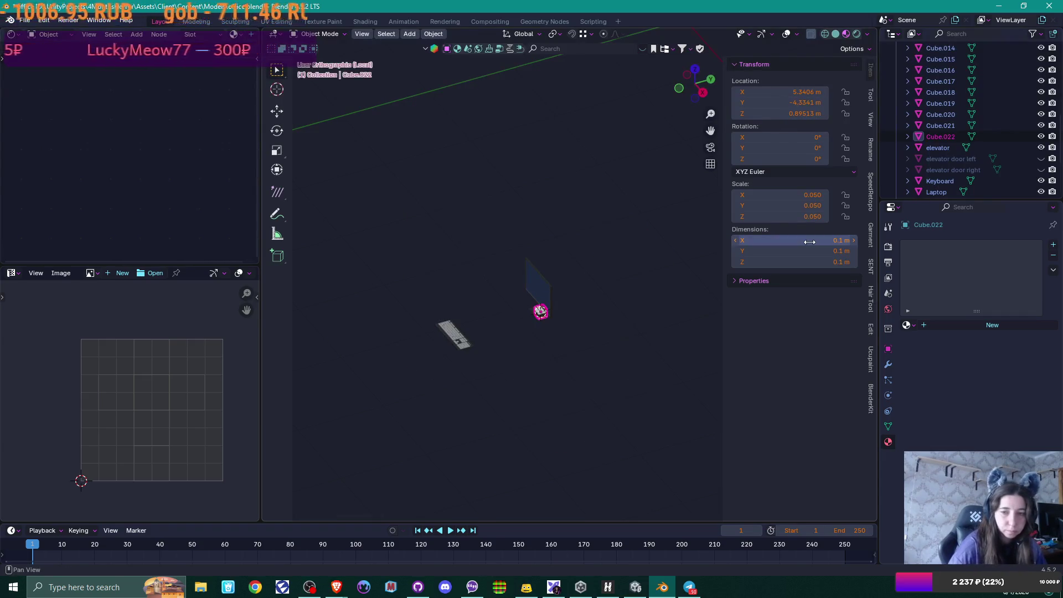
# Step: From top view, move the small cube beside the keyboard in front of the monitor
pyautogui.scroll(5, 509, 318)
pyautogui.moveTo(519, 338)
pyautogui.mouseDown(button='middle')
pyautogui.moveTo(533, 355)
pyautogui.moveTo(550, 343)
pyautogui.moveTo(449, 233)
pyautogui.mouseUp(button='middle')
pyautogui.press('KP_7')
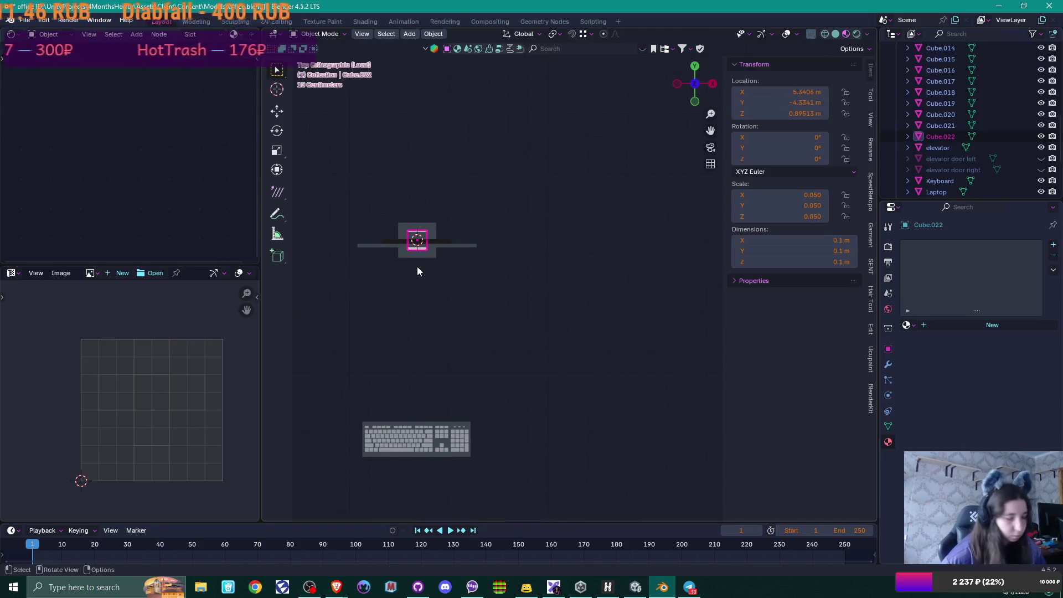
pyautogui.press('g')
pyautogui.click(496, 468)
pyautogui.moveTo(520, 437)
pyautogui.mouseDown(button='middle')
pyautogui.moveTo(486, 384)
pyautogui.moveTo(528, 370)
pyautogui.moveTo(478, 296)
pyautogui.mouseUp(button='middle')
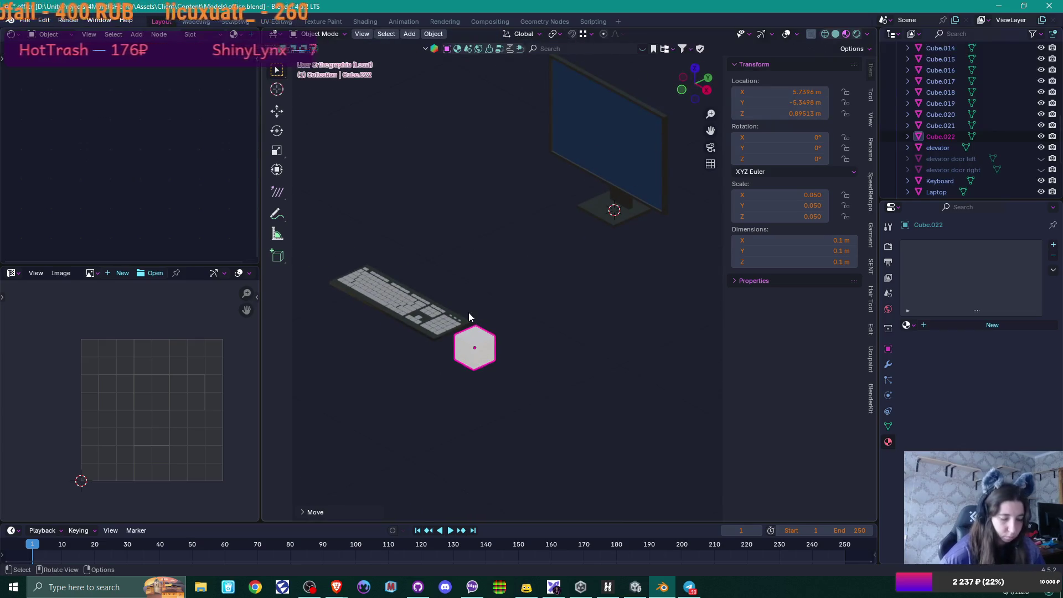
pyautogui.moveTo(471, 397)
pyautogui.mouseDown(button='middle')
pyautogui.moveTo(464, 361)
pyautogui.moveTo(549, 241)
pyautogui.moveTo(479, 313)
pyautogui.moveTo(548, 274)
pyautogui.moveTo(549, 243)
pyautogui.moveTo(563, 235)
pyautogui.mouseUp(button='middle')
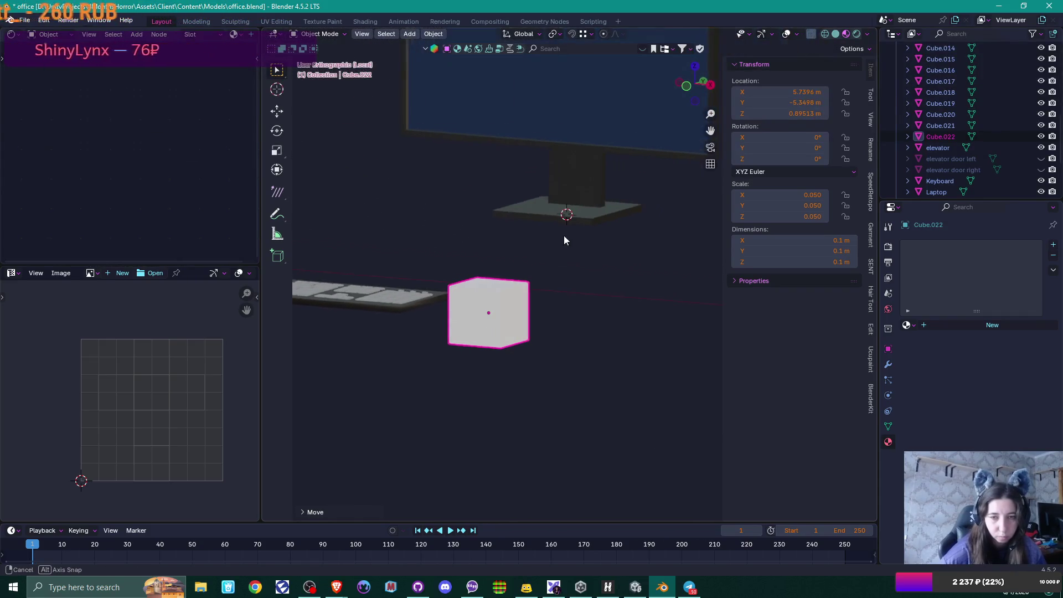
# Step: Lower the cube's top face along Z to flatten it
pyautogui.press('Tab')
pyautogui.scroll(2, 500, 299)
pyautogui.click(456, 283)
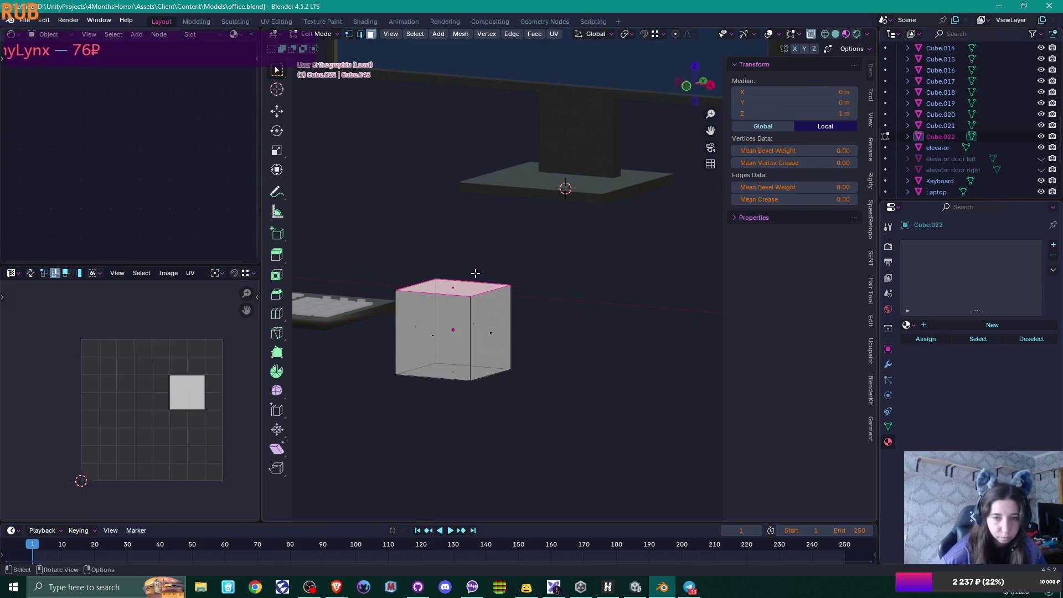
pyautogui.press('g')
pyautogui.press('z')
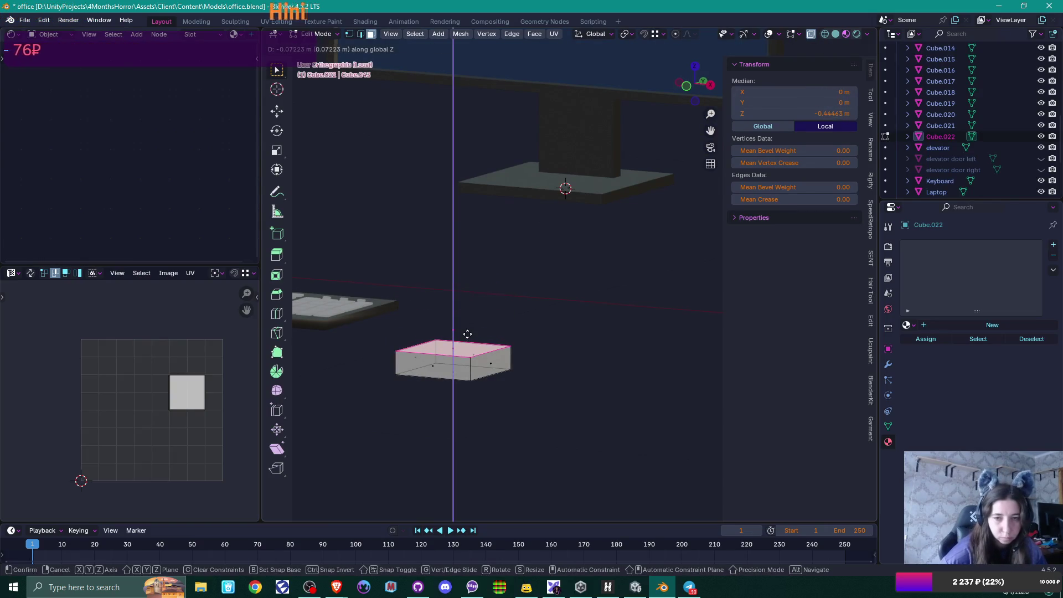
pyautogui.click(467, 334)
pyautogui.moveTo(467, 334)
pyautogui.mouseDown(button='middle')
pyautogui.moveTo(522, 396)
pyautogui.moveTo(567, 328)
pyautogui.mouseUp(button='middle')
# Step: Scale the whole block narrower along X and return to Object Mode
pyautogui.press('a')
pyautogui.press('s')
pyautogui.press('x')
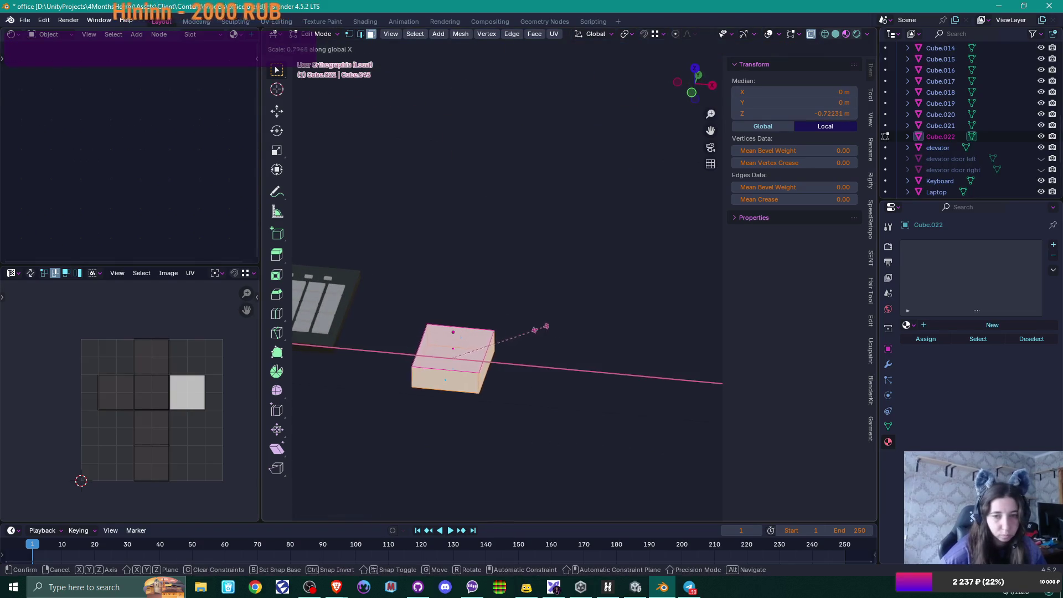
pyautogui.click(510, 333)
pyautogui.moveTo(531, 332)
pyautogui.mouseDown(button='middle')
pyautogui.moveTo(446, 387)
pyautogui.moveTo(463, 415)
pyautogui.moveTo(509, 343)
pyautogui.moveTo(501, 329)
pyautogui.moveTo(465, 365)
pyautogui.moveTo(469, 336)
pyautogui.mouseUp(button='middle')
pyautogui.click(469, 336)
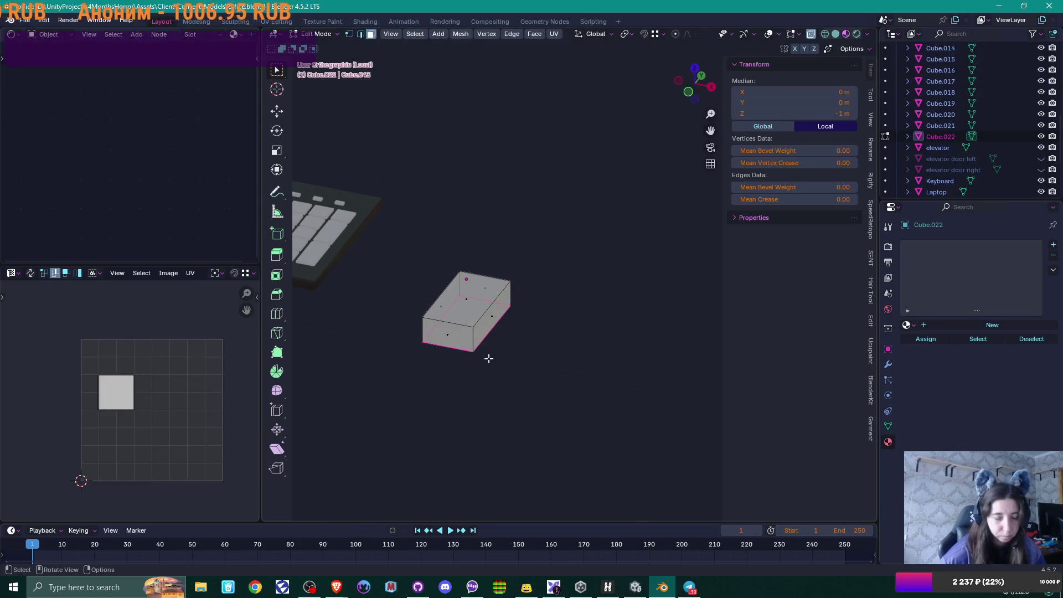
pyautogui.press('2')
pyautogui.click(474, 341)
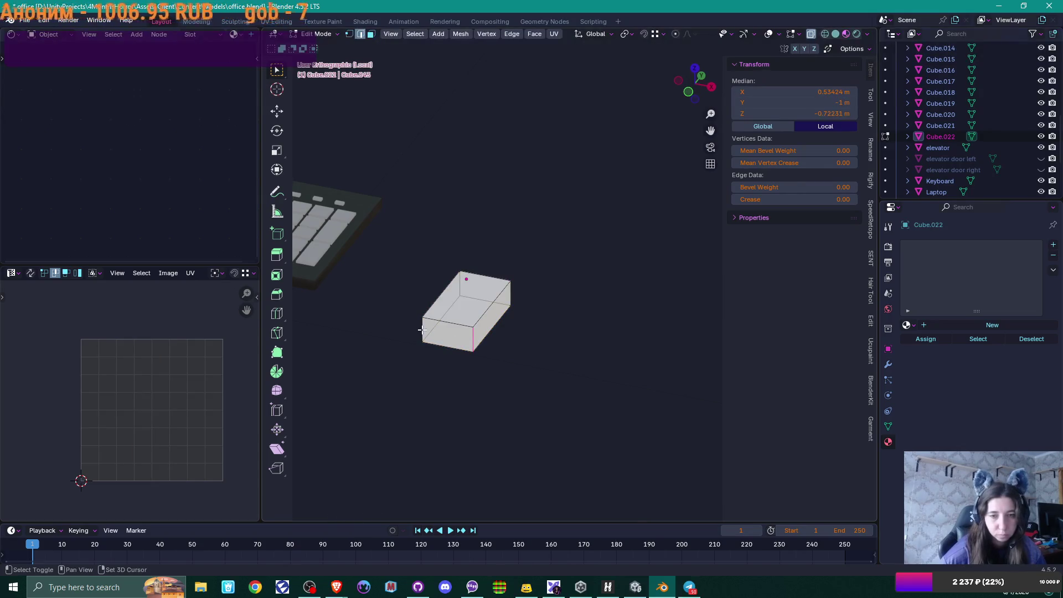
pyautogui.moveTo(522, 294)
pyautogui.mouseDown(button='middle')
pyautogui.moveTo(574, 325)
pyautogui.moveTo(510, 346)
pyautogui.moveTo(548, 350)
pyautogui.moveTo(529, 330)
pyautogui.mouseUp(button='middle')
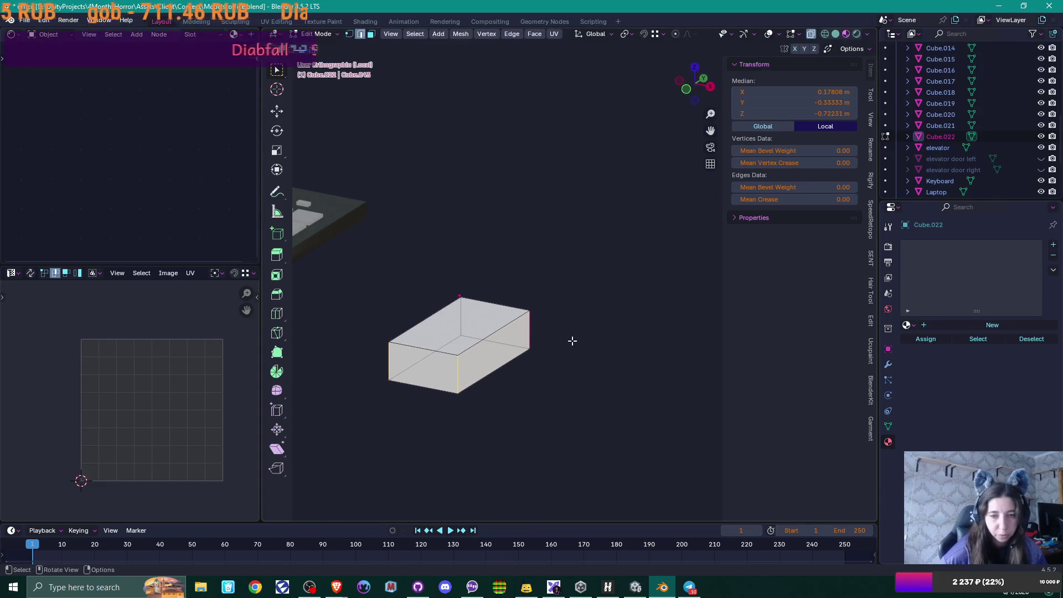
pyautogui.press('Tab')
pyautogui.click(889, 365)
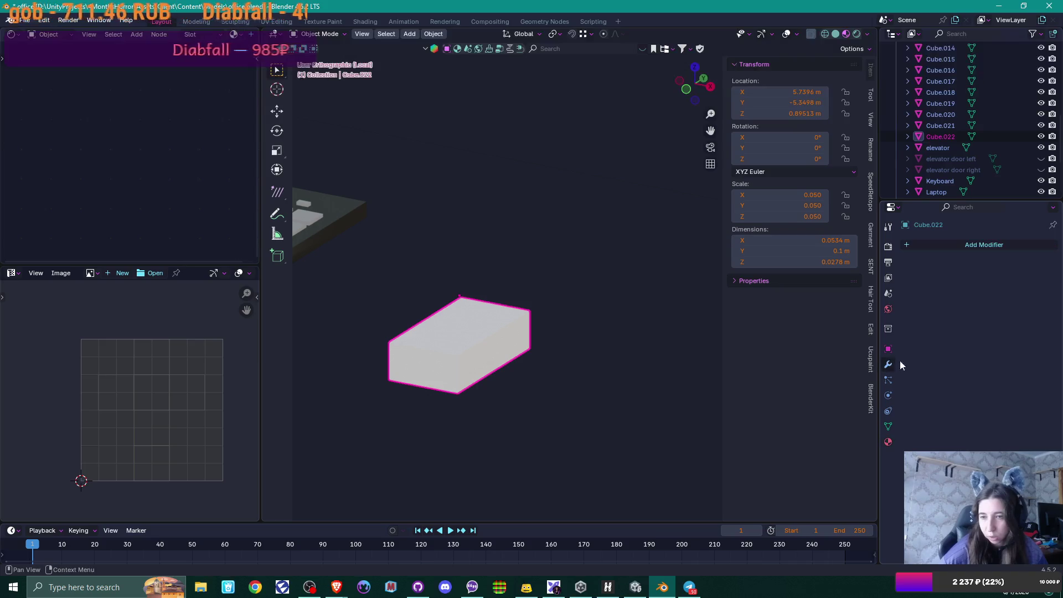
# Step: Add a Subdivision Surface modifier to round the block
pyautogui.click(941, 246)
pyautogui.moveTo(935, 247)
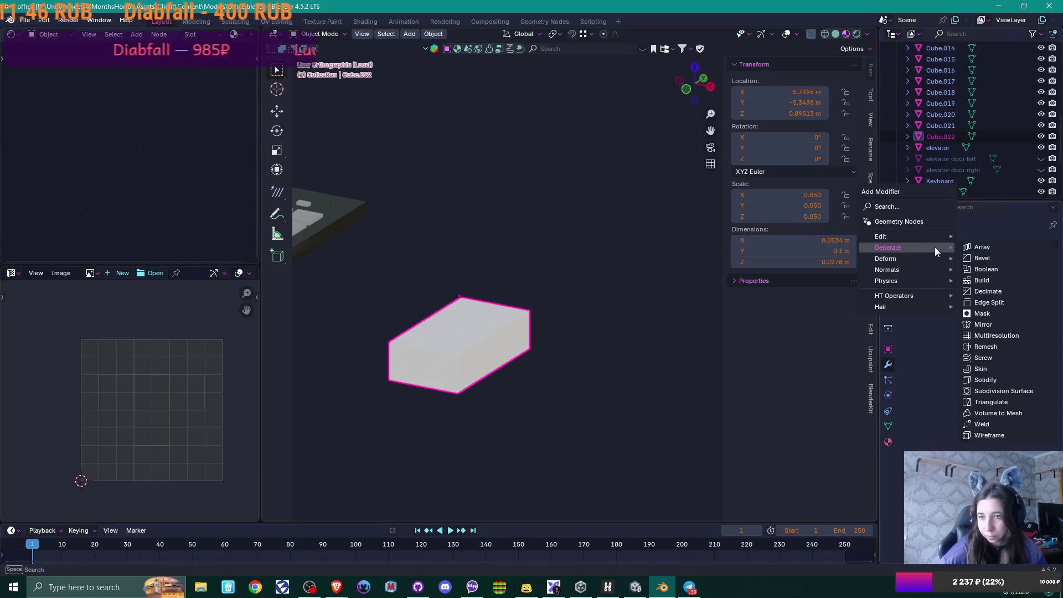
pyautogui.click(1011, 393)
pyautogui.moveTo(614, 354); pyautogui.dragTo(589, 387, button='middle')
# Step: Add a centred loop cut, bevel it, and slide the bottom edge loop
pyautogui.press('Tab')
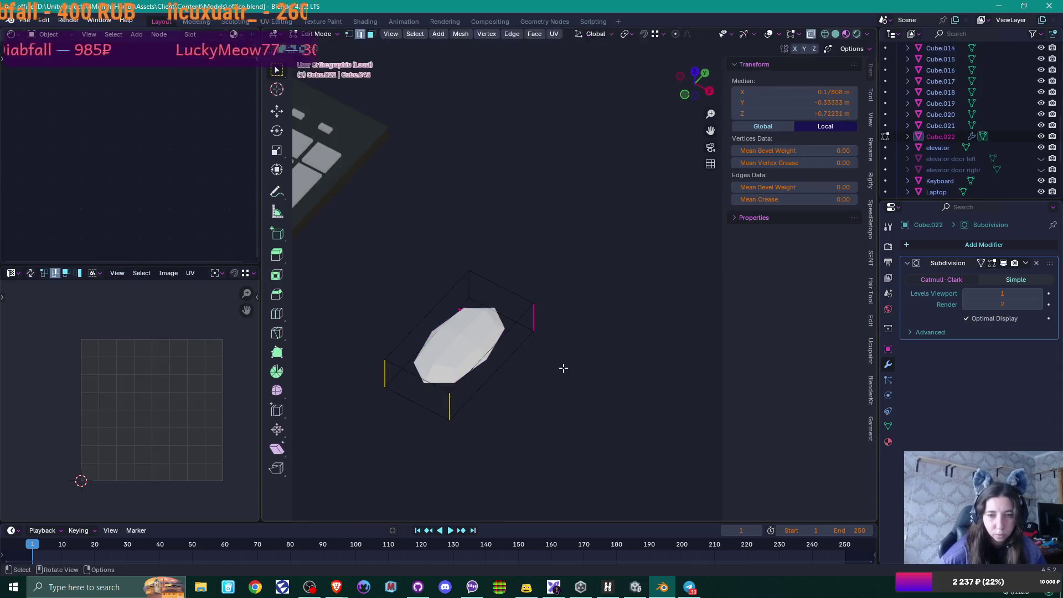
pyautogui.hotkey('ctrl', 'r')
pyautogui.click(493, 347)
pyautogui.rightClick(494, 347)
pyautogui.hotkey('ctrl', 'b')
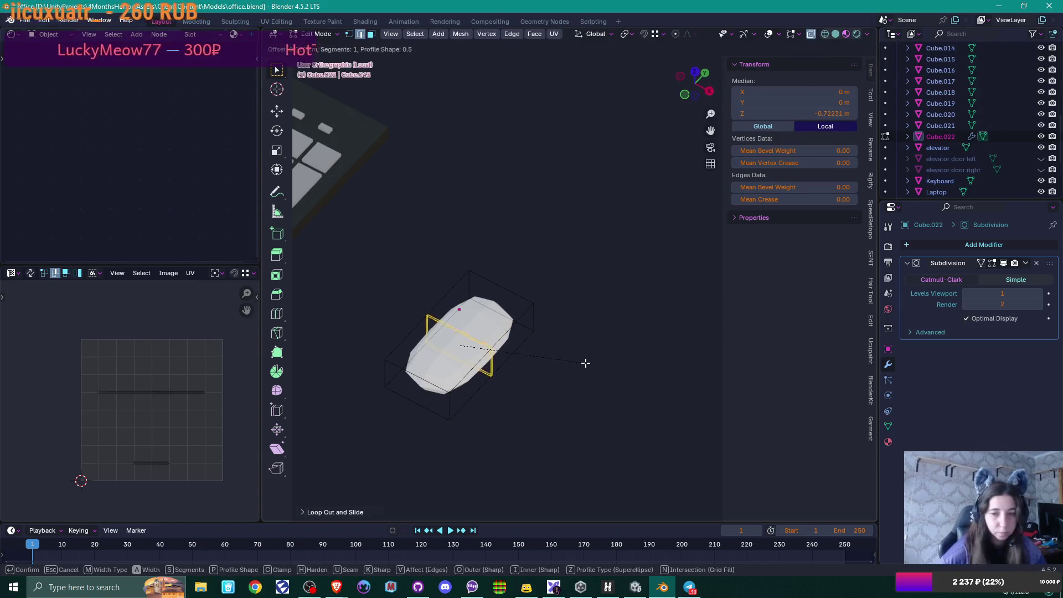
pyautogui.click(617, 364)
pyautogui.moveTo(617, 361); pyautogui.dragTo(548, 348, button='middle')
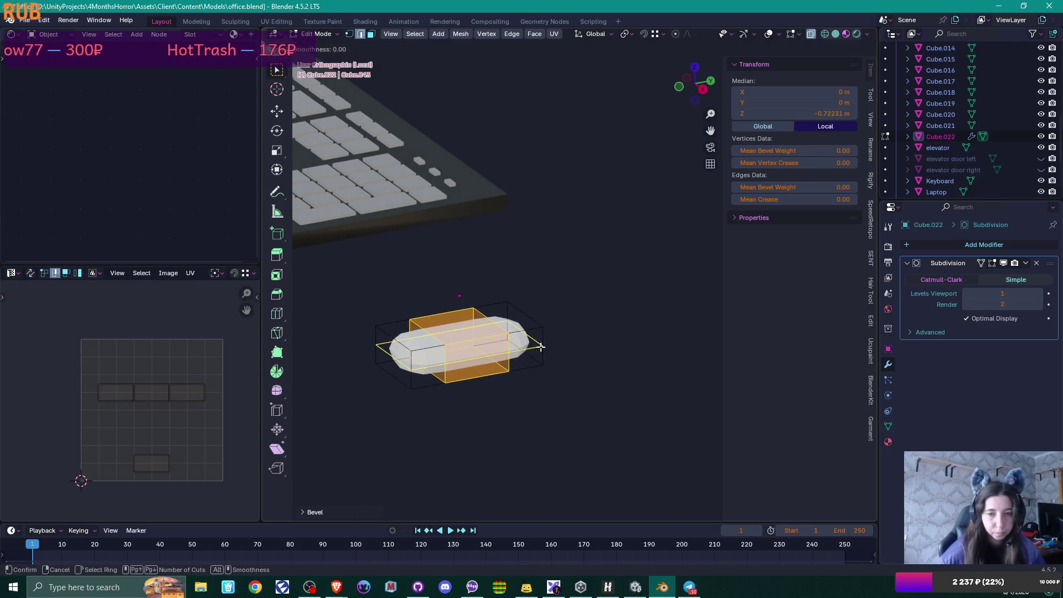
pyautogui.keyDown('alt'); pyautogui.click(540, 357); pyautogui.keyUp('alt')
pyautogui.press('g')
pyautogui.press('g')
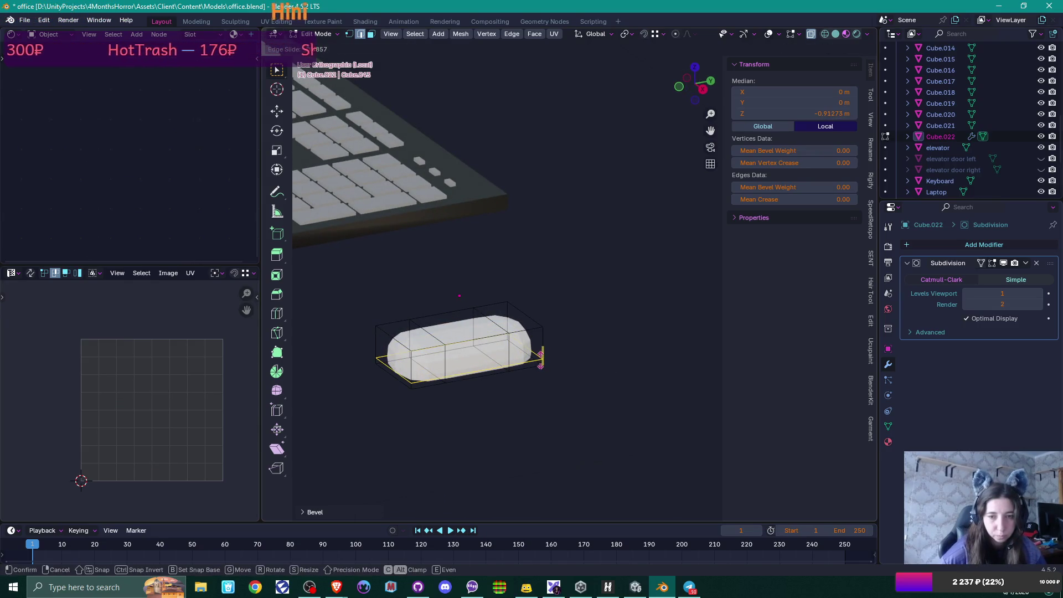
pyautogui.click(553, 374)
pyautogui.press('Tab')
pyautogui.moveTo(552, 374)
pyautogui.mouseDown(button='middle')
pyautogui.moveTo(596, 411)
pyautogui.moveTo(583, 446)
pyautogui.moveTo(570, 437)
pyautogui.mouseUp(button='middle')
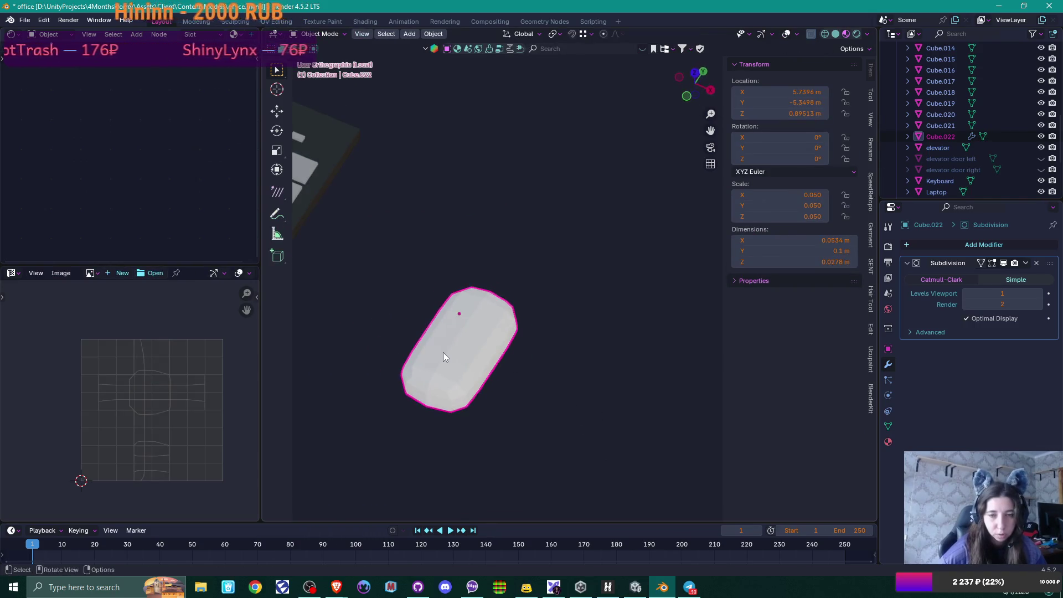
# Step: Apply auto smooth shading and raise the viewport subdivision level to 2
pyautogui.rightClick(443, 352)
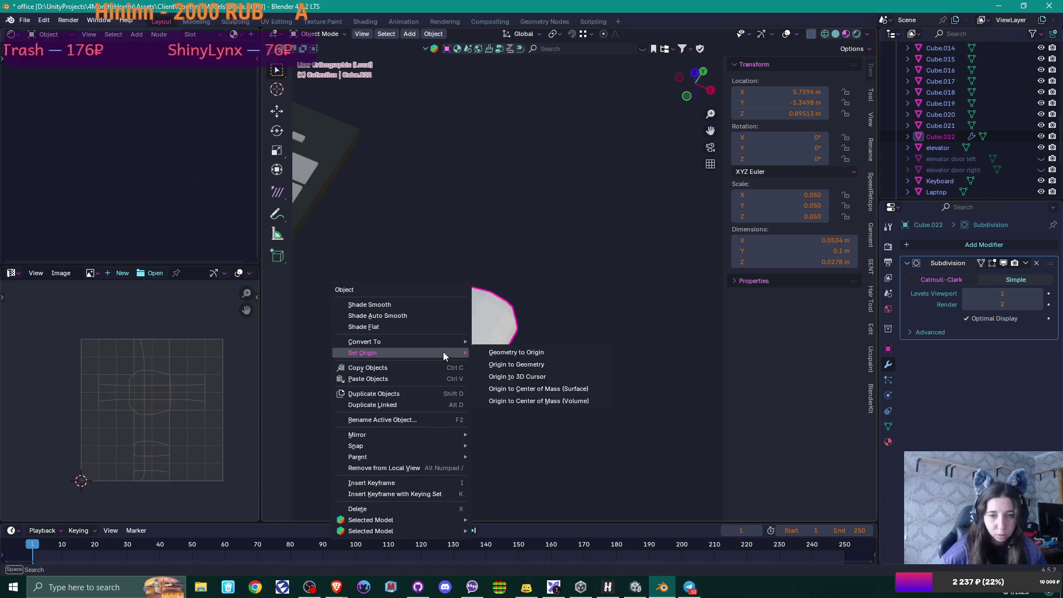
pyautogui.click(432, 315)
pyautogui.moveTo(547, 356); pyautogui.dragTo(551, 342, button='middle')
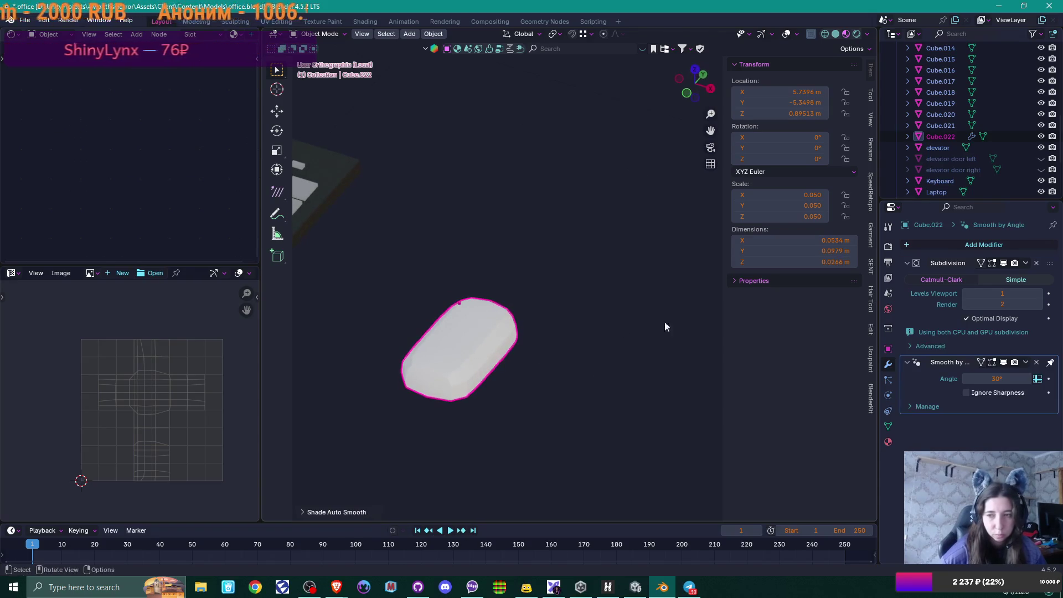
pyautogui.click(1049, 294)
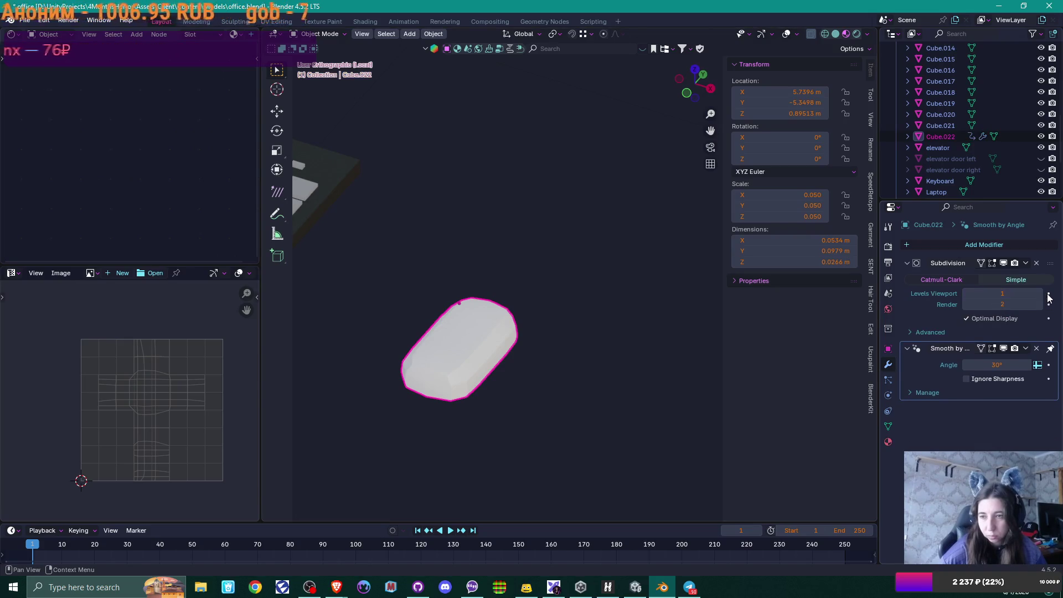
pyautogui.click(1038, 293)
pyautogui.moveTo(580, 339)
pyautogui.mouseDown(button='middle')
pyautogui.moveTo(461, 338)
pyautogui.moveTo(428, 318)
pyautogui.moveTo(457, 312)
pyautogui.moveTo(566, 365)
pyautogui.moveTo(533, 408)
pyautogui.moveTo(531, 382)
pyautogui.mouseUp(button='middle')
pyautogui.scroll(5, 531, 381)
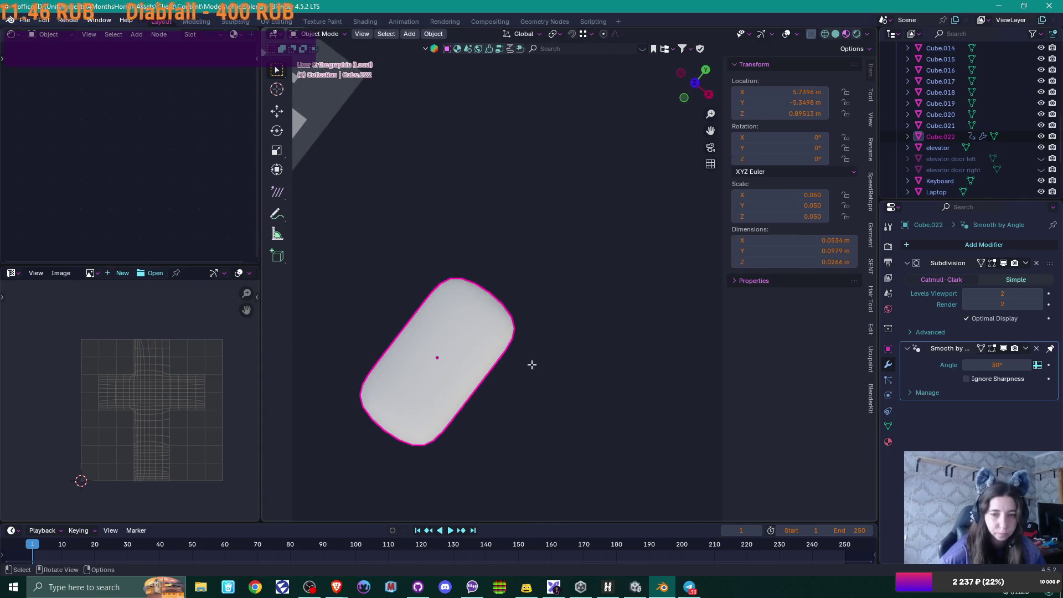
# Step: Edge-slide the upper and lower cross loops toward the mouse's ends
pyautogui.press('Tab')
pyautogui.click(485, 341)
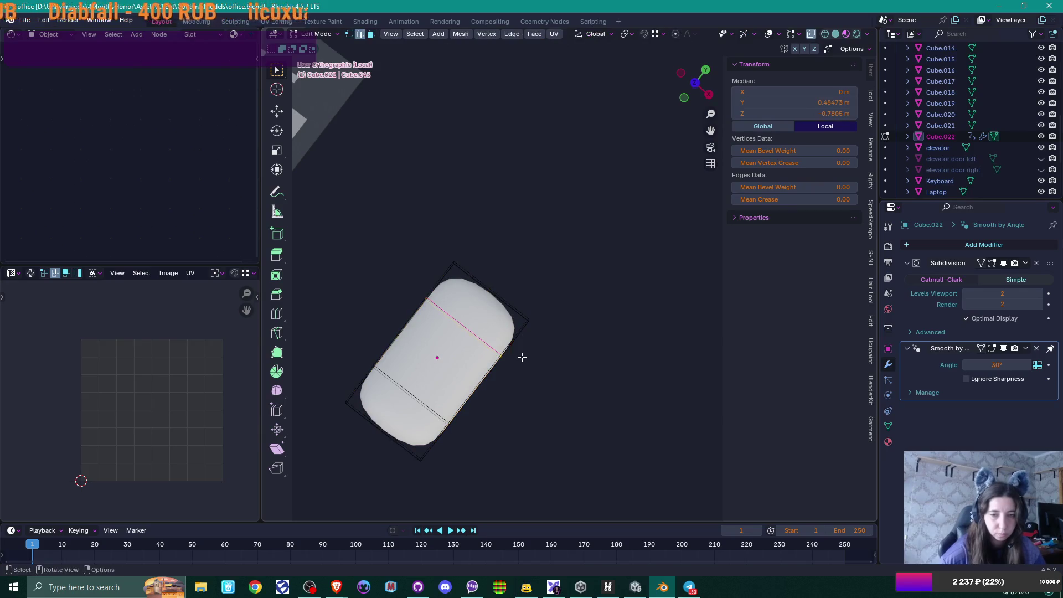
pyautogui.press('g')
pyautogui.press('g')
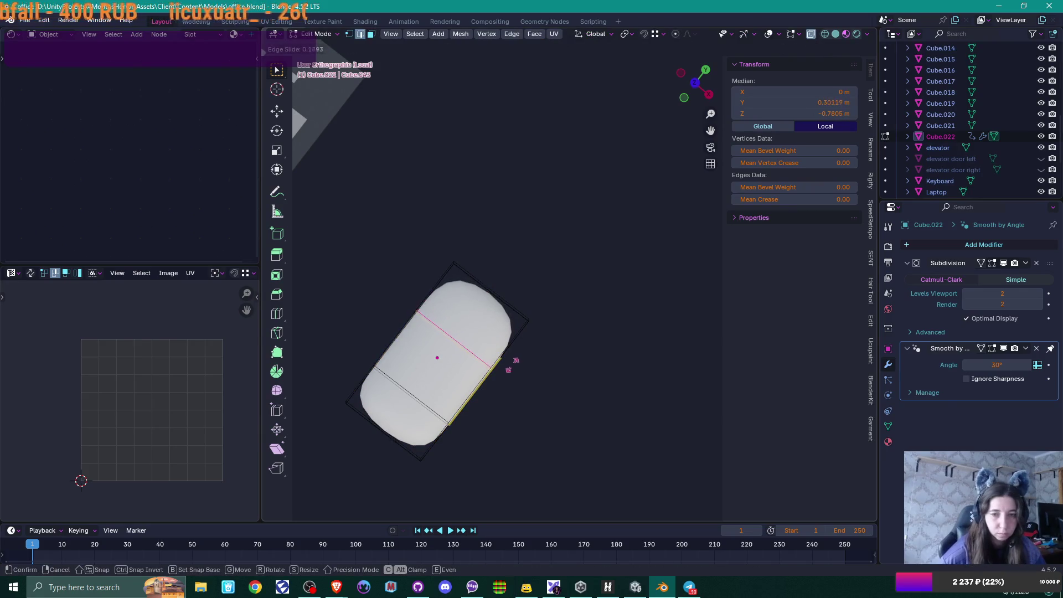
pyautogui.click(511, 365)
pyautogui.keyDown('alt'); pyautogui.click(419, 400); pyautogui.keyUp('alt')
pyautogui.press('g')
pyautogui.press('g')
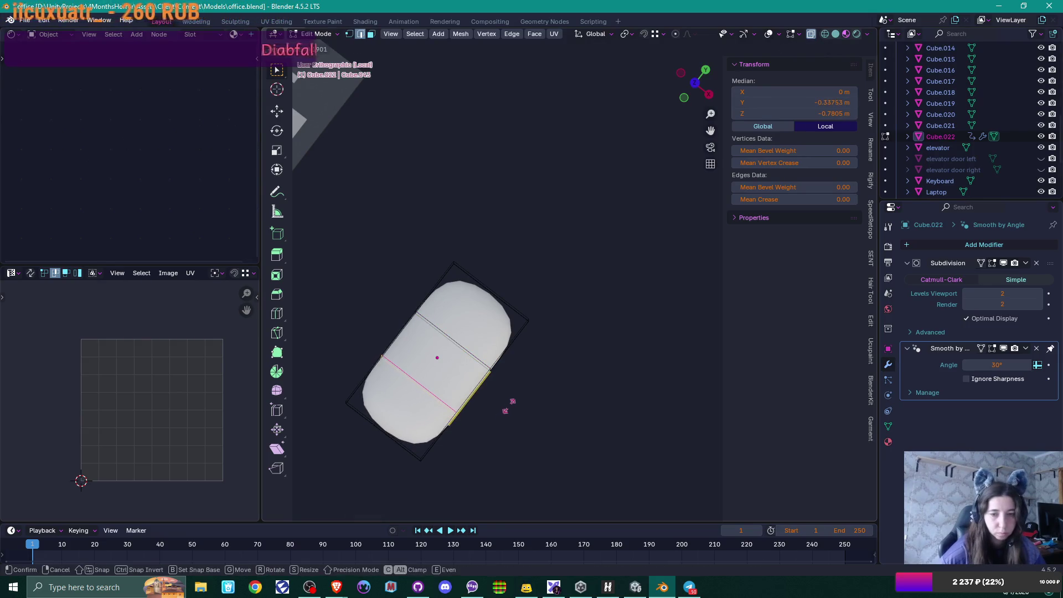
pyautogui.click(508, 406)
pyautogui.moveTo(538, 396)
pyautogui.mouseDown(button='middle')
pyautogui.moveTo(524, 311)
pyautogui.moveTo(477, 282)
pyautogui.moveTo(574, 351)
pyautogui.moveTo(547, 350)
pyautogui.mouseUp(button='middle')
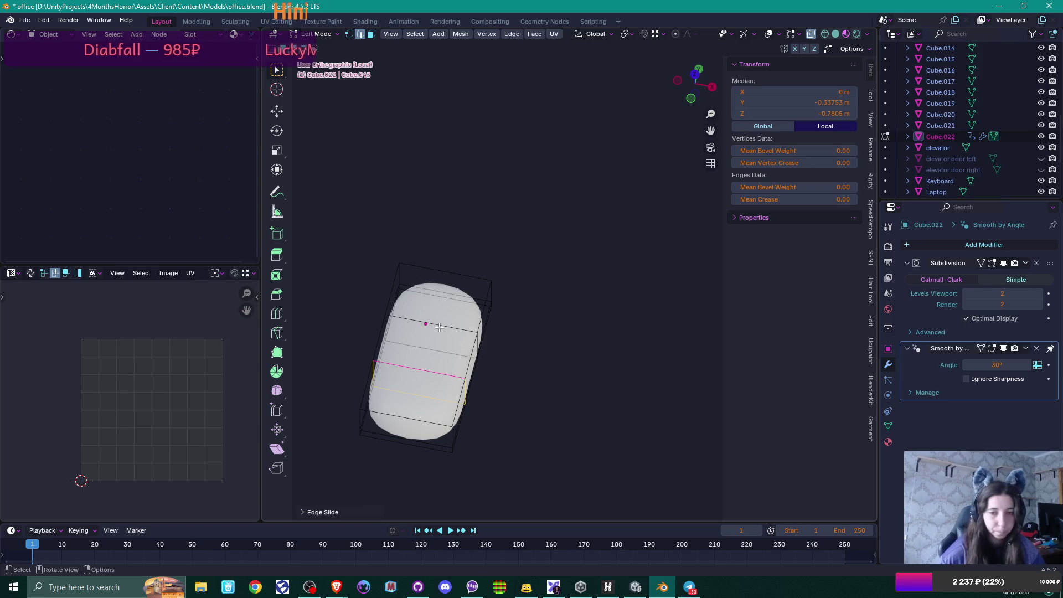
pyautogui.moveTo(507, 339); pyautogui.dragTo(469, 315, button='middle')
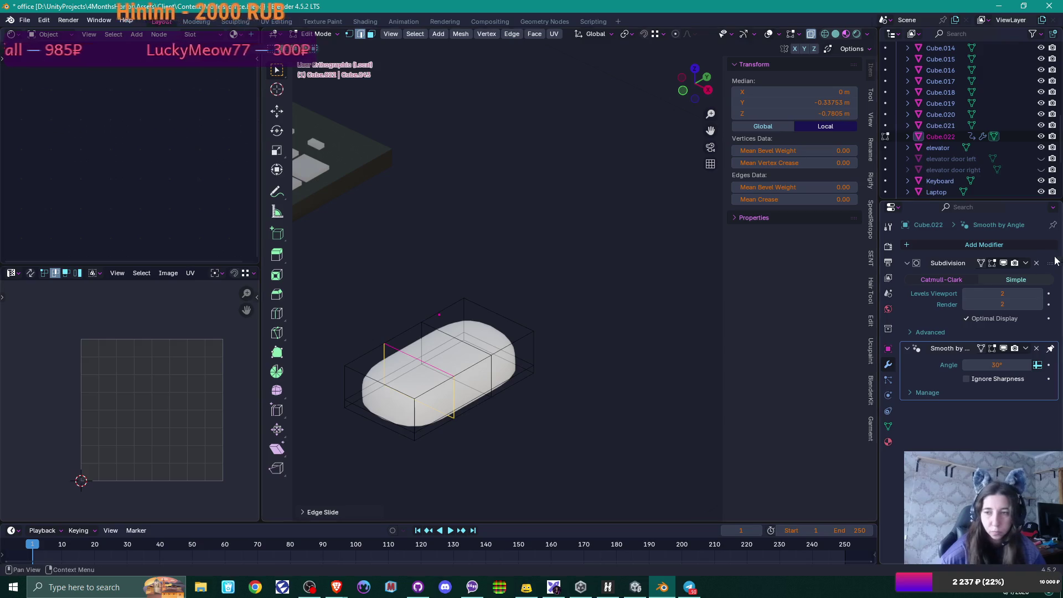
# Step: Apply the Subdivision modifier, then select a top face in face select mode
pyautogui.press('Tab')
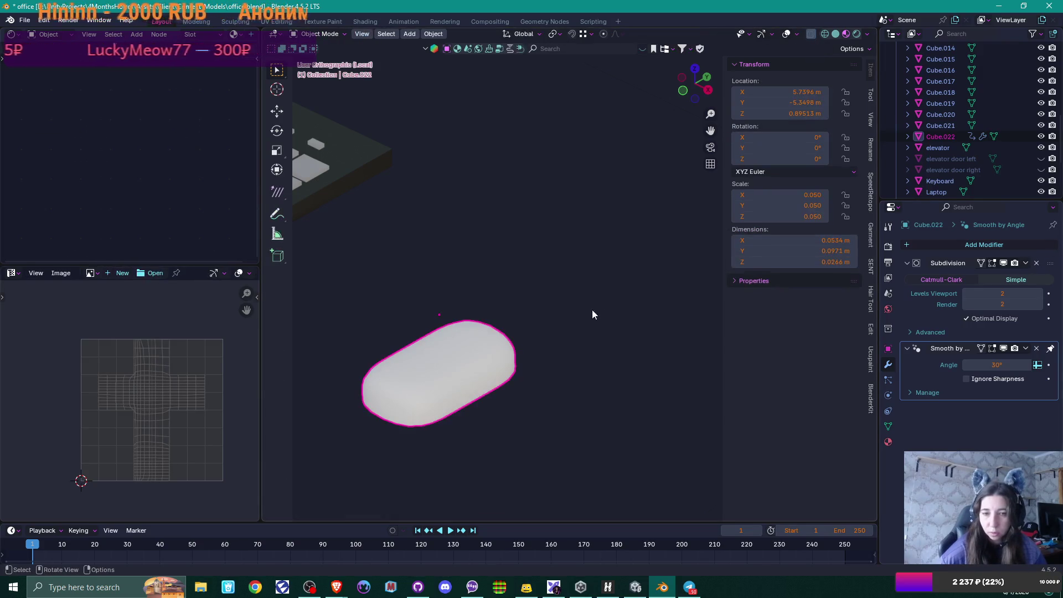
pyautogui.click(1025, 263)
pyautogui.click(1011, 272)
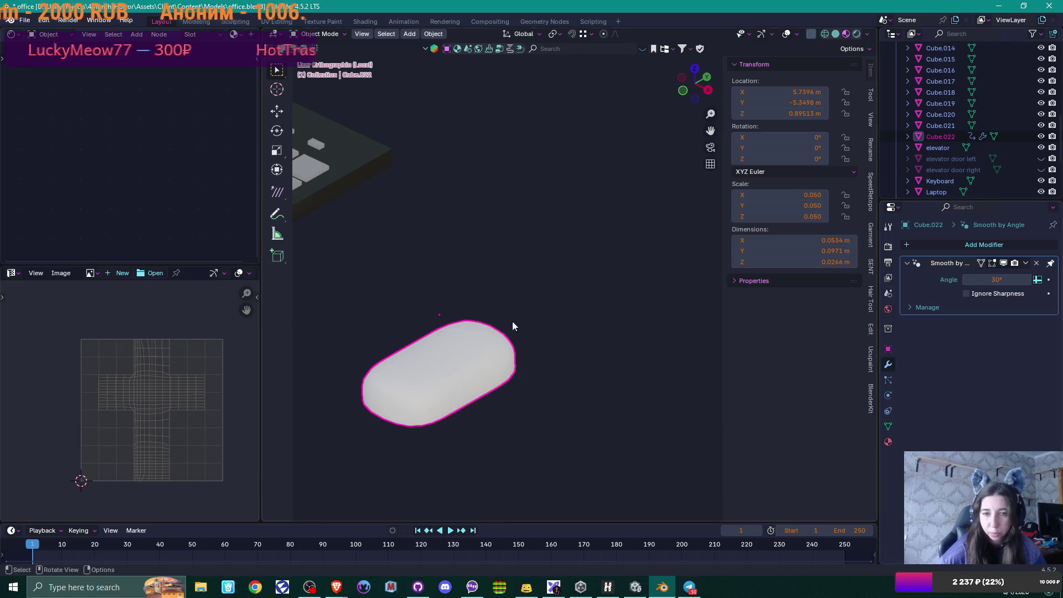
pyautogui.press('Tab')
pyautogui.moveTo(510, 325)
pyautogui.mouseDown(button='middle')
pyautogui.moveTo(489, 368)
pyautogui.moveTo(574, 363)
pyautogui.mouseUp(button='middle')
pyautogui.scroll(4, 574, 363)
pyautogui.moveTo(462, 358)
pyautogui.mouseDown(button='middle')
pyautogui.moveTo(545, 311)
pyautogui.moveTo(547, 337)
pyautogui.moveTo(487, 306)
pyautogui.moveTo(451, 316)
pyautogui.moveTo(441, 340)
pyautogui.moveTo(394, 346)
pyautogui.mouseUp(button='middle')
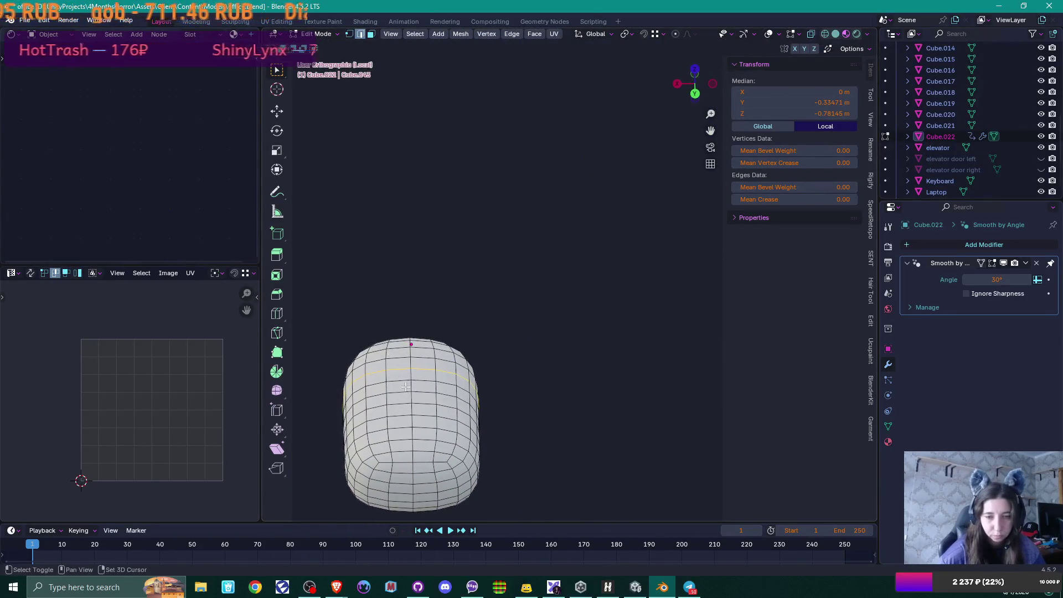
pyautogui.keyDown('shift'); pyautogui.moveTo(459, 432); pyautogui.dragTo(463, 327, button='middle'); pyautogui.keyUp('shift')
pyautogui.scroll(2, 462, 327)
pyautogui.moveTo(398, 351)
pyautogui.mouseDown(button='middle')
pyautogui.moveTo(482, 405)
pyautogui.moveTo(540, 393)
pyautogui.moveTo(549, 353)
pyautogui.moveTo(525, 374)
pyautogui.mouseUp(button='middle')
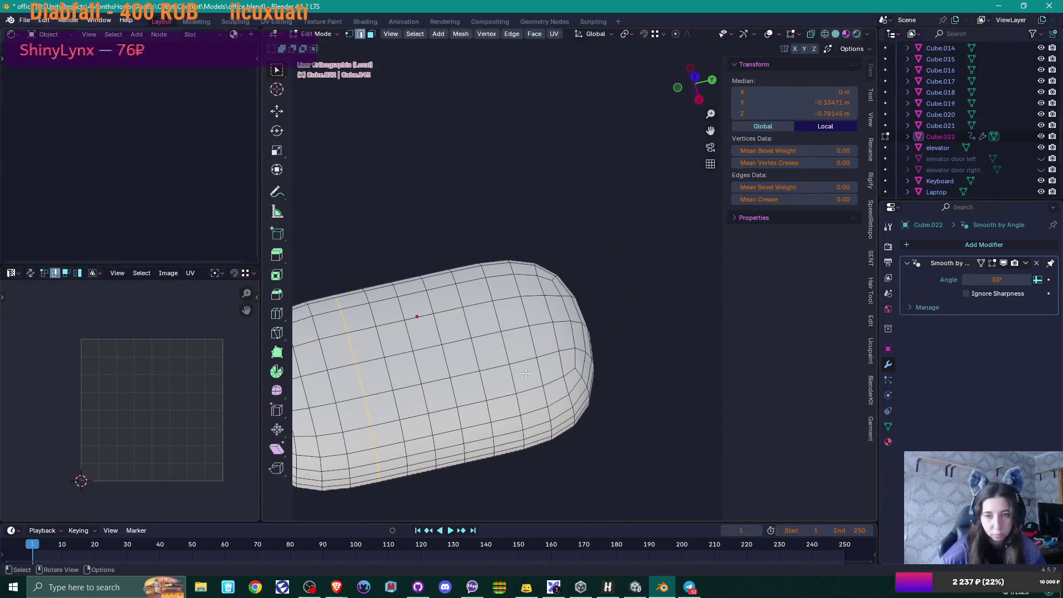
pyautogui.press('3')
pyautogui.click(492, 348)
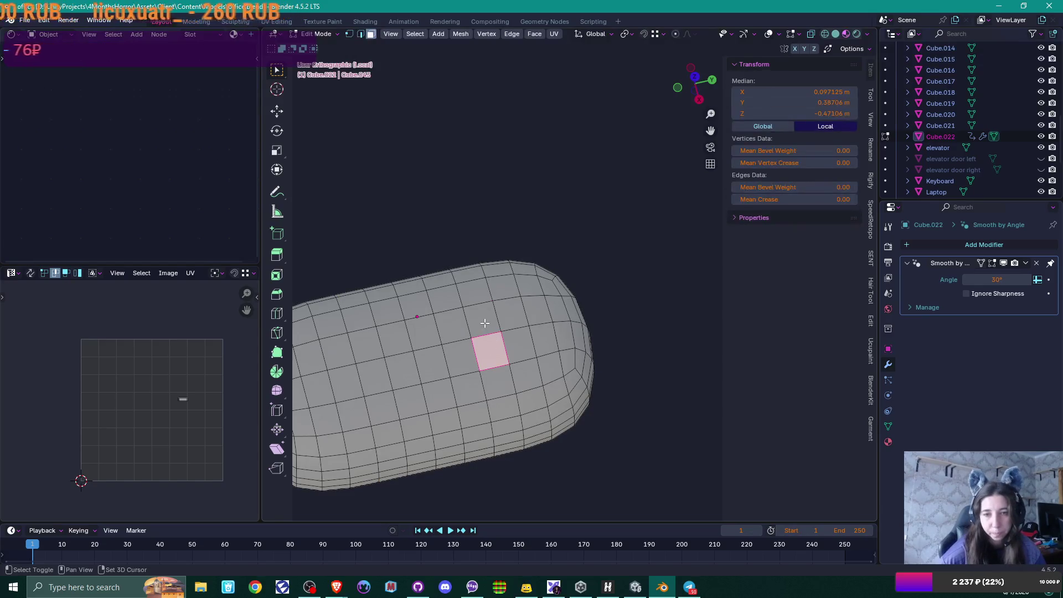
# Step: Select a 2x2 block of faces on the mouse's top
pyautogui.keyDown('shift'); pyautogui.click(498, 321); pyautogui.keyUp('shift')
pyautogui.keyDown('shift'); pyautogui.click(521, 347); pyautogui.keyUp('shift')
pyautogui.keyDown('shift'); pyautogui.click(521, 314); pyautogui.keyUp('shift')
pyautogui.moveTo(521, 314)
pyautogui.mouseDown(button='middle')
pyautogui.moveTo(544, 364)
pyautogui.moveTo(598, 375)
pyautogui.moveTo(575, 374)
pyautogui.moveTo(564, 266)
pyautogui.mouseUp(button='middle')
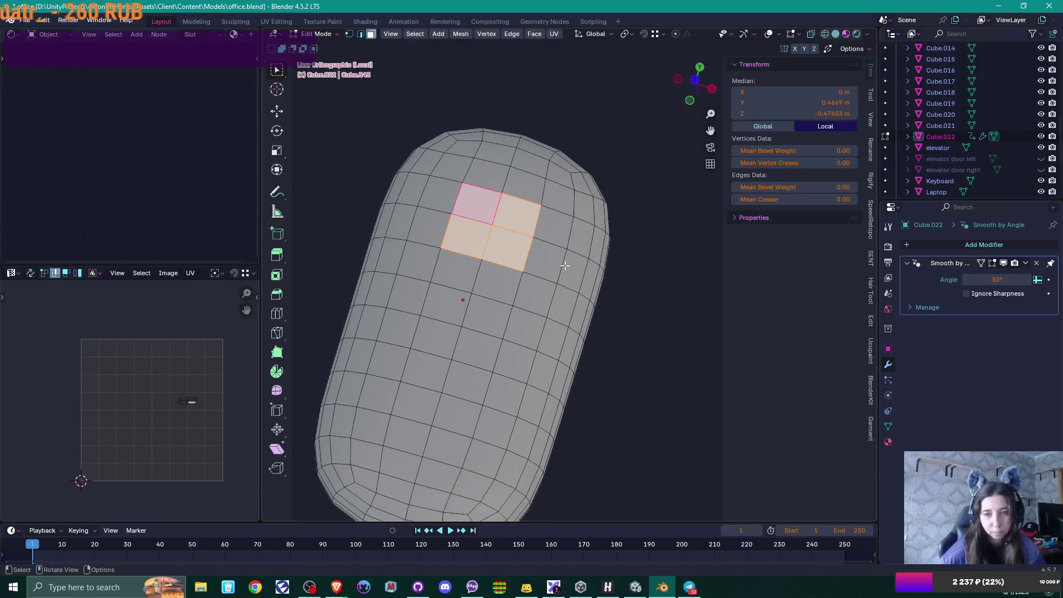
pyautogui.keyDown('shift'); pyautogui.click(499, 285); pyautogui.keyUp('shift')
pyautogui.keyDown('shift'); pyautogui.click(473, 283); pyautogui.keyUp('shift')
pyautogui.keyDown('shift'); pyautogui.click(487, 212); pyautogui.keyUp('shift')
pyautogui.keyDown('shift'); pyautogui.click(515, 216); pyautogui.keyUp('shift')
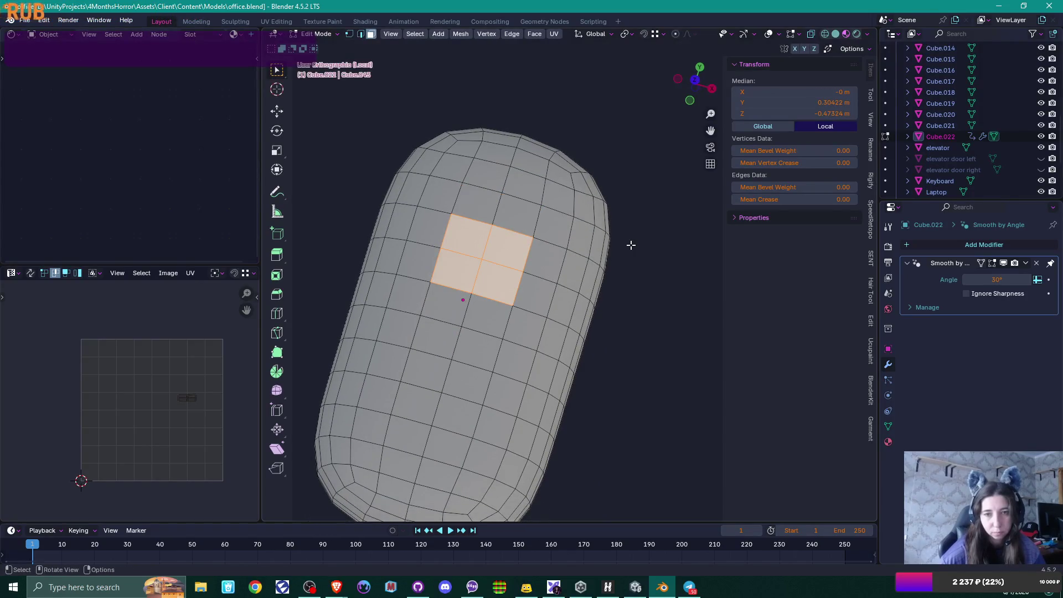
# Step: Inset the faces, scale them along Y and X, and extrude them up
pyautogui.press('i')
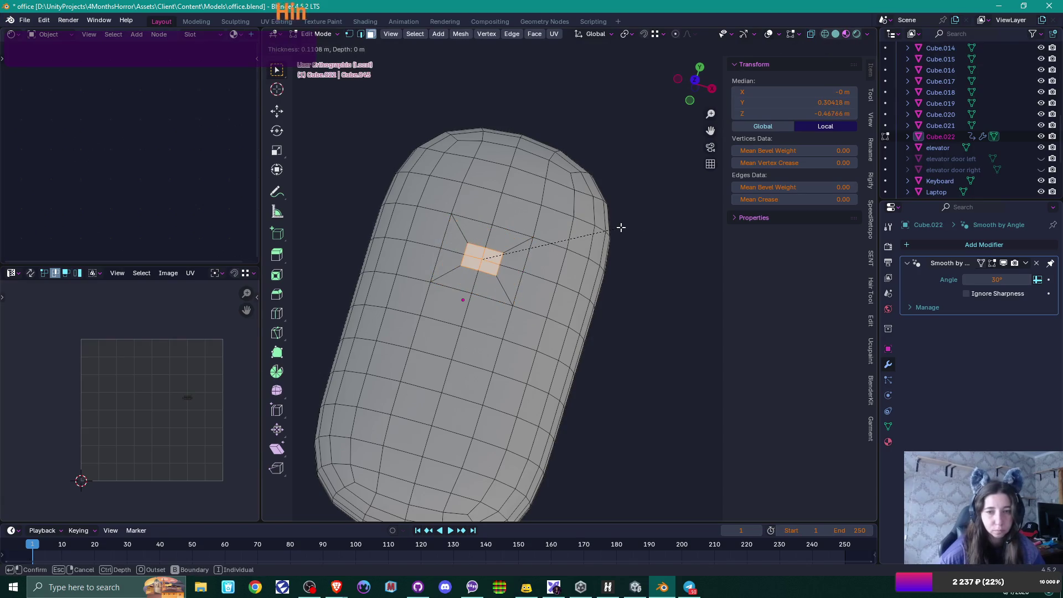
pyautogui.click(626, 226)
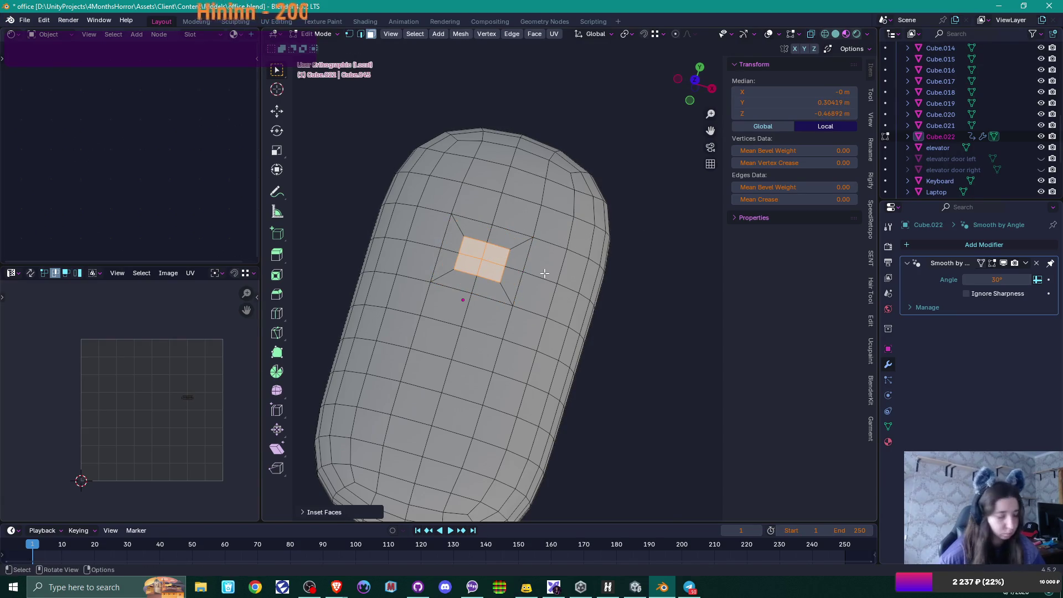
pyautogui.press('s')
pyautogui.press('y')
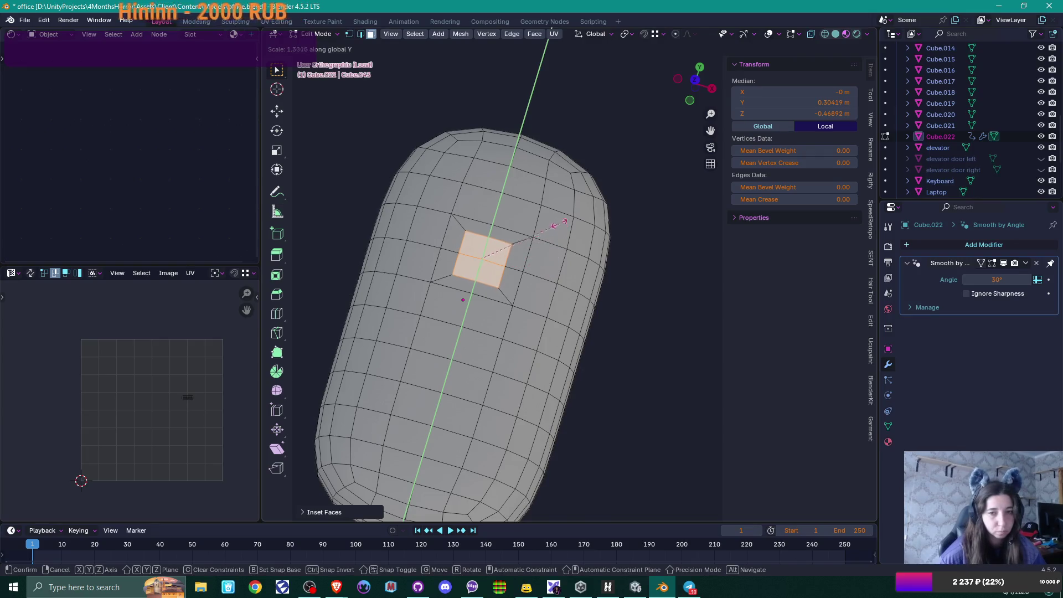
pyautogui.click(569, 200)
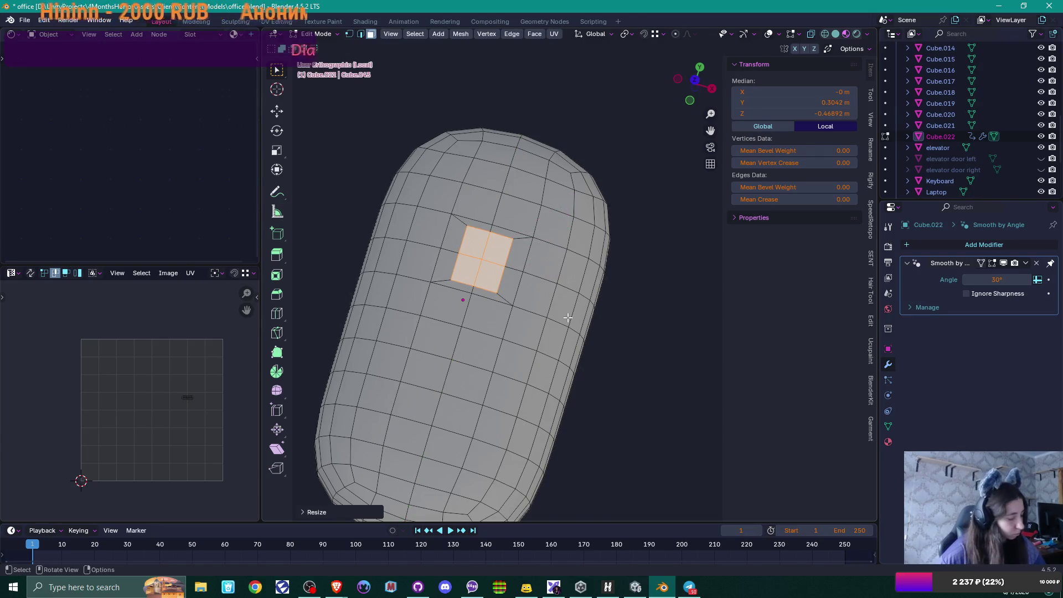
pyautogui.press('s')
pyautogui.press('x')
pyautogui.click(547, 319)
pyautogui.moveTo(547, 319); pyautogui.dragTo(535, 295, button='middle')
pyautogui.press('e')
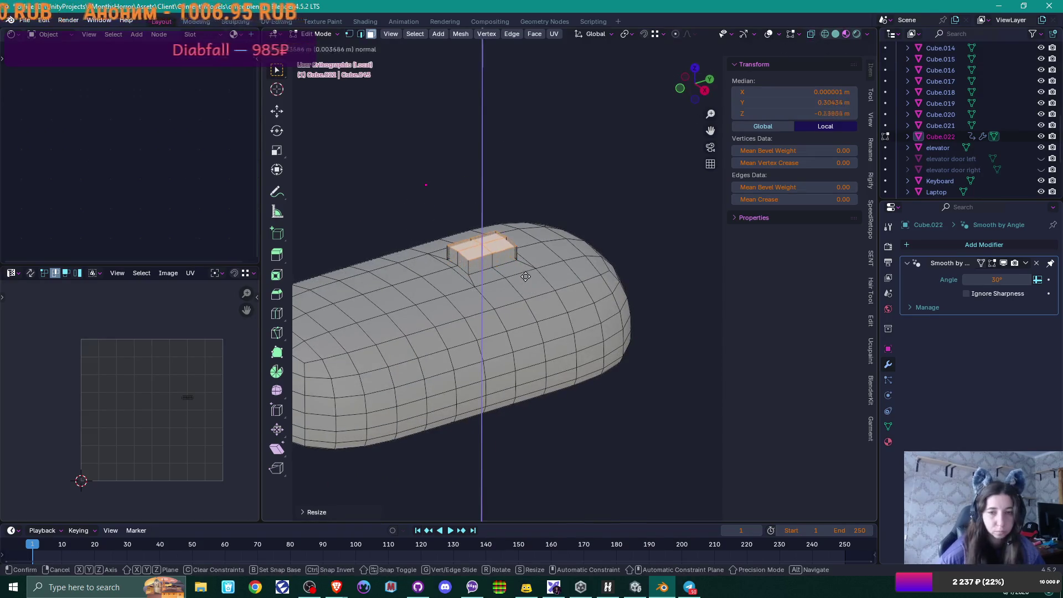
pyautogui.click(524, 274)
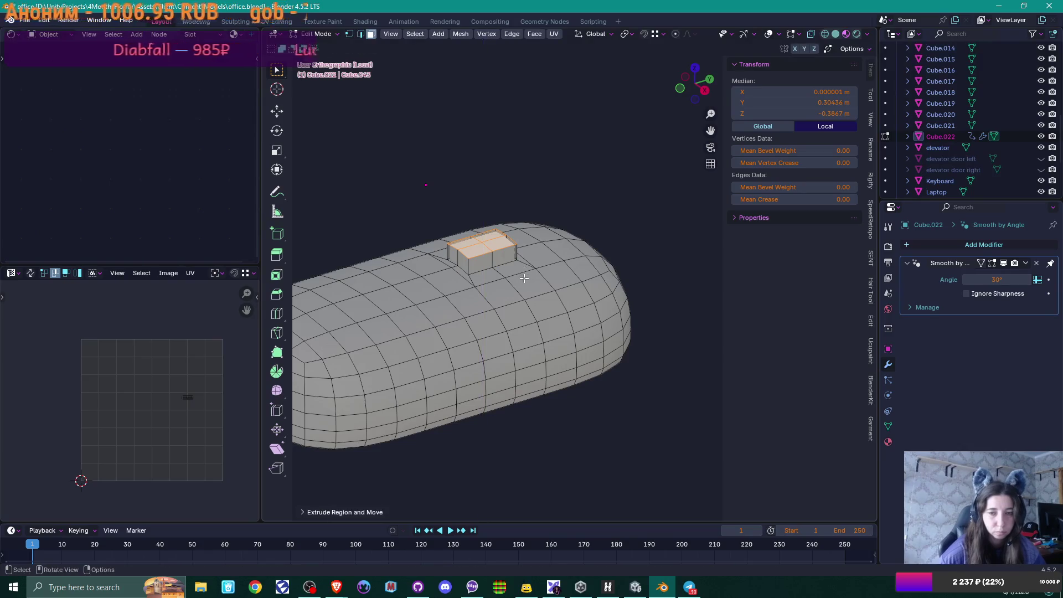
# Step: With X-ray on, select the raised block's edges and start bevelling them
pyautogui.scroll(2, 524, 275)
pyautogui.moveTo(525, 275)
pyautogui.mouseDown(button='middle')
pyautogui.moveTo(555, 348)
pyautogui.moveTo(400, 332)
pyautogui.mouseUp(button='middle')
pyautogui.scroll(2, 555, 349)
pyautogui.click(419, 333)
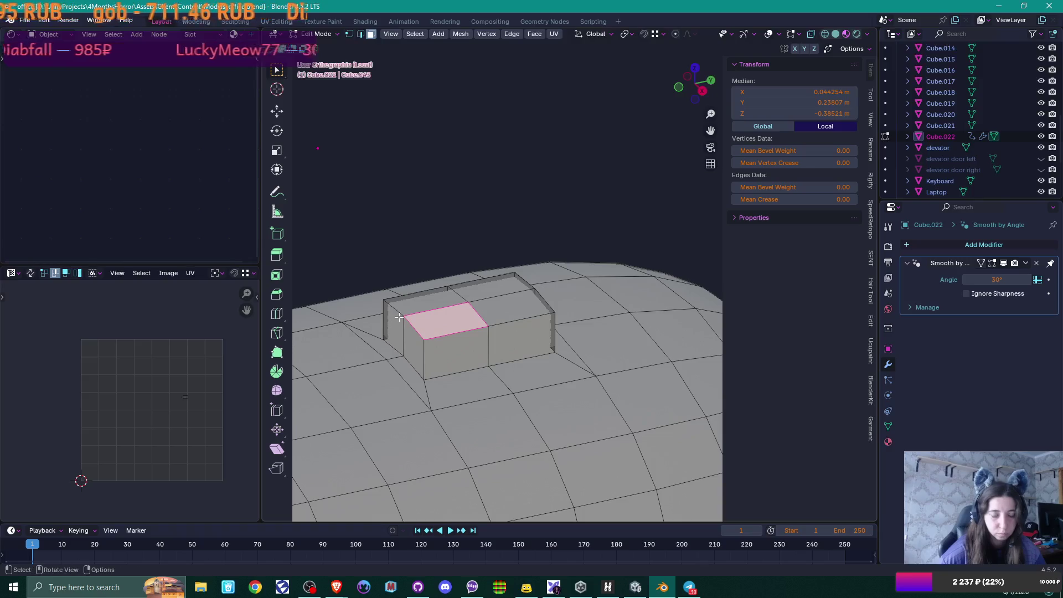
pyautogui.hotkey('alt', 'z')
pyautogui.click(409, 323)
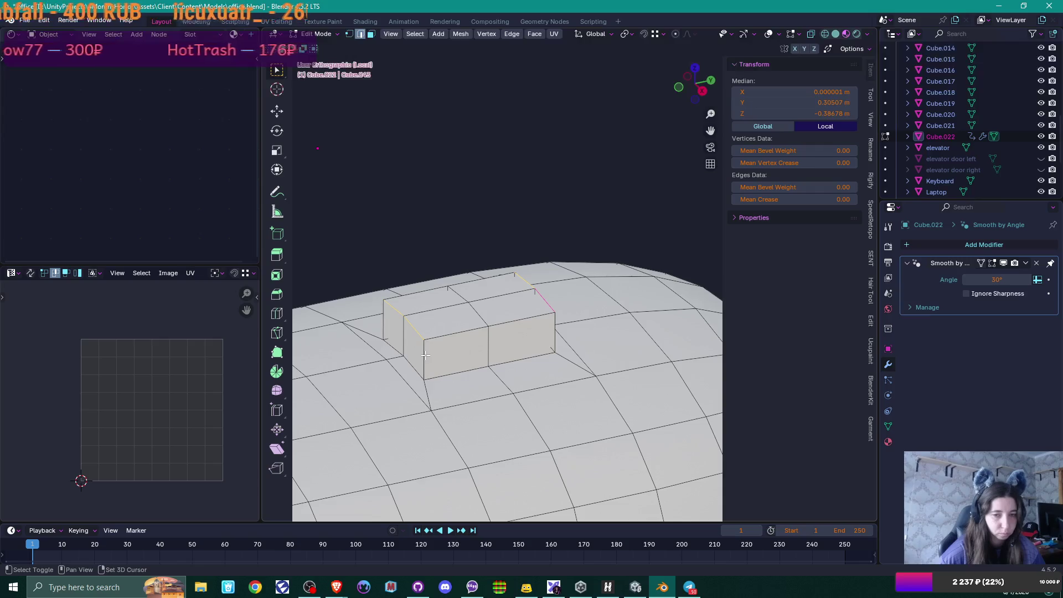
pyautogui.hotkey('ctrl', 'b')
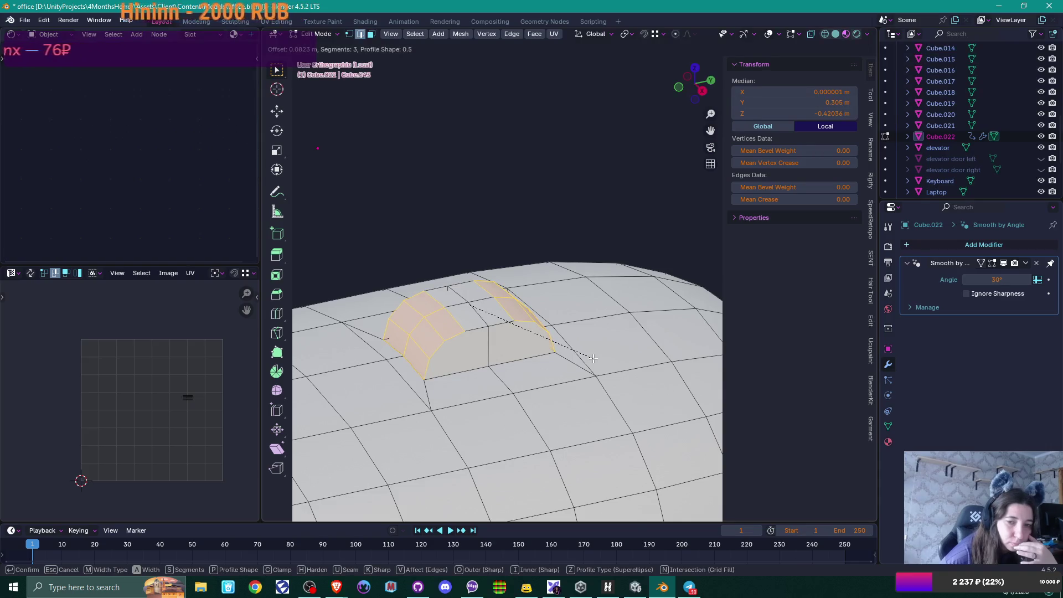
pyautogui.click(587, 361)
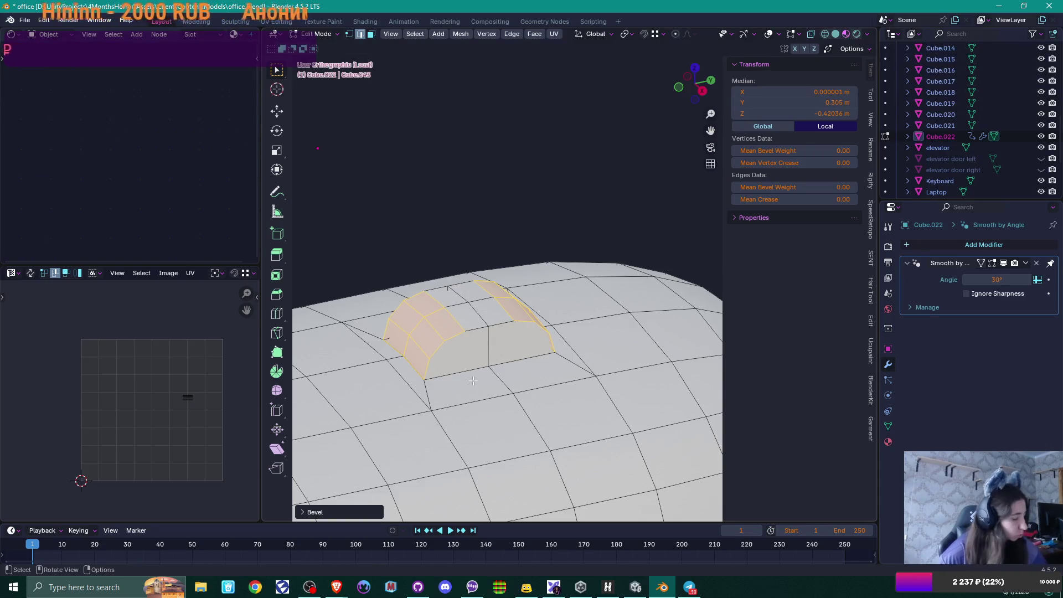
pyautogui.press('1')
pyautogui.click(423, 378)
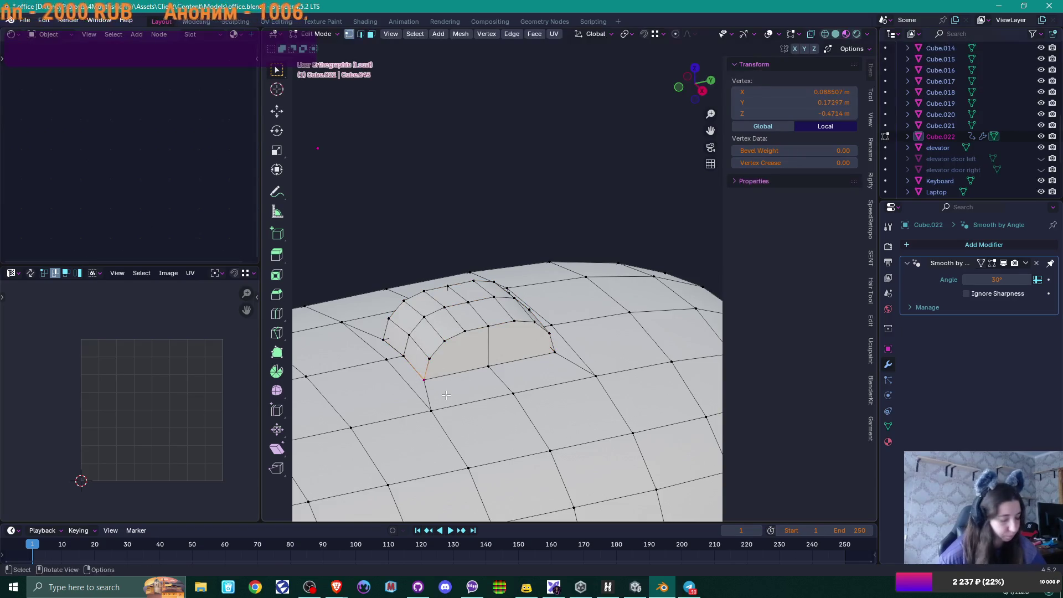
pyautogui.press('m')
pyautogui.click(436, 394)
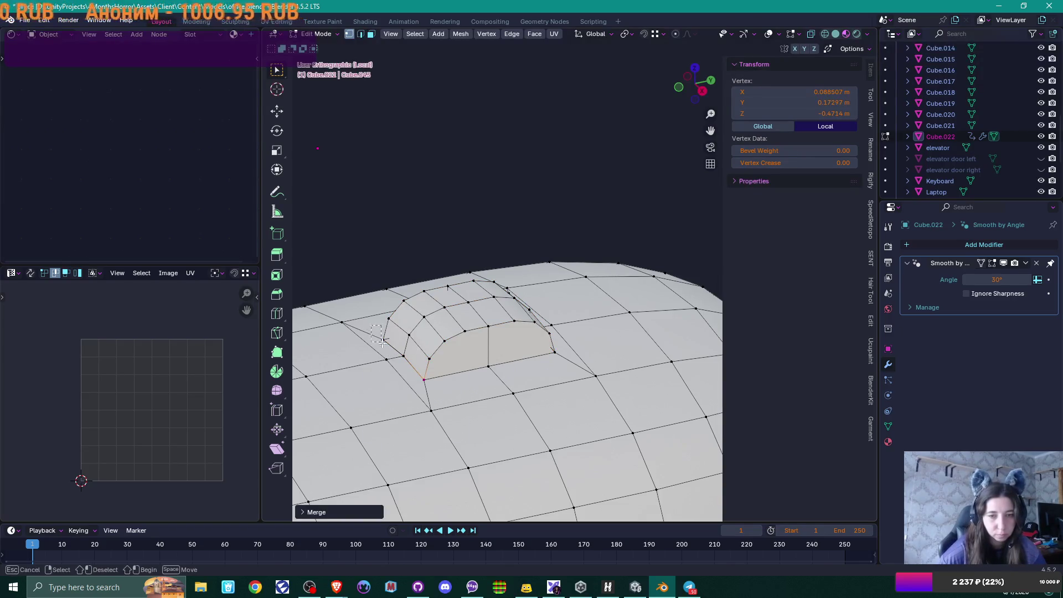
pyautogui.click(391, 349)
pyautogui.press('m')
pyautogui.click(391, 349)
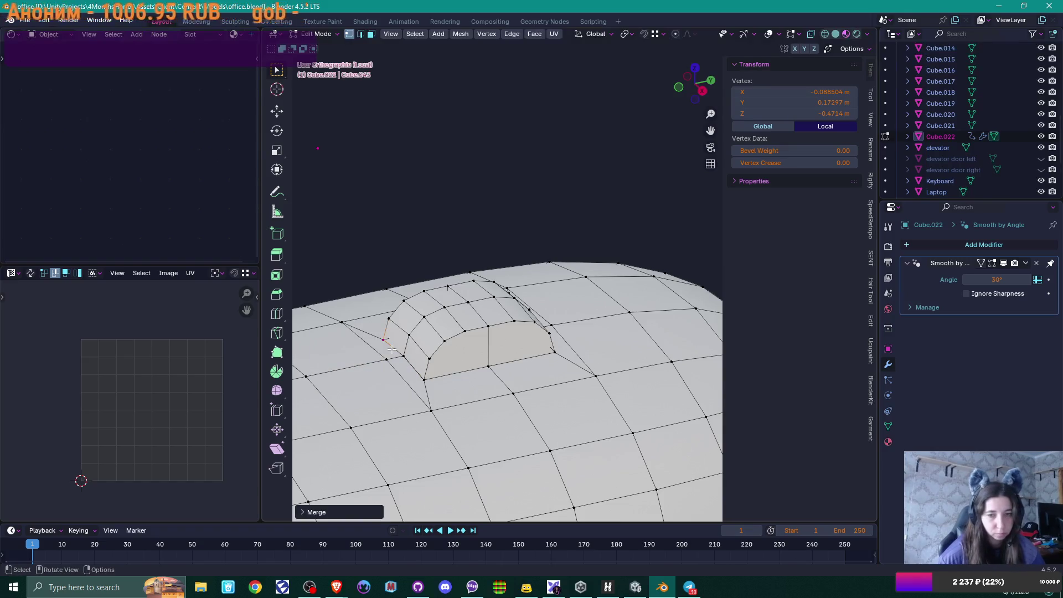
pyautogui.keyDown('shift'); pyautogui.click(382, 335); pyautogui.keyUp('shift')
pyautogui.press('m')
pyautogui.click(387, 350)
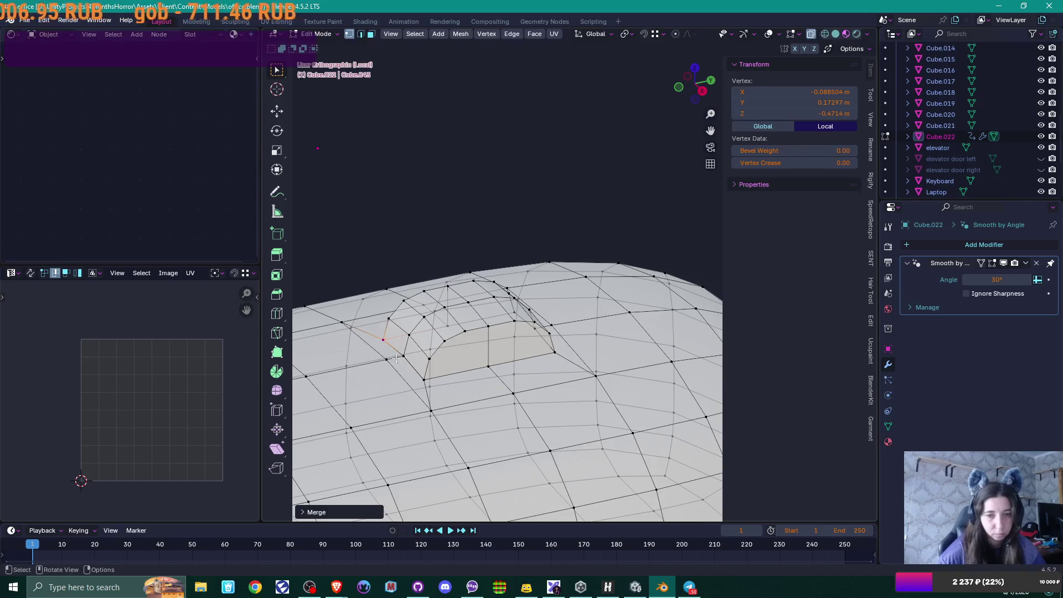
pyautogui.keyDown('shift'); pyautogui.click(425, 381); pyautogui.keyUp('shift')
pyautogui.press('m')
pyautogui.click(427, 383)
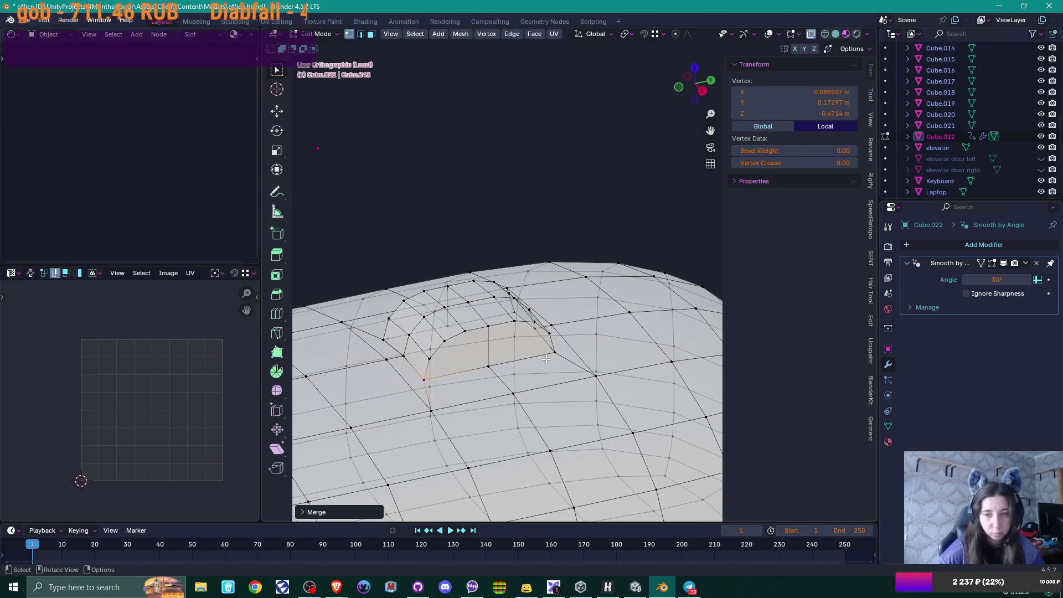
pyautogui.keyDown('shift'); pyautogui.click(552, 351); pyautogui.keyUp('shift')
pyautogui.press('m')
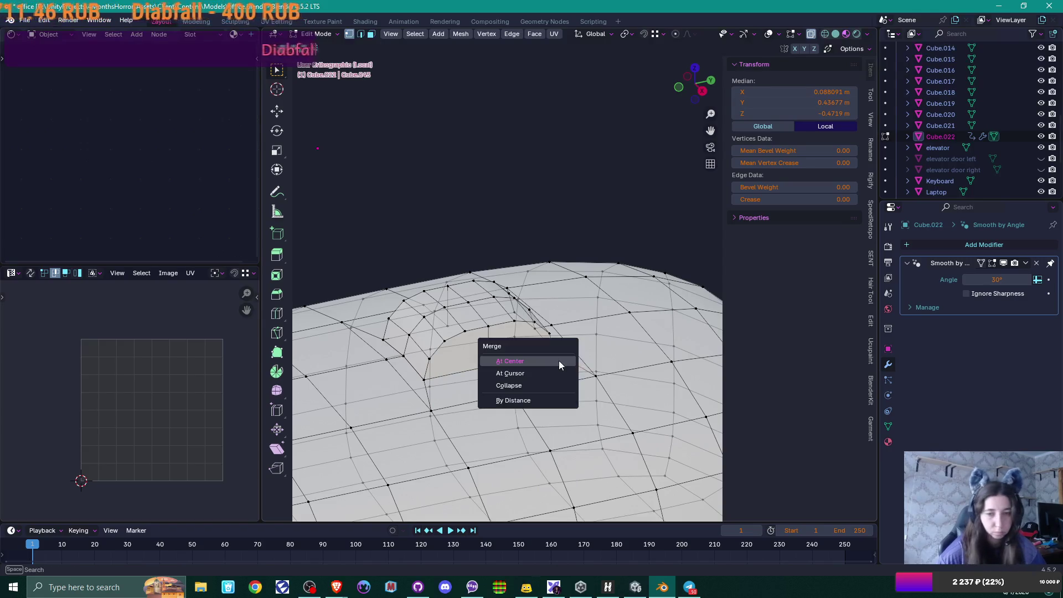
pyautogui.click(559, 362)
pyautogui.moveTo(559, 363)
pyautogui.mouseDown(button='middle')
pyautogui.moveTo(514, 330)
pyautogui.moveTo(540, 389)
pyautogui.mouseUp(button='middle')
pyautogui.keyDown('shift'); pyautogui.click(517, 331); pyautogui.keyUp('shift')
pyautogui.press('m')
pyautogui.click(523, 340)
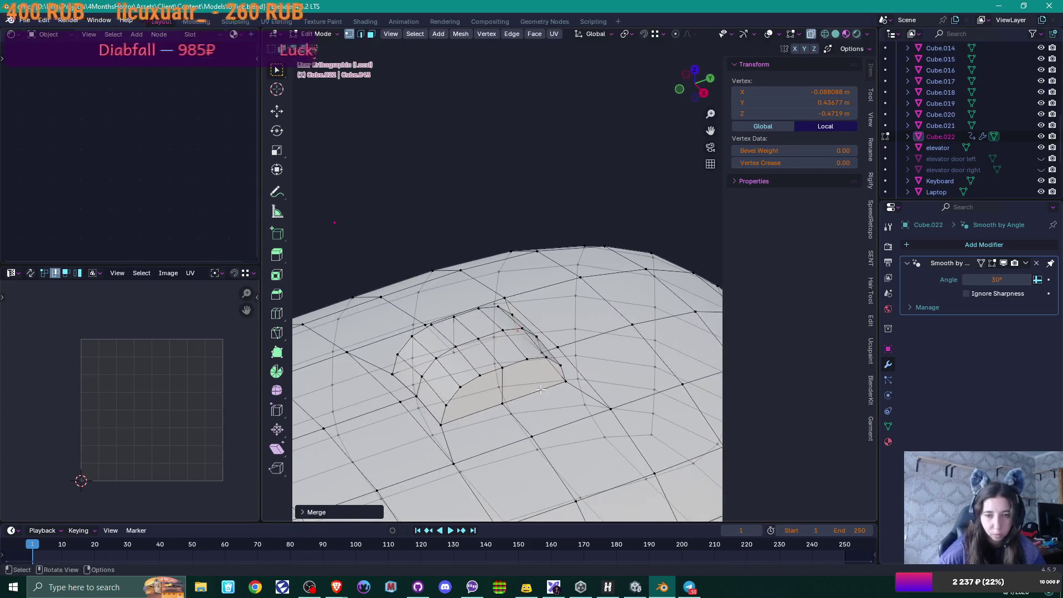
pyautogui.click(462, 387)
pyautogui.keyDown('shift'); pyautogui.click(504, 401); pyautogui.keyUp('shift')
pyautogui.keyDown('shift'); pyautogui.click(546, 358); pyautogui.keyUp('shift')
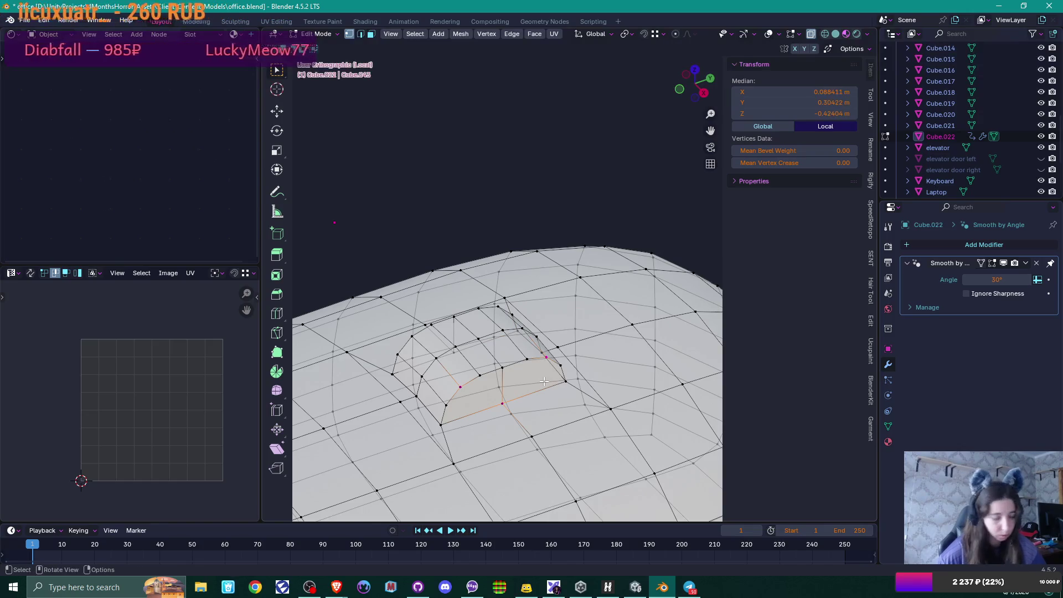
pyautogui.moveTo(543, 381); pyautogui.dragTo(498, 436, button='middle')
pyautogui.click(505, 419)
pyautogui.keyDown('shift'); pyautogui.click(461, 444); pyautogui.keyUp('shift')
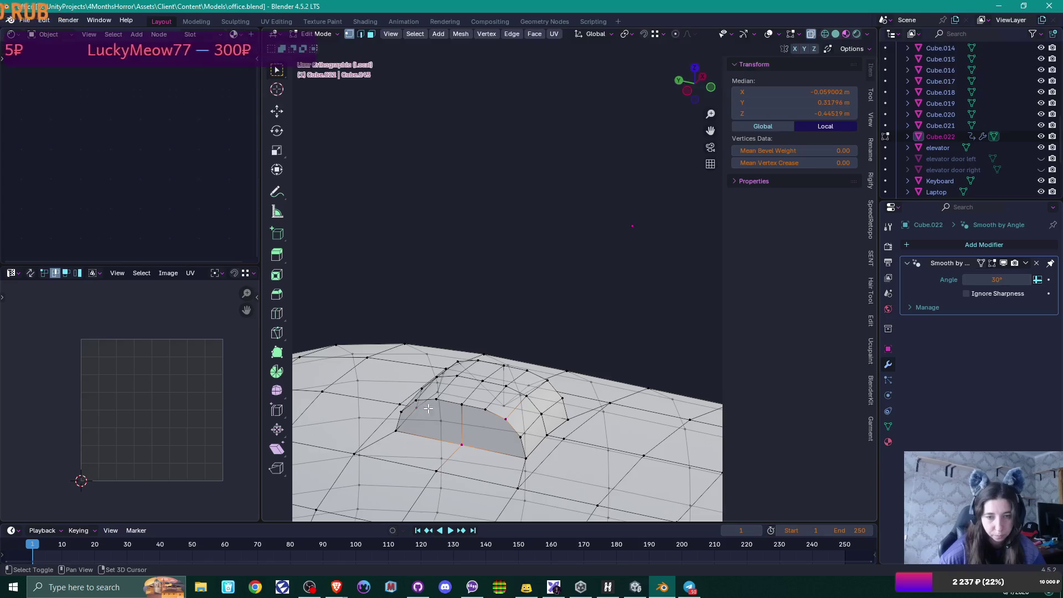
pyautogui.keyDown('shift'); pyautogui.click(417, 405); pyautogui.keyUp('shift')
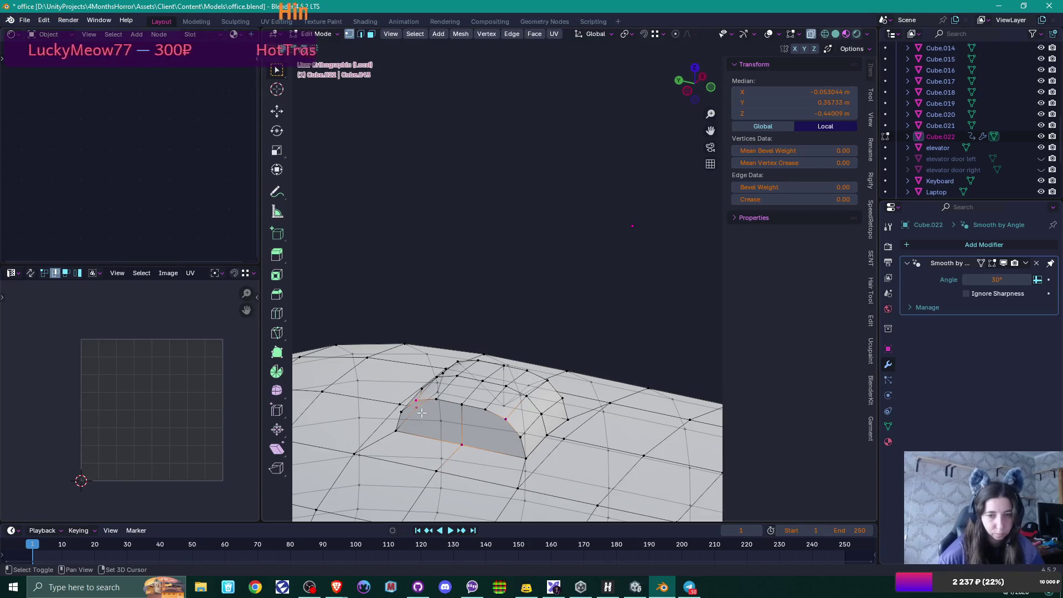
pyautogui.keyDown('shift'); pyautogui.click(416, 406); pyautogui.keyUp('shift')
pyautogui.keyDown('alt'); pyautogui.keyDown('shift'); pyautogui.click(496, 423); pyautogui.keyUp('shift'); pyautogui.keyUp('alt')
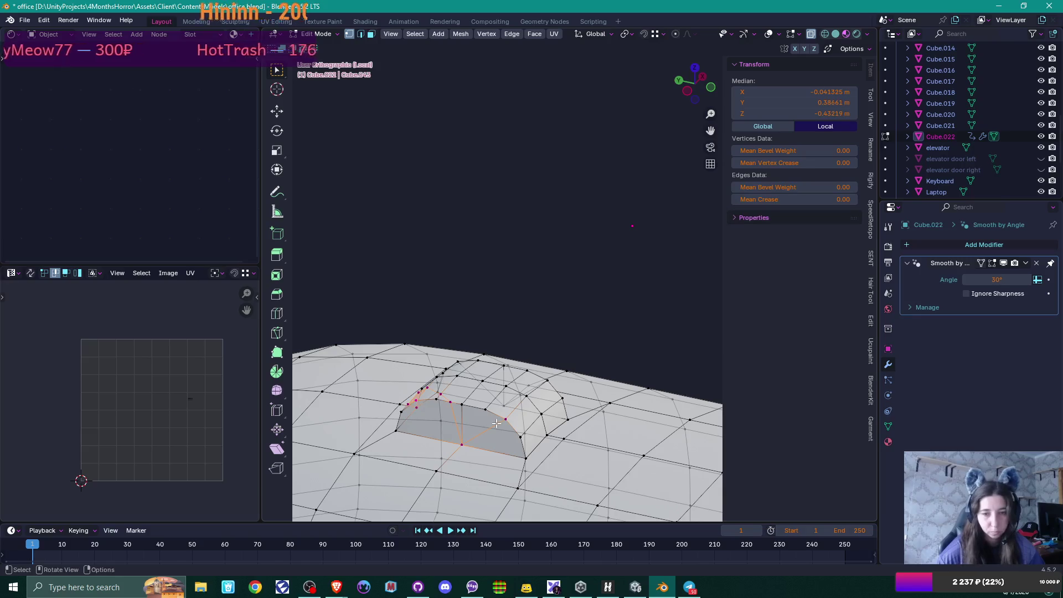
pyautogui.keyDown('alt'); pyautogui.keyDown('shift'); pyautogui.click(479, 416); pyautogui.keyUp('shift'); pyautogui.keyUp('alt')
pyautogui.keyDown('shift'); pyautogui.click(415, 400); pyautogui.keyUp('shift')
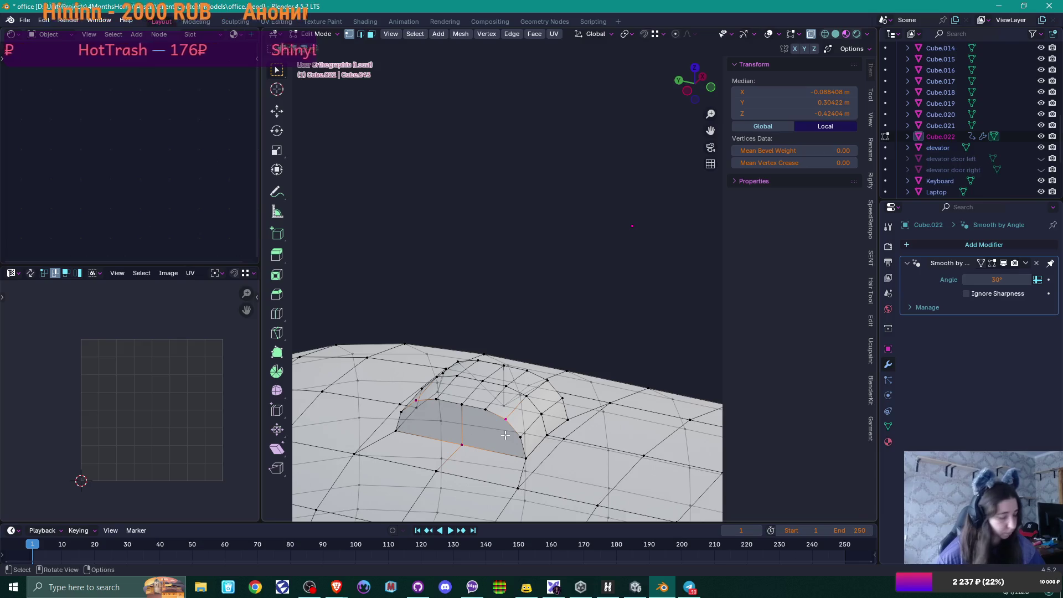
pyautogui.moveTo(505, 431)
pyautogui.mouseDown(button='middle')
pyautogui.moveTo(528, 420)
pyautogui.moveTo(460, 434)
pyautogui.moveTo(419, 460)
pyautogui.mouseUp(button='middle')
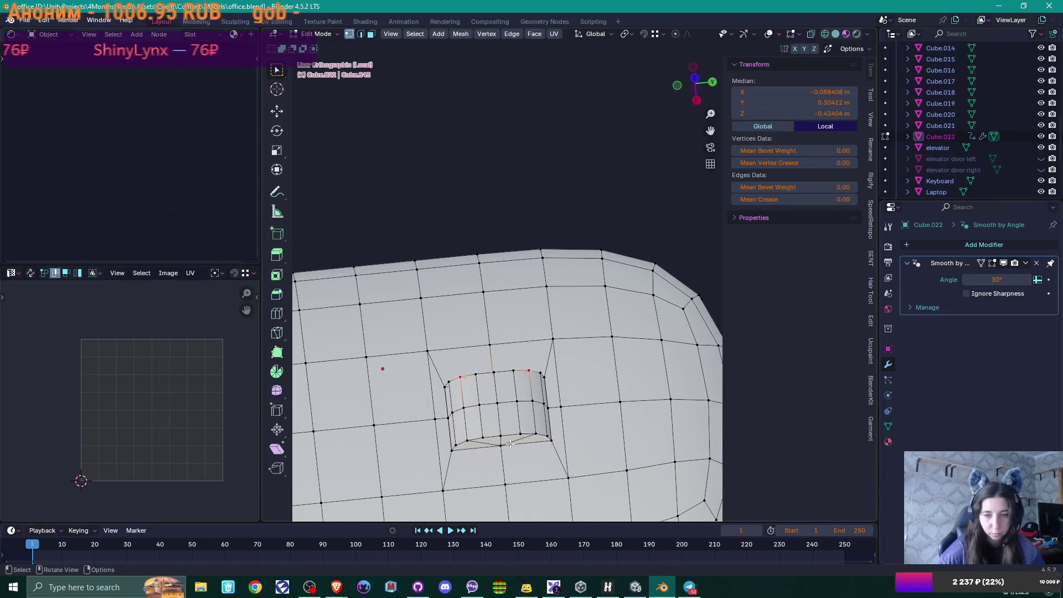
pyautogui.scroll(-4, 510, 443)
pyautogui.moveTo(513, 424)
pyautogui.mouseDown(button='middle')
pyautogui.moveTo(671, 349)
pyautogui.moveTo(532, 365)
pyautogui.moveTo(377, 349)
pyautogui.moveTo(479, 346)
pyautogui.mouseUp(button='middle')
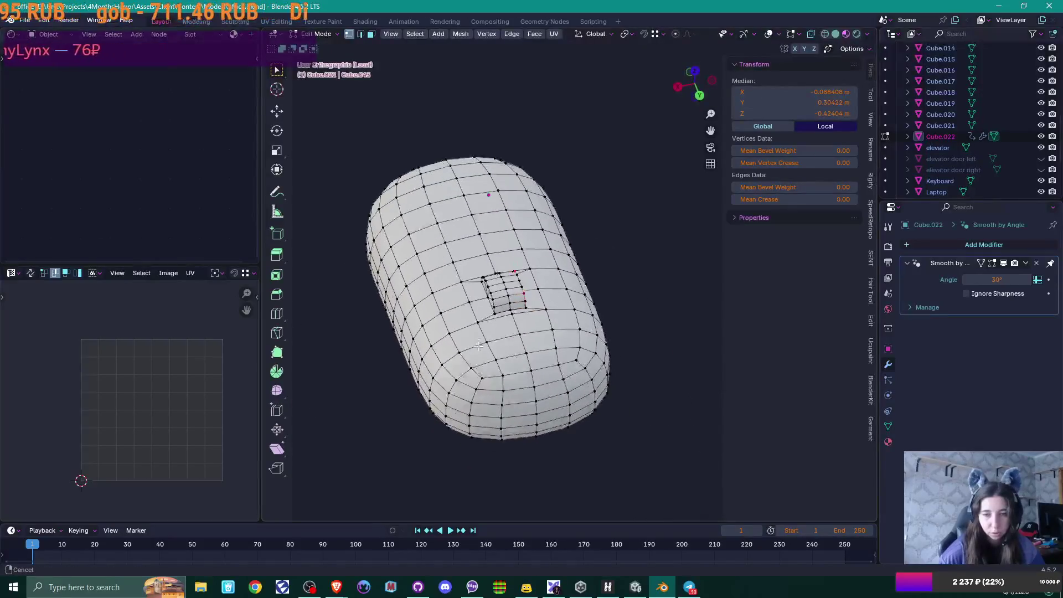
pyautogui.scroll(2, 482, 348)
pyautogui.keyDown('alt'); pyautogui.click(505, 375); pyautogui.keyUp('alt')
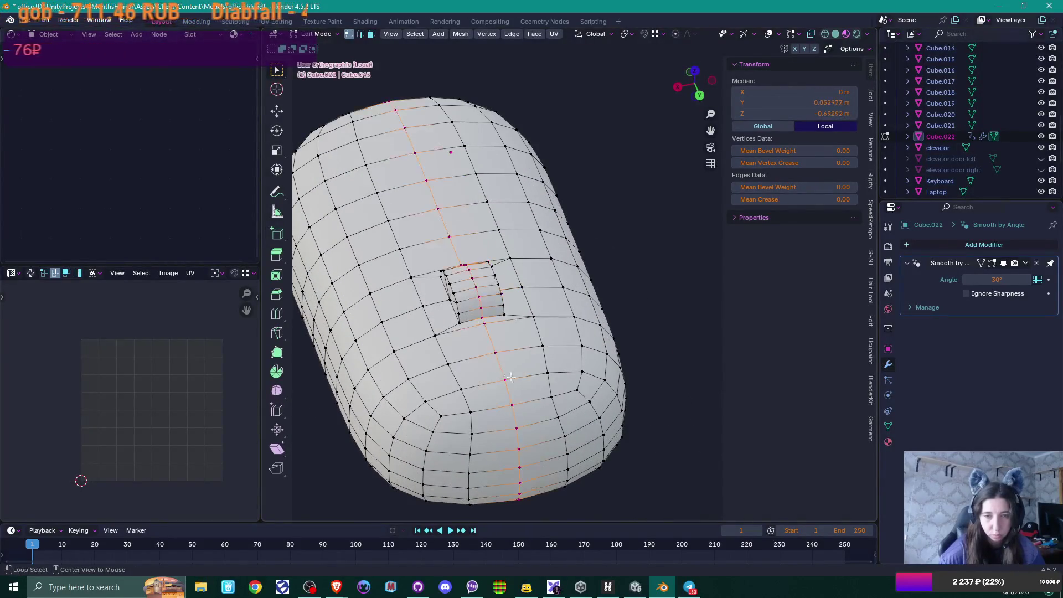
# Step: Select the centre edges from the recess to the front and bevel them into a thin strip
pyautogui.click(482, 324)
pyautogui.keyDown('shift'); pyautogui.scroll(-5, 514, 354); pyautogui.keyUp('shift')
pyautogui.moveTo(542, 404)
pyautogui.mouseDown(button='middle')
pyautogui.moveTo(547, 324)
pyautogui.moveTo(531, 301)
pyautogui.moveTo(548, 222)
pyautogui.mouseUp(button='middle')
pyautogui.keyDown('alt'); pyautogui.keyDown('shift'); pyautogui.click(532, 301); pyautogui.keyUp('shift'); pyautogui.keyUp('alt')
pyautogui.keyDown('ctrl'); pyautogui.click(551, 216); pyautogui.keyUp('ctrl')
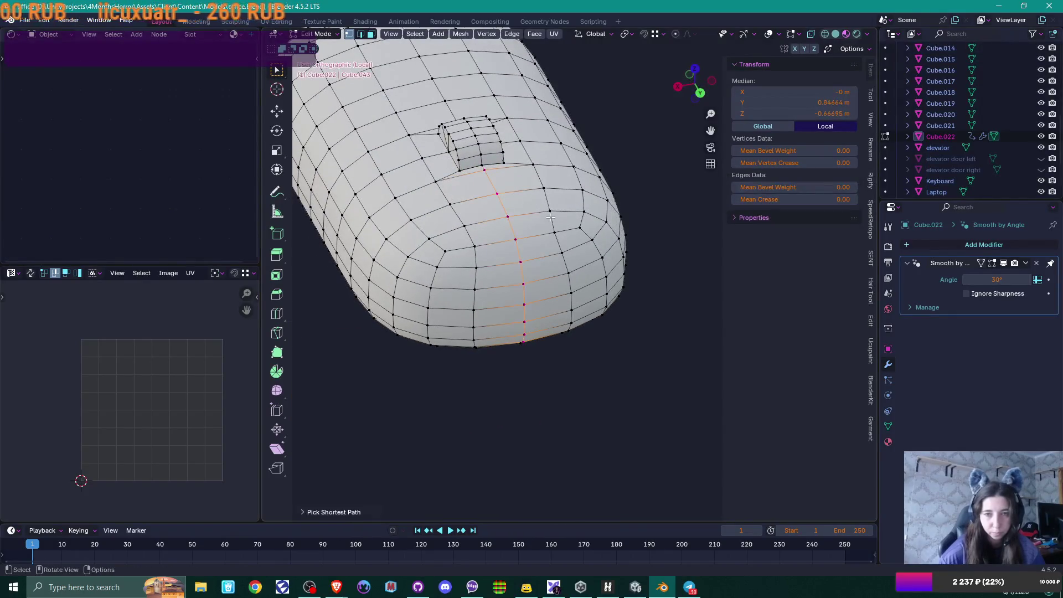
pyautogui.hotkey('ctrl', 'b')
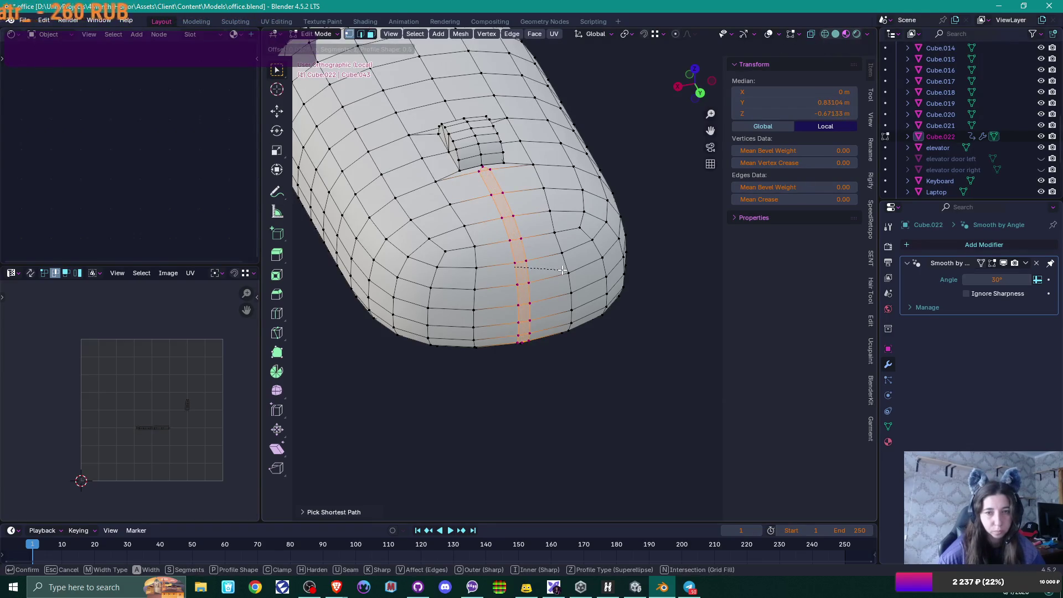
pyautogui.click(561, 270)
# Step: Slide the strip's vertex where it meets the recess into position
pyautogui.moveTo(557, 285)
pyautogui.mouseDown(button='middle')
pyautogui.moveTo(564, 275)
pyautogui.moveTo(498, 287)
pyautogui.mouseUp(button='middle')
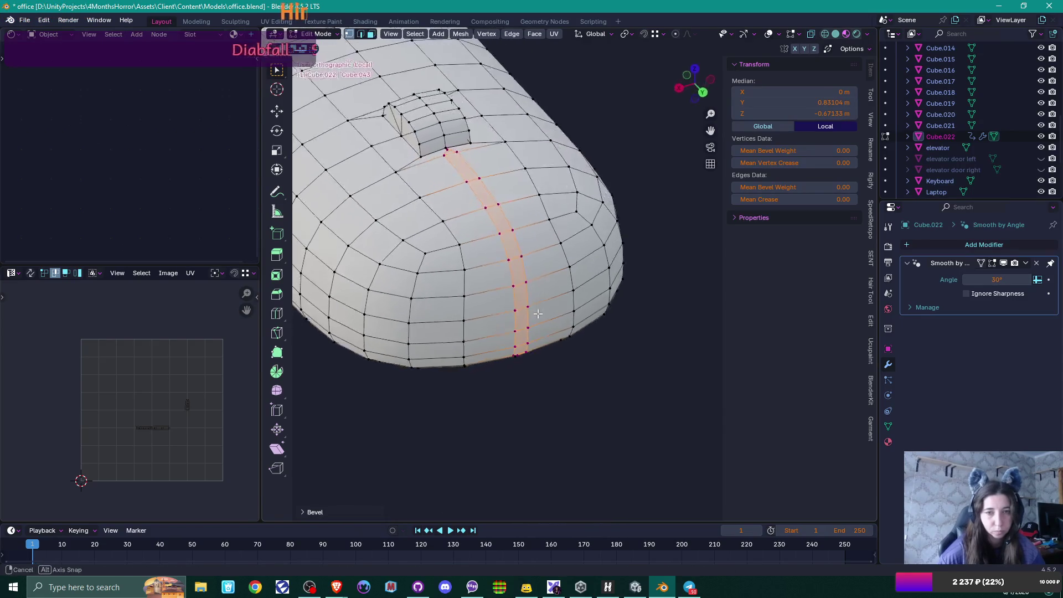
pyautogui.scroll(3, 483, 286)
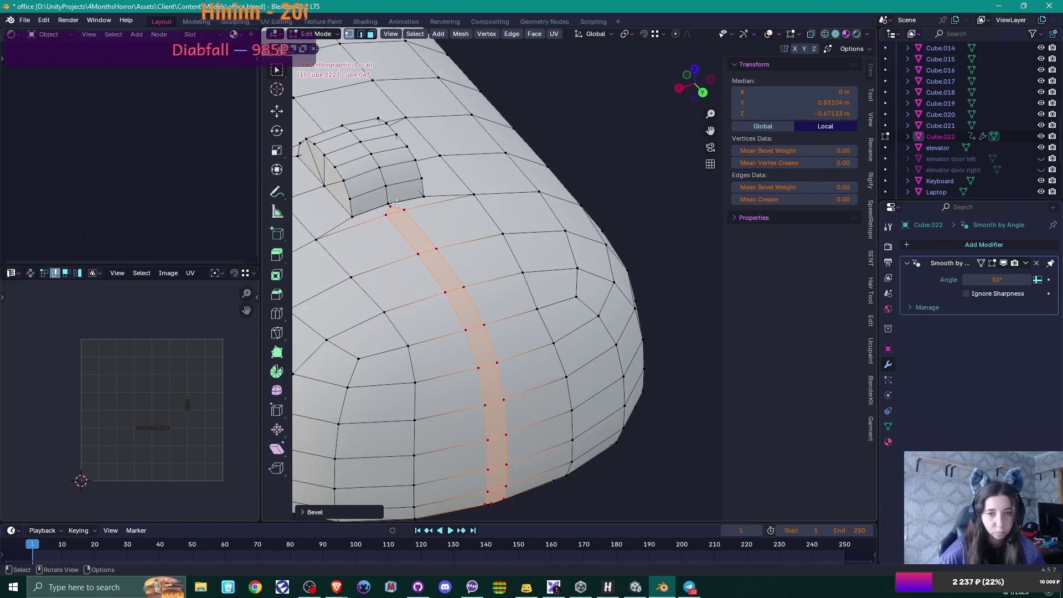
pyautogui.click(393, 208)
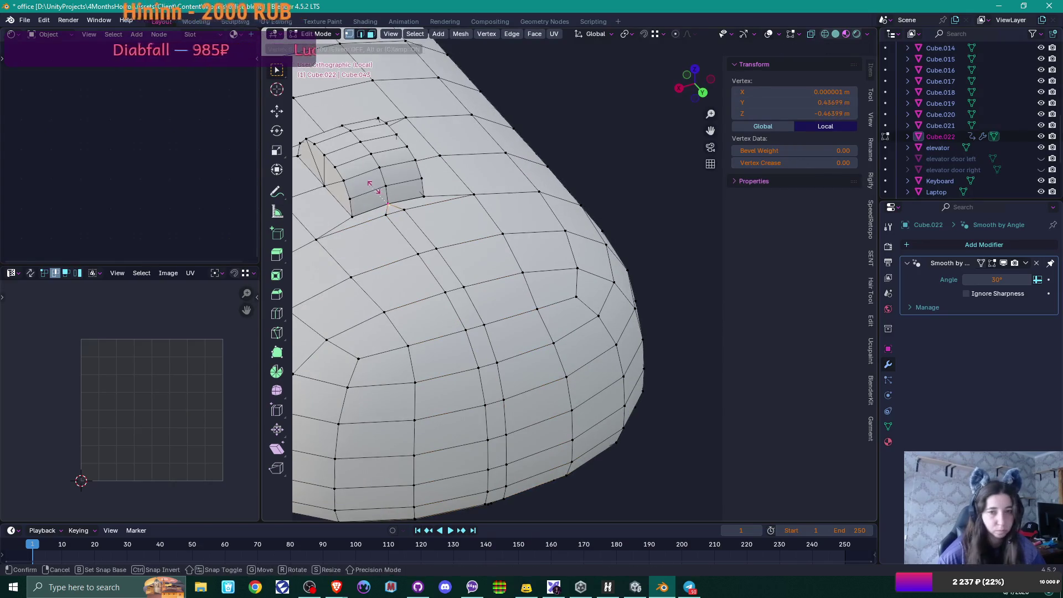
pyautogui.press('g')
pyautogui.press('g')
pyautogui.click(467, 300)
pyautogui.moveTo(467, 300)
pyautogui.mouseDown(button='middle')
pyautogui.moveTo(477, 179)
pyautogui.moveTo(479, 221)
pyautogui.mouseUp(button='middle')
pyautogui.hotkey('ctrl', 'z')
pyautogui.press('g')
pyautogui.press('g')
pyautogui.click(477, 183)
# Step: Select all the faces along the bevelled centre strip
pyautogui.press('3')
pyautogui.click(457, 210)
pyautogui.keyDown('shift'); pyautogui.click(457, 188); pyautogui.keyUp('shift')
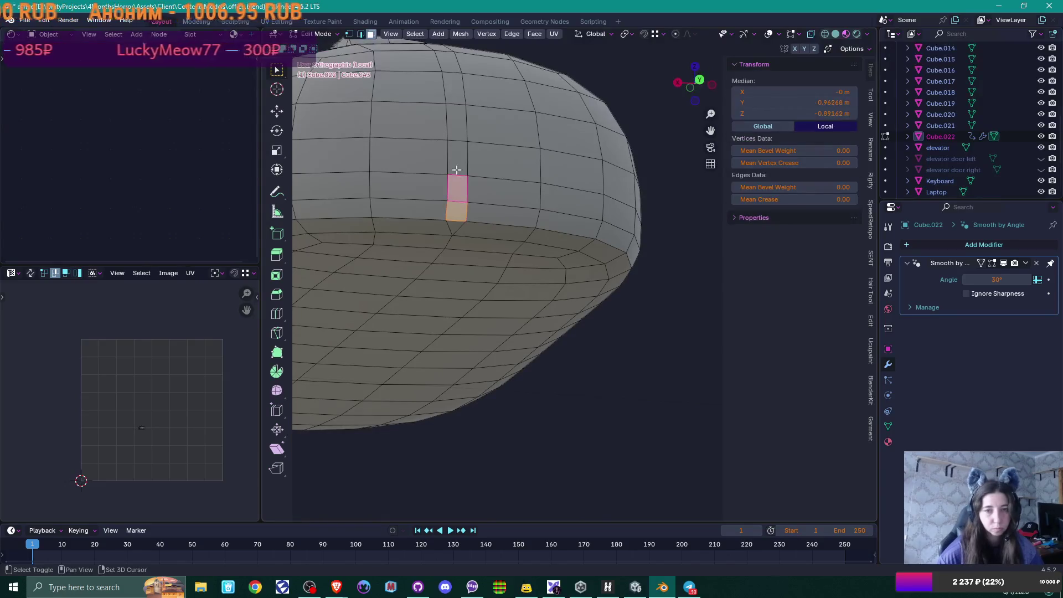
pyautogui.keyDown('shift'); pyautogui.click(457, 158); pyautogui.keyUp('shift')
pyautogui.moveTo(459, 122)
pyautogui.mouseDown(button='middle')
pyautogui.moveTo(484, 137)
pyautogui.moveTo(503, 197)
pyautogui.moveTo(462, 269)
pyautogui.mouseUp(button='middle')
pyautogui.keyDown('shift'); pyautogui.click(452, 222); pyautogui.keyUp('shift')
pyautogui.keyDown('shift'); pyautogui.click(445, 188); pyautogui.keyUp('shift')
pyautogui.keyDown('shift'); pyautogui.click(434, 150); pyautogui.keyUp('shift')
pyautogui.keyDown('shift'); pyautogui.click(419, 110); pyautogui.keyUp('shift')
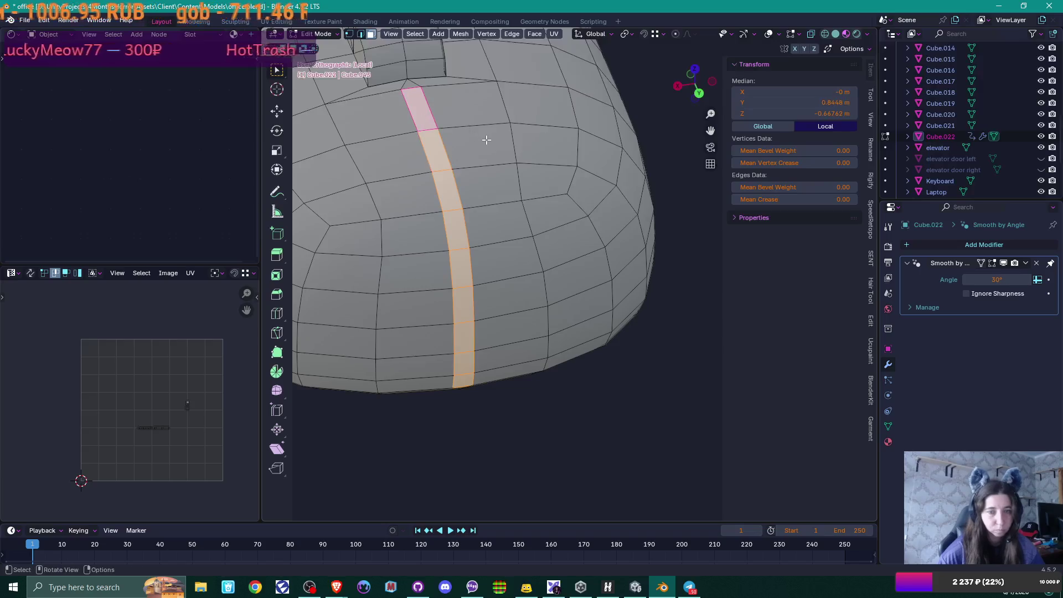
# Step: Extrude the strip faces inward along their normals to sink the groove, then return to Object Mode
pyautogui.hotkey('alt', 'e')
pyautogui.click(489, 141)
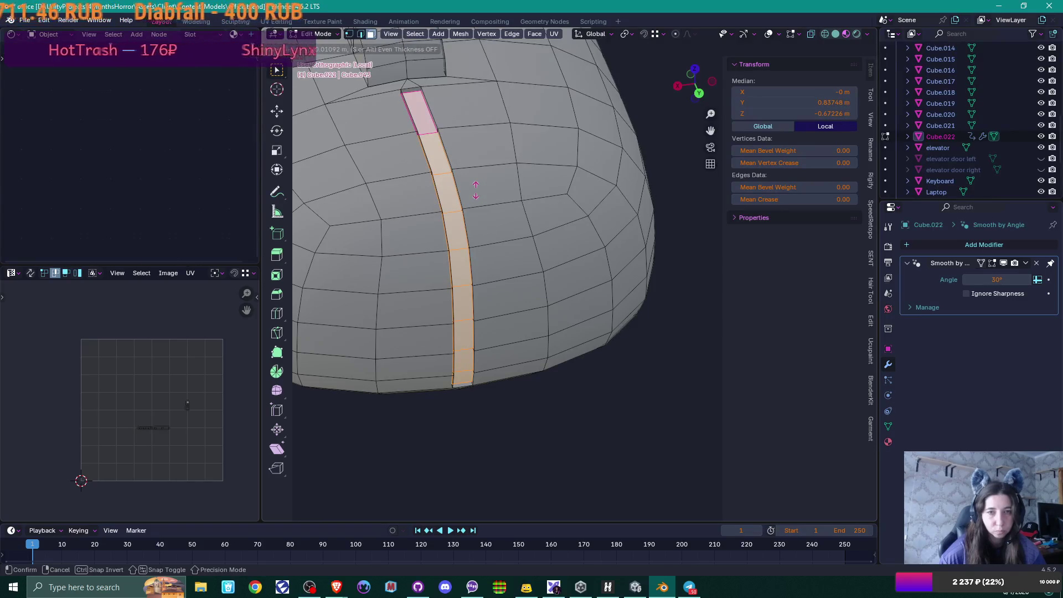
pyautogui.click(472, 200)
pyautogui.moveTo(475, 264); pyautogui.dragTo(523, 255, button='middle')
pyautogui.click(581, 370)
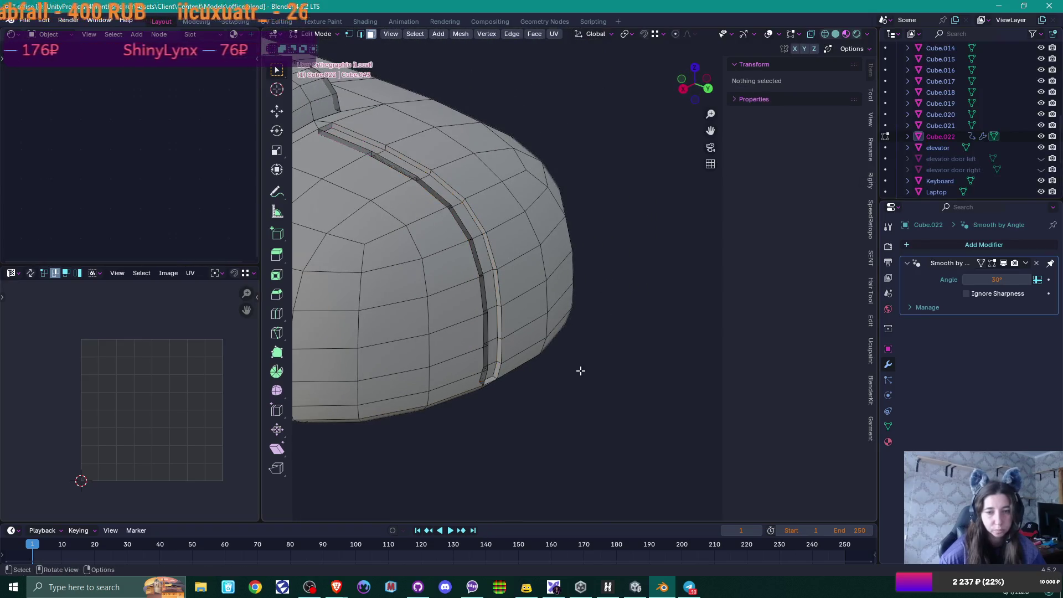
pyautogui.press('Tab')
pyautogui.moveTo(579, 367)
pyautogui.mouseDown(button='middle')
pyautogui.moveTo(559, 357)
pyautogui.moveTo(474, 390)
pyautogui.moveTo(558, 394)
pyautogui.moveTo(512, 391)
pyautogui.moveTo(620, 354)
pyautogui.mouseUp(button='middle')
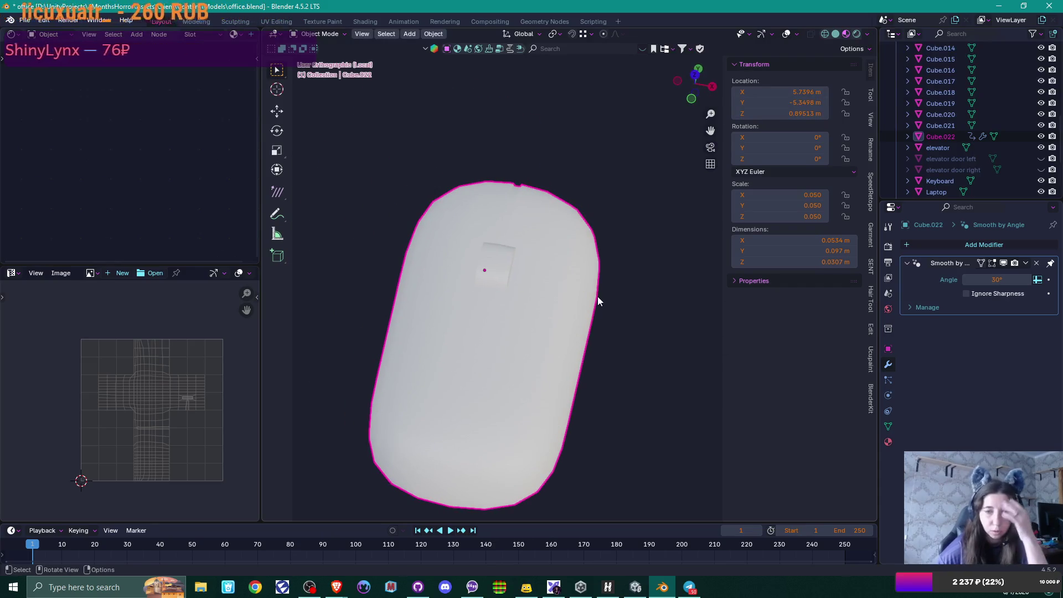
# Step: In Edit Mode, select the scroll wheel's top, lower and end-cap faces
pyautogui.moveTo(581, 298)
pyautogui.mouseDown(button='middle')
pyautogui.moveTo(529, 265)
pyautogui.moveTo(573, 305)
pyautogui.moveTo(510, 308)
pyautogui.moveTo(581, 335)
pyautogui.moveTo(562, 334)
pyautogui.moveTo(545, 360)
pyautogui.moveTo(607, 376)
pyautogui.moveTo(637, 347)
pyautogui.moveTo(586, 366)
pyautogui.moveTo(511, 355)
pyautogui.mouseUp(button='middle')
pyautogui.scroll(3, 520, 349)
pyautogui.press('Tab')
pyautogui.scroll(3, 553, 316)
pyautogui.moveTo(553, 316)
pyautogui.mouseDown(button='middle')
pyautogui.moveTo(524, 356)
pyautogui.moveTo(500, 327)
pyautogui.moveTo(473, 362)
pyautogui.moveTo(617, 374)
pyautogui.mouseUp(button='middle')
pyautogui.click(470, 365)
pyautogui.keyDown('shift'); pyautogui.click(505, 357); pyautogui.keyUp('shift')
pyautogui.keyDown('shift'); pyautogui.click(516, 360); pyautogui.keyUp('shift')
pyautogui.scroll(-2, 516, 360)
pyautogui.keyDown('shift'); pyautogui.click(483, 403); pyautogui.keyUp('shift')
pyautogui.keyDown('shift'); pyautogui.click(453, 388); pyautogui.keyUp('shift')
pyautogui.keyDown('shift'); pyautogui.click(438, 387); pyautogui.keyUp('shift')
pyautogui.moveTo(453, 388); pyautogui.dragTo(566, 391, button='middle')
# Step: Scale the wheel faces down along X to narrow it, then return to Object Mode
pyautogui.press('s')
pyautogui.press('x')
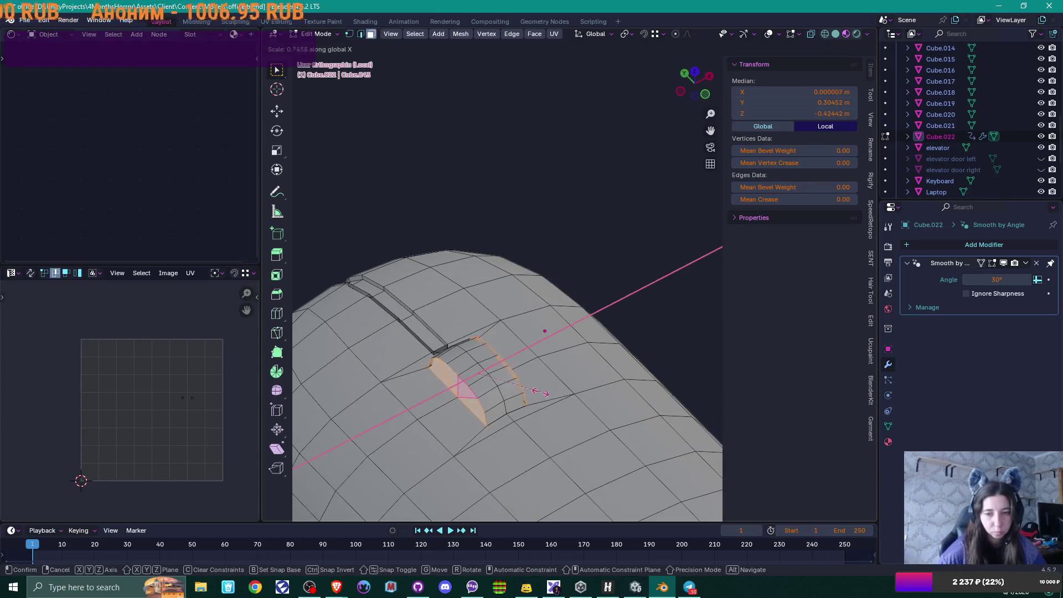
pyautogui.click(533, 395)
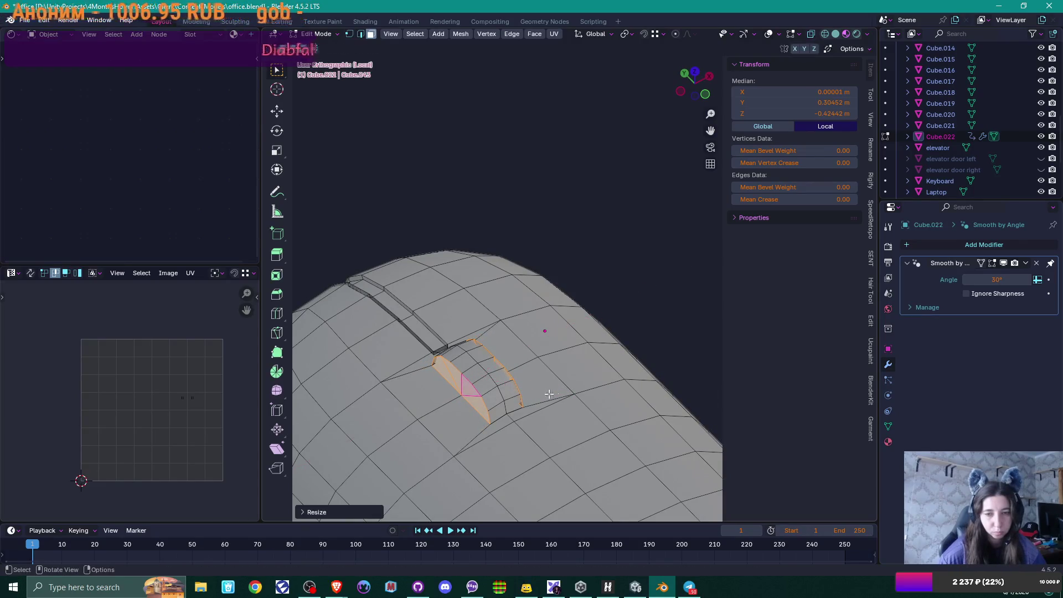
pyautogui.press('Tab')
pyautogui.scroll(-5, 556, 393)
pyautogui.moveTo(557, 393)
pyautogui.mouseDown(button='middle')
pyautogui.moveTo(620, 372)
pyautogui.moveTo(550, 394)
pyautogui.moveTo(559, 387)
pyautogui.mouseUp(button='middle')
# Step: Assign the existing 'buttons' material to the mouse
pyautogui.scroll(3, 609, 371)
pyautogui.click(888, 440)
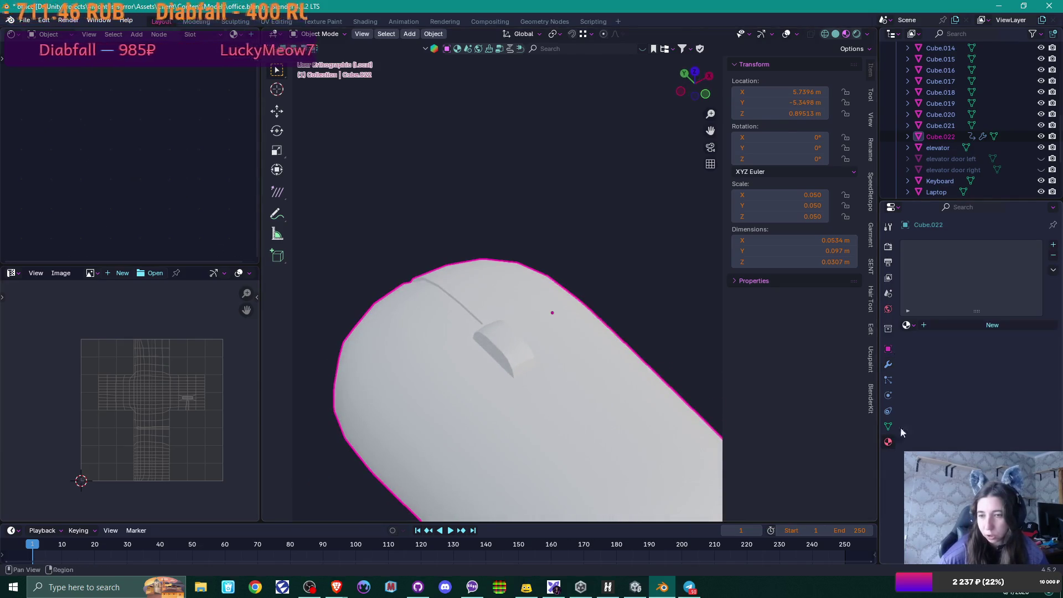
pyautogui.click(906, 324)
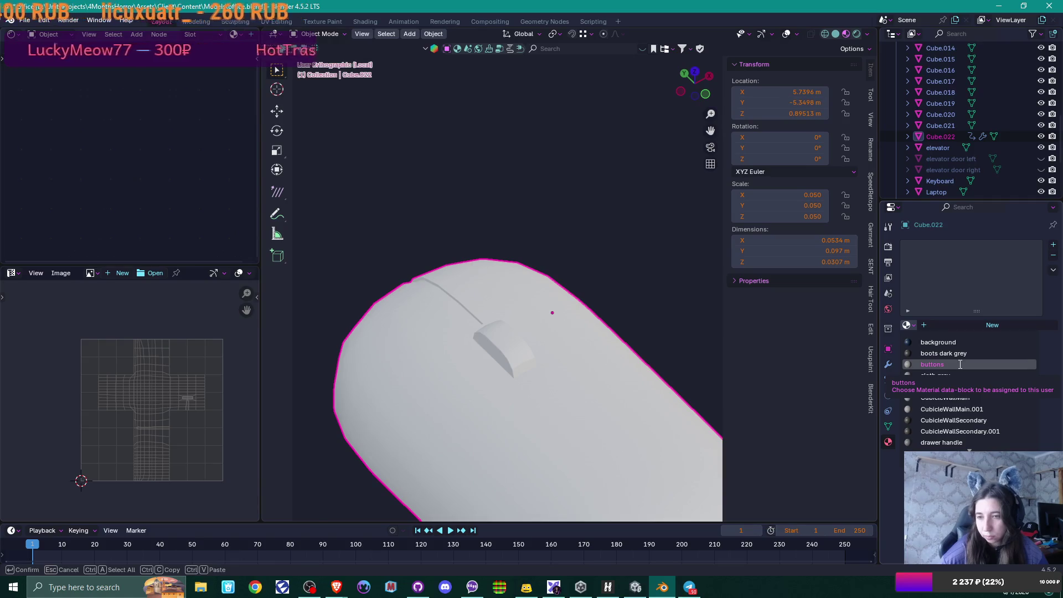
pyautogui.click(960, 363)
pyautogui.scroll(-2, 562, 357)
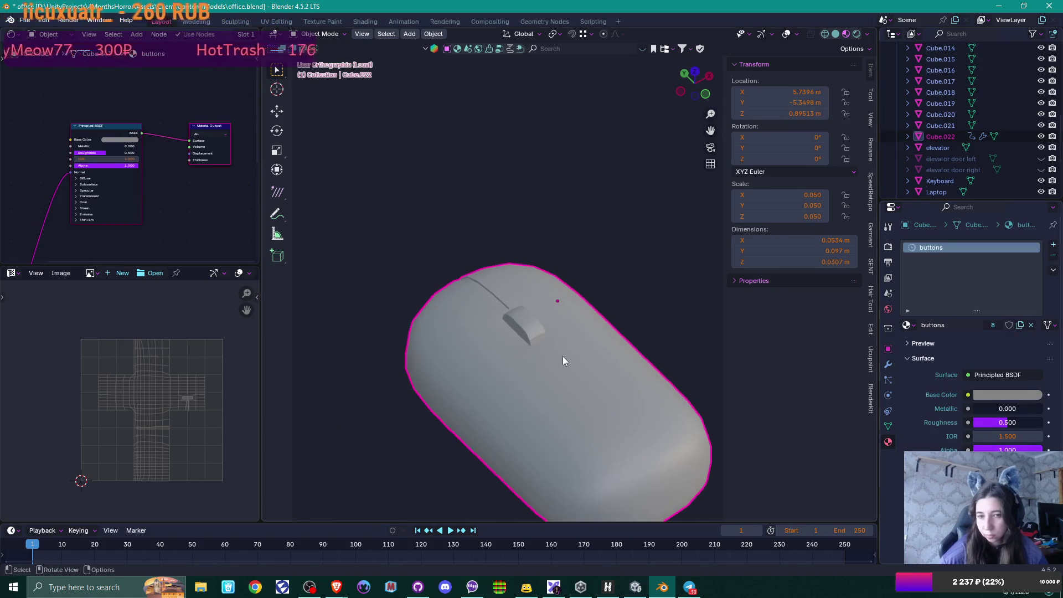
# Step: Add a second material slot and fill it with the 'laptop' material
pyautogui.click(1053, 244)
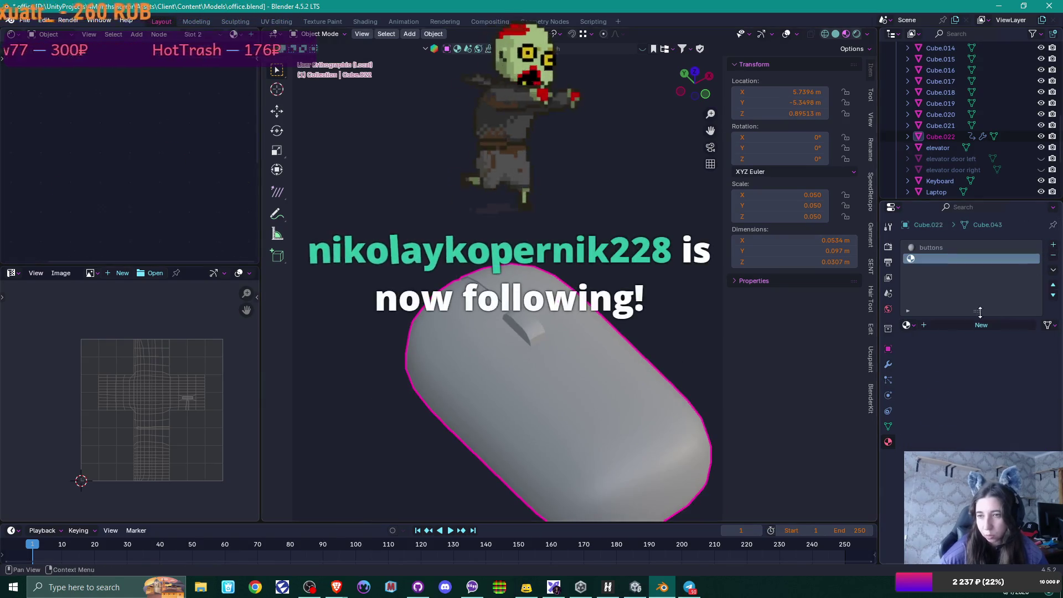
pyautogui.click(907, 325)
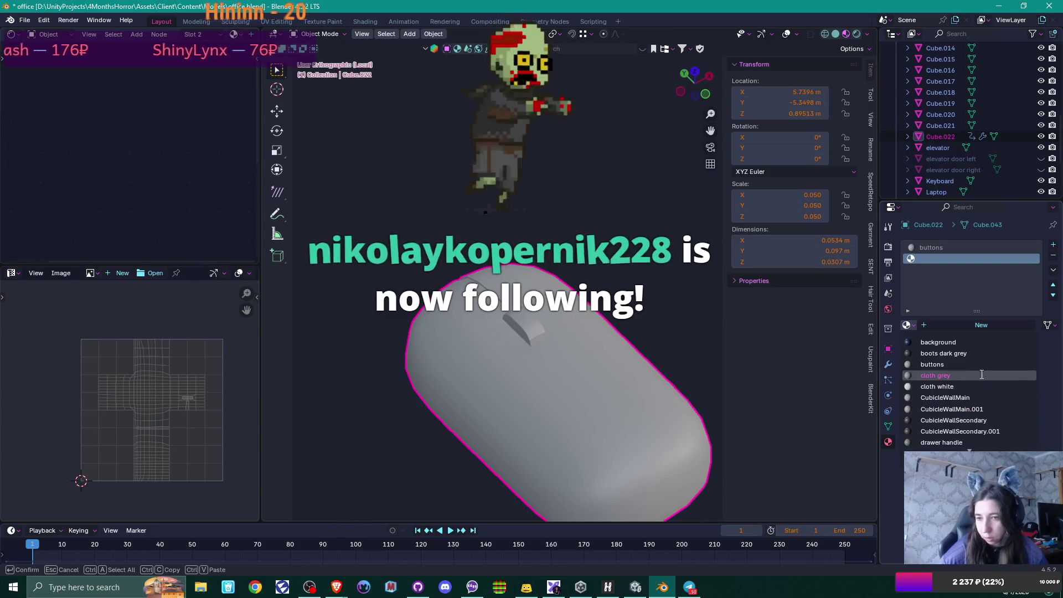
pyautogui.scroll(-9, 976, 358)
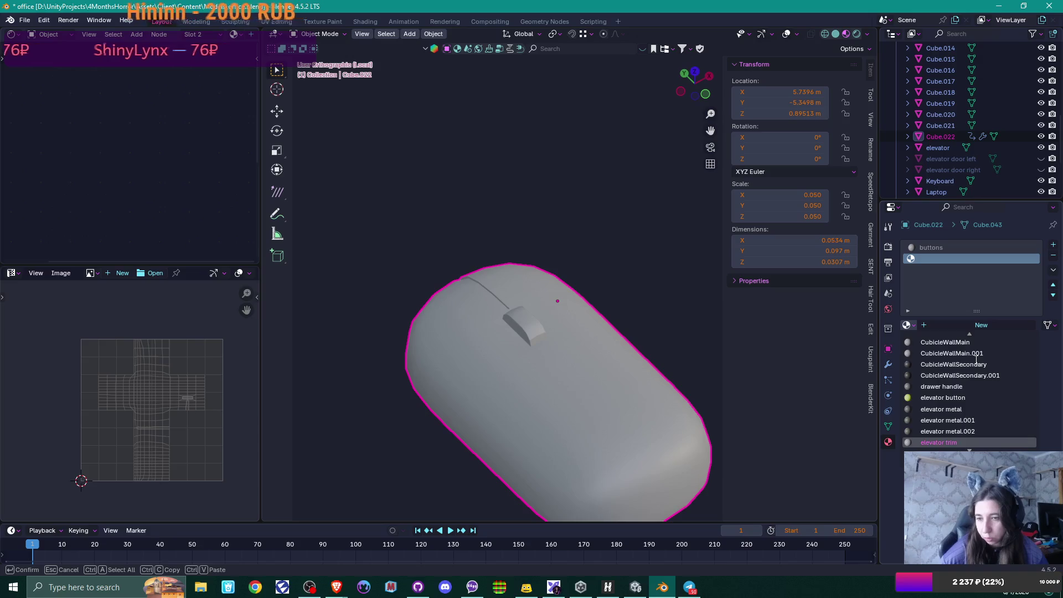
pyautogui.scroll(-4, 976, 360)
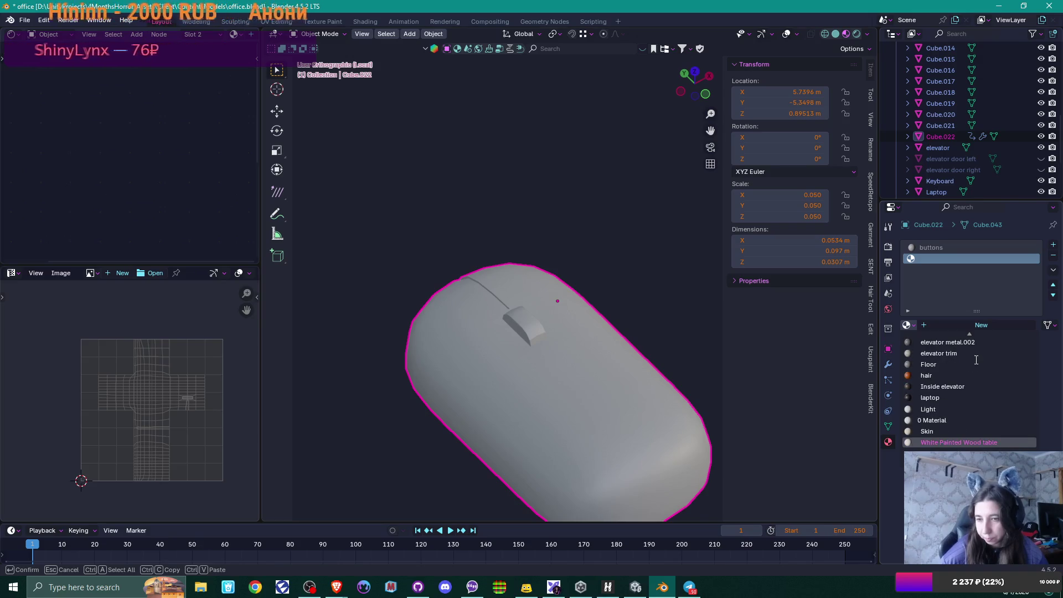
pyautogui.click(954, 396)
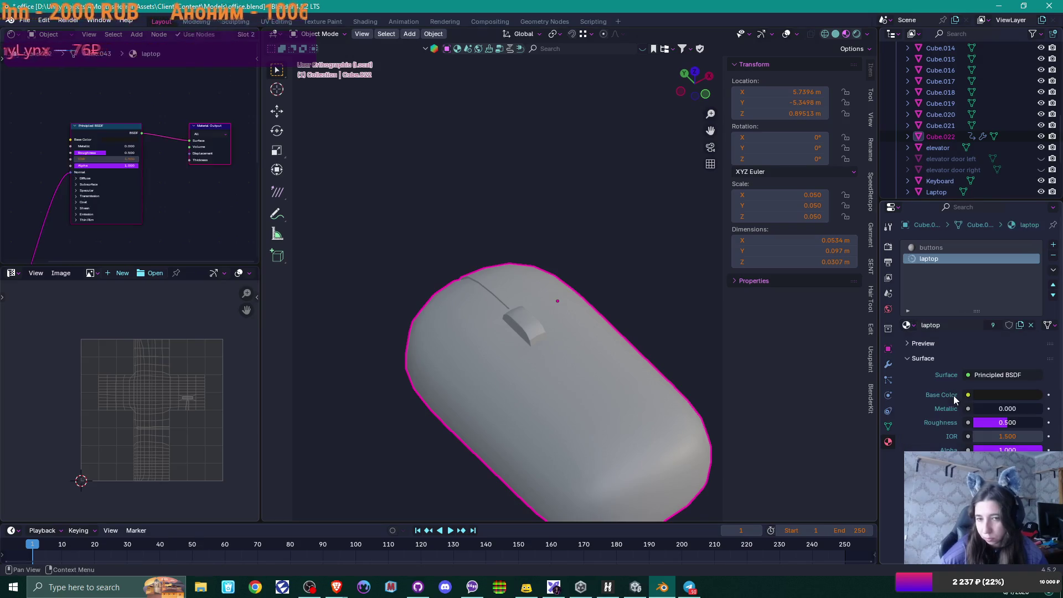
pyautogui.press('Tab')
# Step: Mark the edge loop along the wheel bump's bottom as a UV seam
pyautogui.moveTo(574, 336); pyautogui.dragTo(552, 341, button='middle')
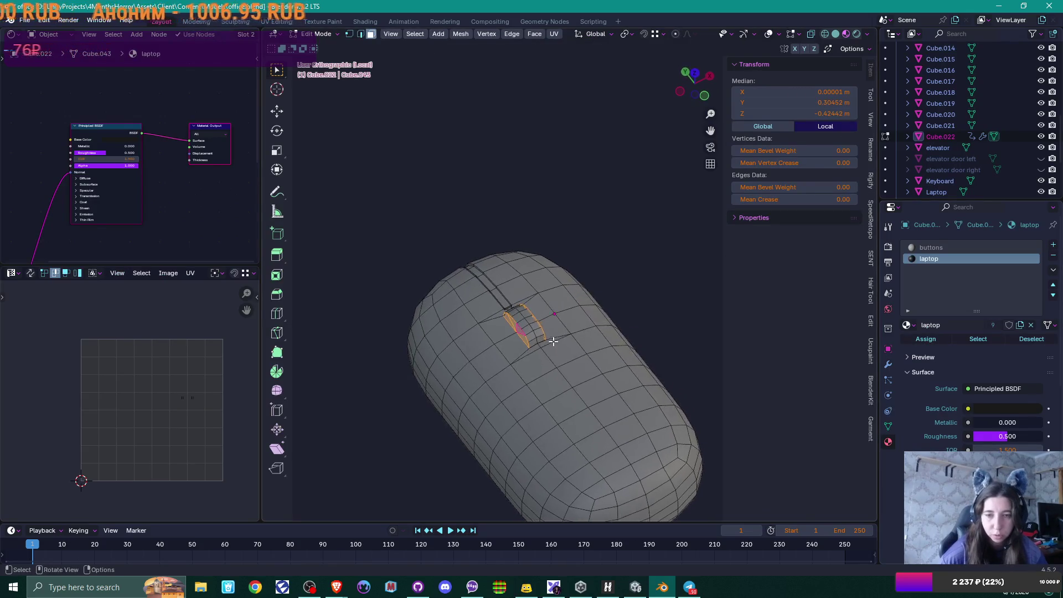
pyautogui.scroll(4, 551, 340)
pyautogui.keyDown('shift'); pyautogui.click(501, 433); pyautogui.keyUp('shift')
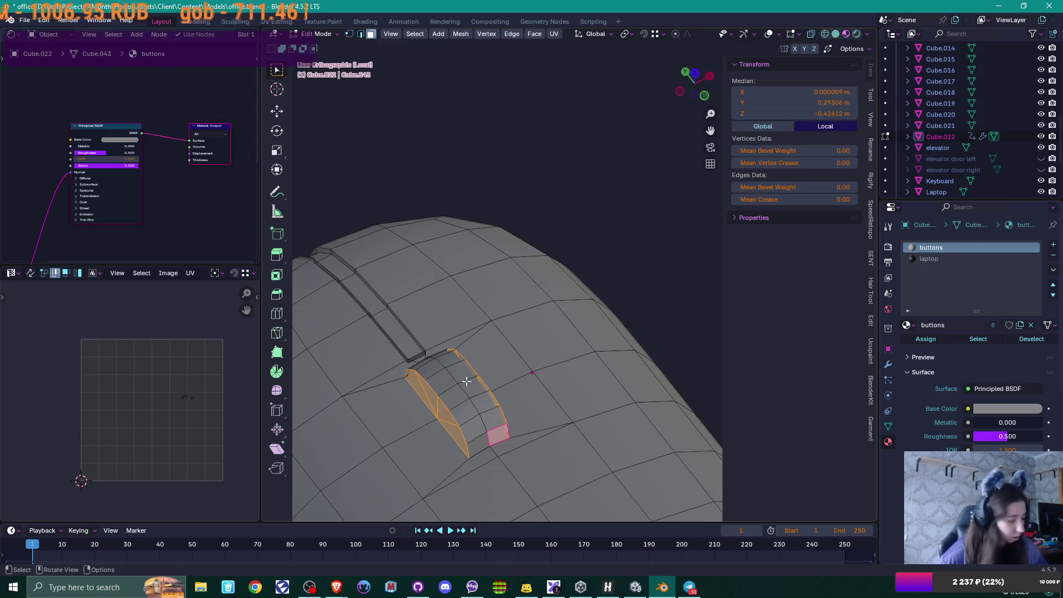
pyautogui.keyDown('alt'); pyautogui.click(443, 356); pyautogui.keyUp('alt')
pyautogui.moveTo(443, 355); pyautogui.dragTo(581, 396, button='middle')
pyautogui.keyDown('alt'); pyautogui.click(503, 392); pyautogui.keyUp('alt')
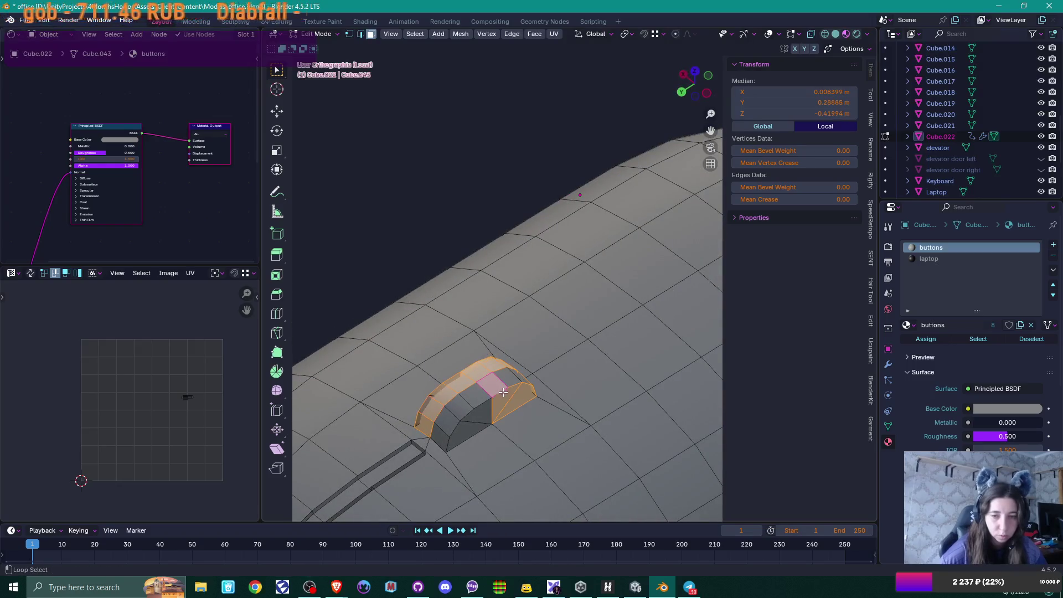
pyautogui.keyDown('alt'); pyautogui.click(509, 381); pyautogui.keyUp('alt')
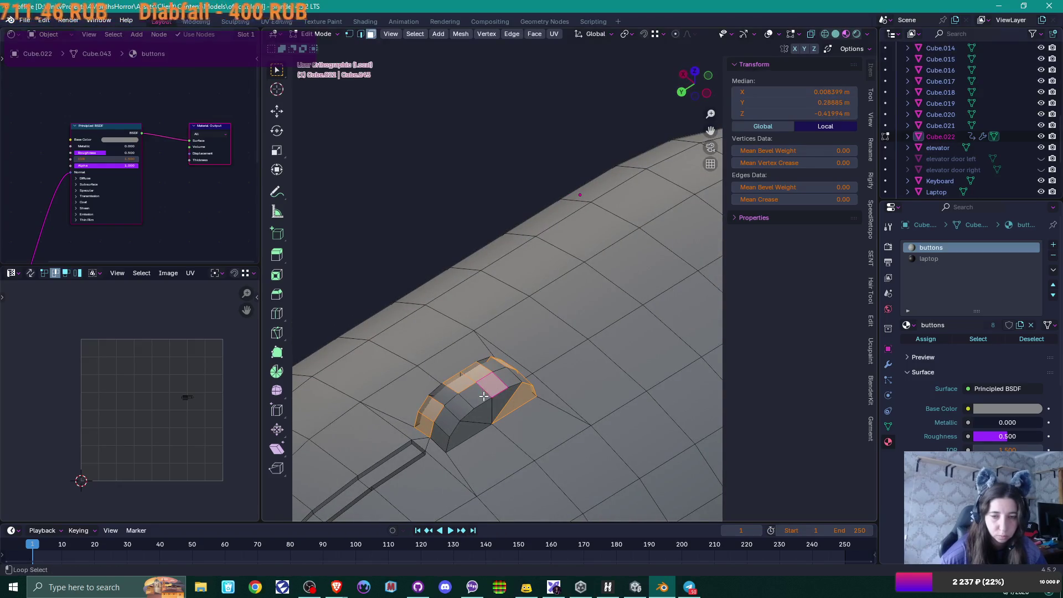
pyautogui.press('2')
pyautogui.keyDown('alt'); pyautogui.click(443, 435); pyautogui.keyUp('alt')
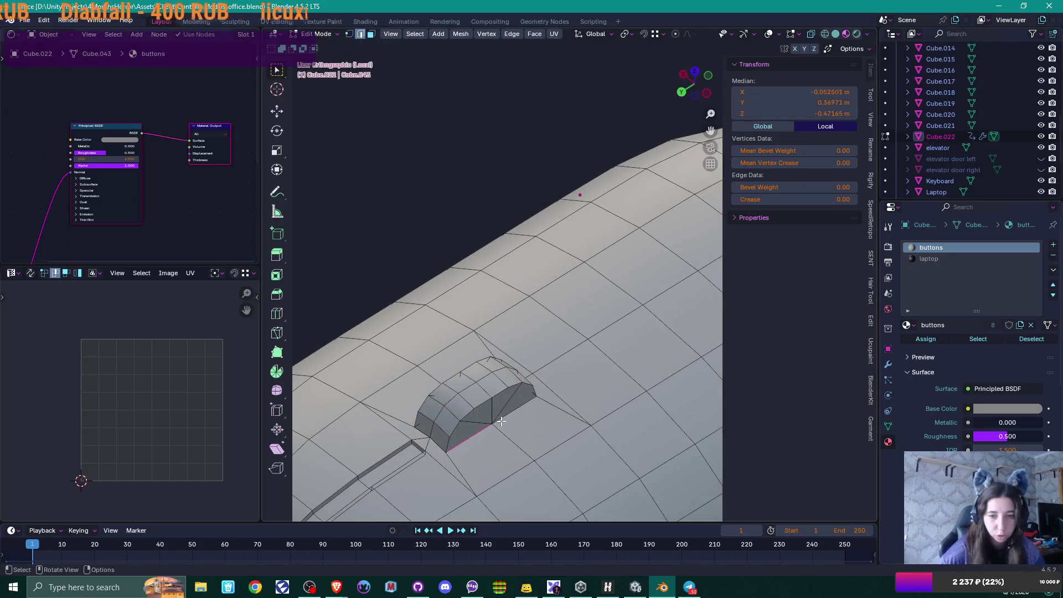
pyautogui.moveTo(424, 432)
pyautogui.mouseDown(button='middle')
pyautogui.moveTo(444, 442)
pyautogui.moveTo(398, 431)
pyautogui.moveTo(415, 449)
pyautogui.mouseUp(button='middle')
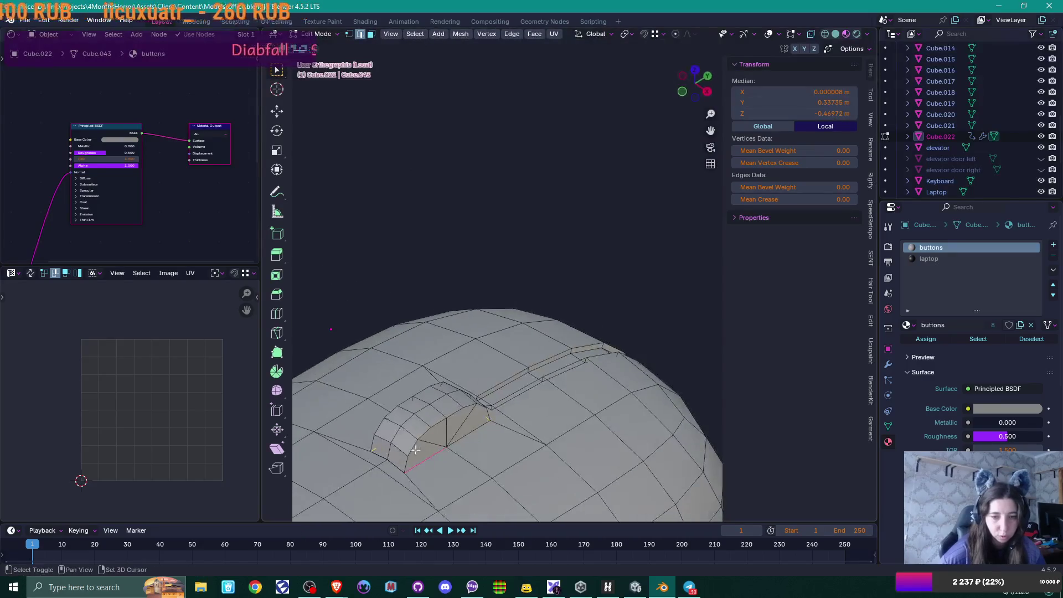
pyautogui.press('q')
pyautogui.click(458, 438)
# Step: Mark the bump's corner edges as a seam too
pyautogui.moveTo(458, 438); pyautogui.dragTo(513, 374, button='middle')
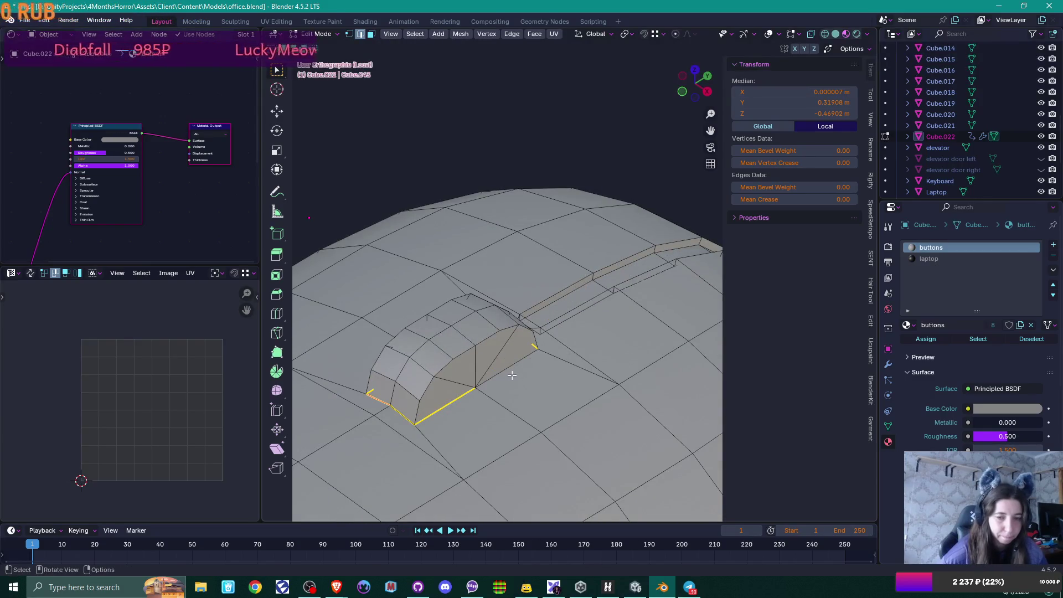
pyautogui.keyDown('ctrl'); pyautogui.click(524, 380); pyautogui.keyUp('ctrl')
pyautogui.press('q')
pyautogui.click(498, 382)
pyautogui.moveTo(498, 387)
pyautogui.mouseDown(button='middle')
pyautogui.moveTo(512, 392)
pyautogui.moveTo(498, 387)
pyautogui.mouseUp(button='middle')
# Step: Check the connected mesh, deselect it, and turn on X-ray to inspect the bump
pyautogui.press('3')
pyautogui.click(458, 355)
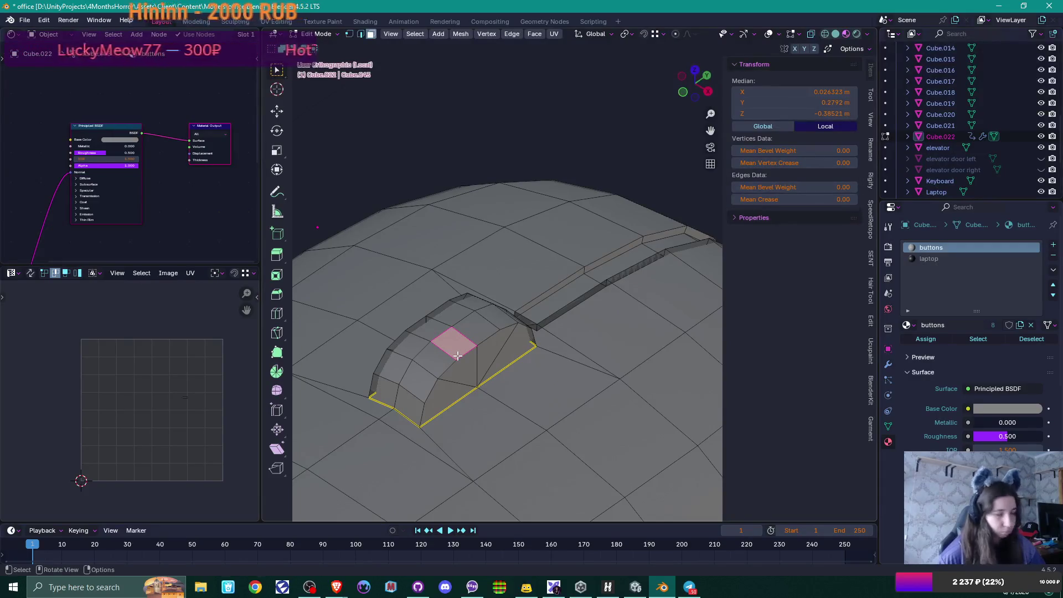
pyautogui.hotkey('ctrl', 'l')
pyautogui.hotkey('alt', 'a')
pyautogui.moveTo(556, 338)
pyautogui.mouseDown(button='middle')
pyautogui.moveTo(683, 421)
pyautogui.moveTo(605, 434)
pyautogui.moveTo(612, 359)
pyautogui.moveTo(593, 378)
pyautogui.mouseUp(button='middle')
pyautogui.hotkey('alt', 'z')
pyautogui.scroll(4, 594, 377)
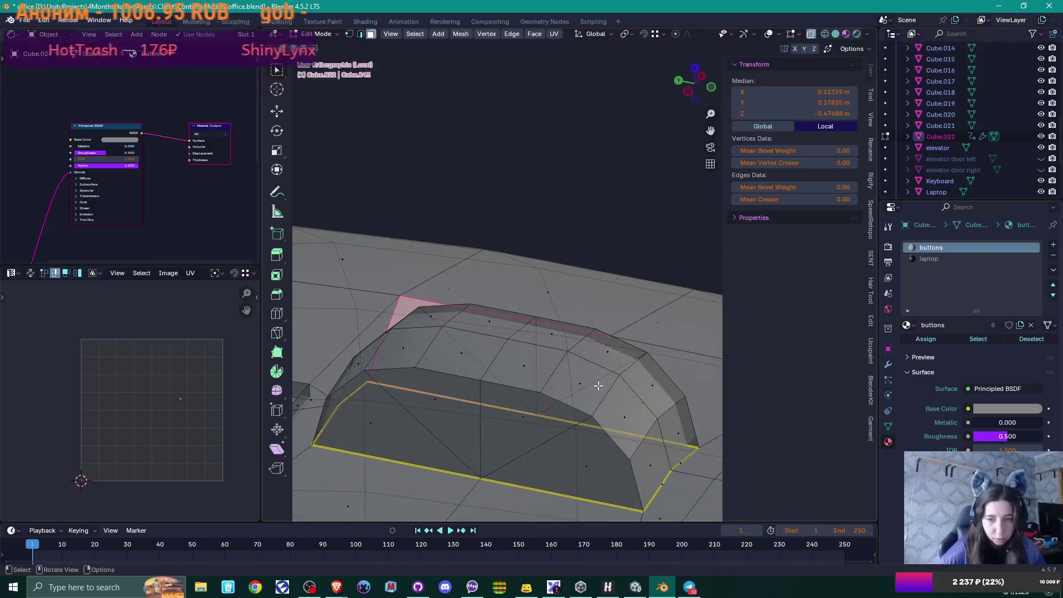
pyautogui.moveTo(525, 361)
pyautogui.mouseDown(button='middle')
pyautogui.moveTo(576, 367)
pyautogui.moveTo(577, 380)
pyautogui.moveTo(488, 367)
pyautogui.mouseUp(button='middle')
# Step: Merge overlapping vertices by distance across the whole mouse mesh
pyautogui.press('a')
pyautogui.press('m')
pyautogui.click(463, 407)
pyautogui.moveTo(463, 407); pyautogui.dragTo(567, 367, button='middle')
pyautogui.press('3')
pyautogui.click(515, 298)
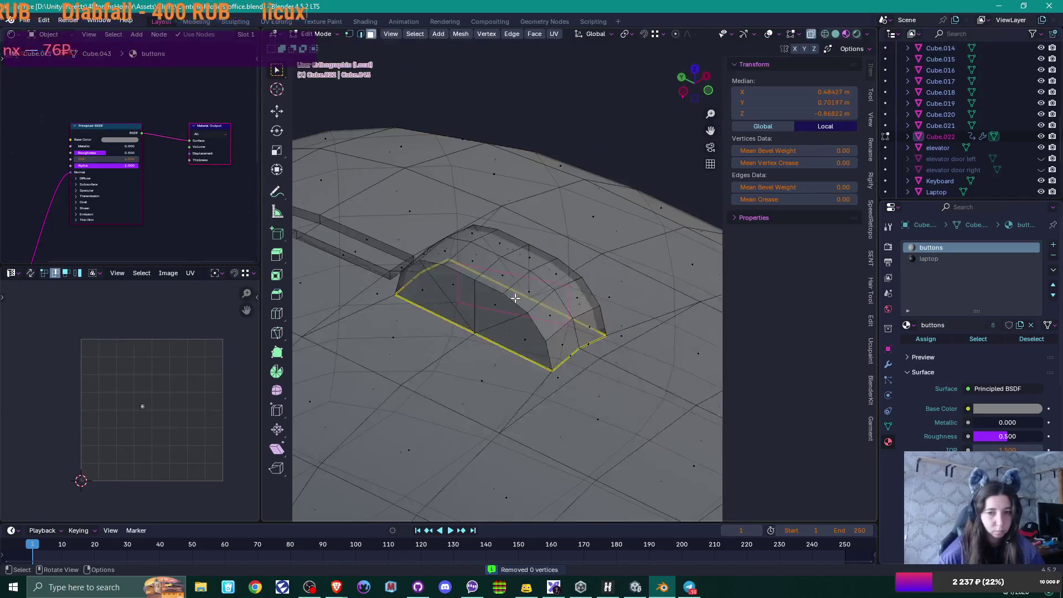
# Step: Merge the bump's front corner vertex with its neighbouring vertex
pyautogui.click(494, 308)
pyautogui.hotkey('ctrl', 'l')
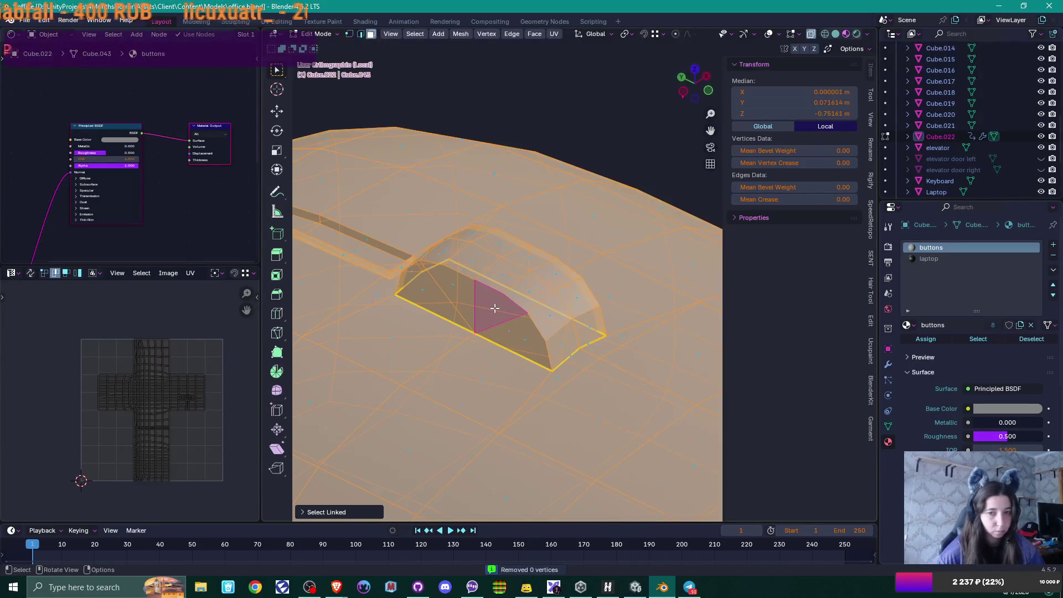
pyautogui.press('1')
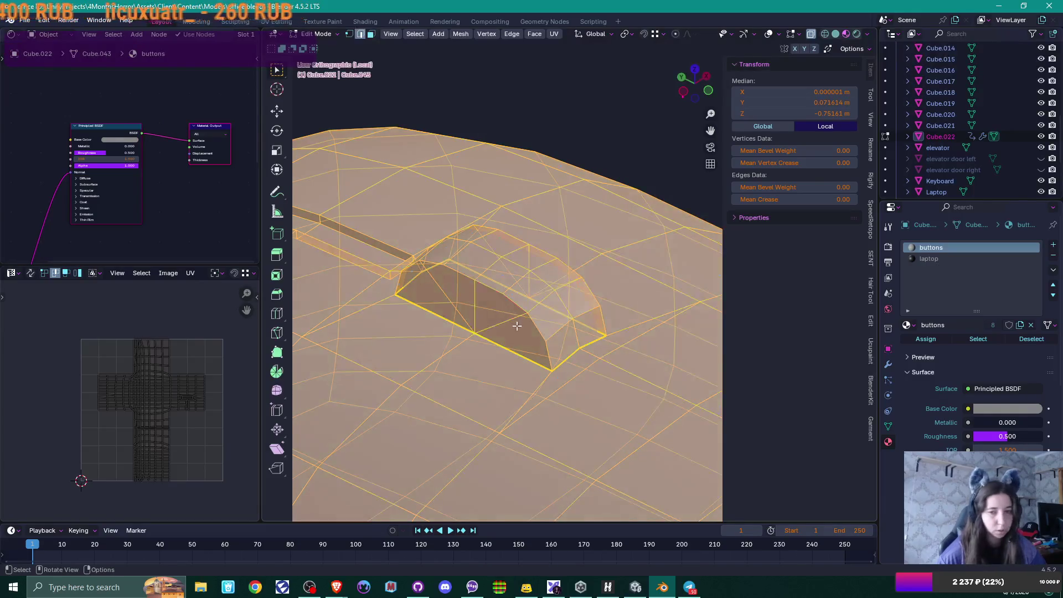
pyautogui.click(481, 334)
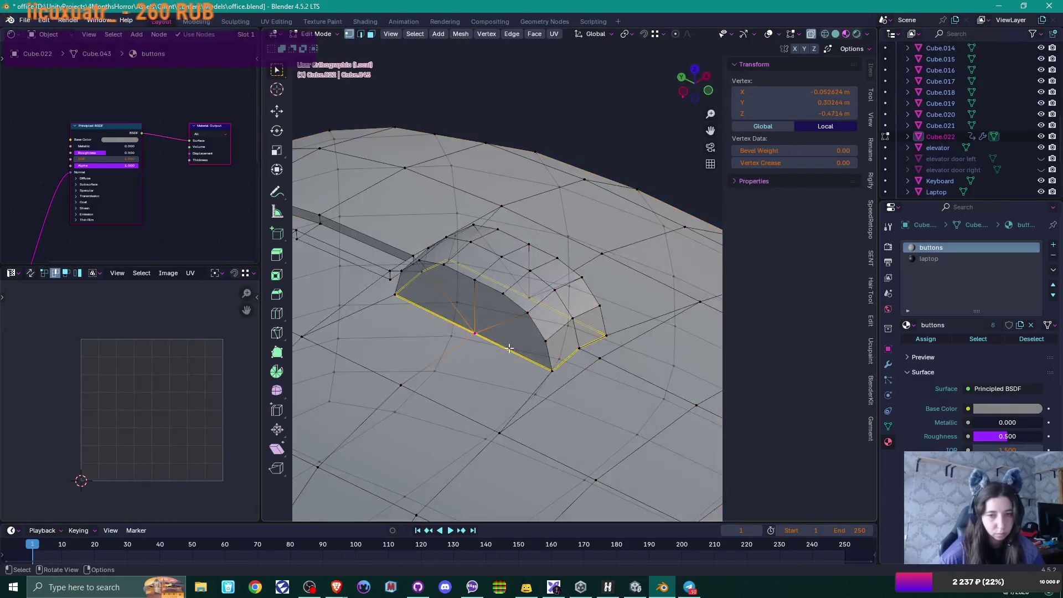
pyautogui.click(563, 380)
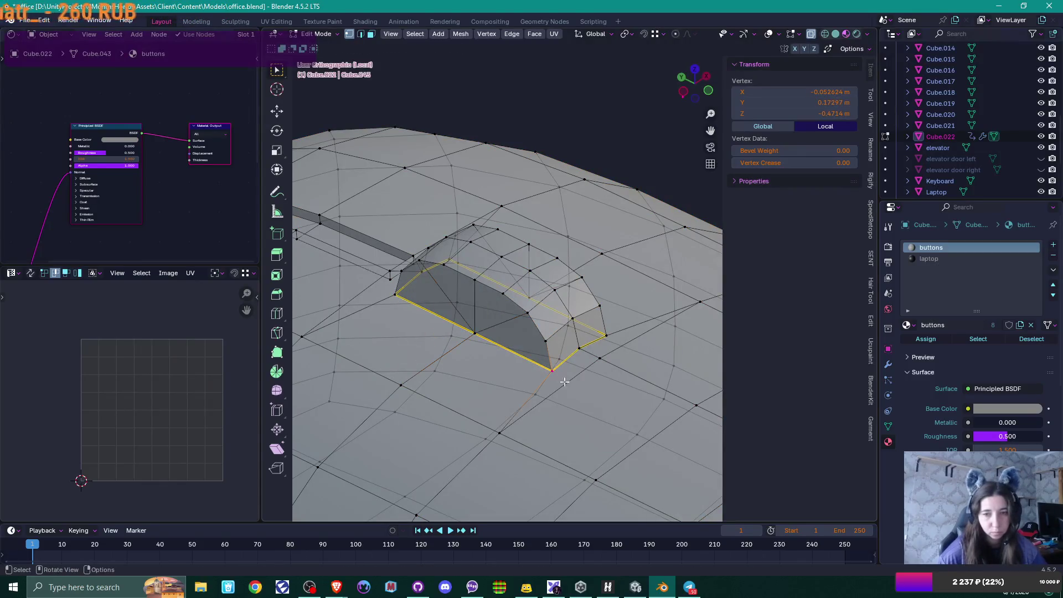
pyautogui.press('g')
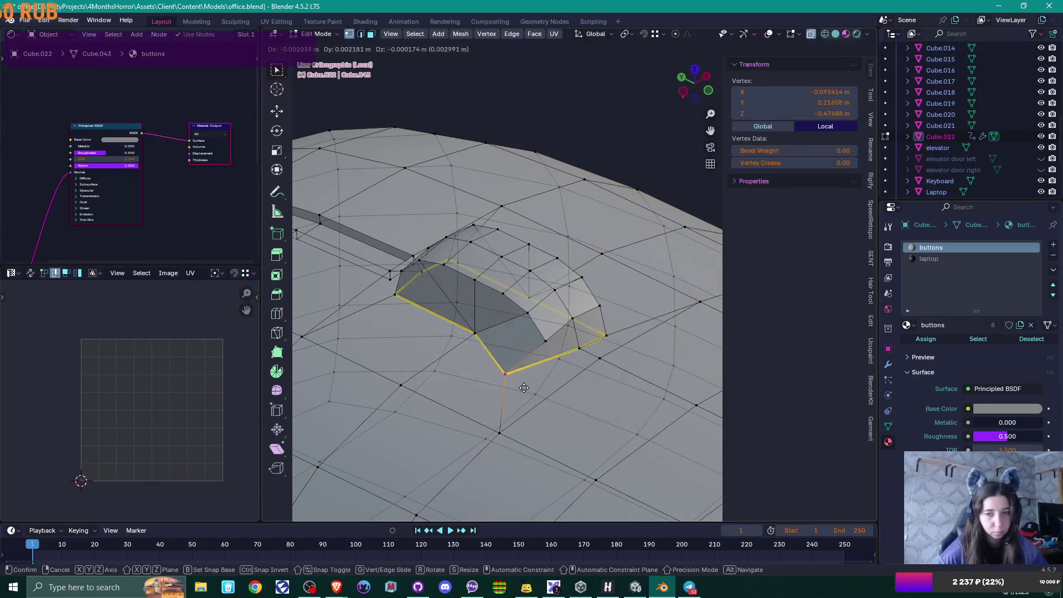
pyautogui.press('Escape')
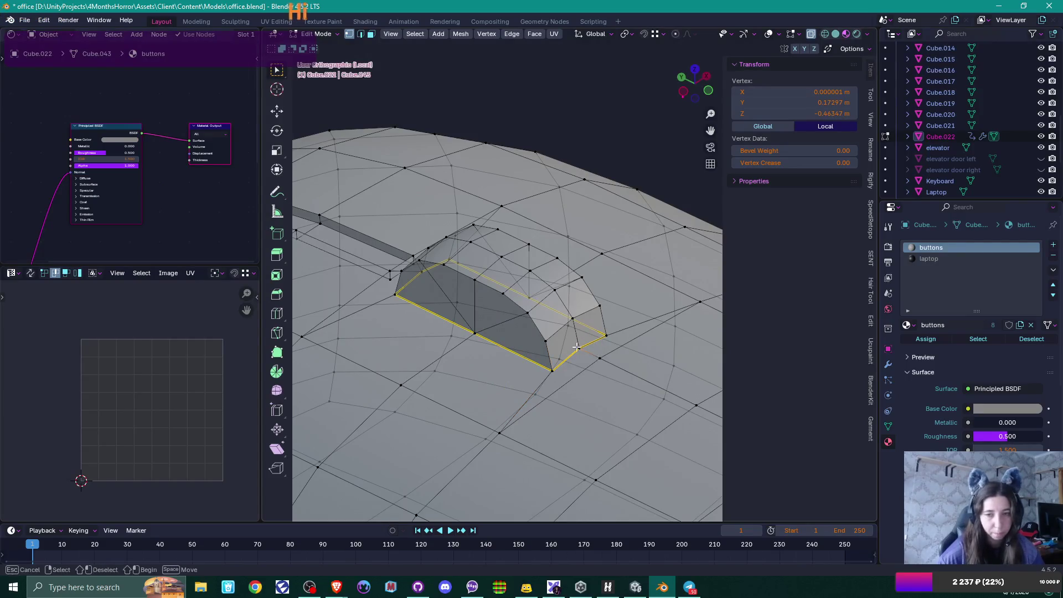
pyautogui.keyDown('shift'); pyautogui.click(580, 350); pyautogui.keyUp('shift')
pyautogui.press('m')
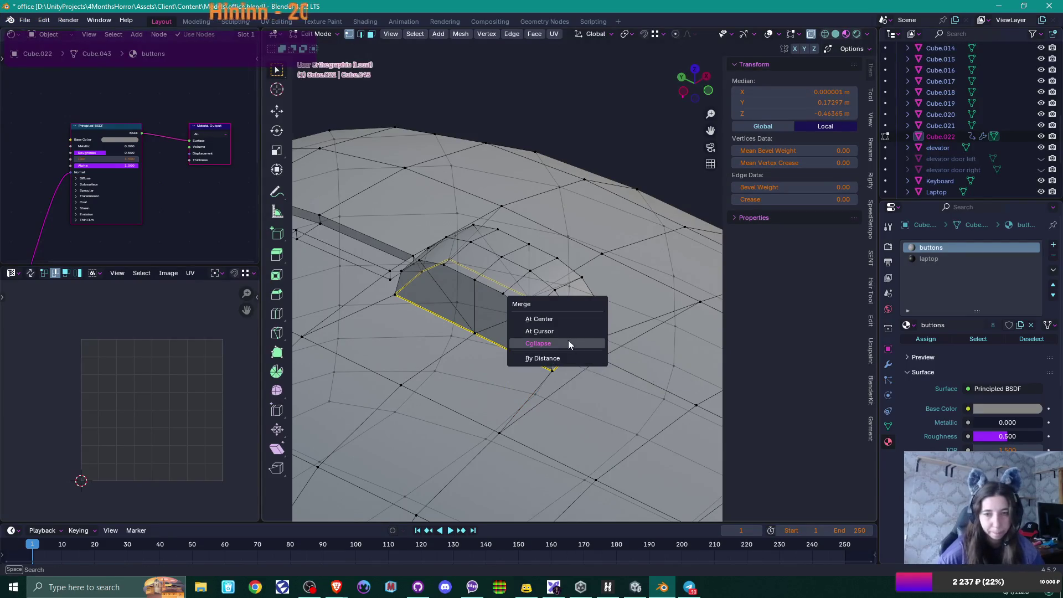
pyautogui.click(559, 314)
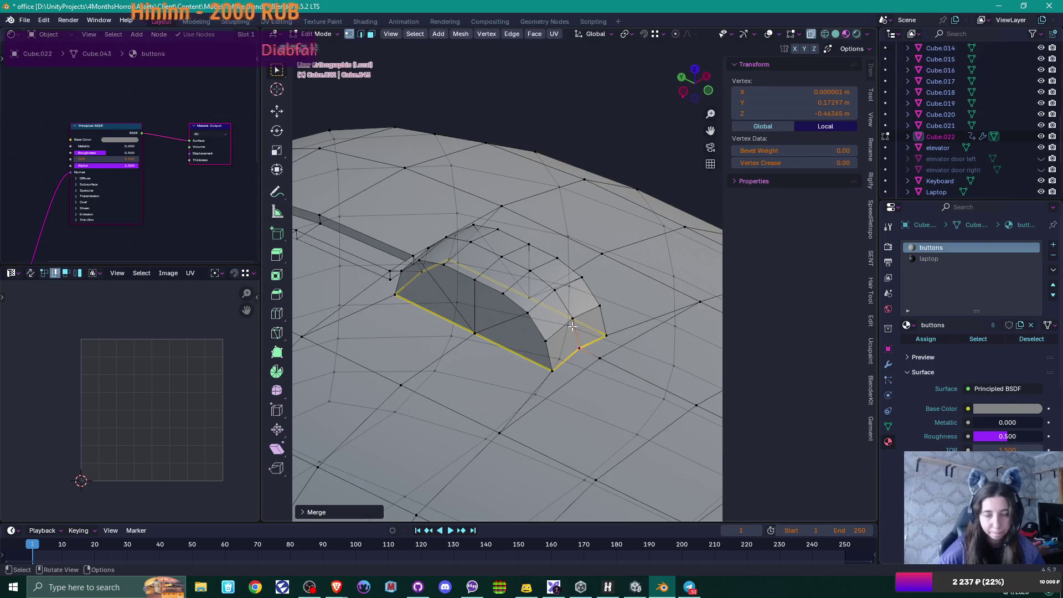
# Step: Merge the stray vertices at the bump's far corner
pyautogui.press('3')
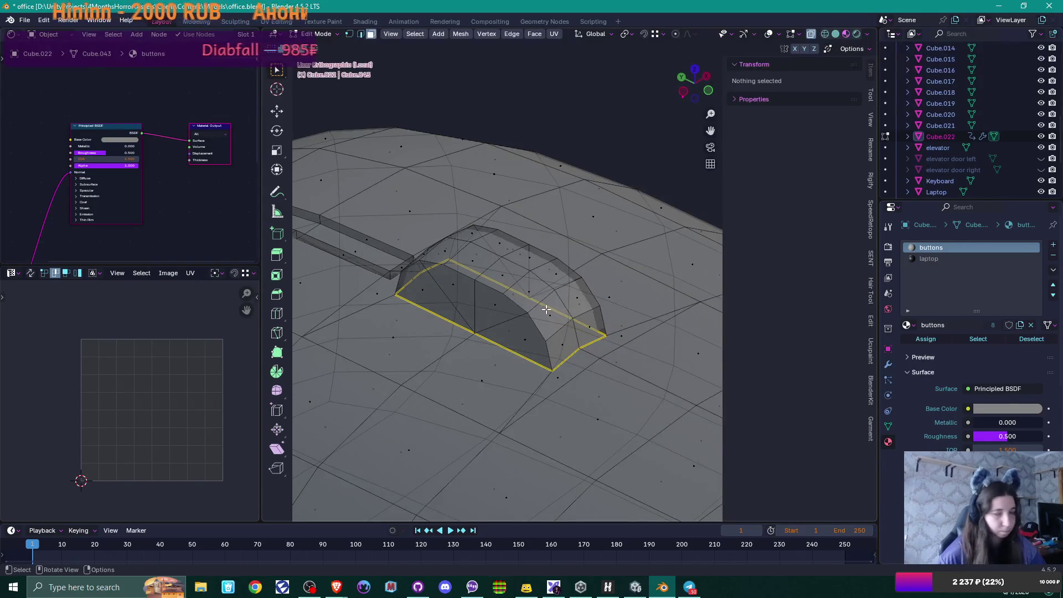
pyautogui.click(528, 288)
pyautogui.hotkey('ctrl', 'l')
pyautogui.hotkey('ctrl', 'z')
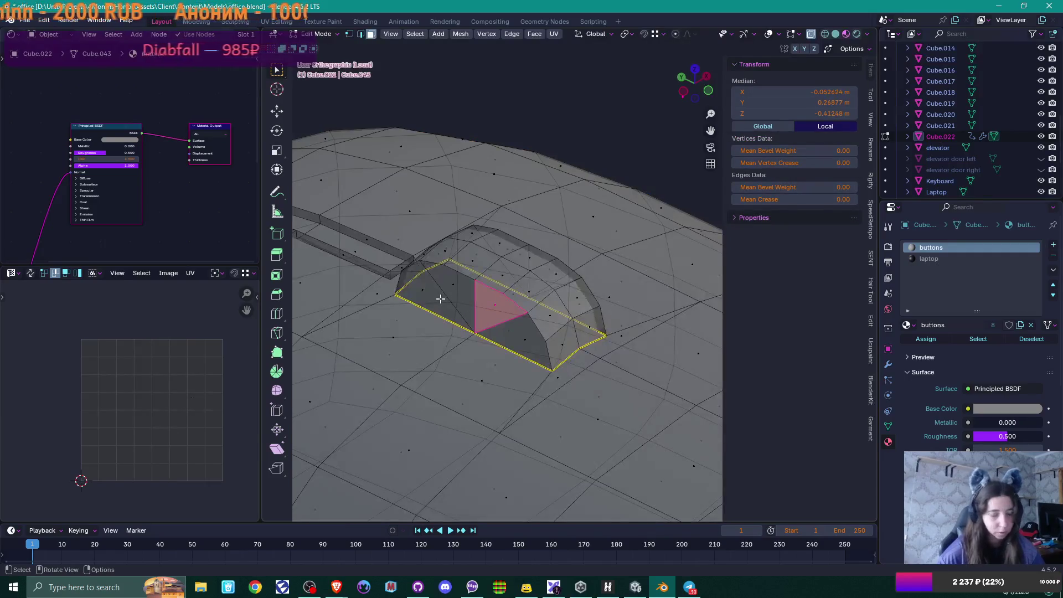
pyautogui.press('1')
pyautogui.moveTo(440, 299); pyautogui.dragTo(409, 292, button='middle')
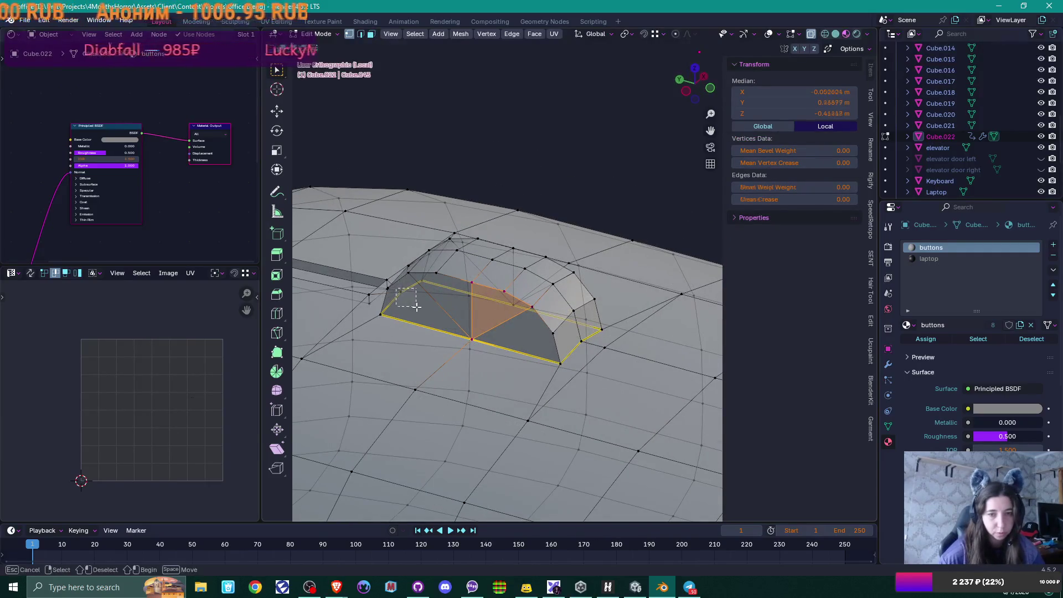
pyautogui.click(406, 290)
pyautogui.press('m')
pyautogui.click(418, 306)
# Step: Check the bump's other corner, then select the whole wheel bump and the laptop material slot
pyautogui.moveTo(438, 322); pyautogui.dragTo(511, 326, button='middle')
pyautogui.click(416, 304)
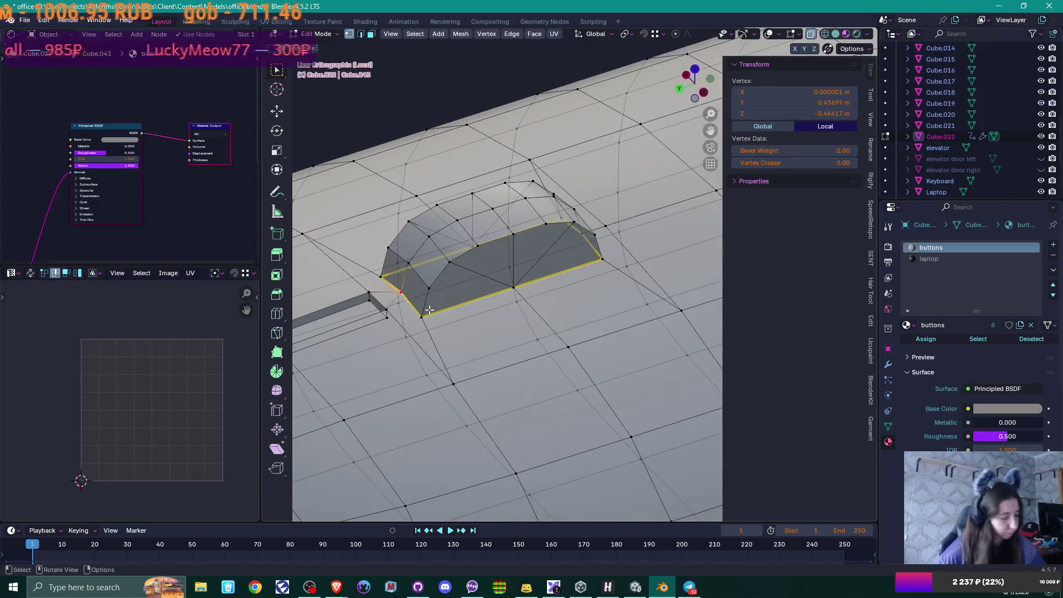
pyautogui.press('g')
pyautogui.press('Escape')
pyautogui.moveTo(435, 300); pyautogui.dragTo(379, 315, button='middle')
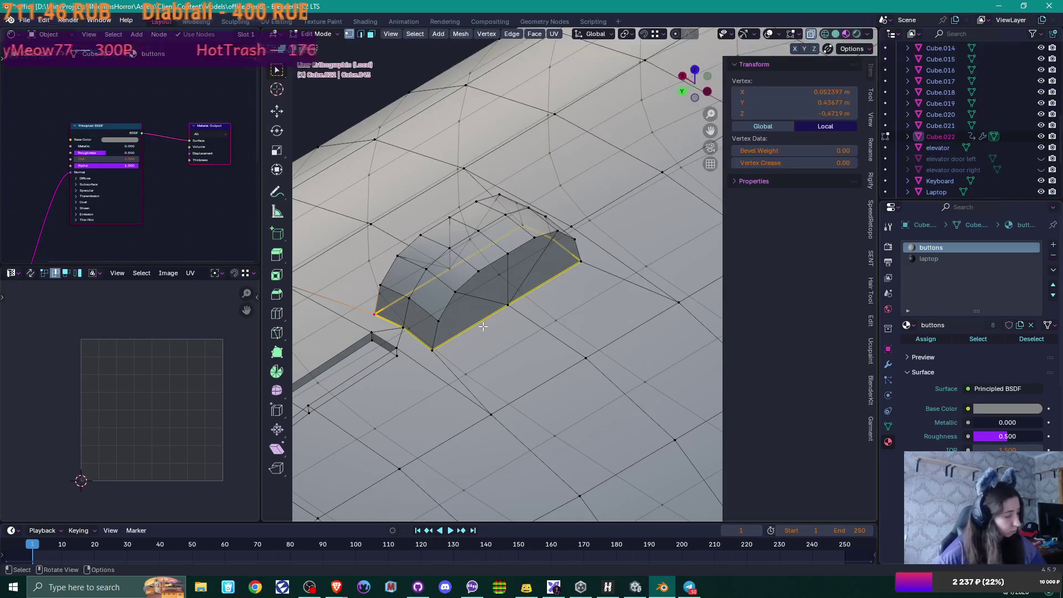
pyautogui.press('3')
pyautogui.click(488, 282)
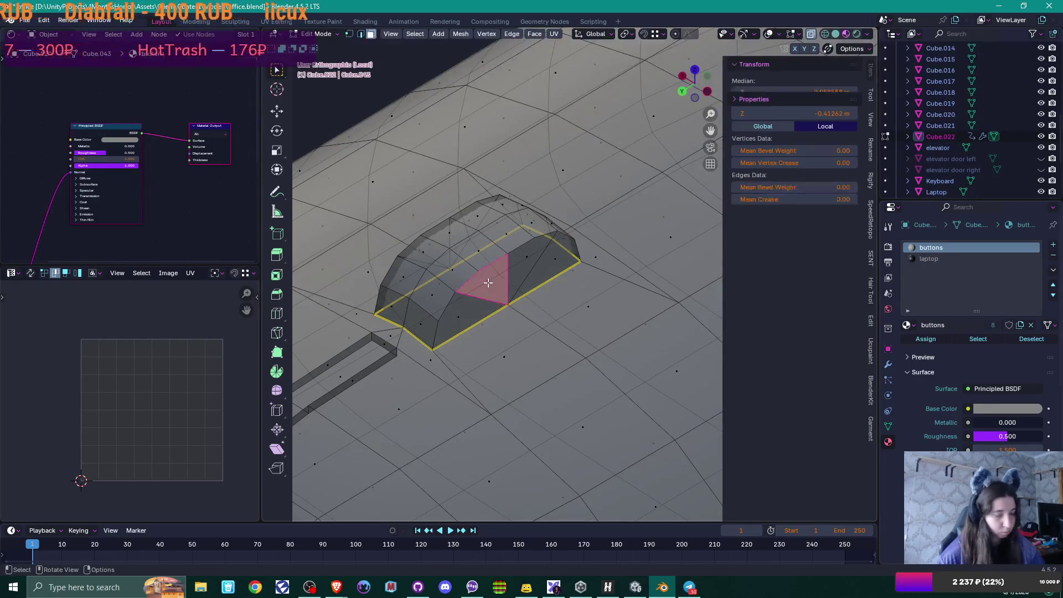
pyautogui.press('l')
pyautogui.click(928, 259)
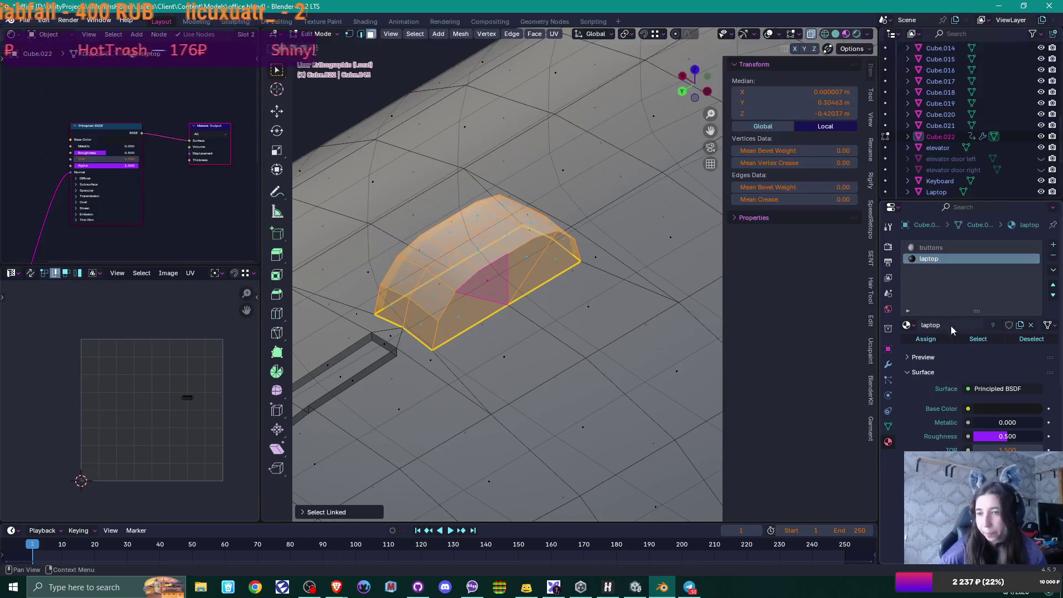
# Step: Assign the laptop material to the selected scroll wheel
pyautogui.click(925, 338)
pyautogui.scroll(-4, 539, 316)
pyautogui.moveTo(539, 315); pyautogui.dragTo(546, 306, button='middle')
# Step: Select the centre groove faces and assign them the laptop material
pyautogui.moveTo(486, 344)
pyautogui.mouseDown(button='middle')
pyautogui.moveTo(525, 329)
pyautogui.moveTo(561, 278)
pyautogui.moveTo(524, 275)
pyautogui.mouseUp(button='middle')
pyautogui.click(519, 313)
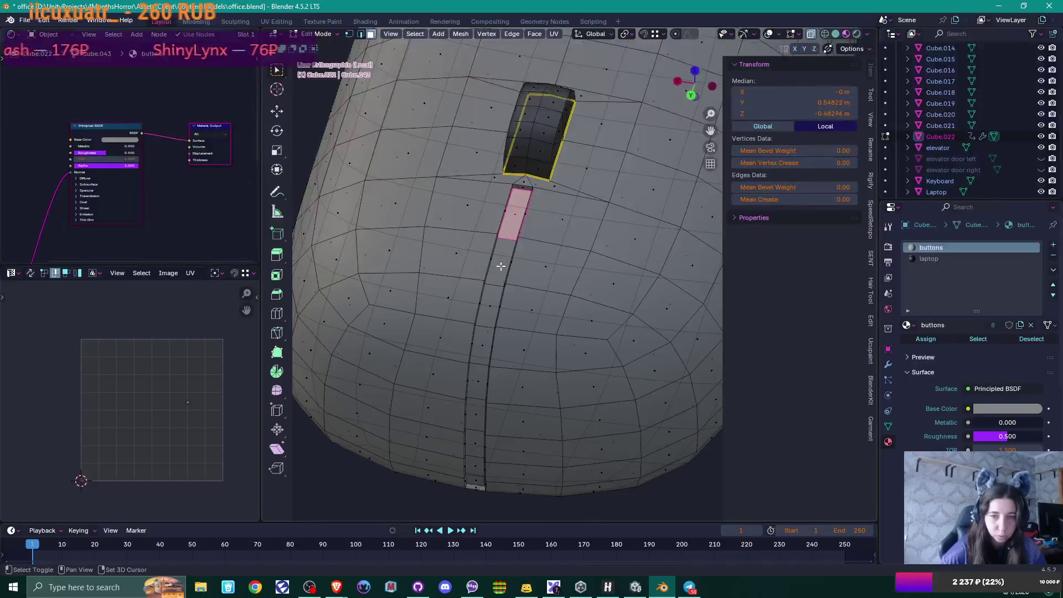
pyautogui.keyDown('shift'); pyautogui.click(492, 307); pyautogui.keyUp('shift')
pyautogui.keyDown('ctrl'); pyautogui.click(502, 248); pyautogui.keyUp('ctrl')
pyautogui.moveTo(502, 248)
pyautogui.mouseDown(button='middle')
pyautogui.moveTo(505, 222)
pyautogui.moveTo(517, 252)
pyautogui.mouseUp(button='middle')
pyautogui.keyDown('ctrl'); pyautogui.click(474, 375); pyautogui.keyUp('ctrl')
pyautogui.moveTo(592, 321)
pyautogui.mouseDown(button='middle')
pyautogui.moveTo(592, 446)
pyautogui.moveTo(799, 277)
pyautogui.mouseUp(button='middle')
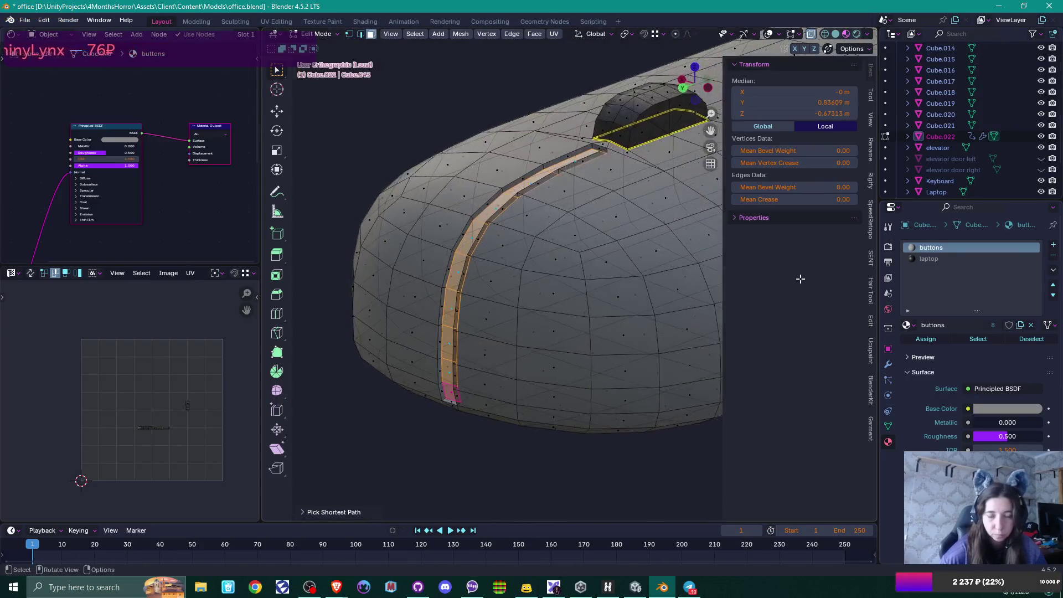
pyautogui.click(928, 259)
pyautogui.click(924, 339)
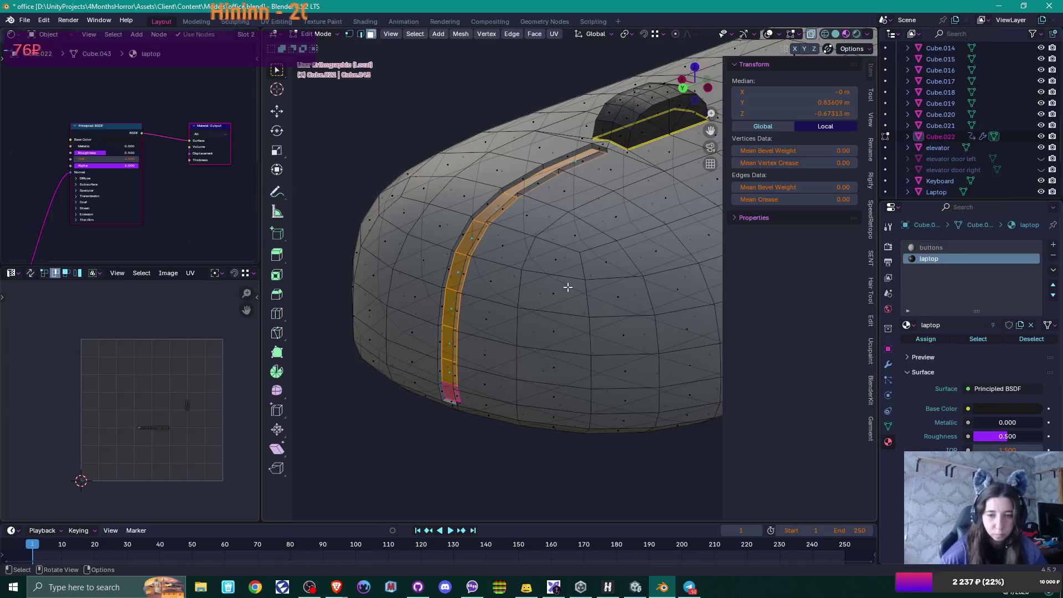
# Step: Return to Object Mode to view the mouse beside the keyboard and open the material list
pyautogui.press('Tab')
pyautogui.scroll(-2, 567, 287)
pyautogui.moveTo(567, 287); pyautogui.dragTo(483, 314, button='middle')
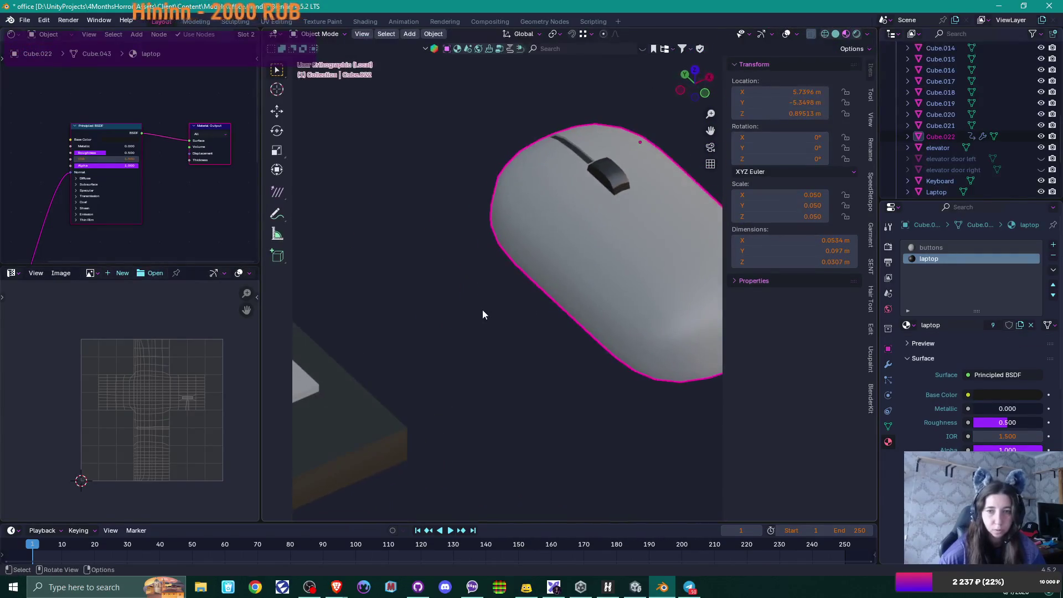
pyautogui.scroll(-3, 483, 312)
pyautogui.click(909, 325)
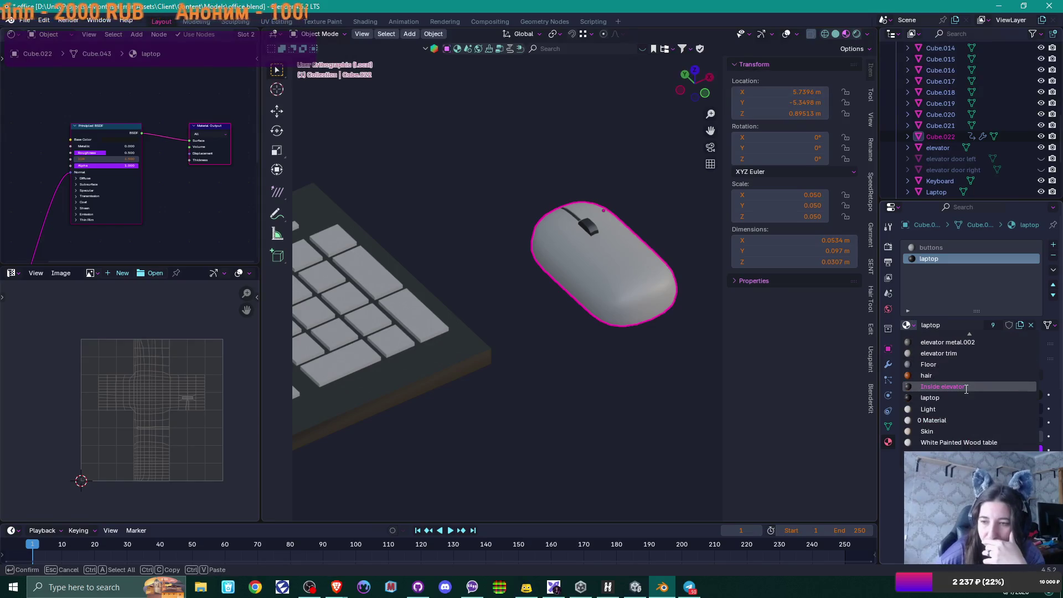
pyautogui.press('Down')
pyautogui.press('Down')
pyautogui.scroll(14, 967, 396)
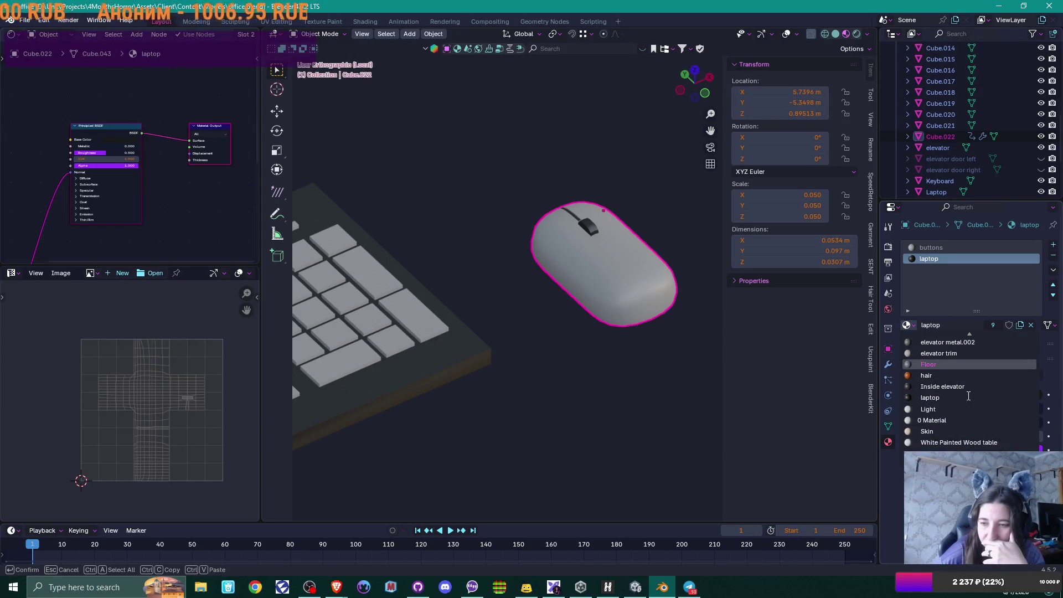
pyautogui.scroll(8, 968, 396)
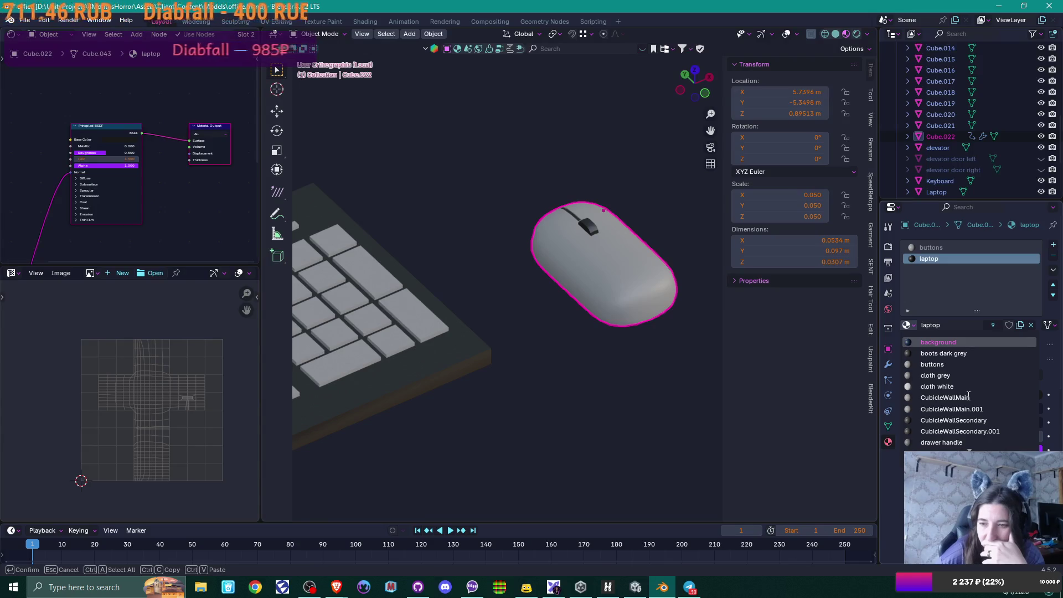
pyautogui.press('Down')
pyautogui.press('Down')
pyautogui.press('Down')
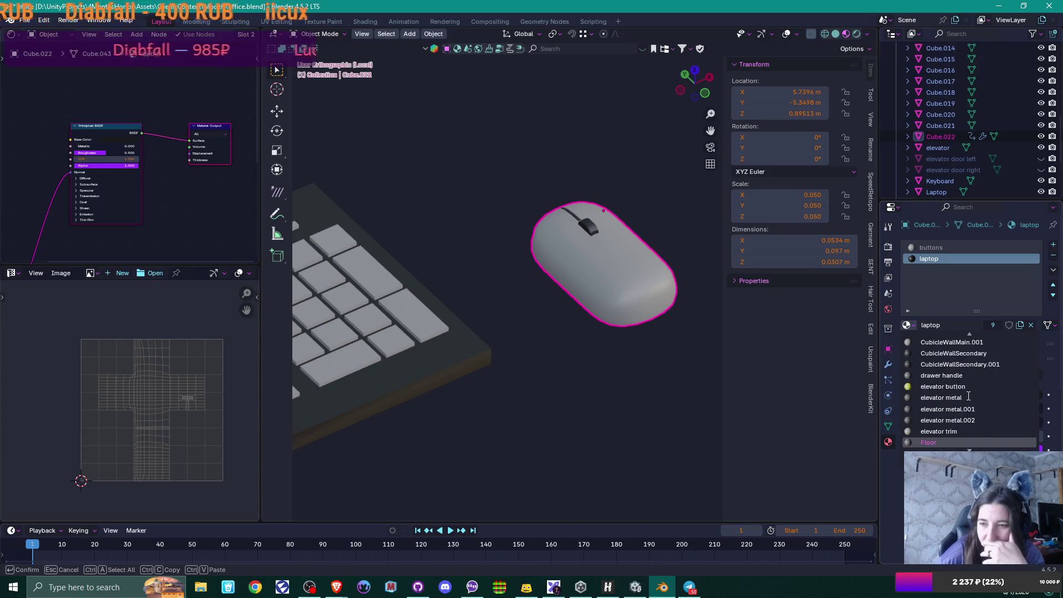
pyautogui.press('Down')
pyautogui.press('Down')
pyautogui.press('Down')
pyautogui.press('Down')
pyautogui.scroll(-5, 579, 351)
pyautogui.moveTo(579, 351)
pyautogui.mouseDown(button='middle')
pyautogui.moveTo(517, 349)
pyautogui.moveTo(539, 334)
pyautogui.moveTo(526, 323)
pyautogui.moveTo(561, 432)
pyautogui.moveTo(504, 356)
pyautogui.mouseUp(button='middle')
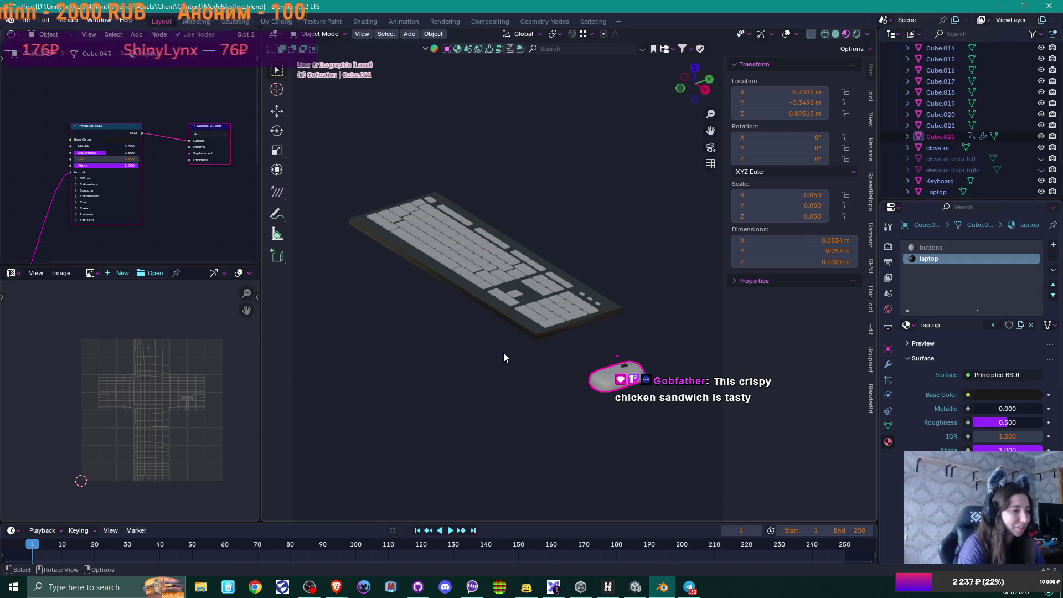
pyautogui.press('KP_Divide')
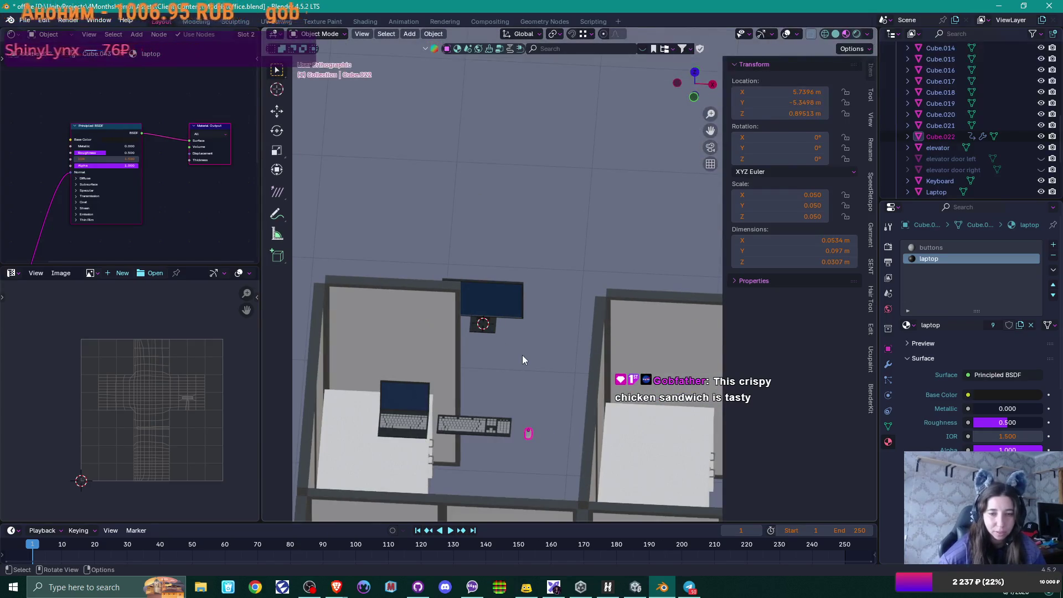
# Step: Select the laptop and view its desk from straight above in Top Orthographic
pyautogui.scroll(-2, 523, 354)
pyautogui.moveTo(532, 362)
pyautogui.mouseDown(button='middle')
pyautogui.moveTo(530, 302)
pyautogui.moveTo(468, 332)
pyautogui.mouseUp(button='middle')
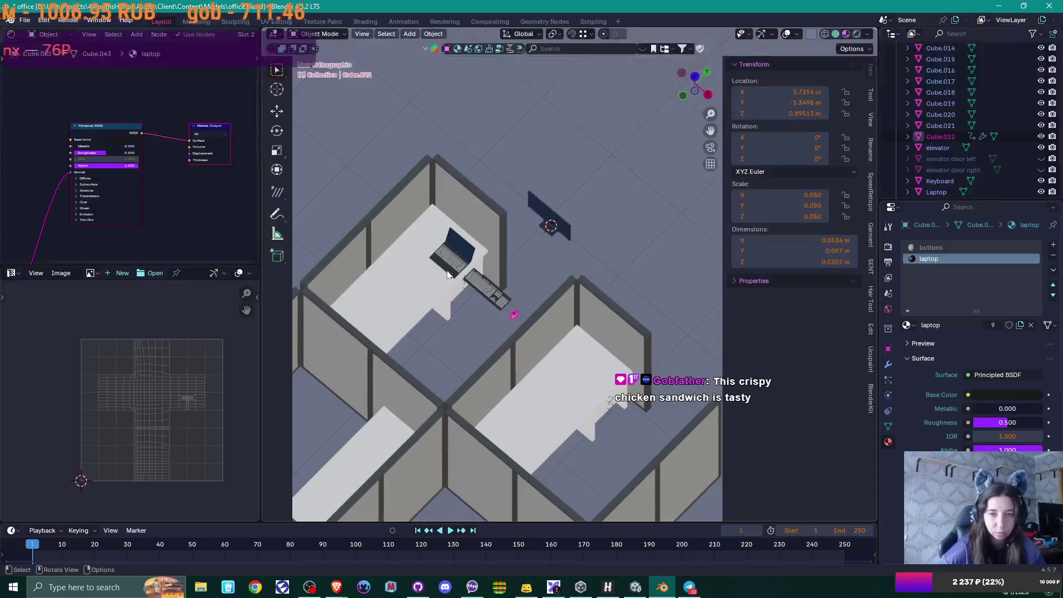
pyautogui.click(451, 252)
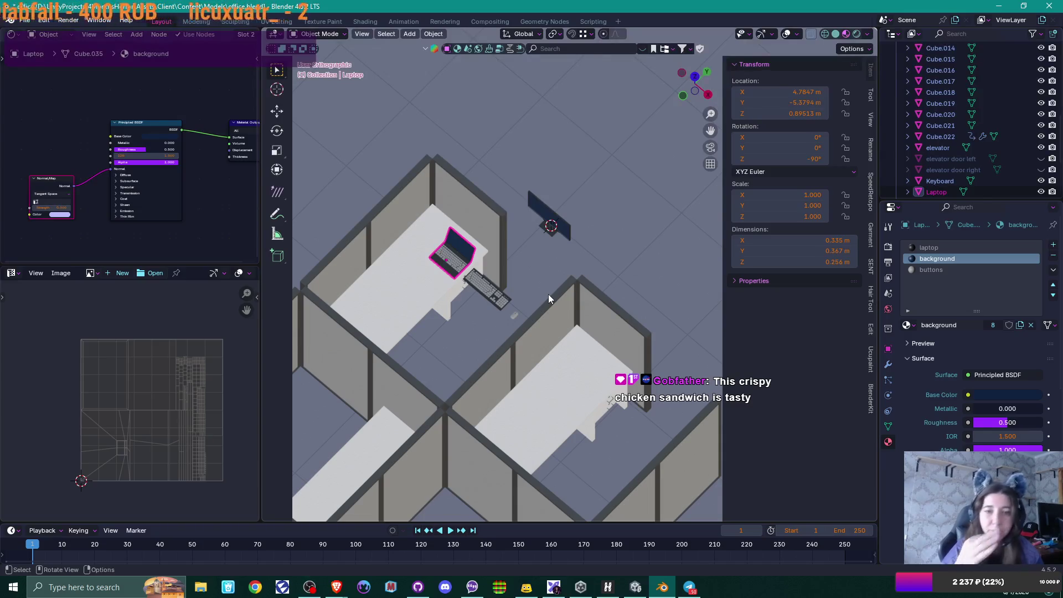
pyautogui.press('KP_7')
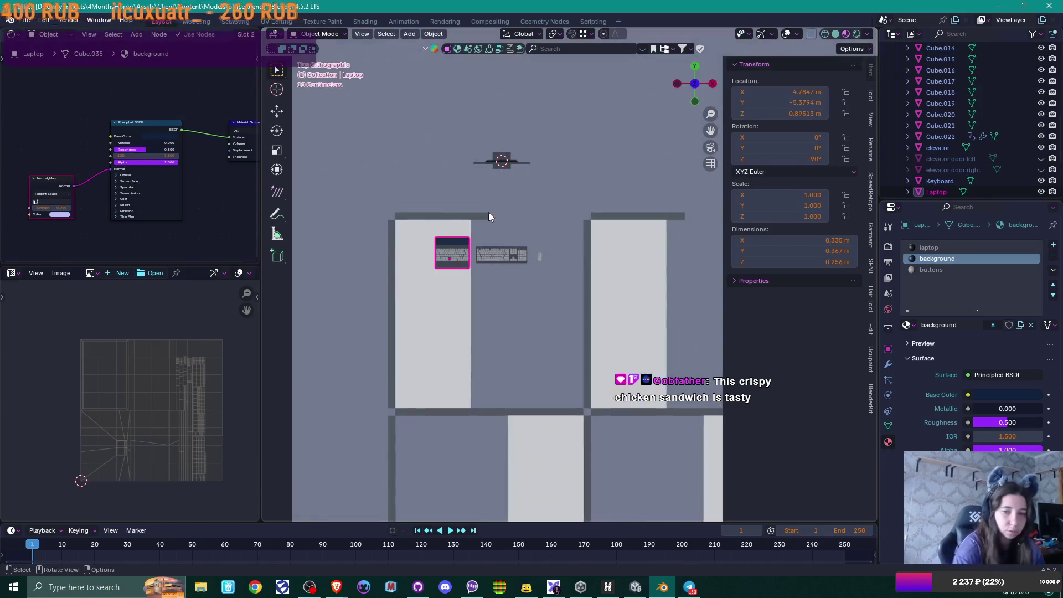
# Step: Rotate the laptop -90° and move it lower on the desk
pyautogui.write('r-90')
pyautogui.press('Return')
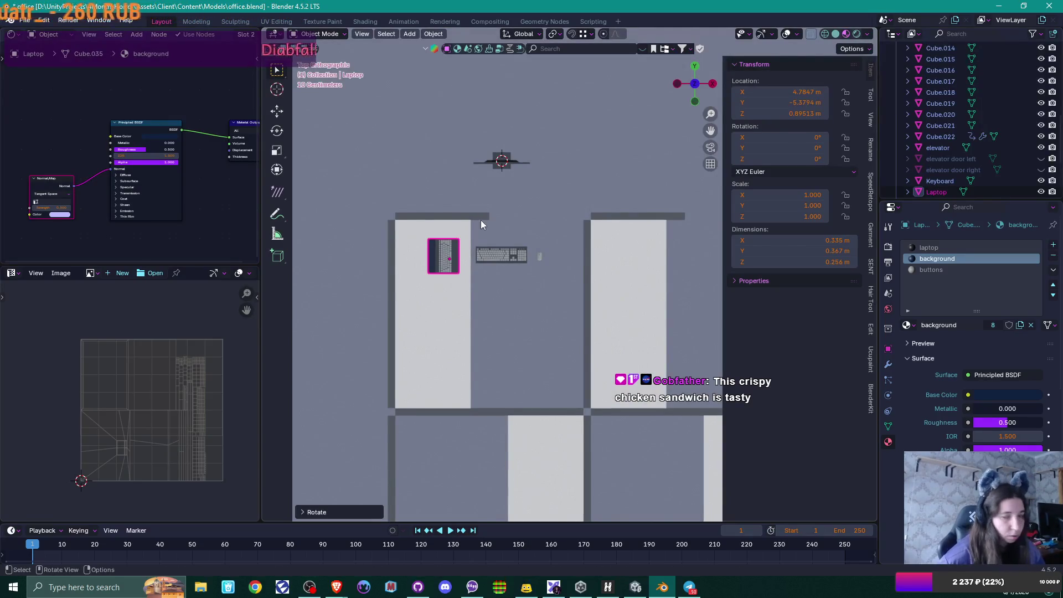
pyautogui.press('g')
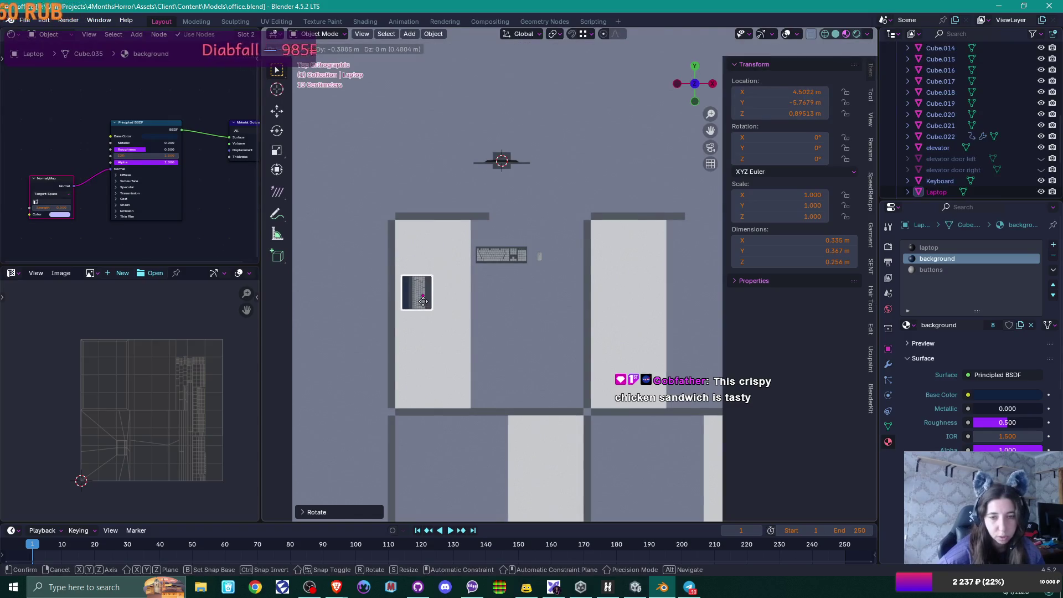
pyautogui.click(423, 300)
# Step: Move the monitor onto the desk and turn it 90°
pyautogui.click(507, 159)
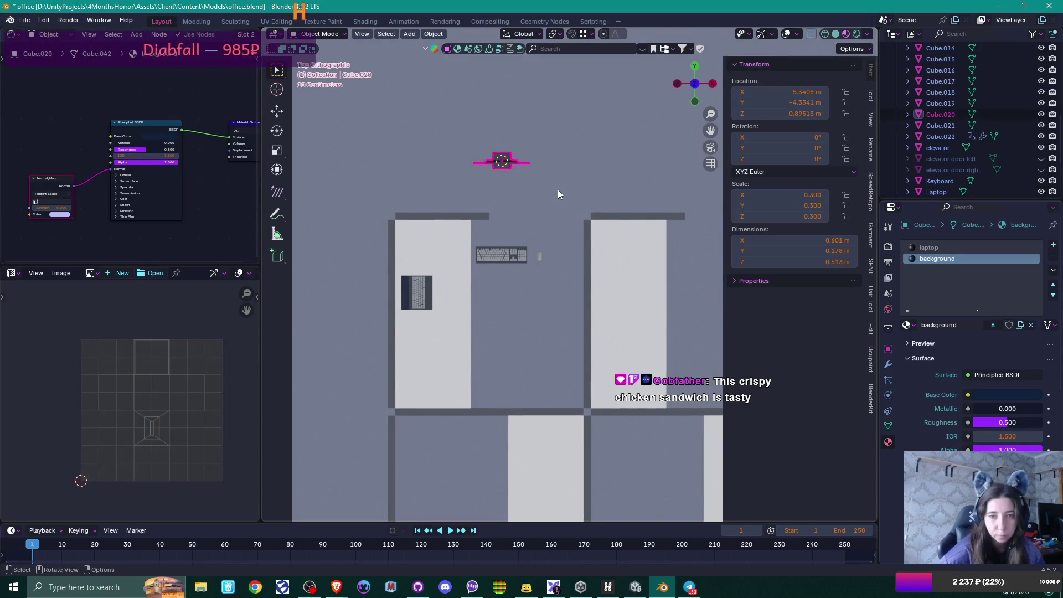
pyautogui.press('g')
pyautogui.click(471, 398)
pyautogui.write('r90')
pyautogui.press('Return')
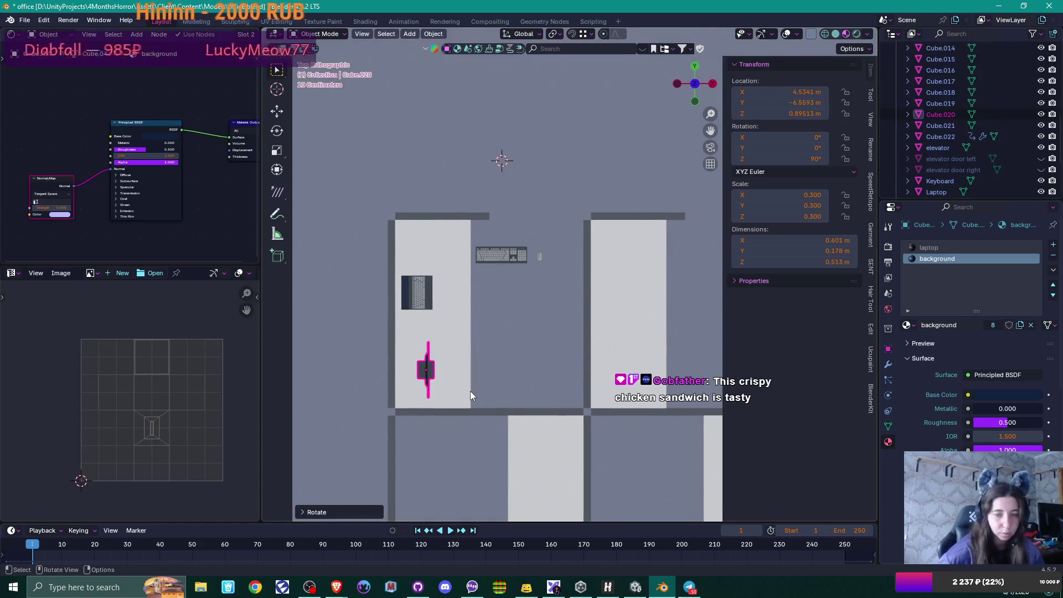
pyautogui.press('r')
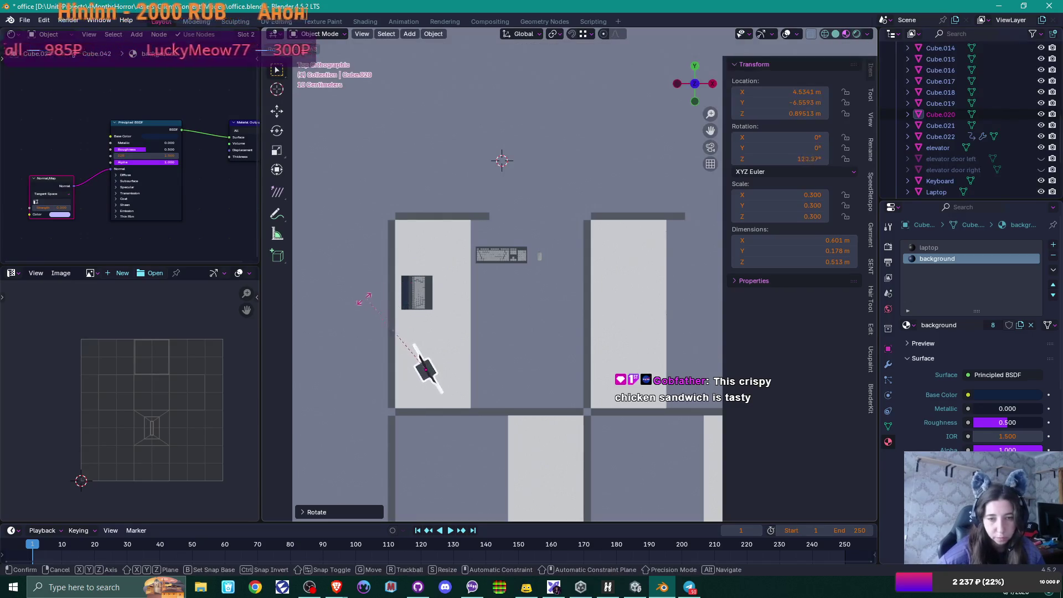
pyautogui.click(410, 313)
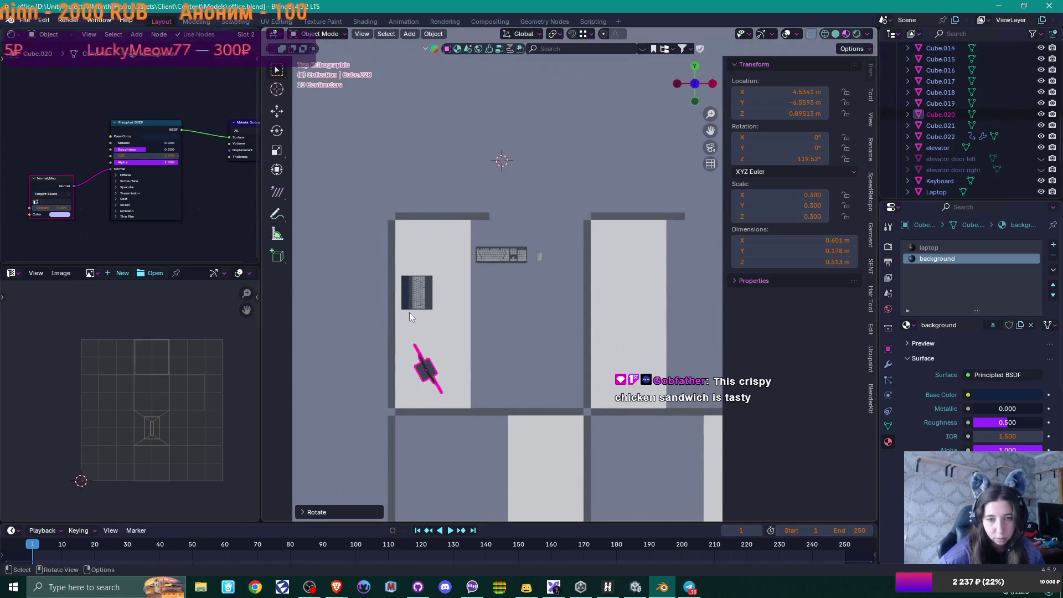
pyautogui.hotkey('ctrl', 'z')
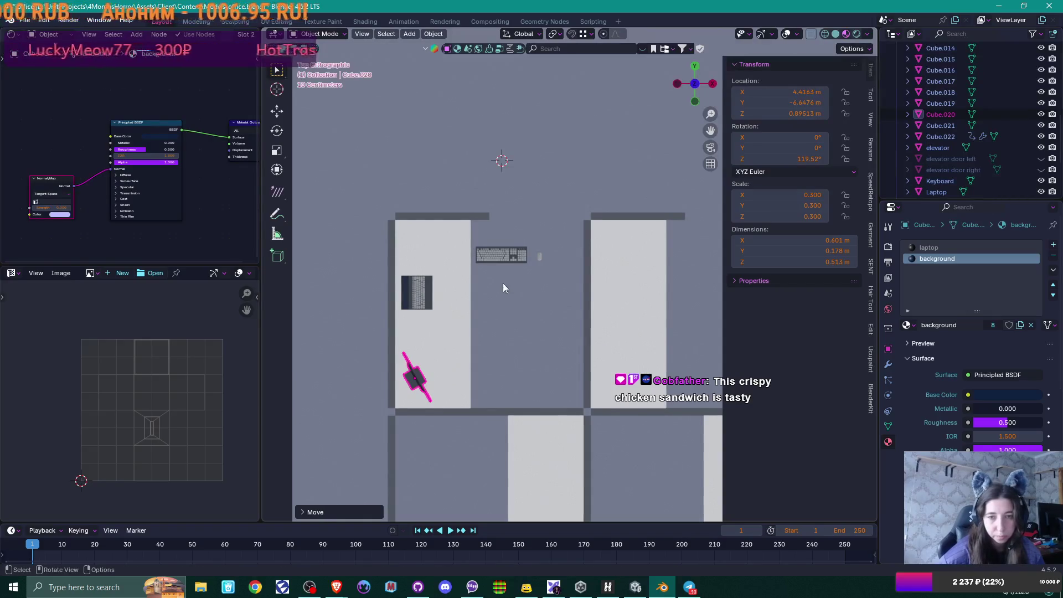
# Step: Place the keyboard beside the monitor, angled about 28°
pyautogui.click(523, 259)
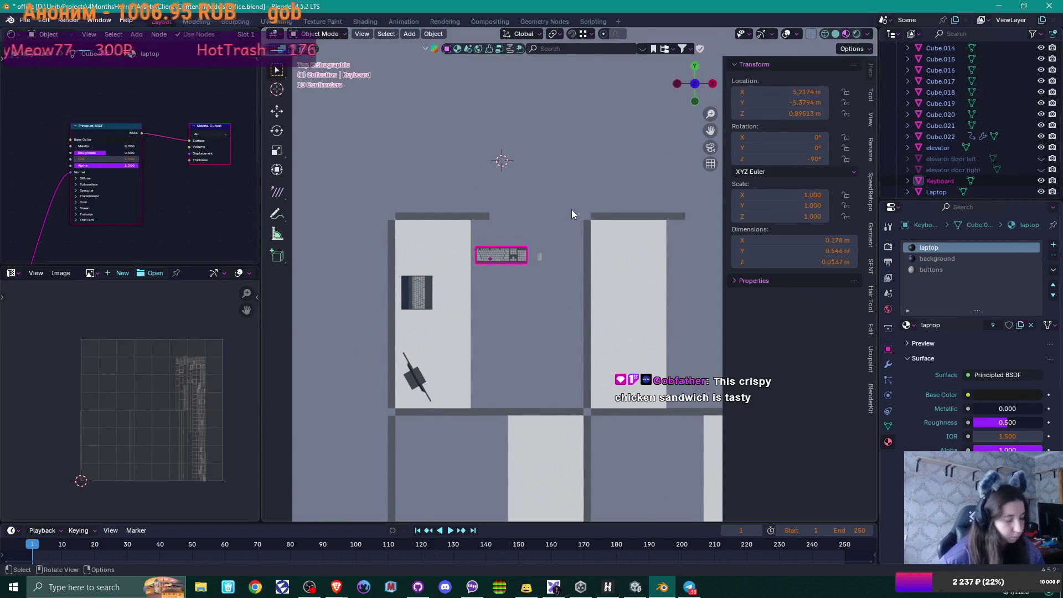
pyautogui.press('g')
pyautogui.click(529, 316)
pyautogui.press('r')
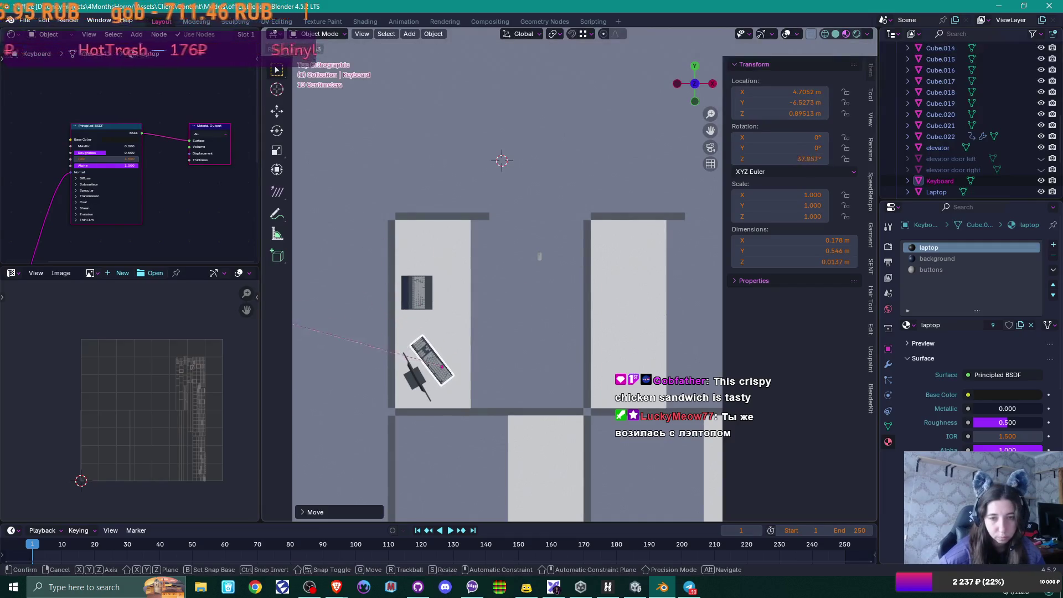
pyautogui.click(409, 328)
pyautogui.press('g')
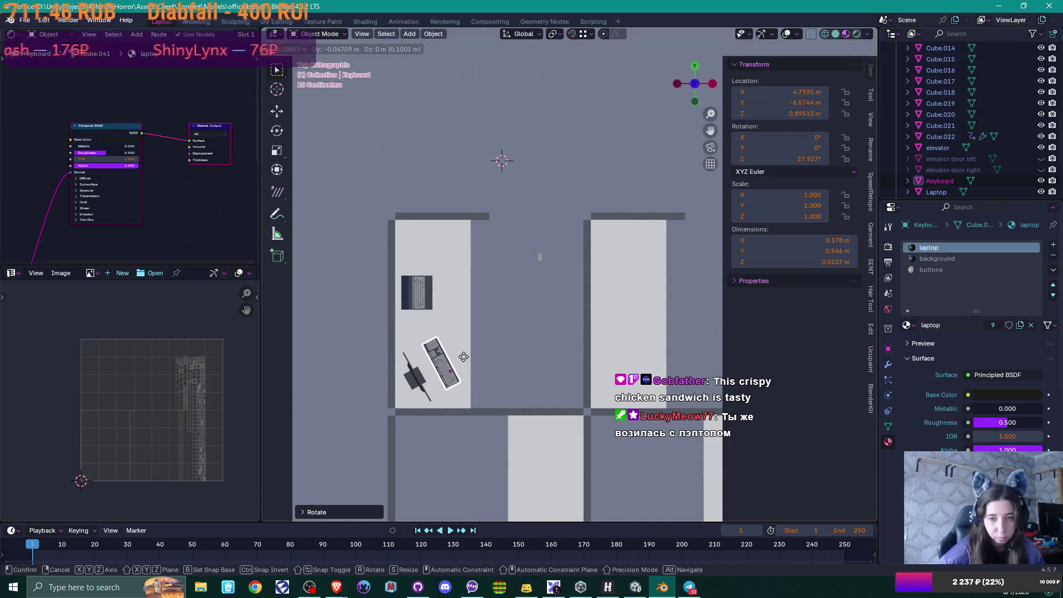
pyautogui.click(463, 356)
# Step: Move the mouse beside the keyboard and rotate it about 120°
pyautogui.click(540, 256)
pyautogui.press('g')
pyautogui.click(438, 325)
pyautogui.press('r')
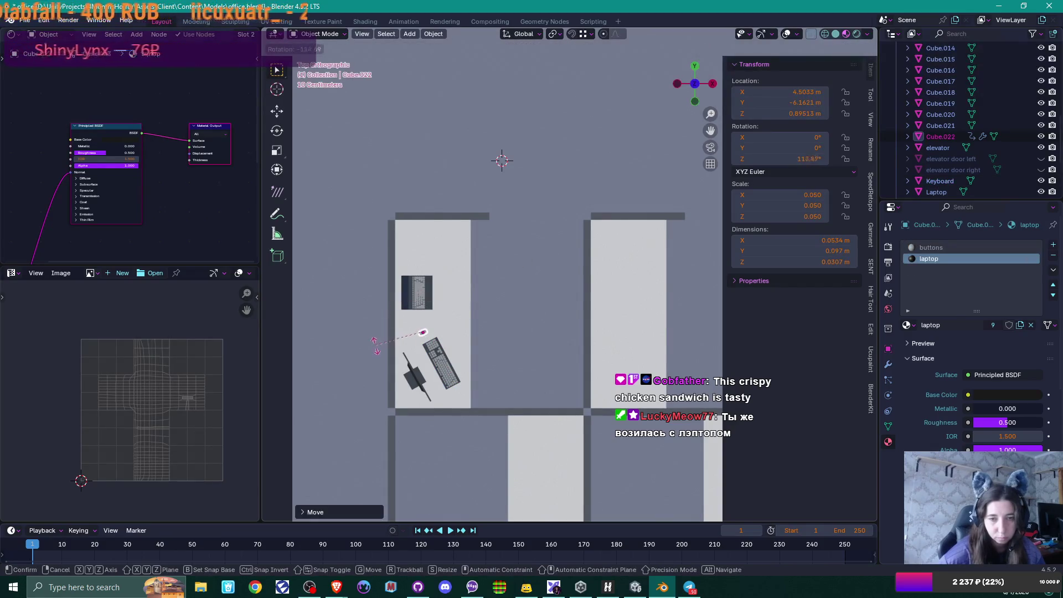
pyautogui.click(380, 345)
pyautogui.moveTo(522, 343)
pyautogui.mouseDown(button='middle')
pyautogui.moveTo(400, 333)
pyautogui.moveTo(376, 304)
pyautogui.moveTo(399, 326)
pyautogui.moveTo(583, 315)
pyautogui.mouseUp(button='middle')
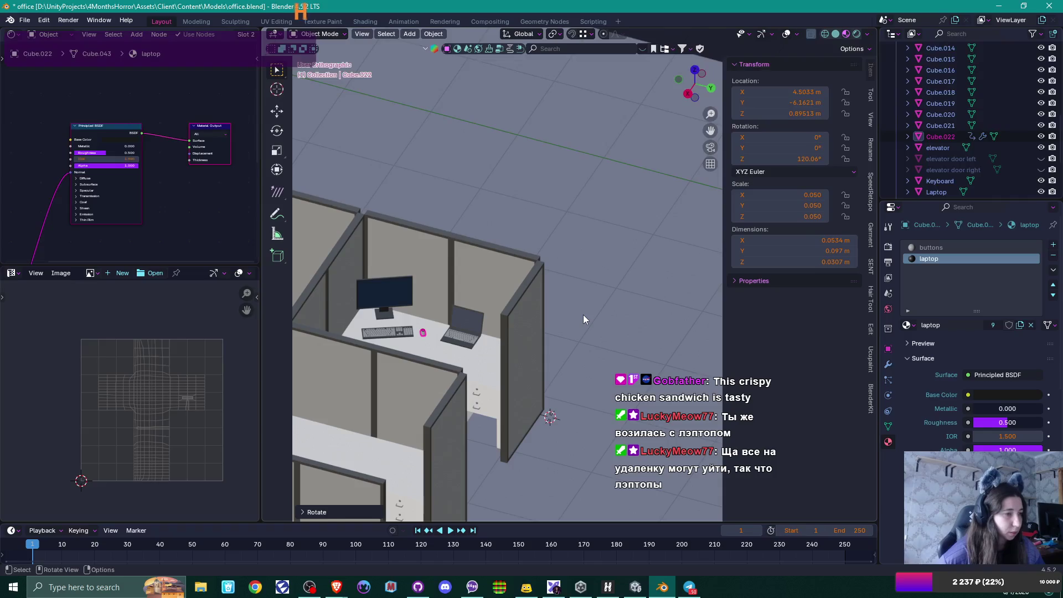
# Step: Shift the monitor slightly on the desk from the top view
pyautogui.moveTo(539, 333)
pyautogui.mouseDown(button='middle')
pyautogui.moveTo(450, 396)
pyautogui.moveTo(484, 387)
pyautogui.moveTo(493, 381)
pyautogui.moveTo(436, 375)
pyautogui.moveTo(537, 253)
pyautogui.mouseUp(button='middle')
pyautogui.scroll(2, 536, 253)
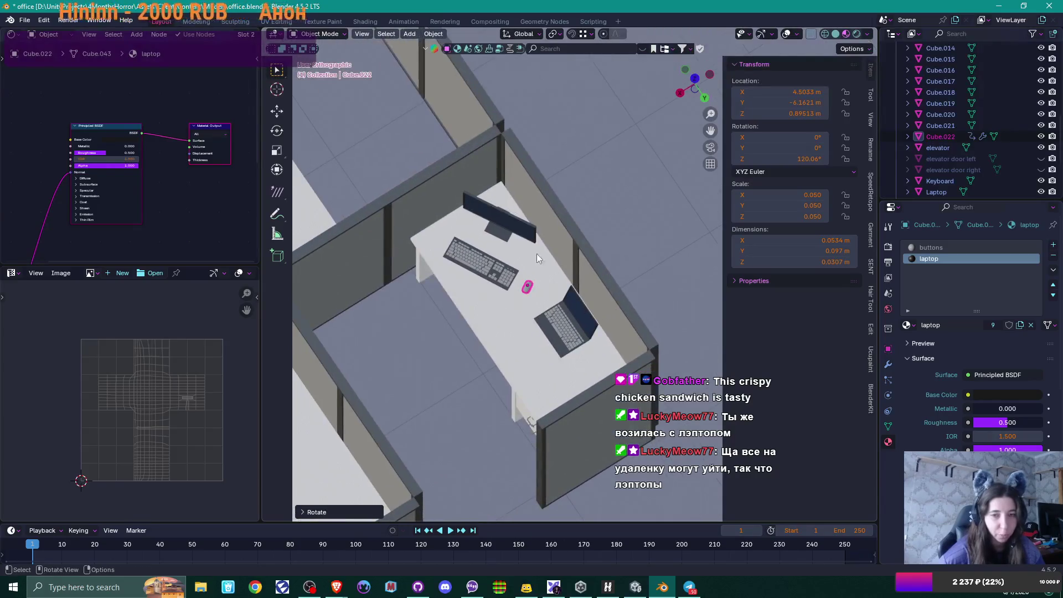
pyautogui.click(531, 235)
pyautogui.press('KP_7')
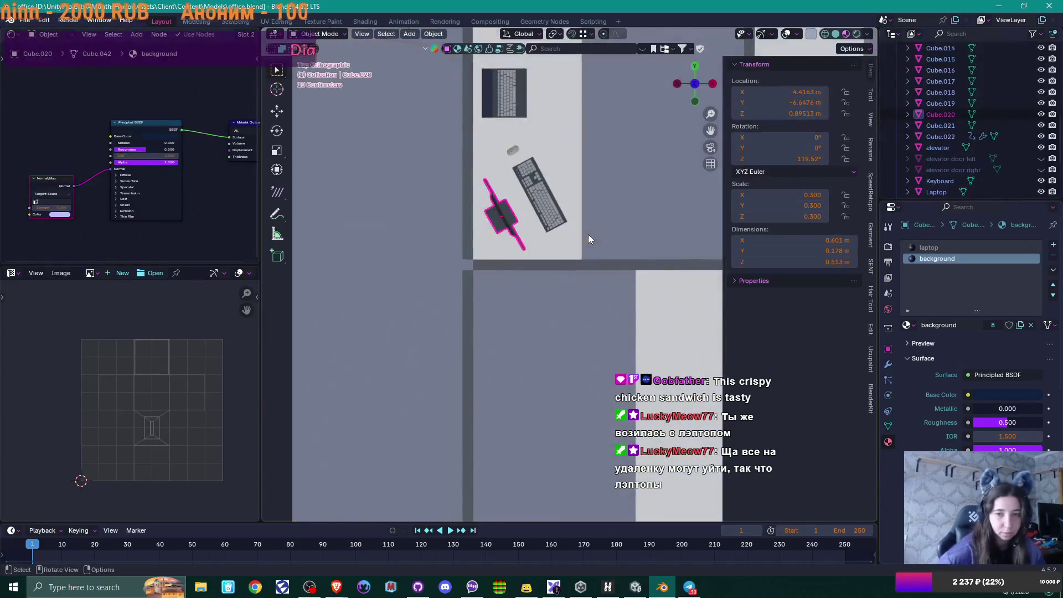
pyautogui.press('g')
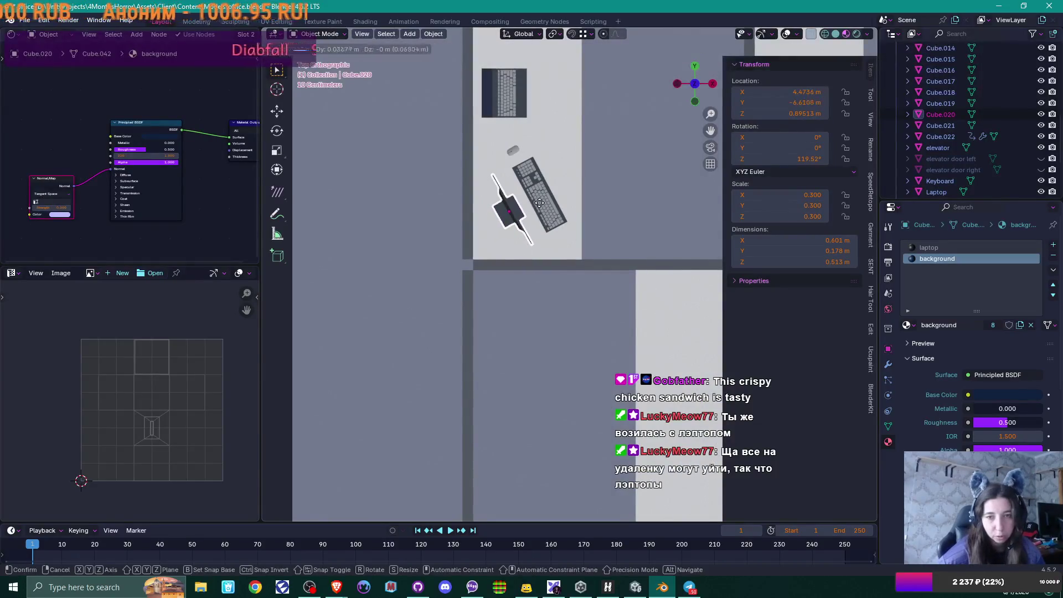
pyautogui.click(543, 200)
pyautogui.moveTo(543, 199)
pyautogui.mouseDown(button='middle')
pyautogui.moveTo(589, 201)
pyautogui.moveTo(422, 152)
pyautogui.moveTo(436, 131)
pyautogui.mouseUp(button='middle')
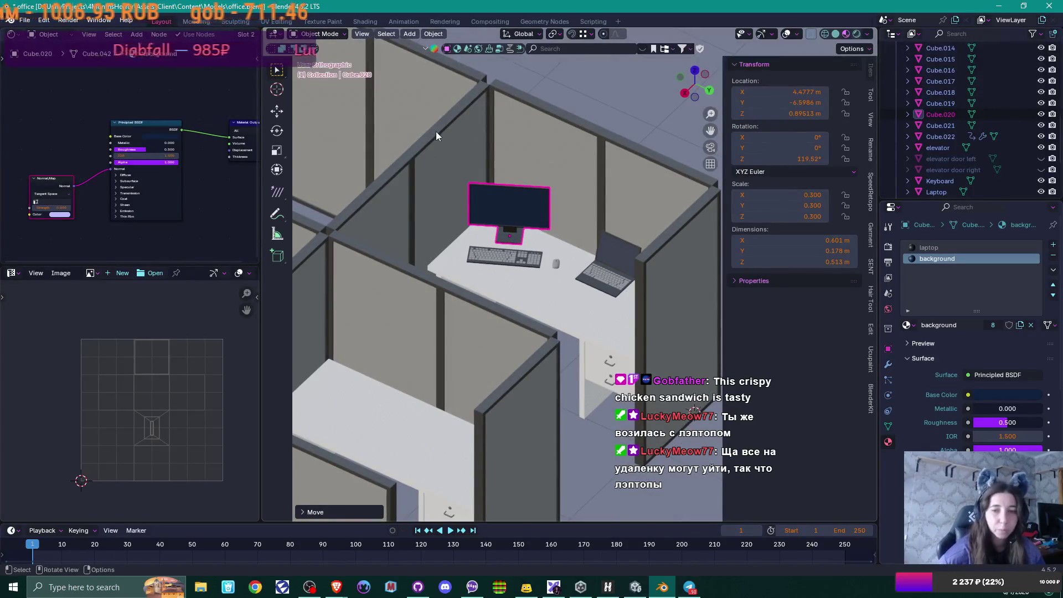
# Step: Move the keyboard up and to the right on the desk
pyautogui.click(508, 265)
pyautogui.moveTo(593, 264); pyautogui.dragTo(646, 290, button='middle')
pyautogui.press('KP_7')
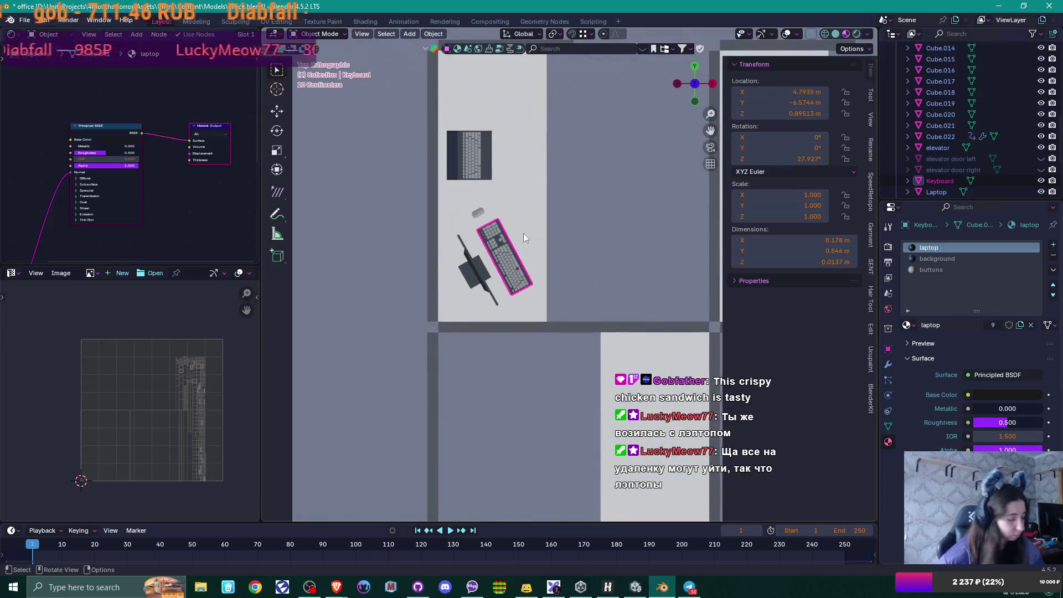
pyautogui.press('g')
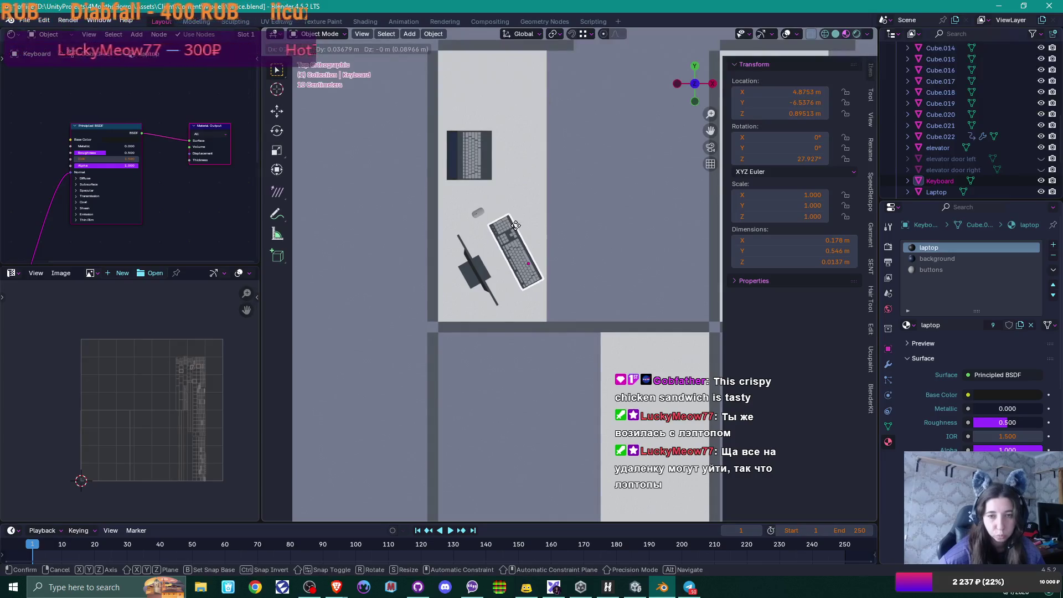
pyautogui.click(515, 226)
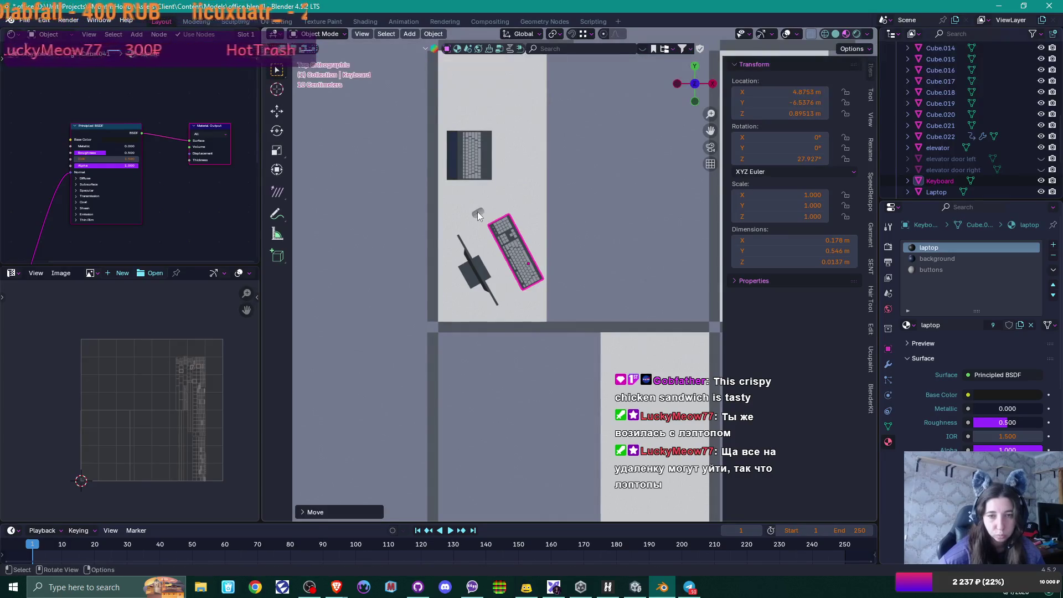
# Step: Place the mouse above the keyboard at X 4.585 m, Y −6.134 m
pyautogui.click(477, 212)
pyautogui.press('g')
pyautogui.click(488, 208)
pyautogui.moveTo(488, 210)
pyautogui.mouseDown(button='middle')
pyautogui.moveTo(543, 234)
pyautogui.moveTo(466, 191)
pyautogui.moveTo(469, 175)
pyautogui.mouseUp(button='middle')
pyautogui.scroll(-3, 578, 216)
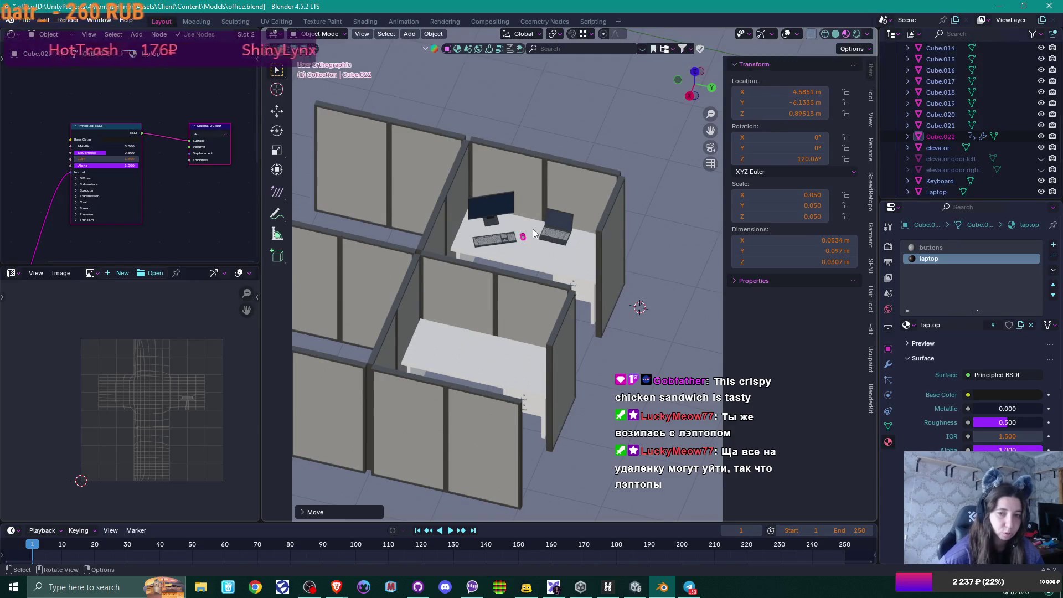
pyautogui.moveTo(558, 241)
pyautogui.mouseDown(button='middle')
pyautogui.moveTo(582, 265)
pyautogui.moveTo(553, 264)
pyautogui.mouseUp(button='middle')
pyautogui.press('KP_7')
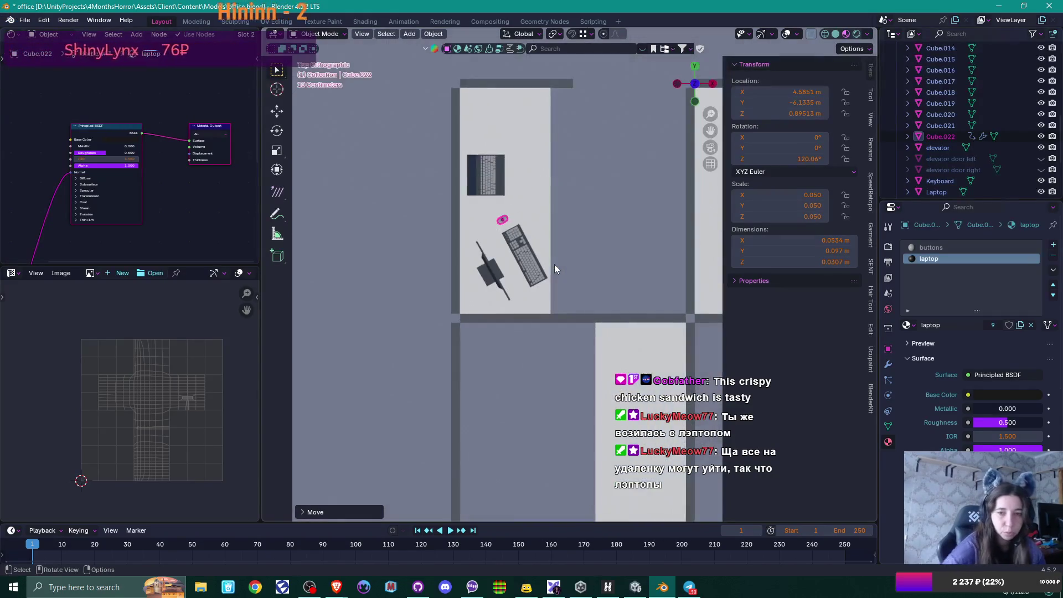
# Step: Set the monitor's Z rotation to 90° and move it up-left on the desk
pyautogui.click(490, 269)
pyautogui.click(806, 159)
pyautogui.write('90')
pyautogui.press('Return')
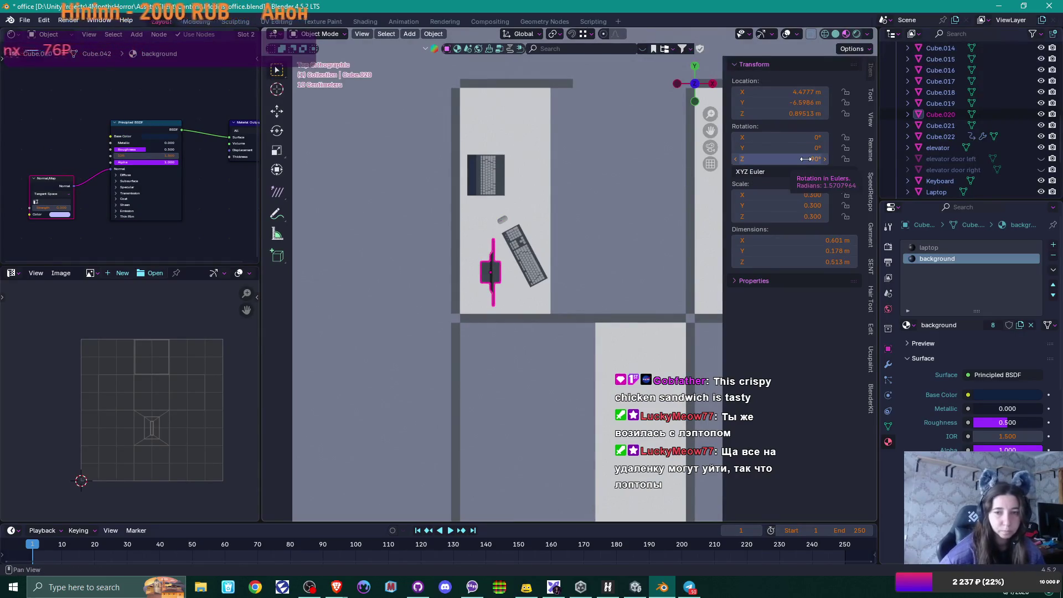
pyautogui.moveTo(498, 260); pyautogui.dragTo(487, 233)
# Step: Set the keyboard's Z rotation to 0 and place it at X 4.738 m, Y −6.518 m
pyautogui.click(522, 252)
pyautogui.click(806, 159)
pyautogui.write('0')
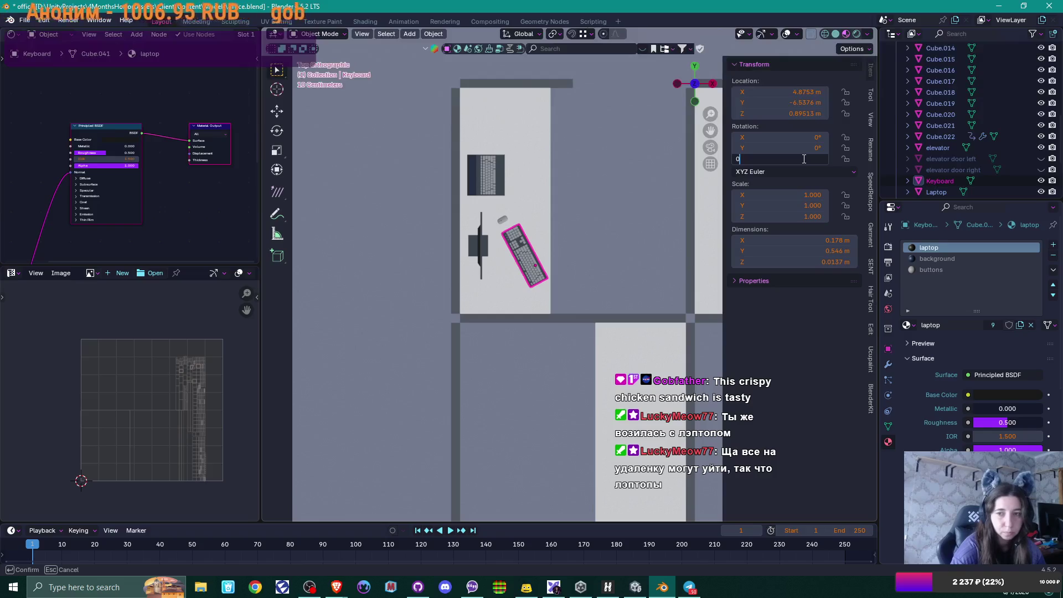
pyautogui.press('Return')
pyautogui.press('g')
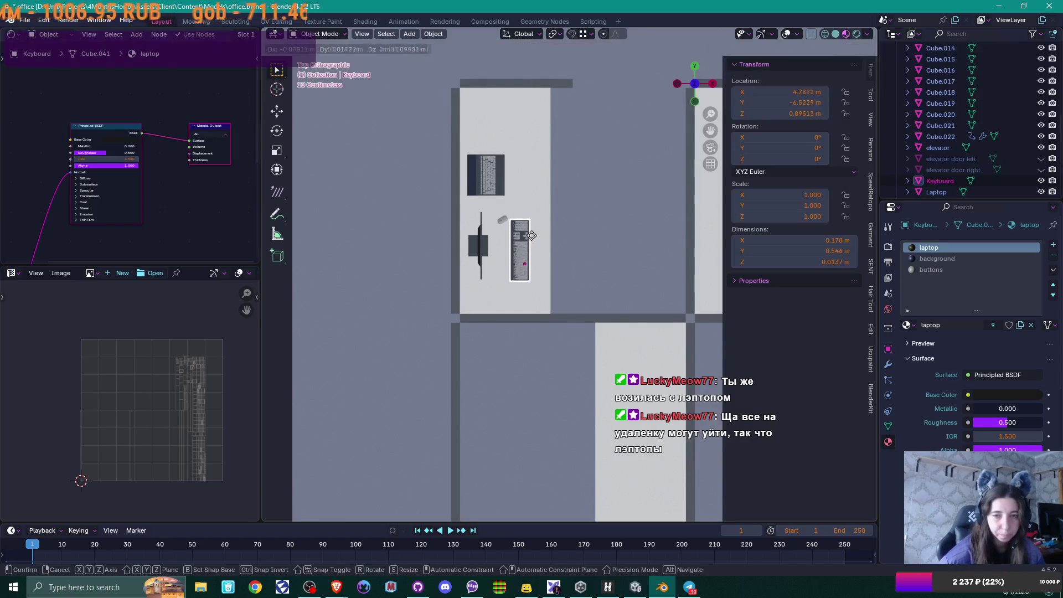
pyautogui.click(516, 232)
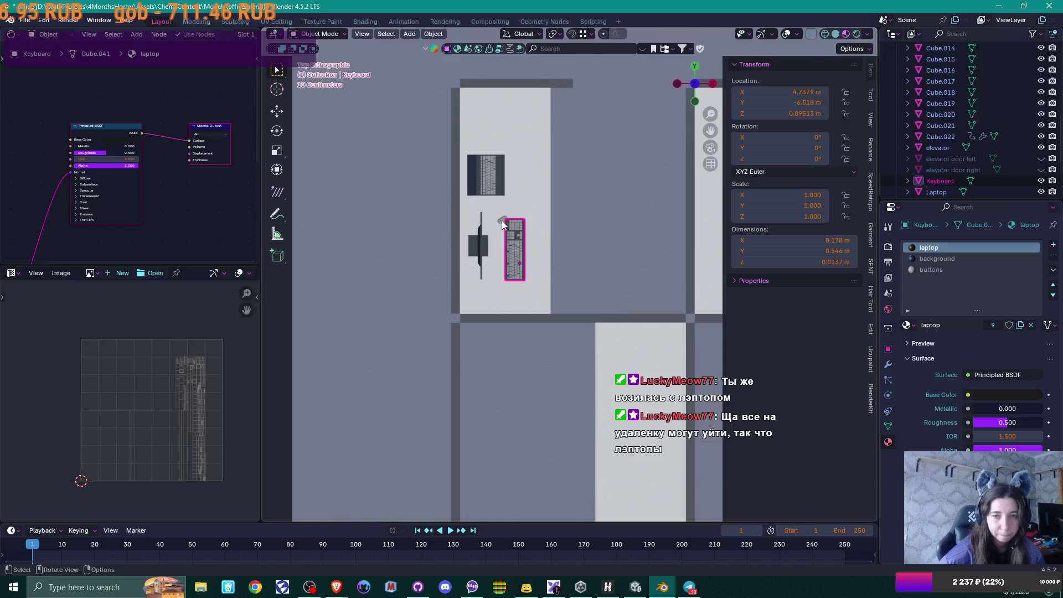
# Step: Place the mouse above the keyboard and set its Z rotation to 90°
pyautogui.click(502, 220)
pyautogui.press('g')
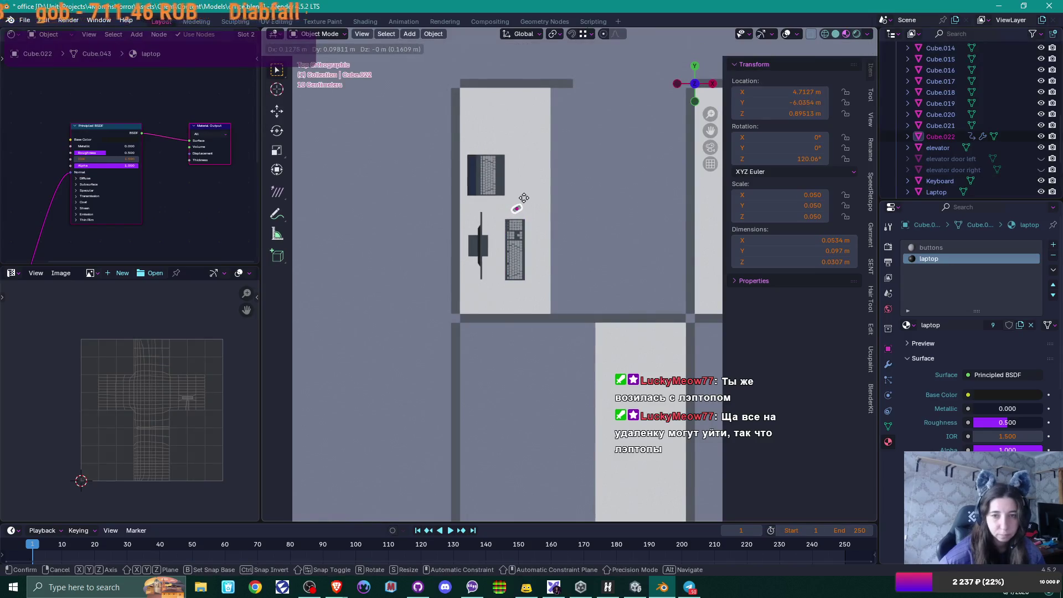
pyautogui.click(524, 198)
pyautogui.click(802, 160)
pyautogui.write('90')
pyautogui.press('Return')
pyautogui.moveTo(615, 250)
pyautogui.mouseDown(button='middle')
pyautogui.moveTo(448, 179)
pyautogui.moveTo(481, 192)
pyautogui.moveTo(471, 211)
pyautogui.moveTo(483, 209)
pyautogui.moveTo(537, 294)
pyautogui.moveTo(526, 285)
pyautogui.moveTo(591, 286)
pyautogui.mouseUp(button='middle')
pyautogui.click(519, 282)
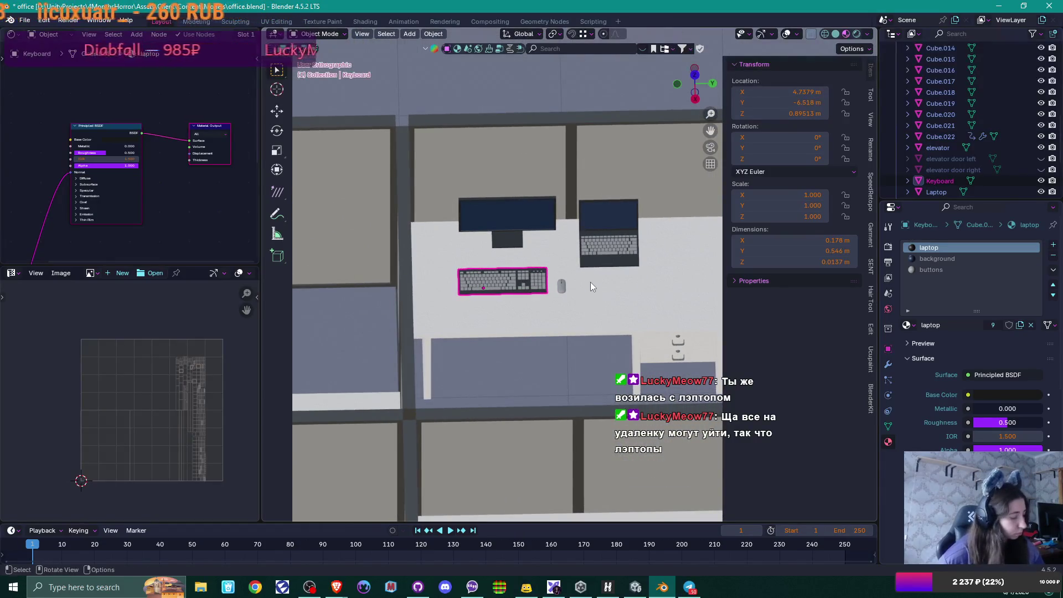
# Step: Slide the keyboard along the Y axis to Y −6.4835 m
pyautogui.press('g')
pyautogui.press('x')
pyautogui.press('y')
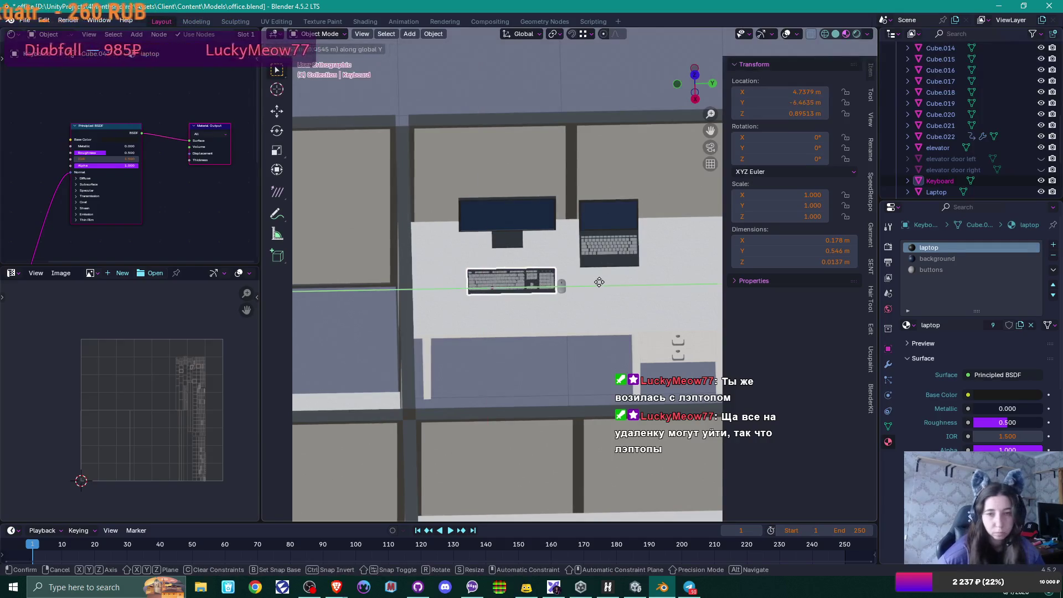
pyautogui.click(561, 288)
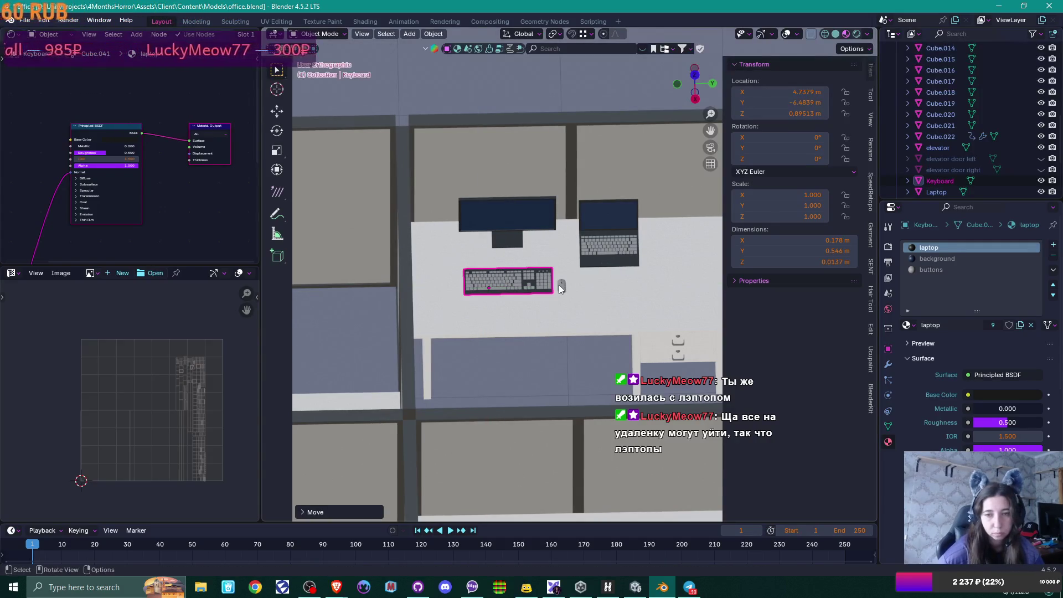
# Step: Slide the mouse along Y to Y −5.9945 m, next to the keyboard
pyautogui.click(562, 287)
pyautogui.press('g')
pyautogui.press('y')
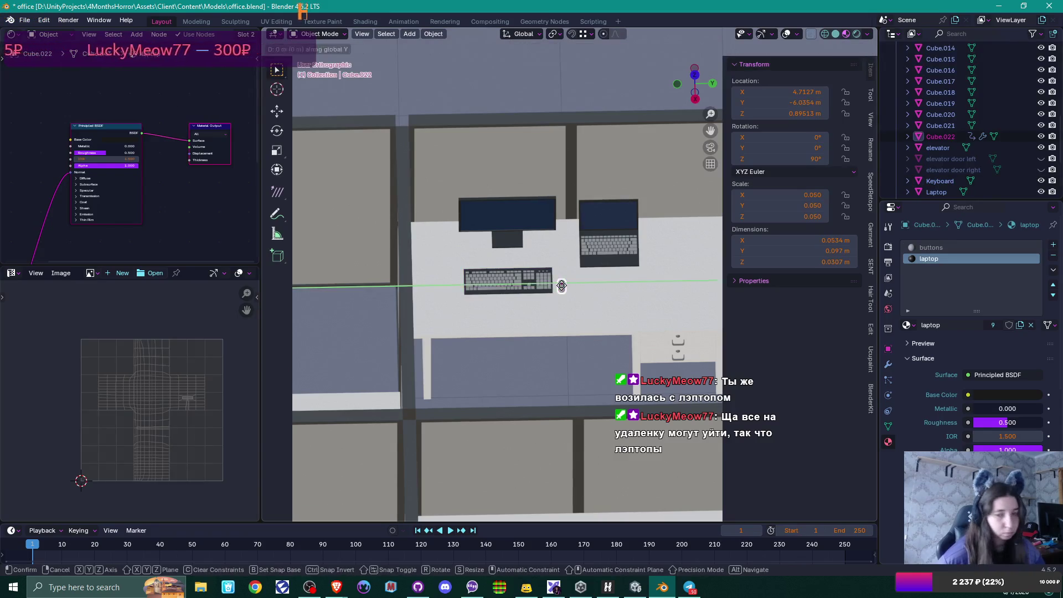
pyautogui.click(569, 286)
pyautogui.moveTo(682, 271)
pyautogui.mouseDown(button='middle')
pyautogui.moveTo(582, 263)
pyautogui.moveTo(649, 256)
pyautogui.moveTo(619, 267)
pyautogui.mouseUp(button='middle')
pyautogui.click(617, 266)
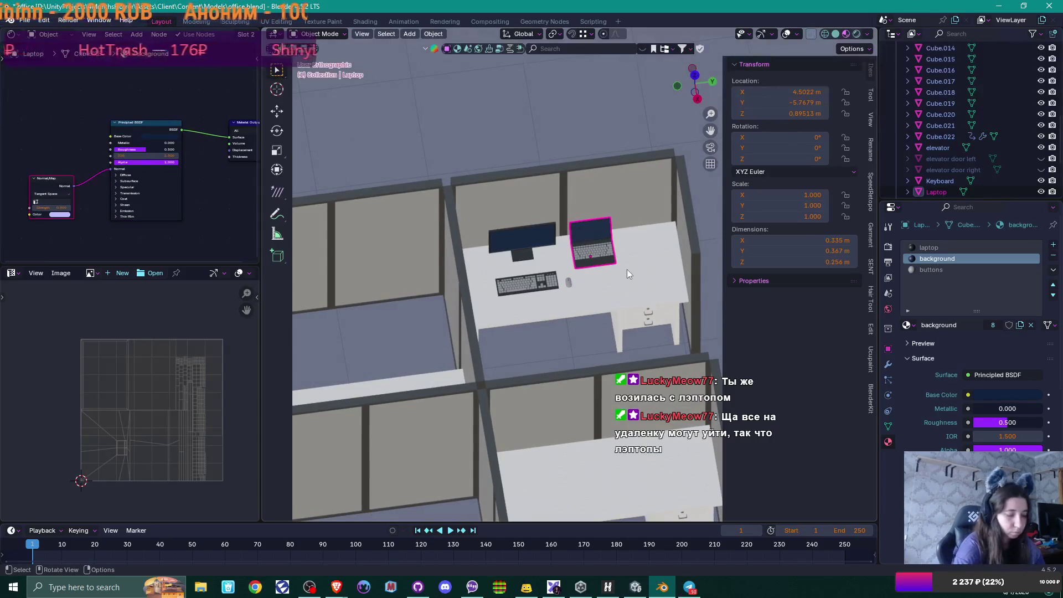
# Step: Rotate the laptop to an angle on the first desk in top view
pyautogui.press('KP_7')
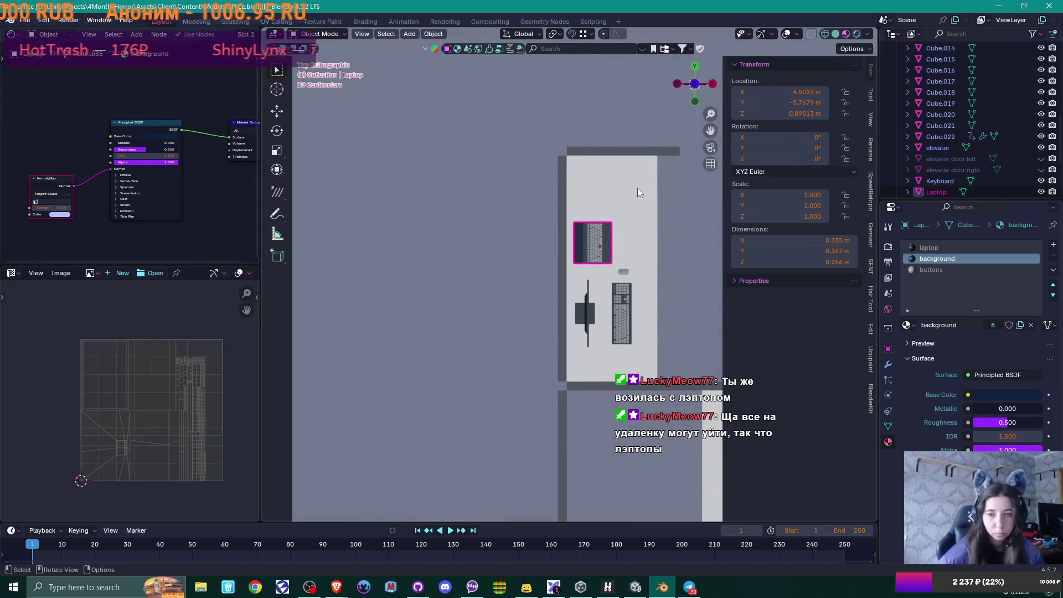
pyautogui.press('r')
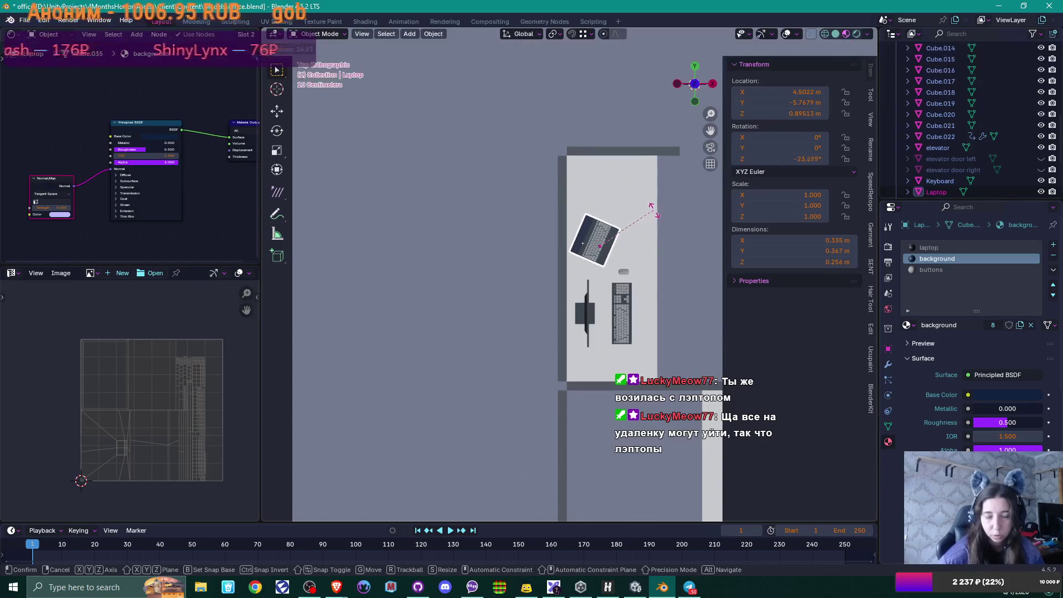
pyautogui.click(652, 207)
# Step: Nudge the monitor along the X axis on the first desk
pyautogui.click(585, 312)
pyautogui.keyDown('shift'); pyautogui.moveTo(624, 337); pyautogui.dragTo(560, 257, button='middle'); pyautogui.keyUp('shift')
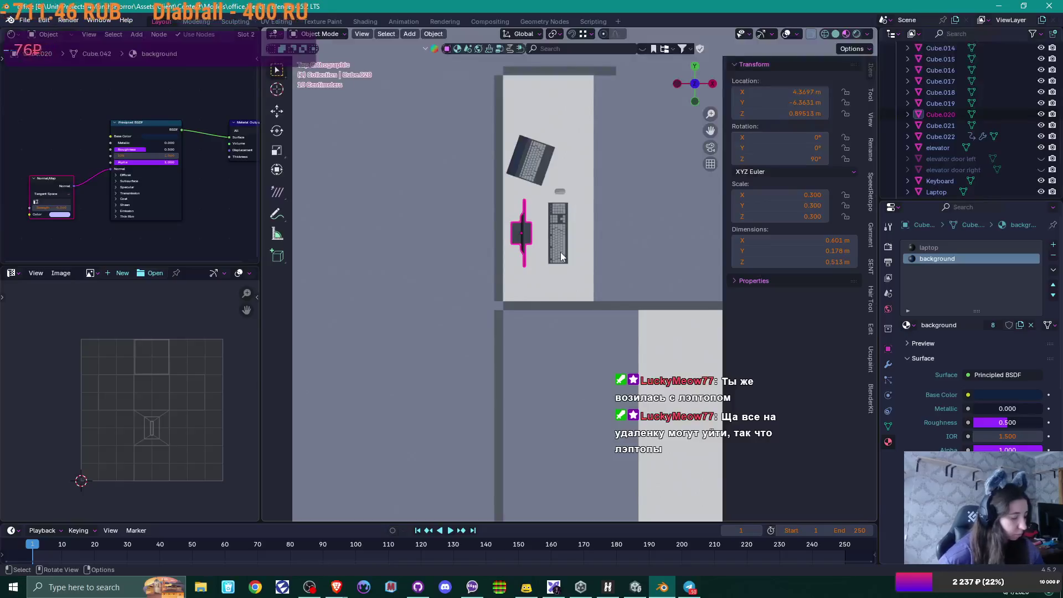
pyautogui.press('g')
pyautogui.press('x')
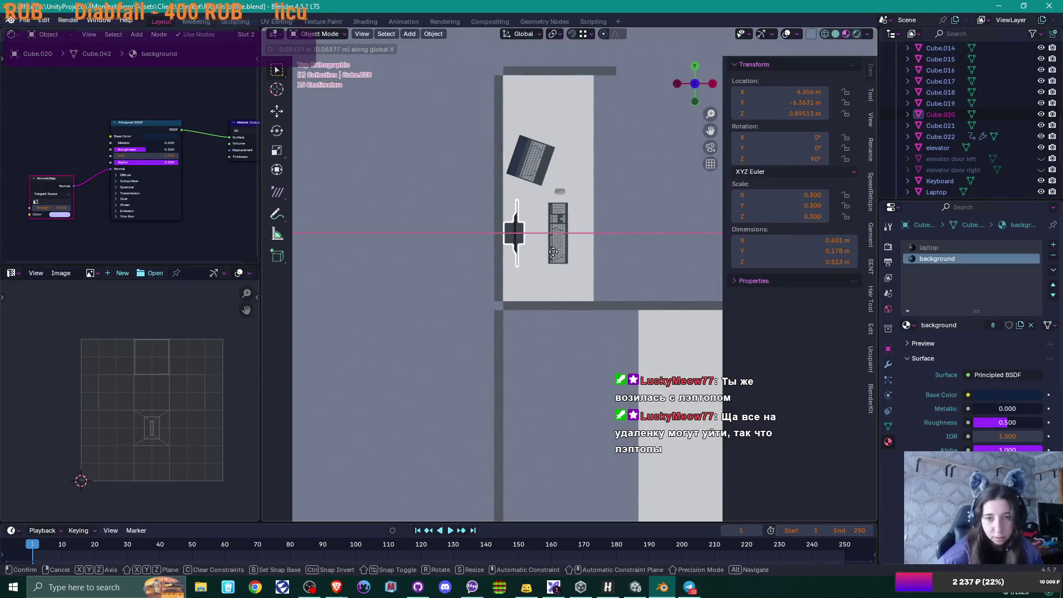
pyautogui.click(556, 253)
pyautogui.moveTo(600, 251); pyautogui.dragTo(485, 187, button='middle')
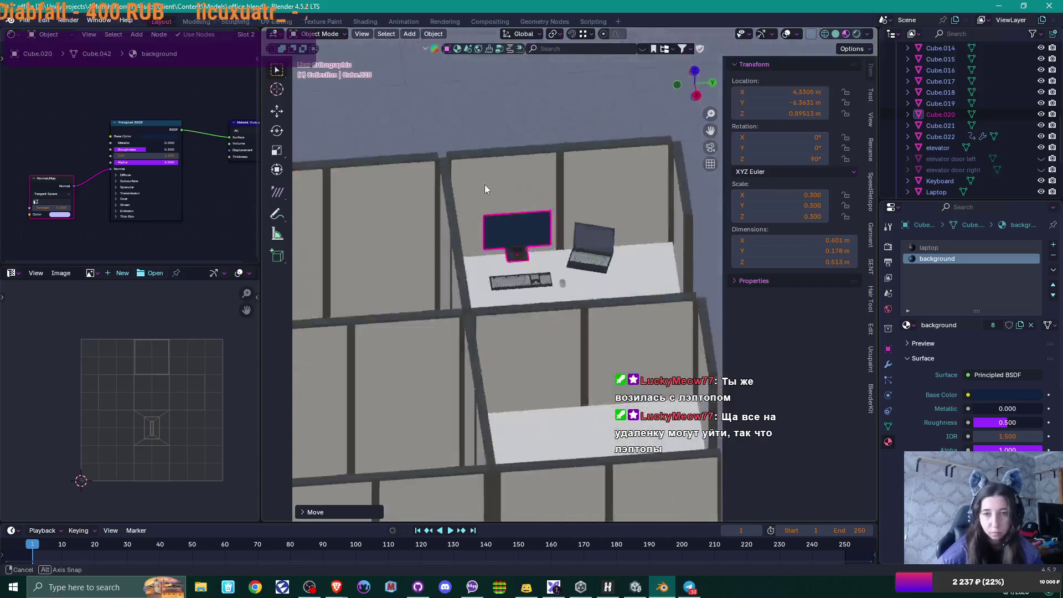
pyautogui.scroll(-5, 485, 189)
pyautogui.moveTo(584, 245)
pyautogui.mouseDown(button='middle')
pyautogui.moveTo(630, 284)
pyautogui.moveTo(634, 306)
pyautogui.moveTo(649, 289)
pyautogui.mouseUp(button='middle')
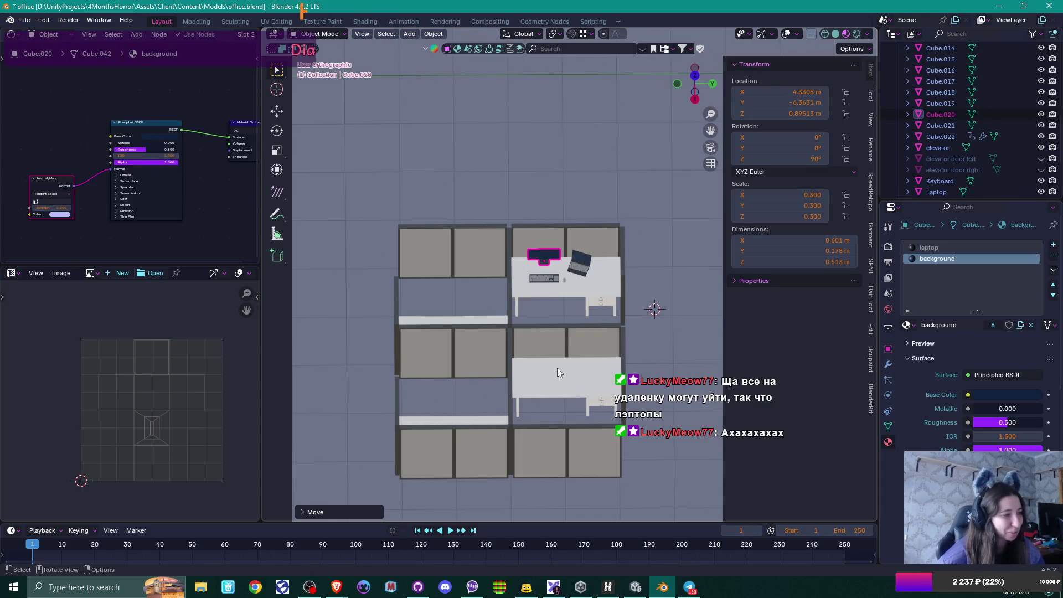
pyautogui.scroll(3, 557, 367)
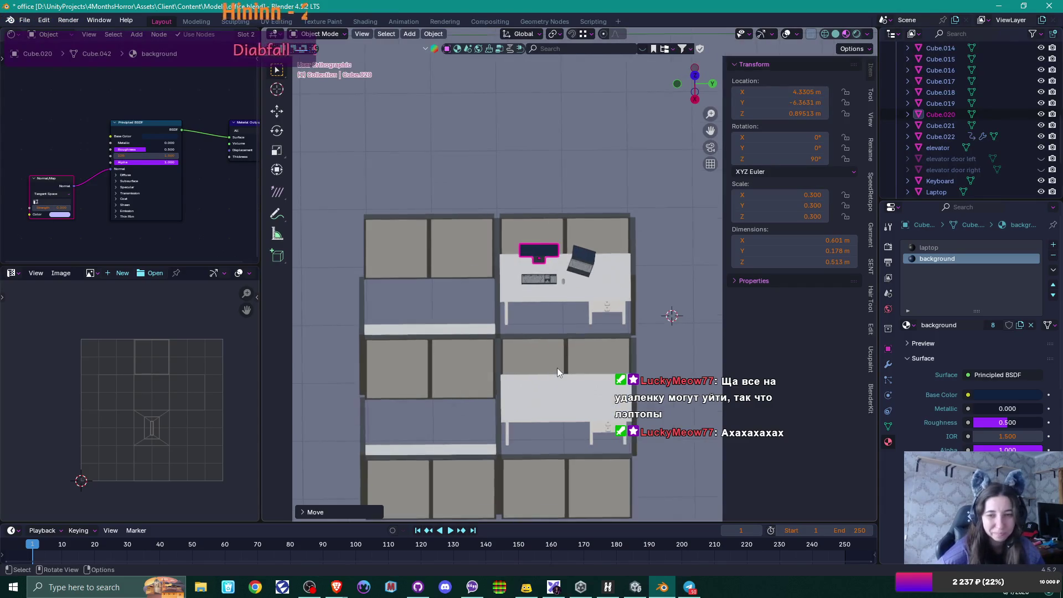
pyautogui.scroll(2, 598, 268)
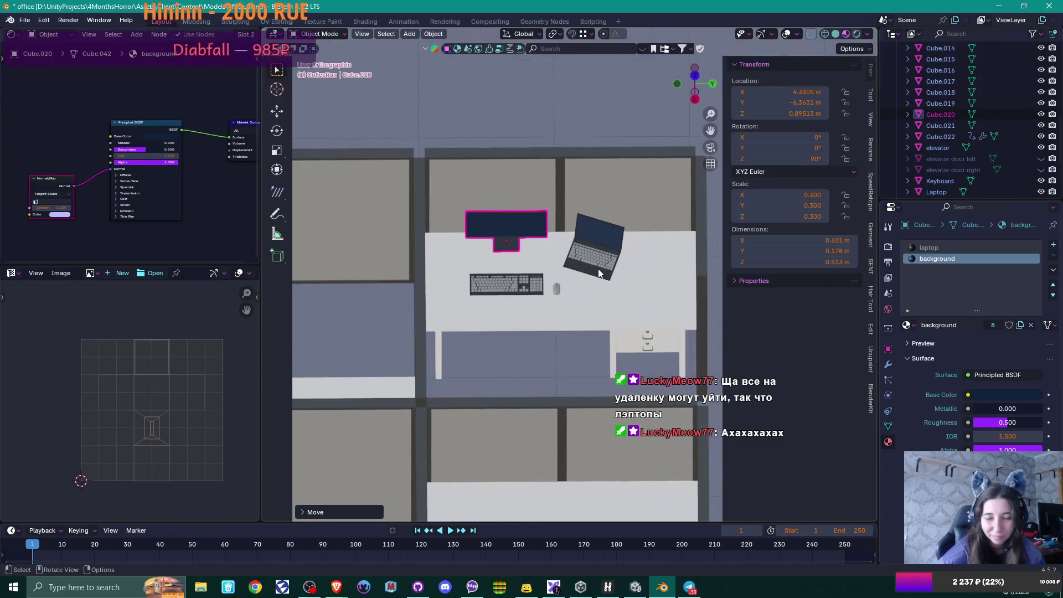
# Step: Select the desk equipment and duplicate it along X onto the second desk
pyautogui.keyDown('shift'); pyautogui.click(518, 284); pyautogui.keyUp('shift')
pyautogui.keyDown('shift'); pyautogui.click(555, 287); pyautogui.keyUp('shift')
pyautogui.keyDown('shift'); pyautogui.click(603, 255); pyautogui.keyUp('shift')
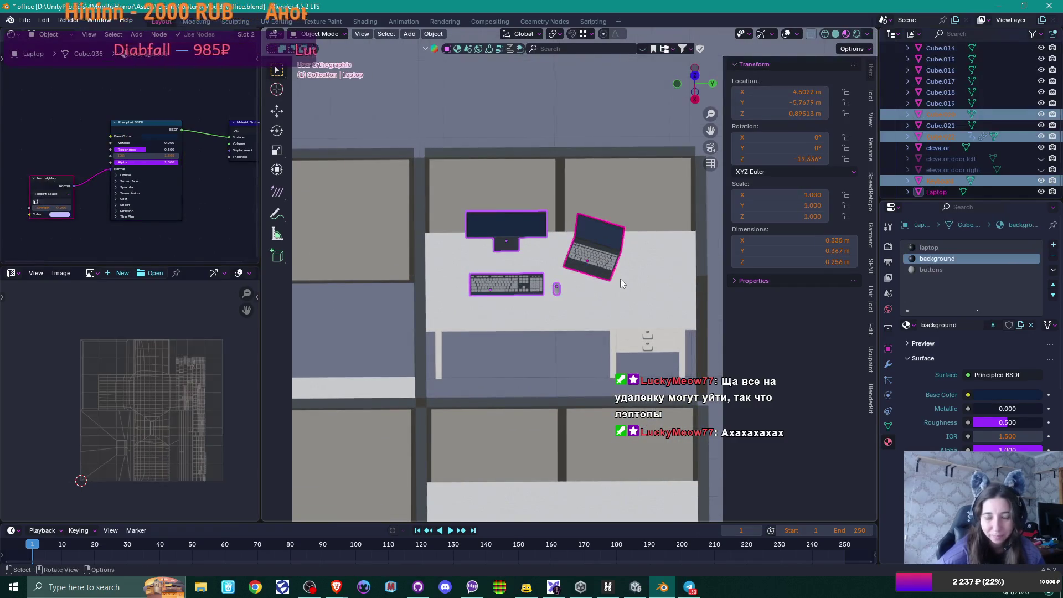
pyautogui.scroll(-3, 614, 277)
pyautogui.press('KP_7')
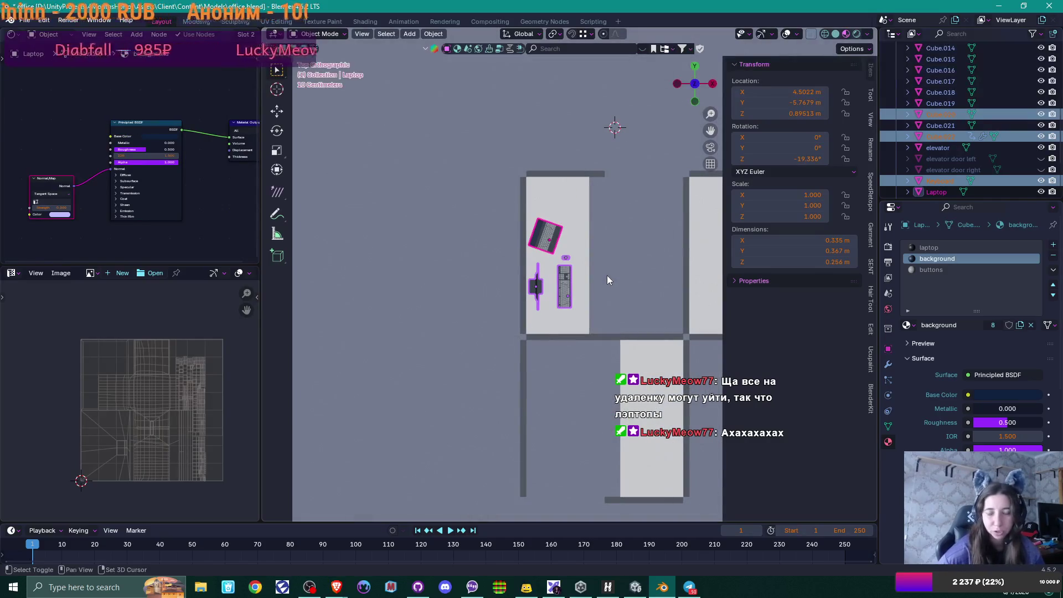
pyautogui.keyDown('shift'); pyautogui.moveTo(606, 274); pyautogui.dragTo(454, 283, button='middle'); pyautogui.keyUp('shift')
pyautogui.hotkey('shift', 'd')
pyautogui.press('z')
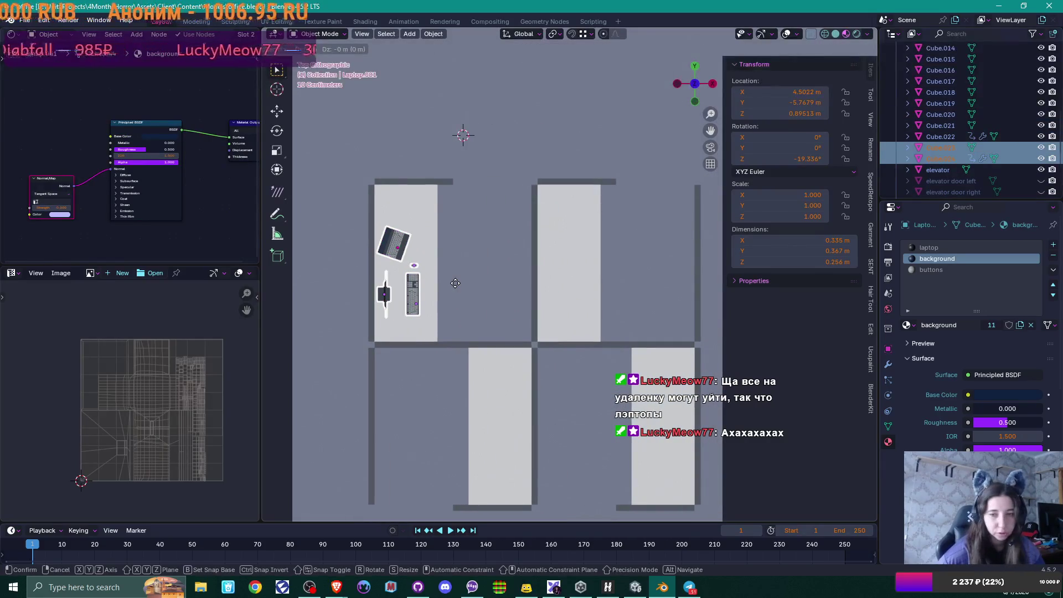
pyautogui.press('x')
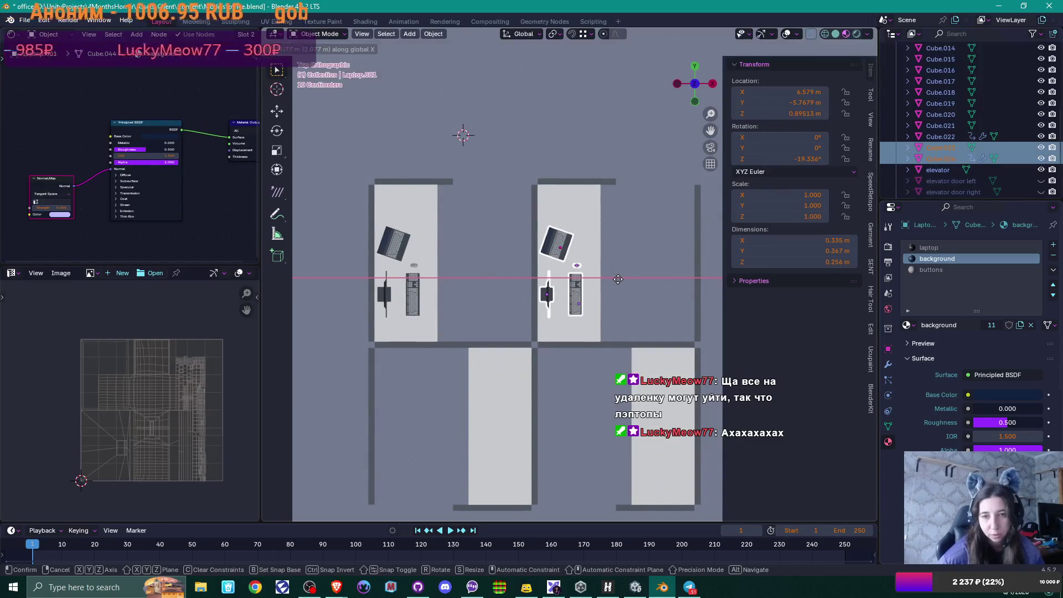
pyautogui.click(618, 279)
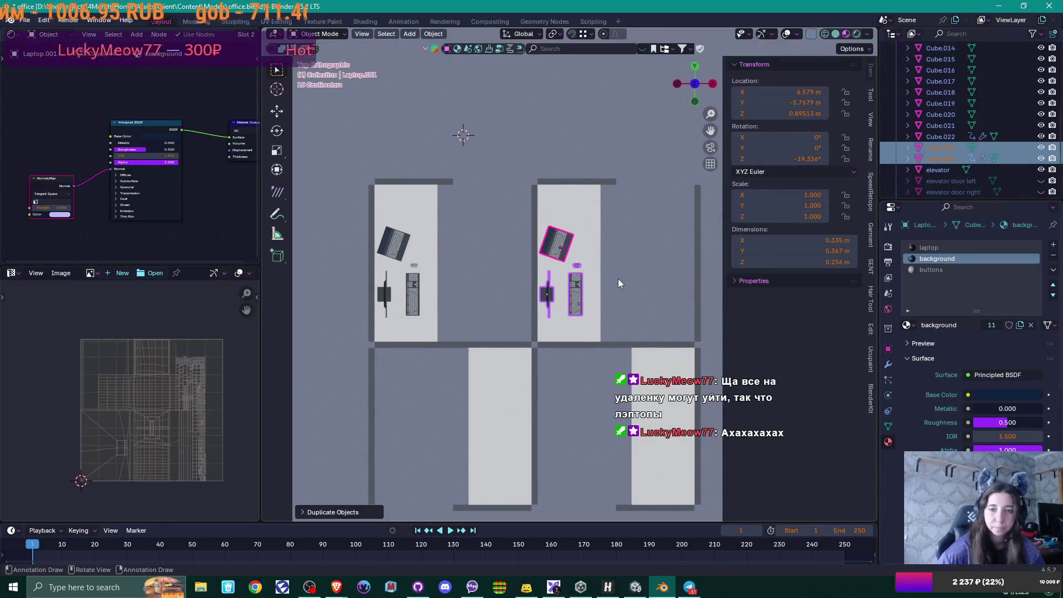
# Step: Duplicate the set onto the lower-left desk, turned 180°
pyautogui.keyDown('shift'); pyautogui.moveTo(616, 274); pyautogui.dragTo(556, 181, button='middle'); pyautogui.keyUp('shift')
pyautogui.hotkey('shift', 'd')
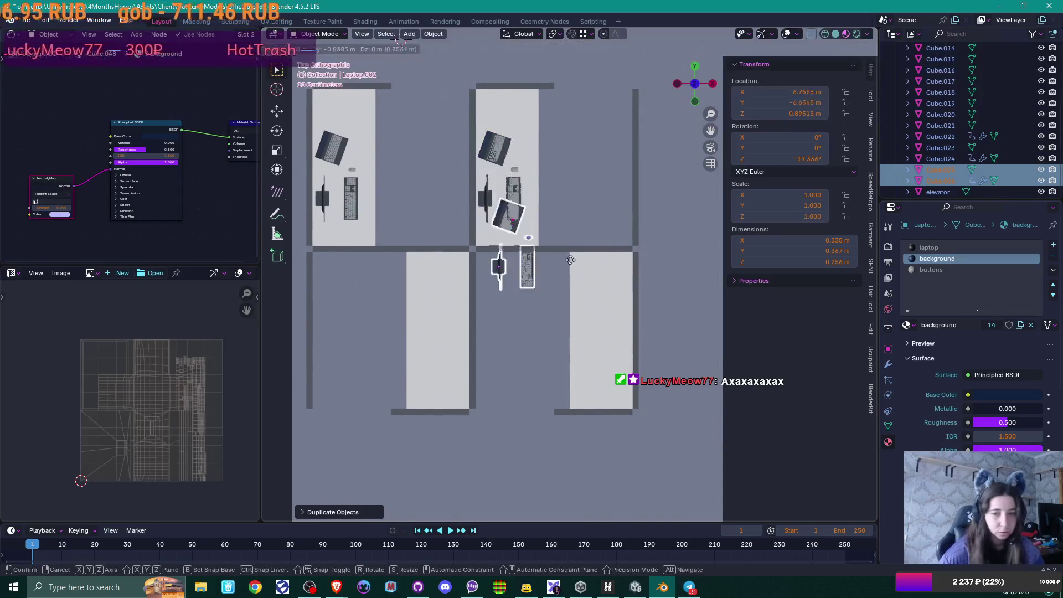
pyautogui.click(495, 339)
pyautogui.press('r')
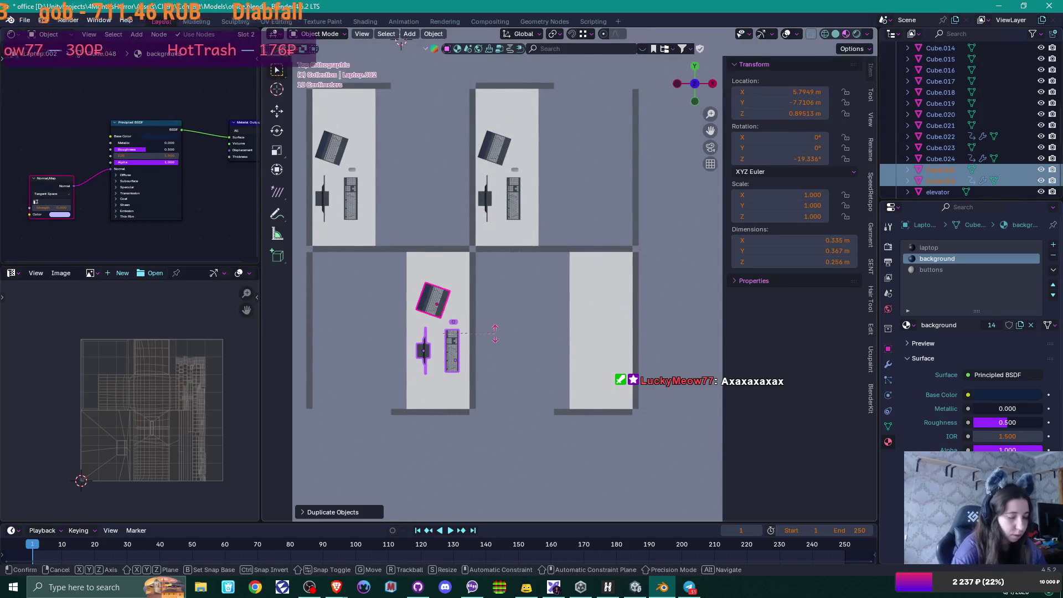
pyautogui.write('180')
pyautogui.press('Return')
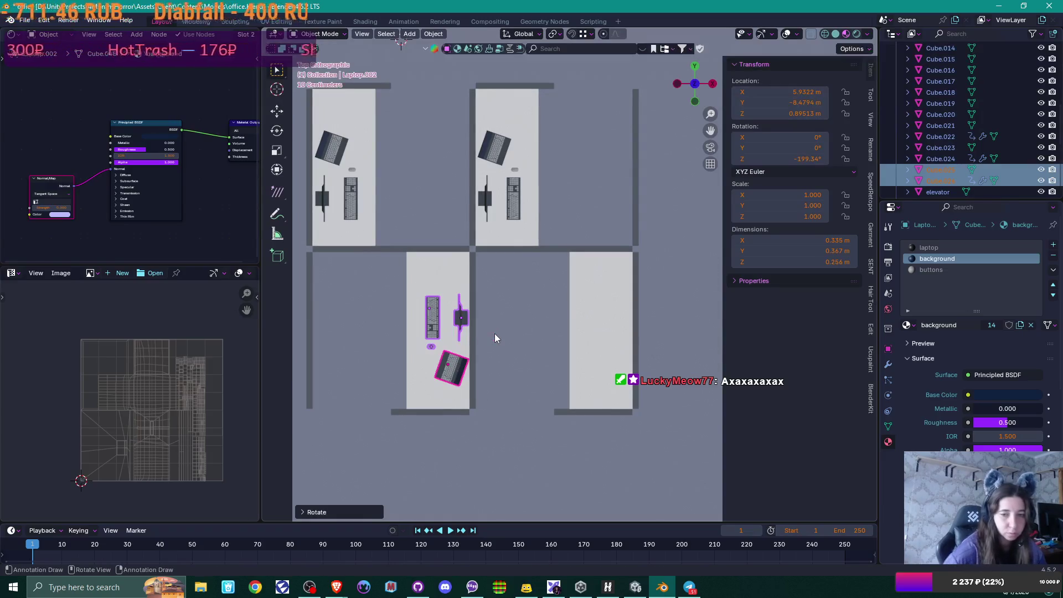
pyautogui.press('g')
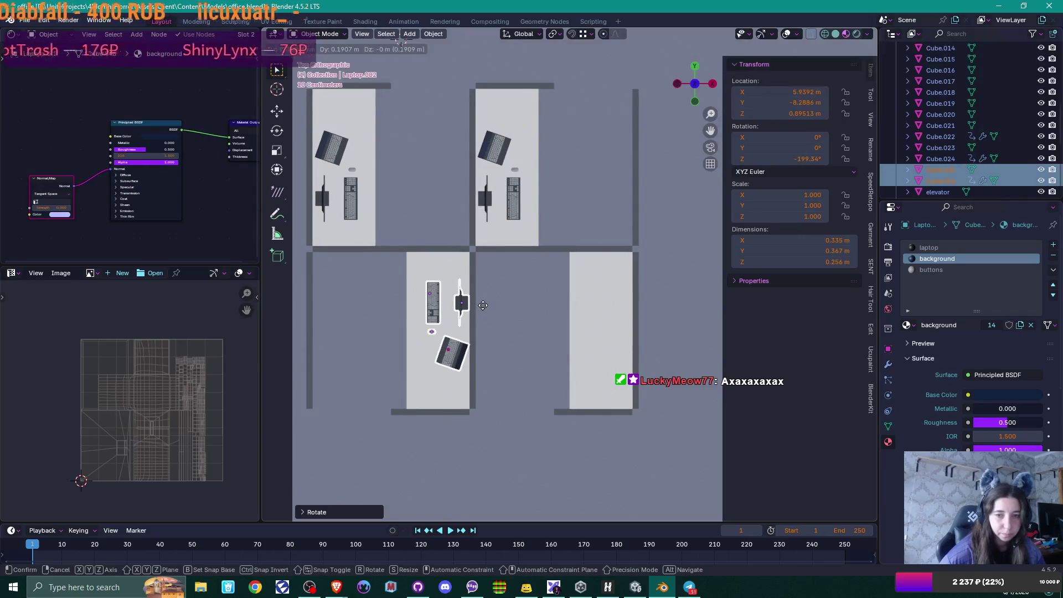
pyautogui.click(482, 305)
pyautogui.moveTo(481, 305)
pyautogui.mouseDown(button='middle')
pyautogui.moveTo(516, 333)
pyautogui.moveTo(566, 294)
pyautogui.moveTo(507, 334)
pyautogui.mouseUp(button='middle')
# Step: Duplicate the lower-left set along X onto the lower-right desk
pyautogui.press('KP_7')
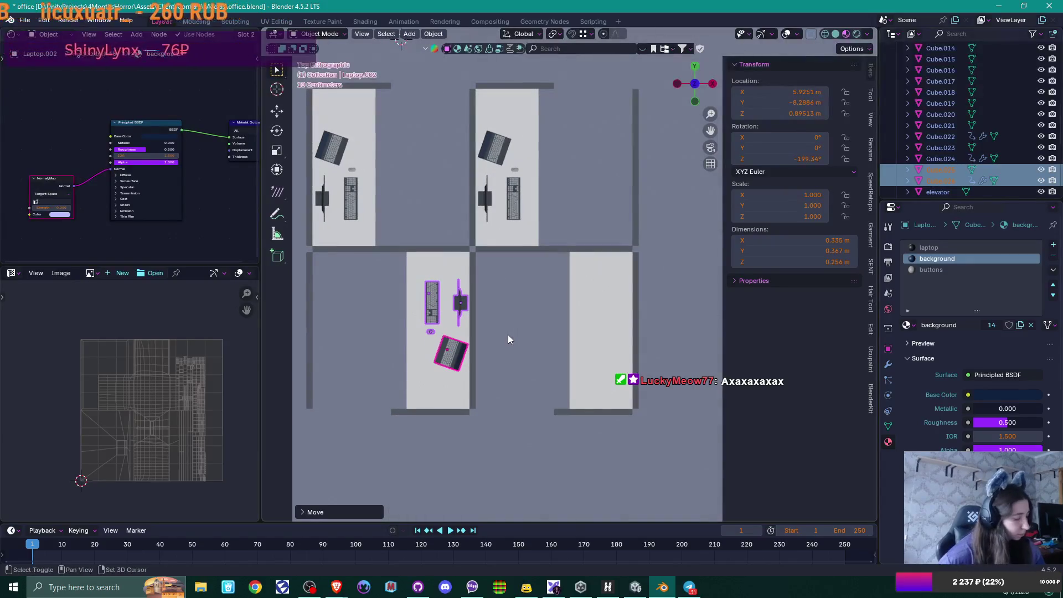
pyautogui.hotkey('shift', 'd')
pyautogui.press('x')
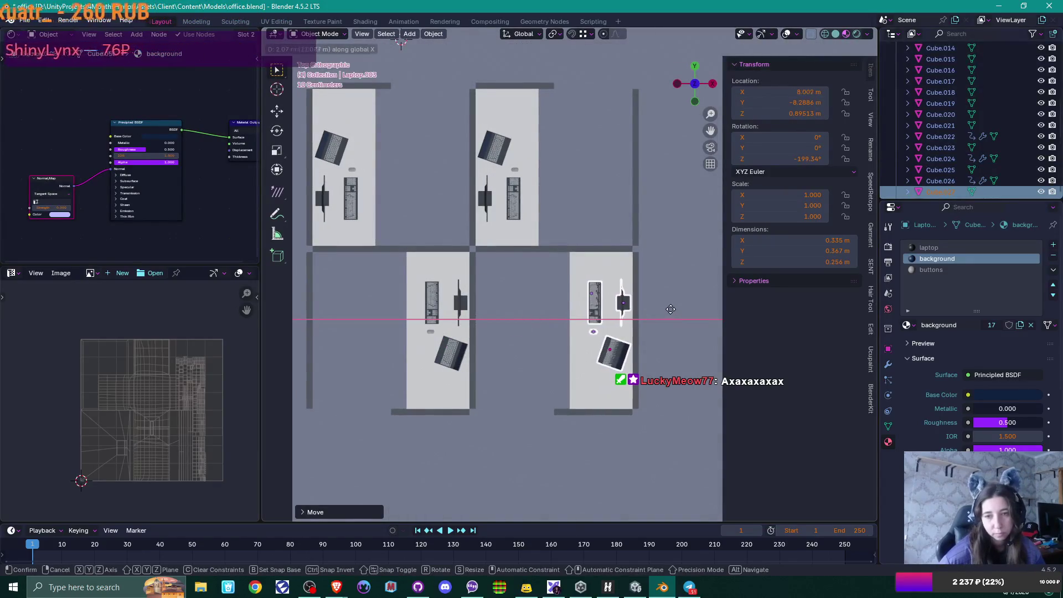
pyautogui.click(671, 308)
pyautogui.moveTo(551, 368)
pyautogui.mouseDown(button='middle')
pyautogui.moveTo(629, 298)
pyautogui.moveTo(644, 334)
pyautogui.mouseUp(button='middle')
pyautogui.scroll(-5, 644, 334)
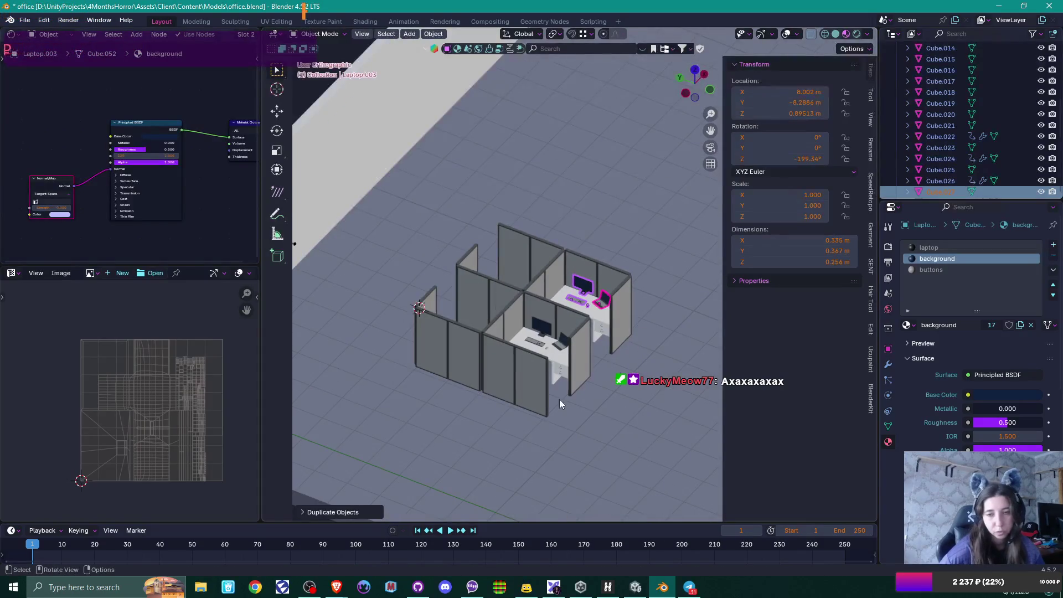
# Step: Review the four furnished cubicles and save the scene as office.blend
pyautogui.click(578, 419)
pyautogui.moveTo(578, 419)
pyautogui.mouseDown(button='middle')
pyautogui.moveTo(634, 377)
pyautogui.moveTo(560, 365)
pyautogui.moveTo(623, 251)
pyautogui.moveTo(565, 315)
pyautogui.moveTo(585, 253)
pyautogui.moveTo(519, 389)
pyautogui.moveTo(521, 351)
pyautogui.moveTo(545, 353)
pyautogui.moveTo(525, 357)
pyautogui.moveTo(548, 336)
pyautogui.mouseUp(button='middle')
pyautogui.scroll(2, 548, 336)
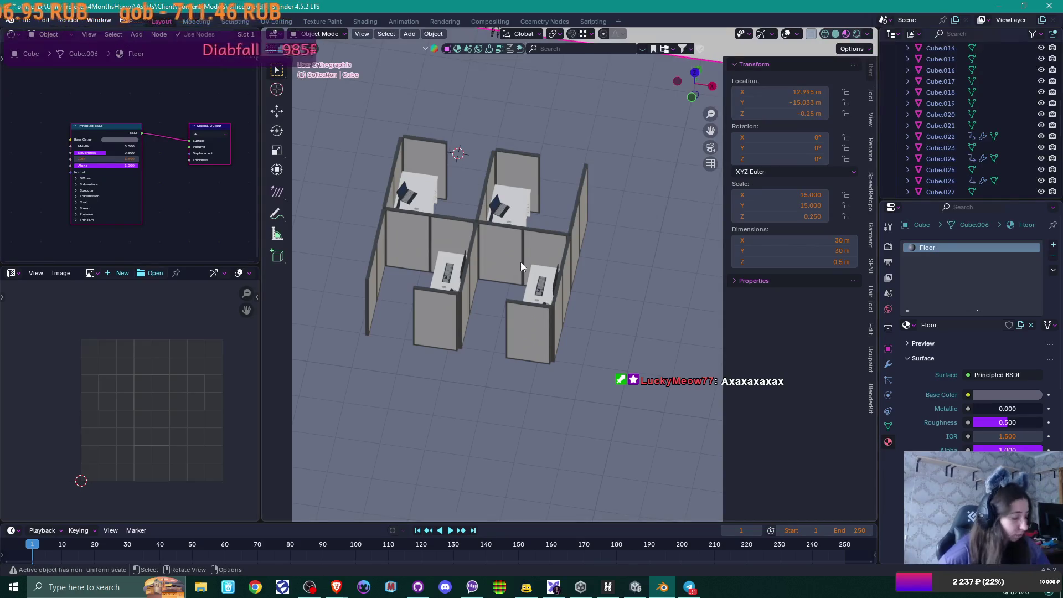
pyautogui.hotkey('ctrl', 's')
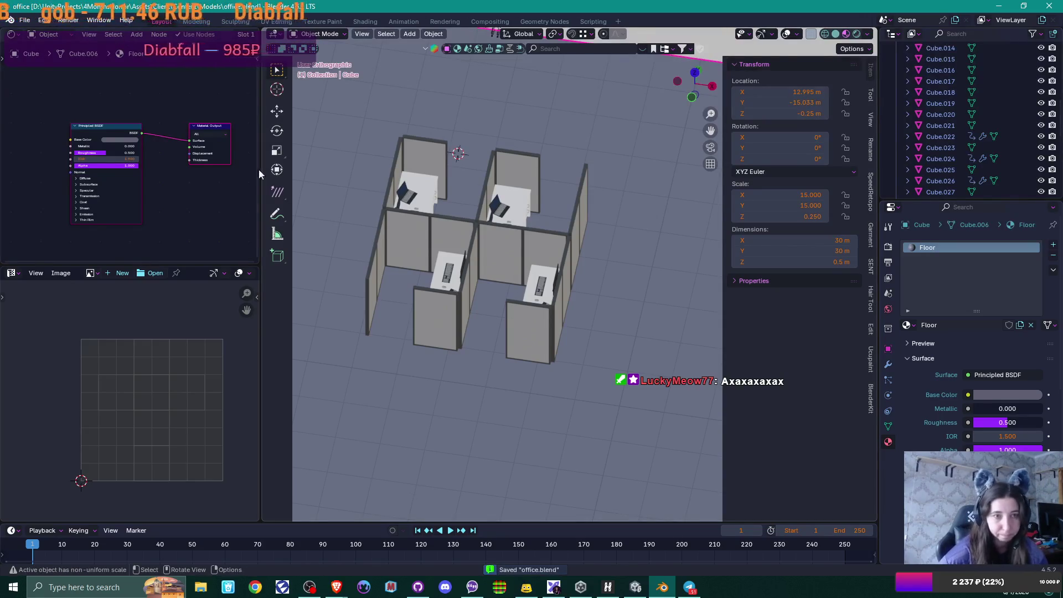
# Step: Import chair.fbx through File > Import > FBX (.fbx)
pyautogui.click(24, 20)
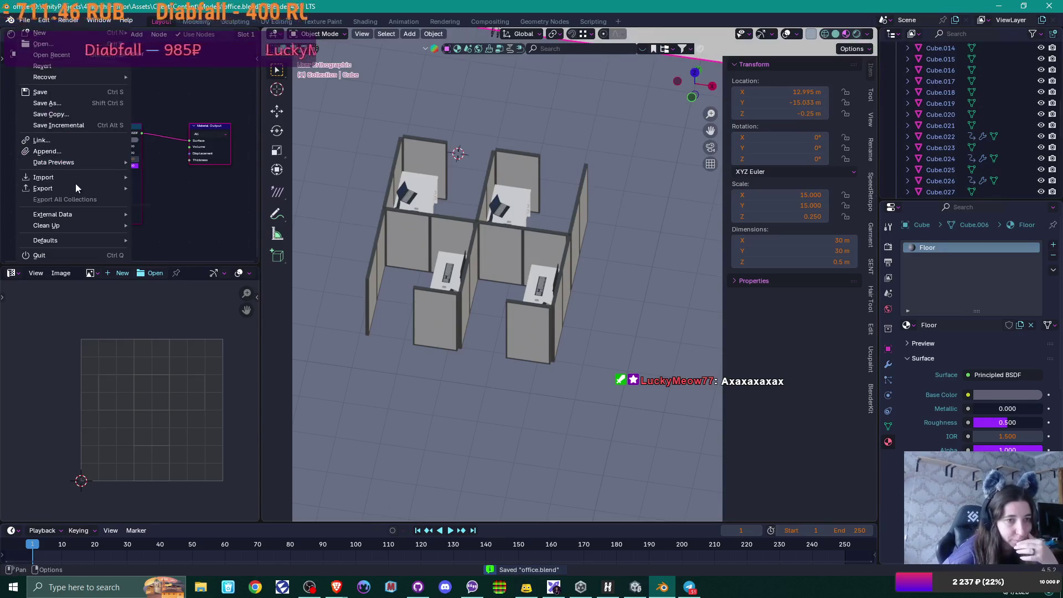
pyautogui.moveTo(89, 175)
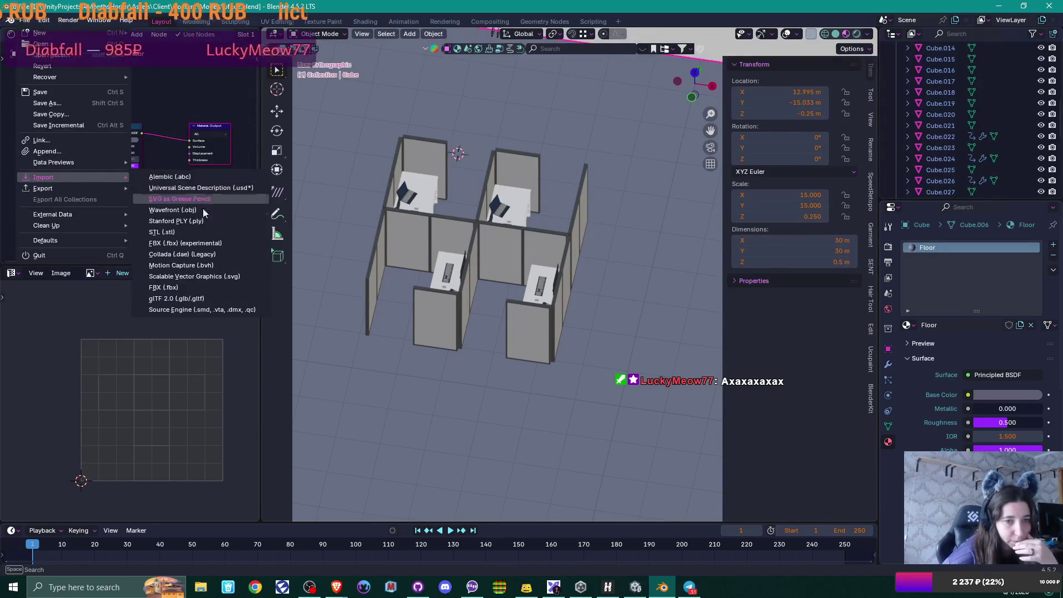
pyautogui.click(178, 286)
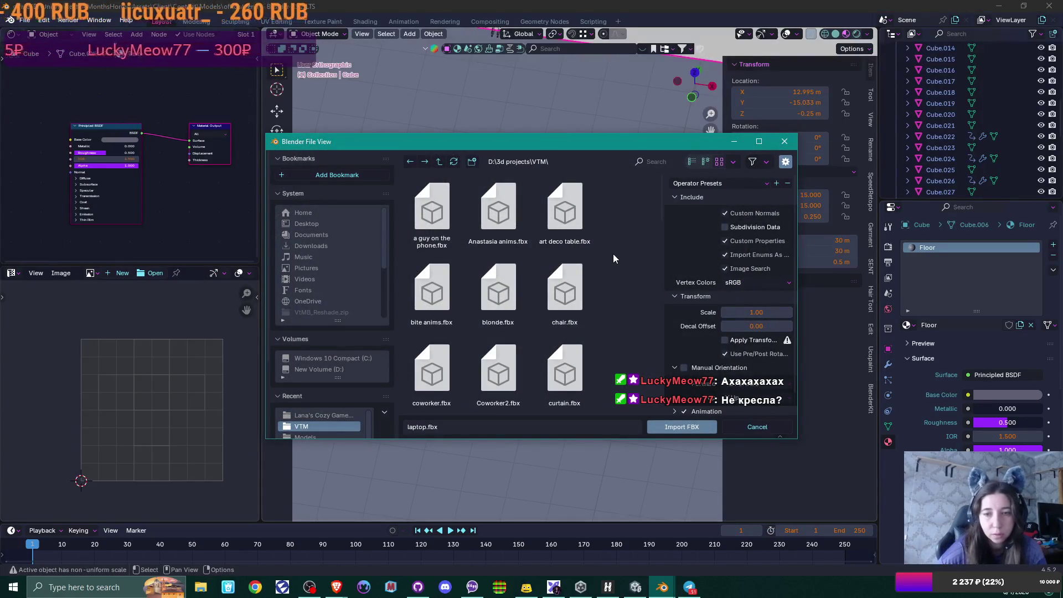
pyautogui.doubleClick(576, 287)
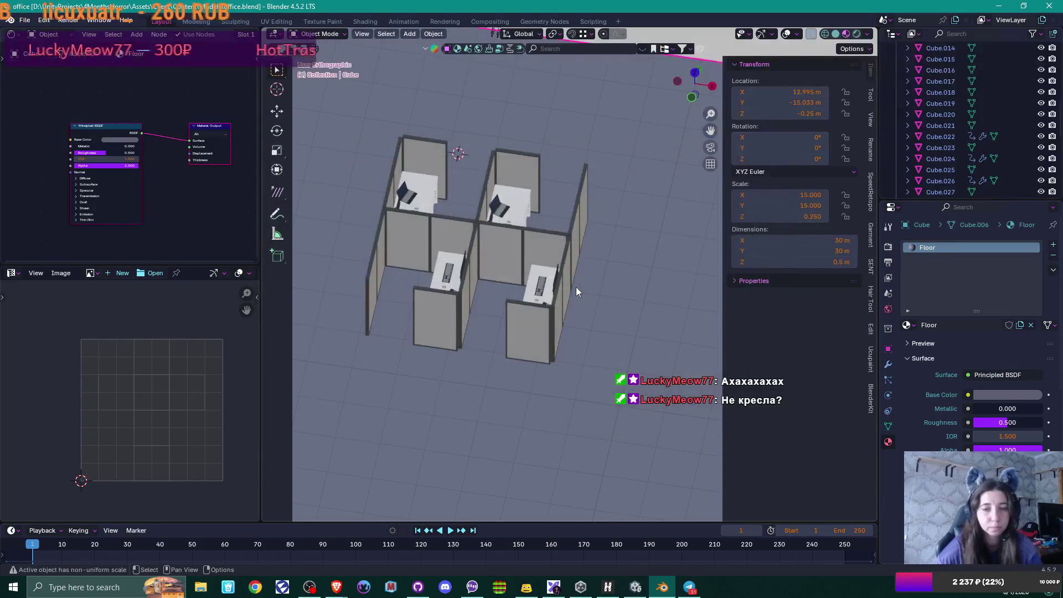
pyautogui.scroll(-4, 542, 241)
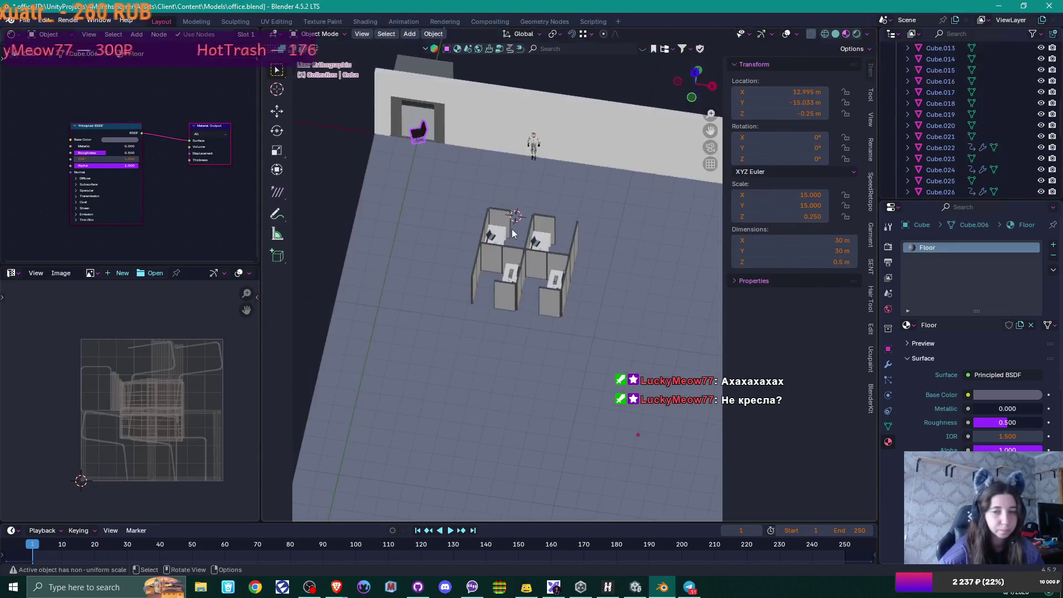
# Step: Move the imported chair between the upper desks in top view
pyautogui.click(418, 132)
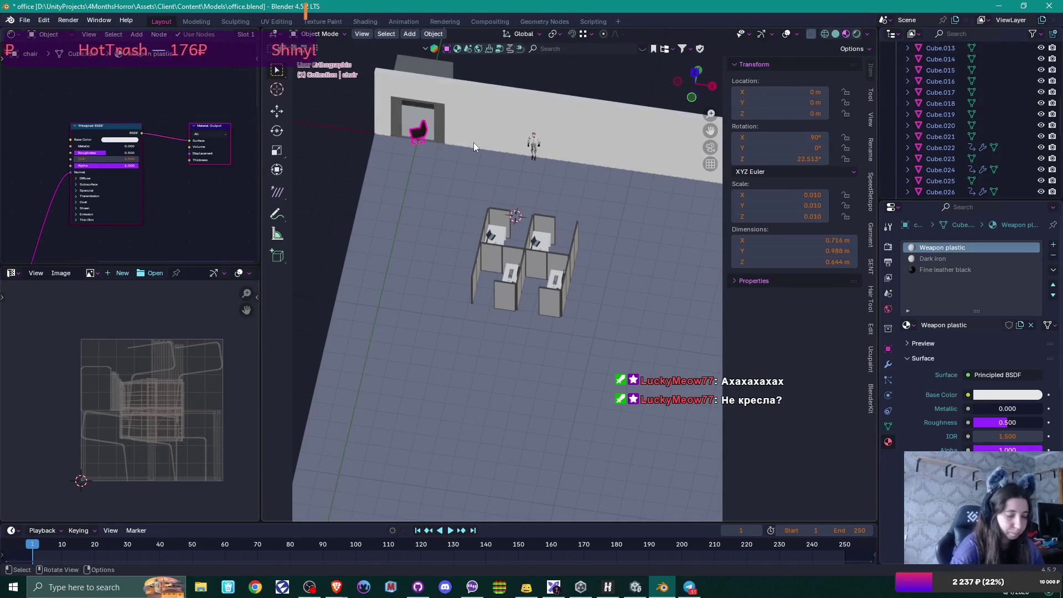
pyautogui.press('KP_7')
pyautogui.press('g')
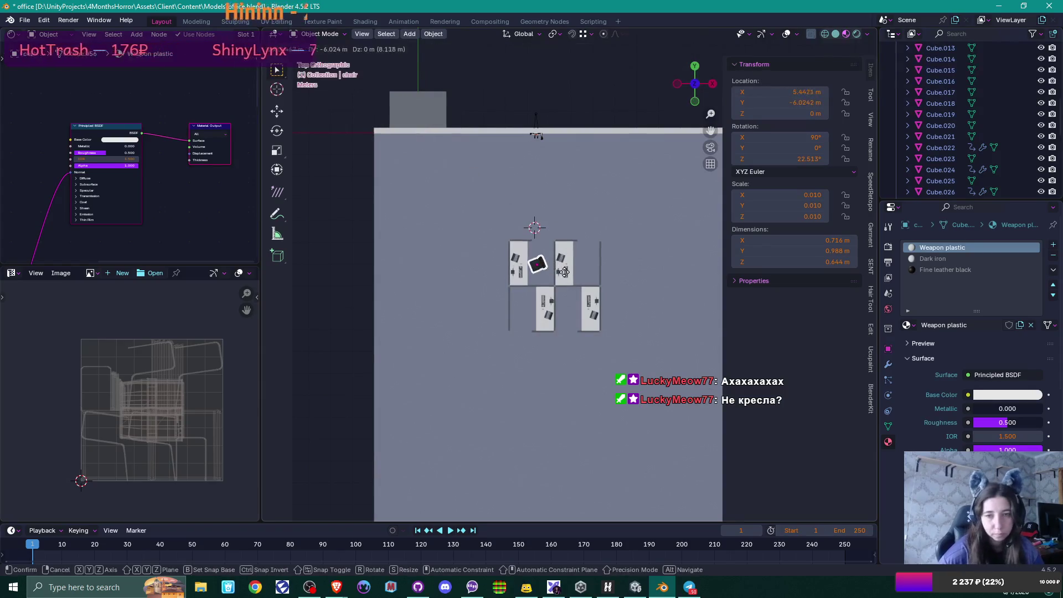
pyautogui.click(566, 272)
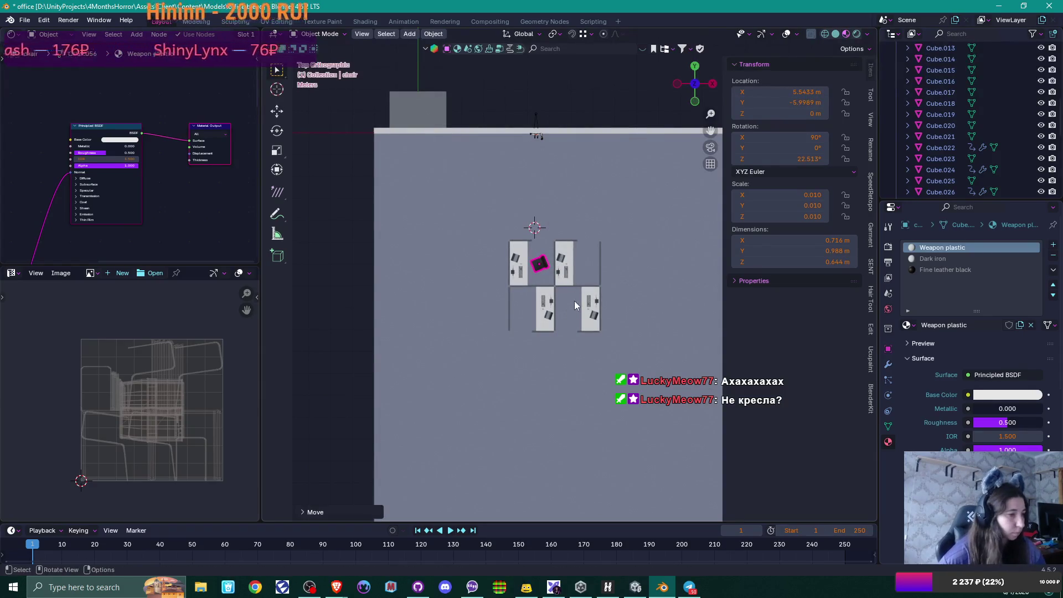
pyautogui.scroll(7, 568, 287)
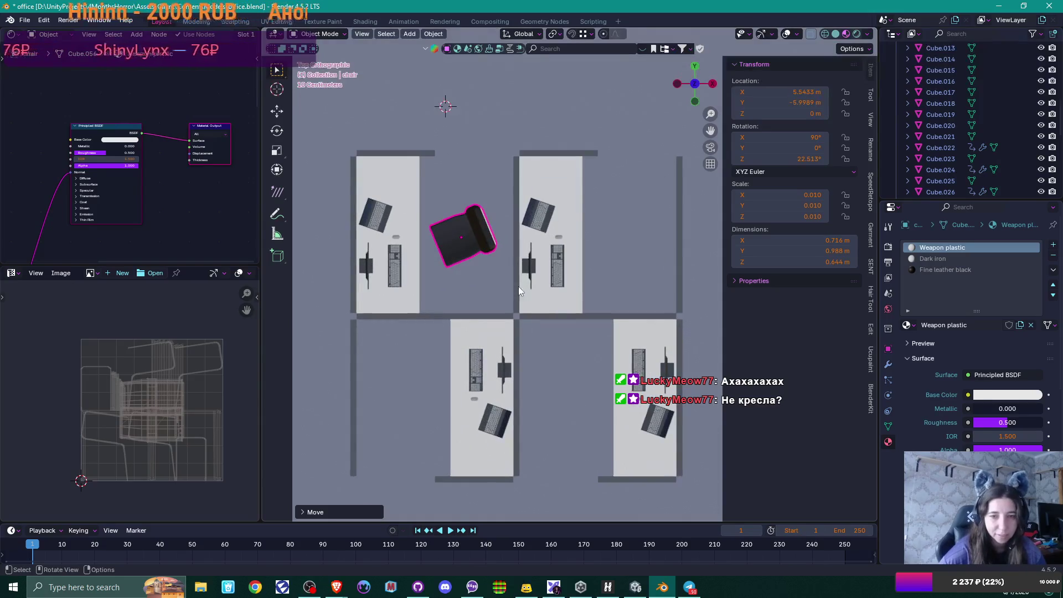
pyautogui.scroll(3, 518, 287)
pyautogui.keyDown('shift'); pyautogui.moveTo(519, 266); pyautogui.dragTo(540, 297, button='middle'); pyautogui.keyUp('shift')
# Step: Turn the chair square (Z 0.17°) and drop it lower to X 5.58 m, Y −6.39 m
pyautogui.press('r')
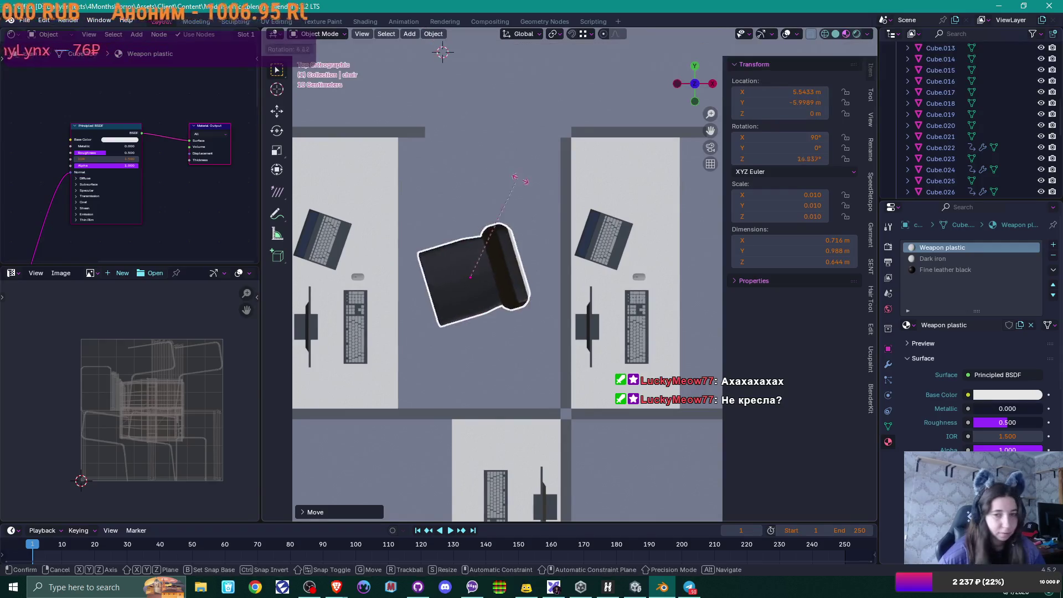
pyautogui.click(540, 205)
pyautogui.press('g')
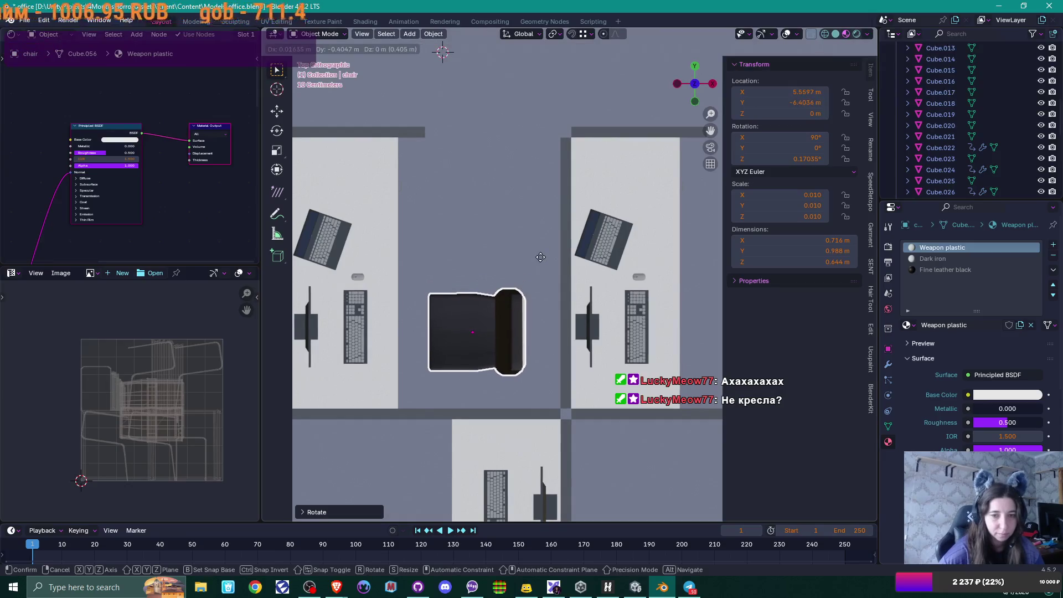
pyautogui.click(550, 270)
pyautogui.moveTo(550, 270)
pyautogui.mouseDown(button='middle')
pyautogui.moveTo(521, 287)
pyautogui.moveTo(369, 249)
pyautogui.moveTo(328, 255)
pyautogui.moveTo(341, 280)
pyautogui.mouseUp(button='middle')
pyautogui.scroll(-3, 342, 280)
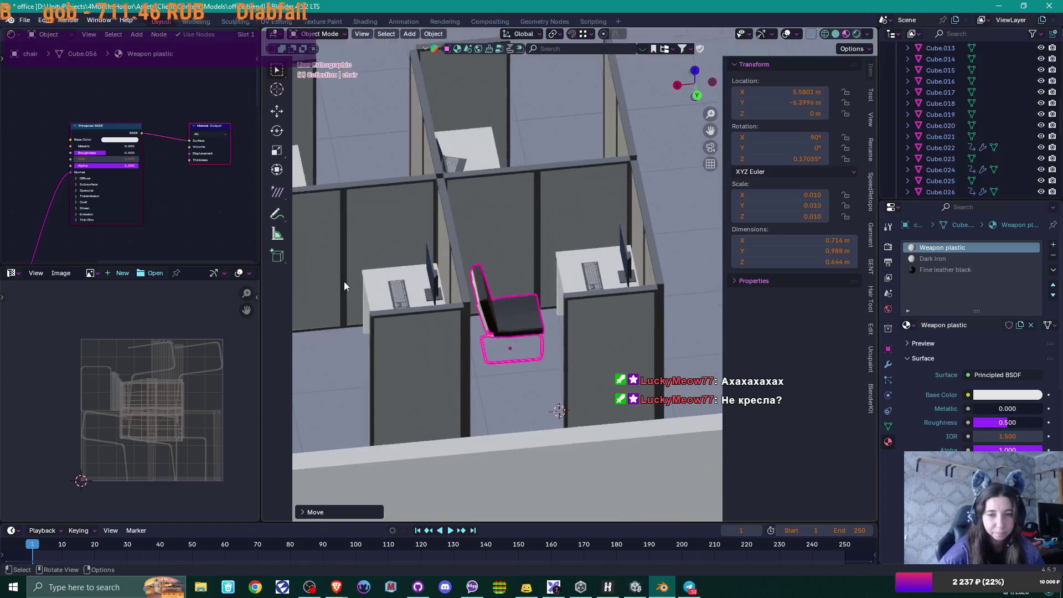
# Step: Darken the chair's Dark iron base colour to a dark grey
pyautogui.moveTo(436, 291); pyautogui.dragTo(496, 288, button='middle')
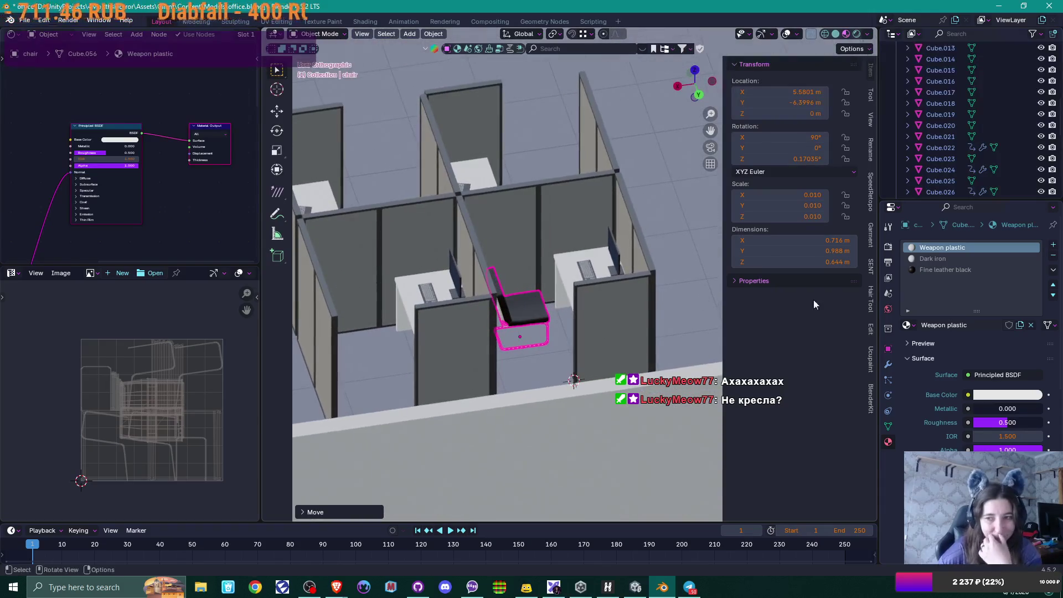
pyautogui.click(954, 260)
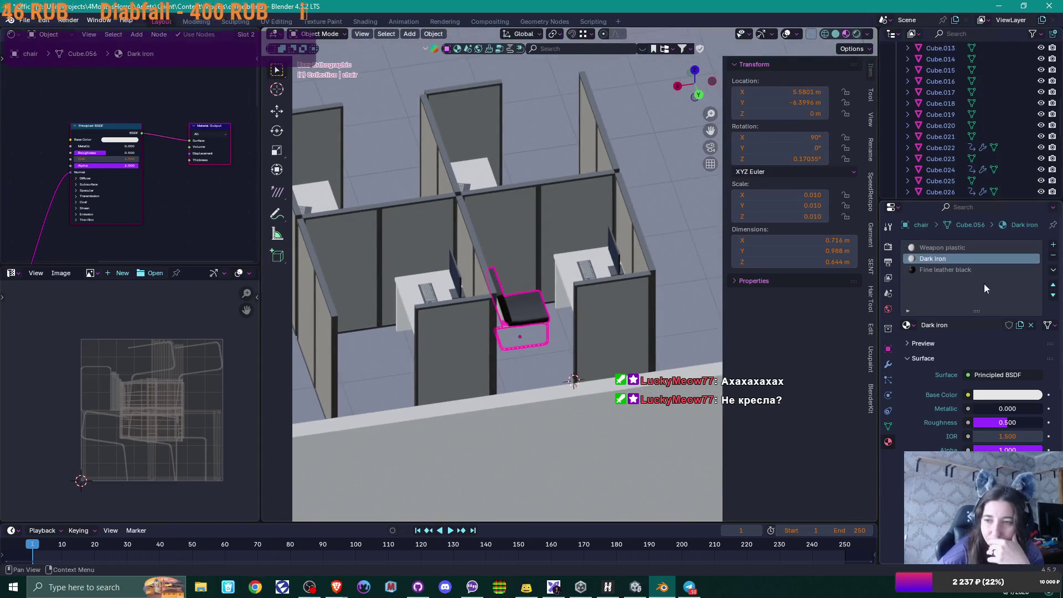
pyautogui.click(1005, 397)
pyautogui.moveTo(1032, 250)
pyautogui.mouseDown()
pyautogui.moveTo(1033, 289)
pyautogui.moveTo(1033, 278)
pyautogui.mouseUp()
# Step: Reselect the chair and rename its Weapon plastic material to 'plastic'
pyautogui.moveTo(523, 351)
pyautogui.mouseDown(button='middle')
pyautogui.moveTo(532, 321)
pyautogui.moveTo(513, 311)
pyautogui.moveTo(537, 371)
pyautogui.mouseUp(button='middle')
pyautogui.click(537, 371)
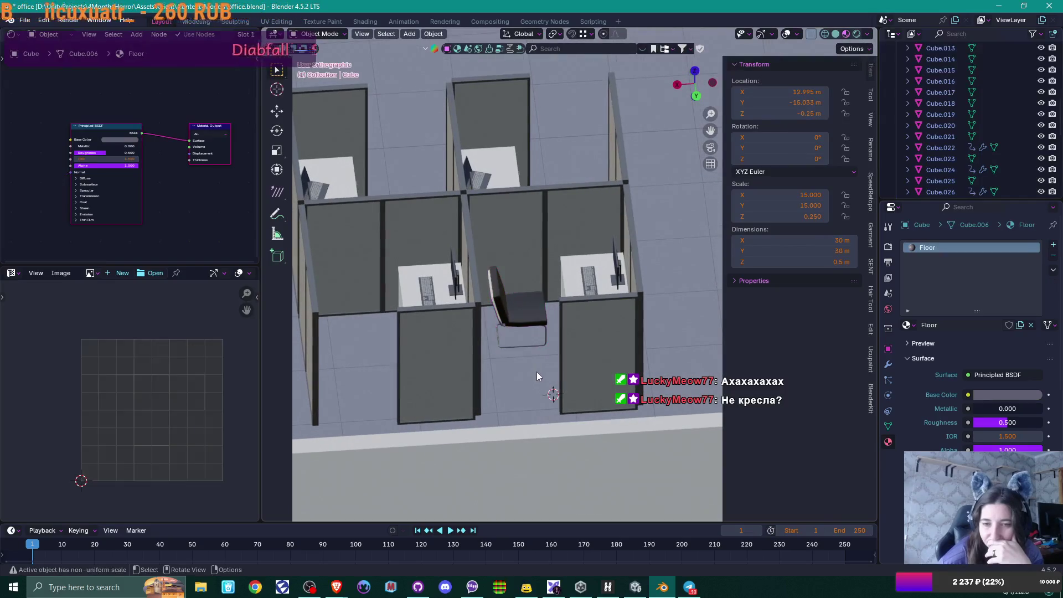
pyautogui.scroll(3, 525, 349)
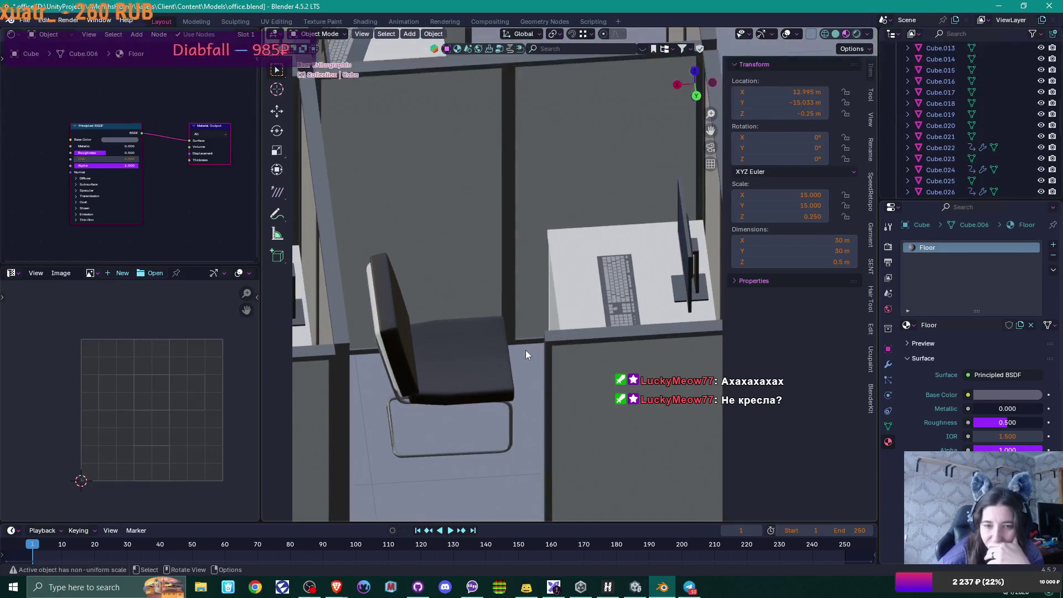
pyautogui.moveTo(526, 350); pyautogui.dragTo(476, 355, button='middle')
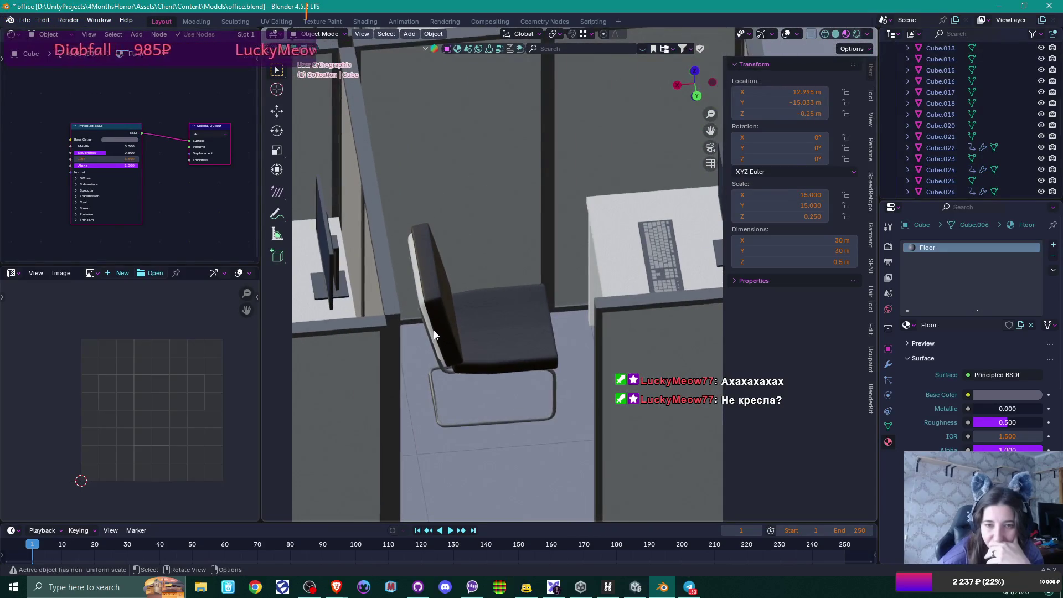
pyautogui.click(490, 340)
pyautogui.click(941, 249)
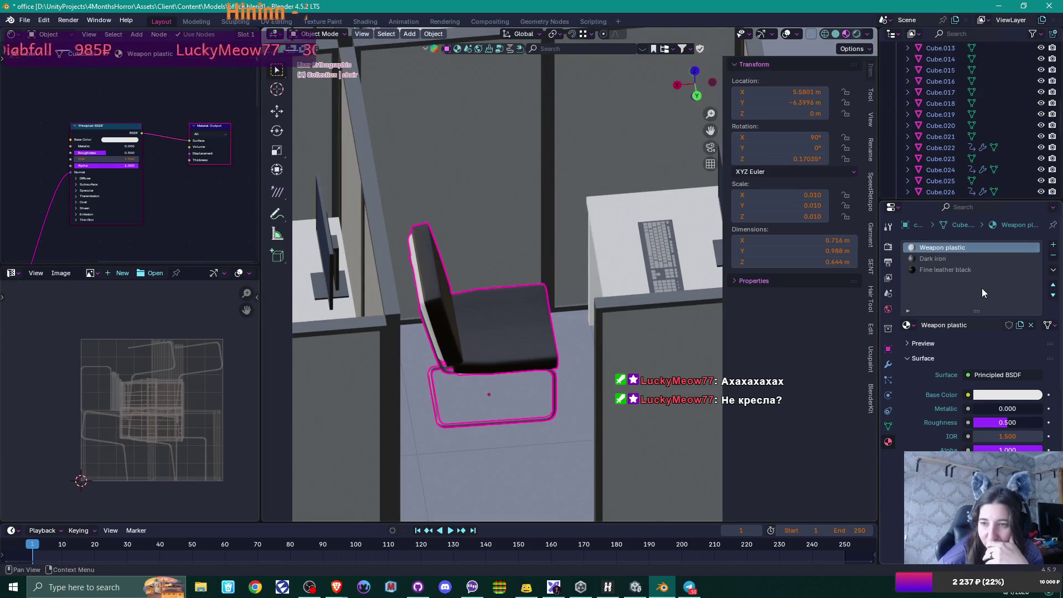
pyautogui.doubleClick(944, 325)
pyautogui.press('Delete')
pyautogui.press('Delete')
pyautogui.press('Delete')
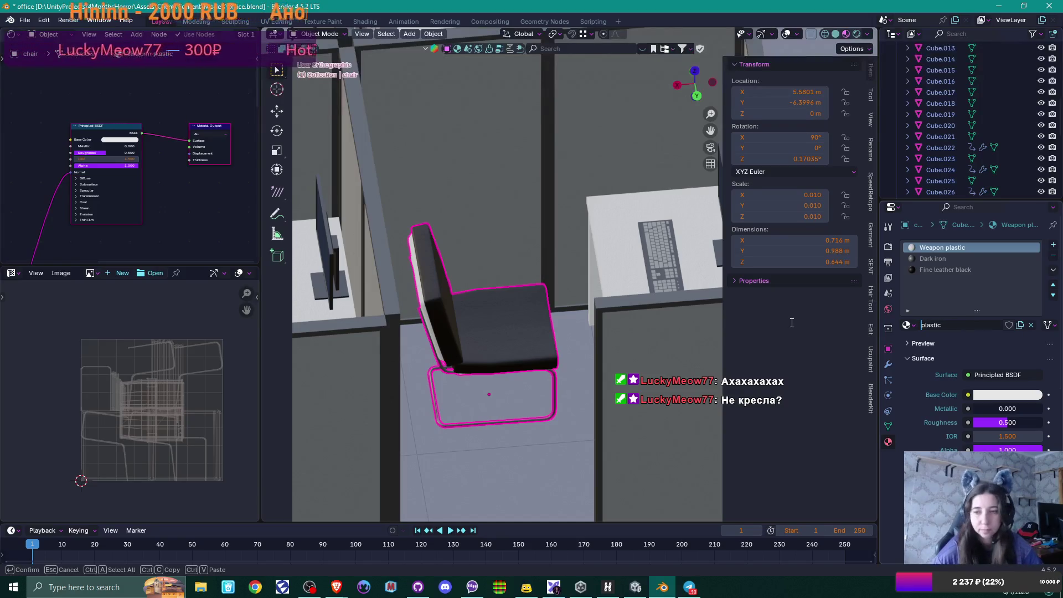
pyautogui.press('Return')
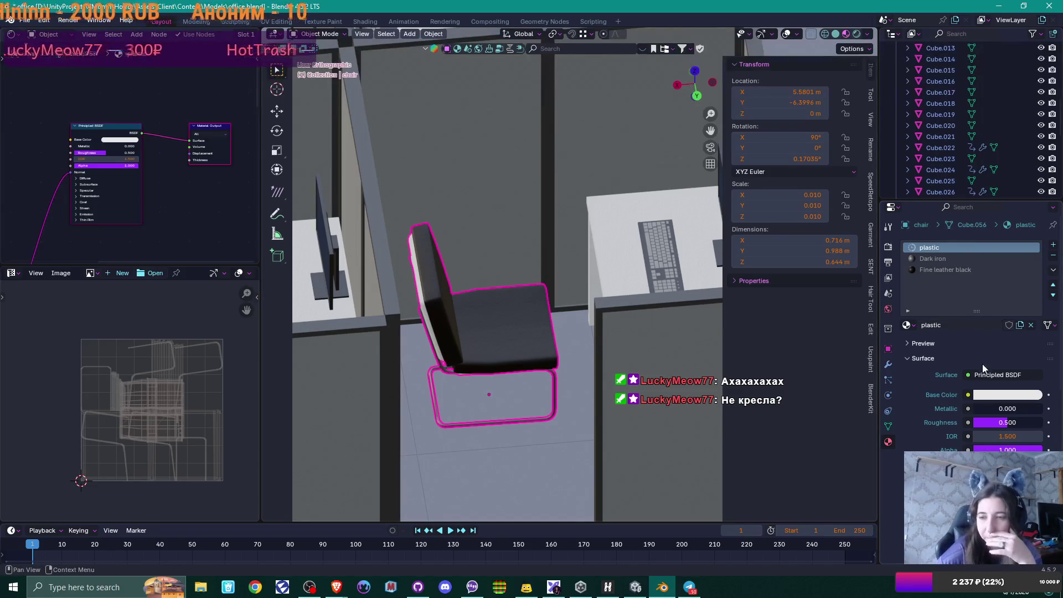
# Step: Darken the plastic material's base colour to near-black (1D1D1D)
pyautogui.click(1008, 394)
pyautogui.moveTo(1033, 244); pyautogui.dragTo(1033, 296)
pyautogui.moveTo(450, 294)
pyautogui.mouseDown(button='middle')
pyautogui.moveTo(486, 301)
pyautogui.moveTo(445, 324)
pyautogui.mouseUp(button='middle')
pyautogui.moveTo(566, 319)
pyautogui.mouseDown(button='middle')
pyautogui.moveTo(506, 338)
pyautogui.moveTo(642, 314)
pyautogui.moveTo(597, 280)
pyautogui.moveTo(619, 302)
pyautogui.moveTo(608, 315)
pyautogui.mouseUp(button='middle')
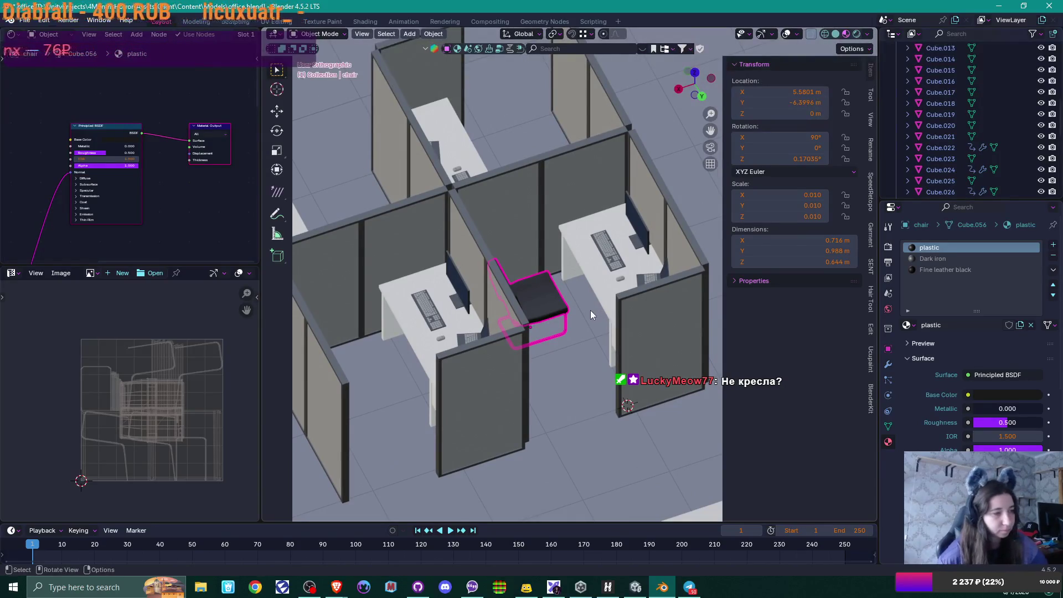
# Step: In top view, duplicate the chair into the upper-right cubicle
pyautogui.scroll(-5, 616, 316)
pyautogui.moveTo(556, 334)
pyautogui.mouseDown(button='middle')
pyautogui.moveTo(603, 340)
pyautogui.moveTo(614, 368)
pyautogui.moveTo(607, 356)
pyautogui.mouseUp(button='middle')
pyautogui.press('KP_7')
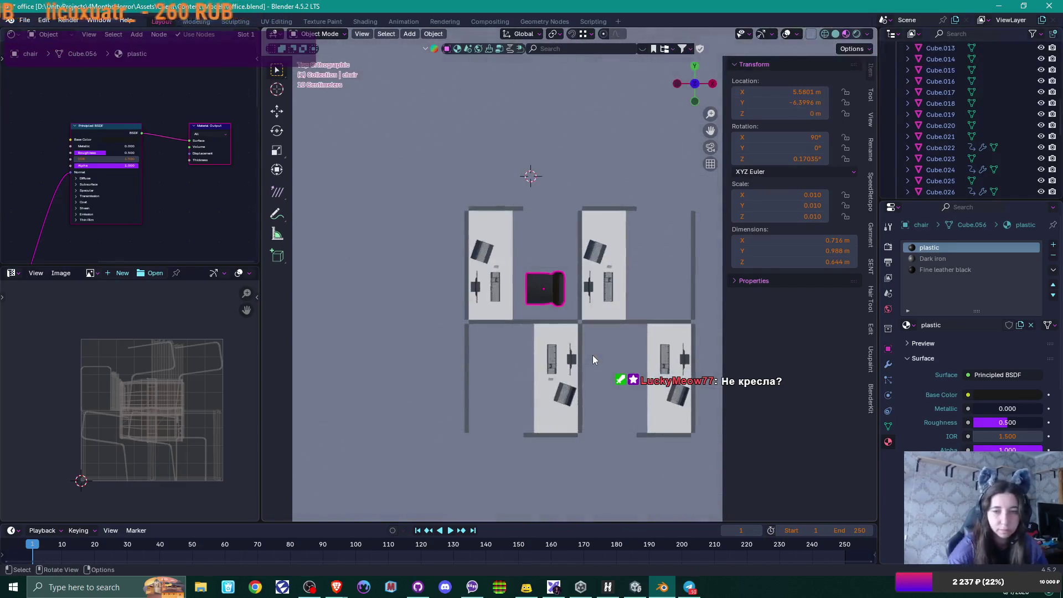
pyautogui.scroll(3, 588, 338)
pyautogui.press('KP_Decimal')
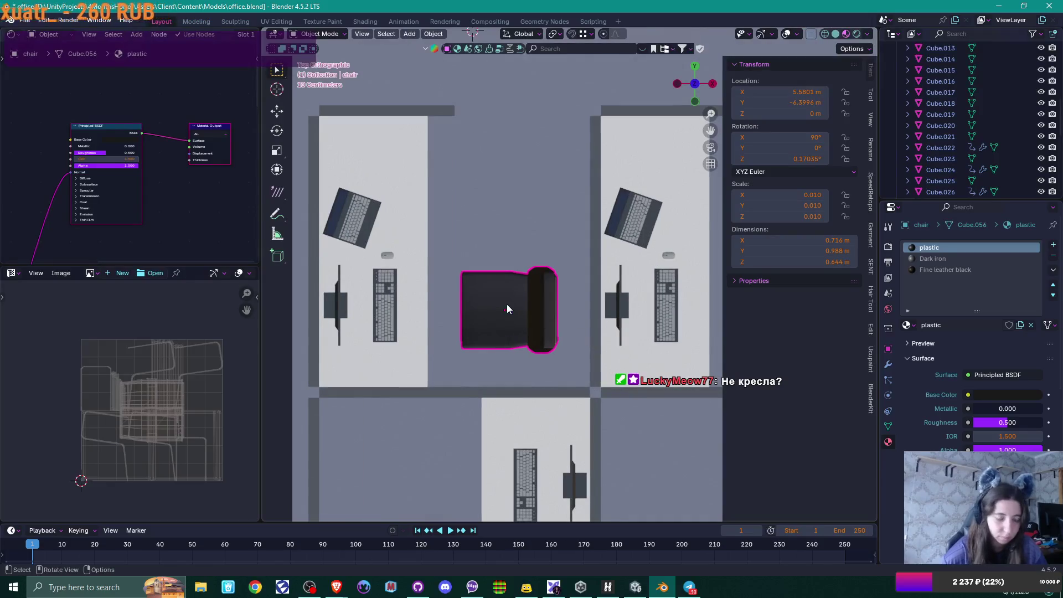
pyautogui.moveTo(500, 302); pyautogui.dragTo(490, 298)
pyautogui.moveTo(490, 297)
pyautogui.mouseDown(button='middle')
pyautogui.moveTo(574, 328)
pyautogui.moveTo(486, 270)
pyautogui.moveTo(389, 244)
pyautogui.mouseUp(button='middle')
pyautogui.scroll(-3, 390, 245)
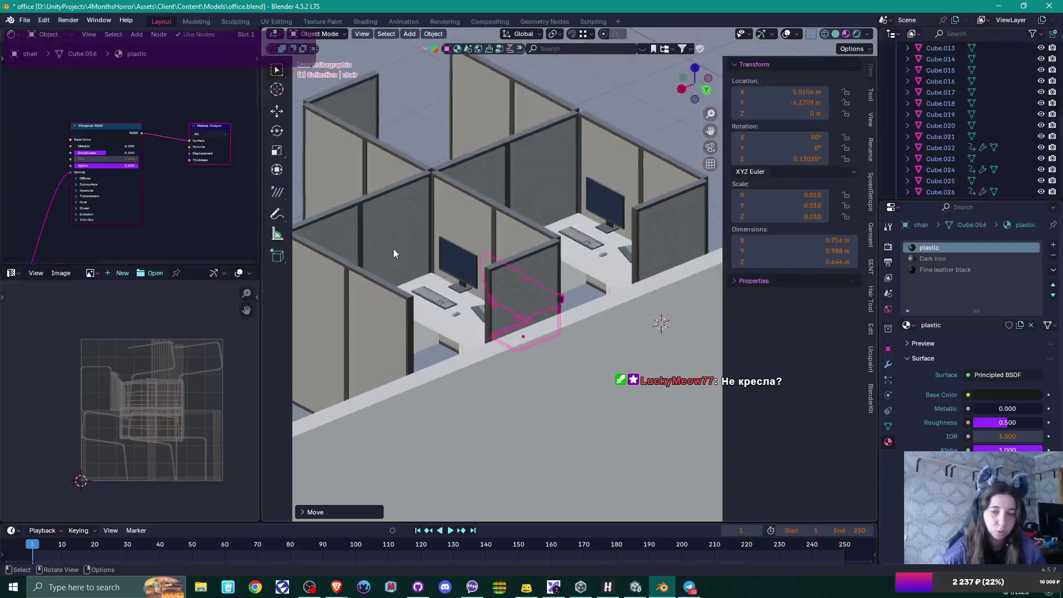
pyautogui.moveTo(573, 280)
pyautogui.mouseDown(button='middle')
pyautogui.moveTo(537, 300)
pyautogui.moveTo(577, 313)
pyautogui.mouseUp(button='middle')
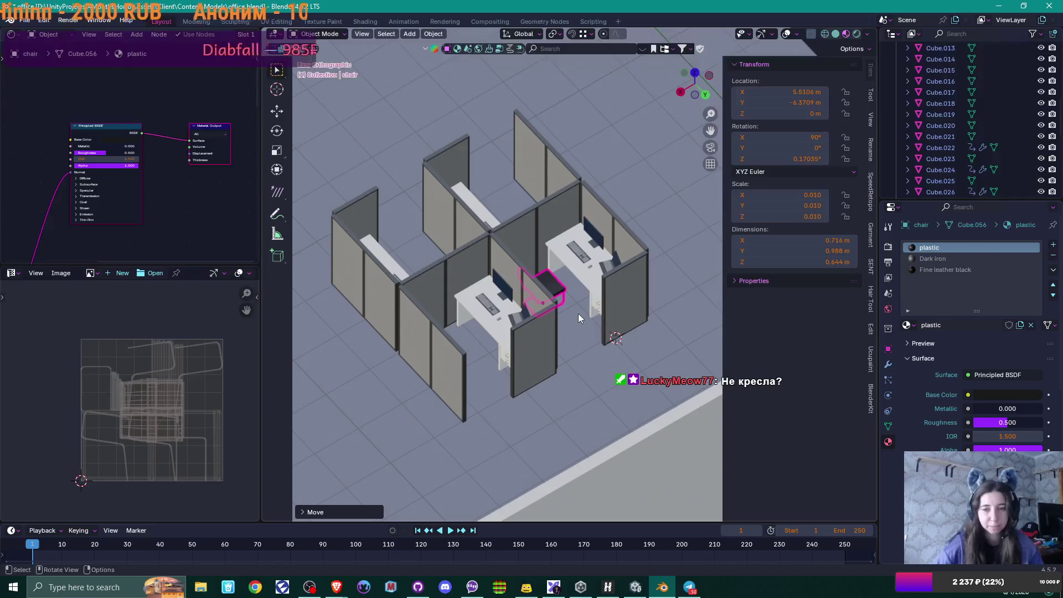
pyautogui.scroll(-3, 576, 310)
pyautogui.moveTo(572, 307)
pyautogui.mouseDown(button='middle')
pyautogui.moveTo(552, 317)
pyautogui.moveTo(689, 326)
pyautogui.moveTo(716, 339)
pyautogui.moveTo(636, 313)
pyautogui.moveTo(527, 308)
pyautogui.moveTo(453, 279)
pyautogui.mouseUp(button='middle')
pyautogui.press('KP_7')
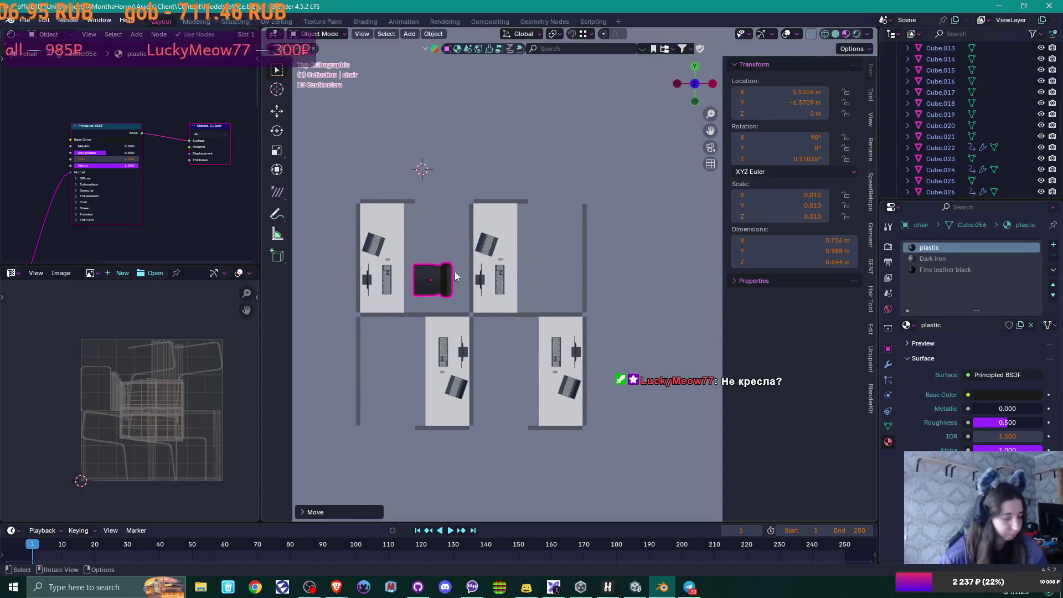
pyautogui.hotkey('shift', 'd')
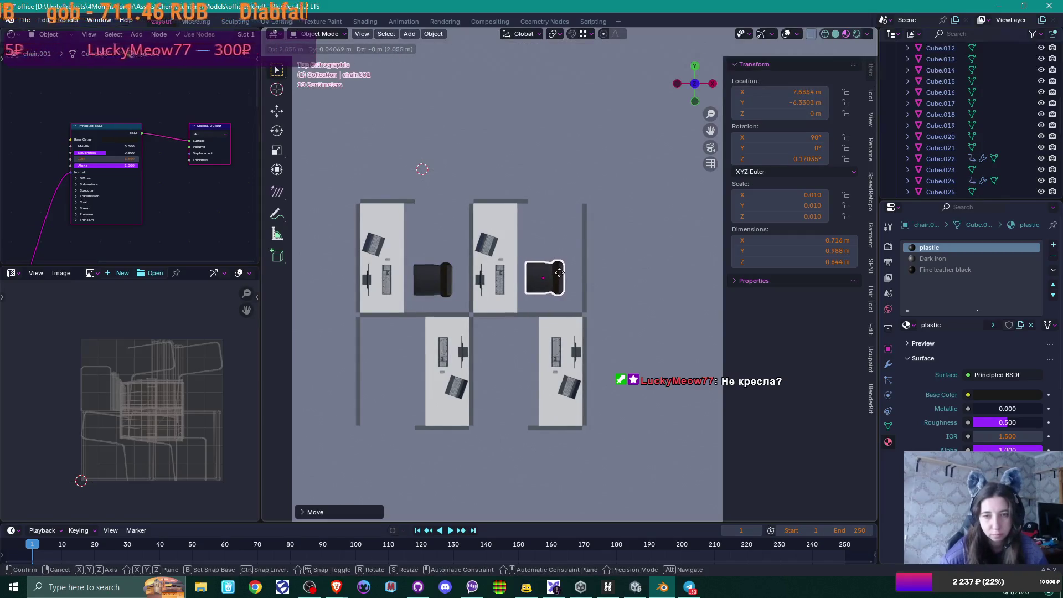
pyautogui.click(561, 276)
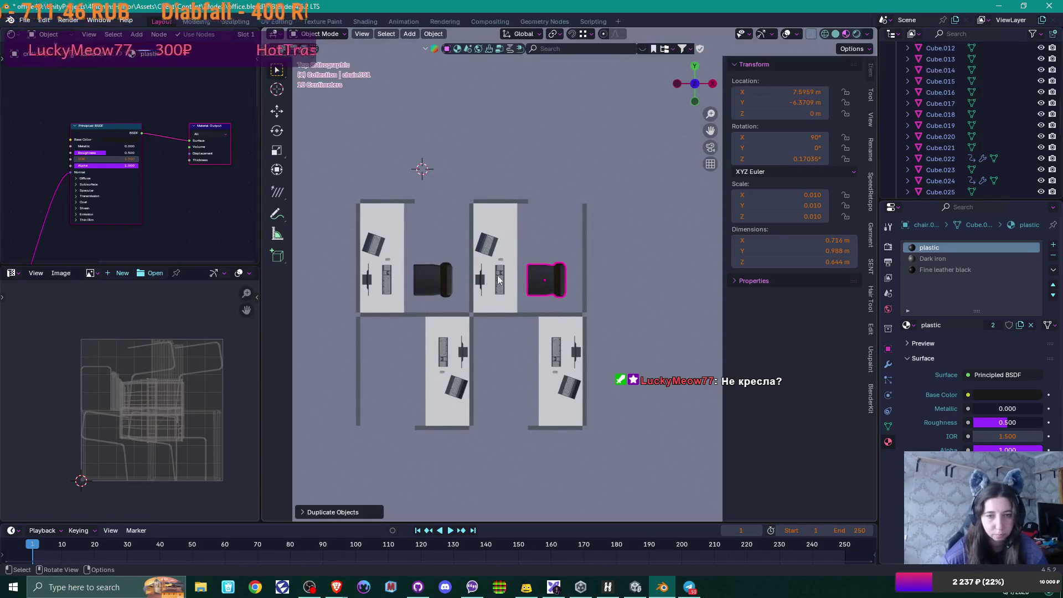
# Step: Copy both upper chairs into the lower cubicles, rotated 180° and moved toward their desks
pyautogui.keyDown('shift'); pyautogui.click(433, 279); pyautogui.keyUp('shift')
pyautogui.hotkey('shift', 'd')
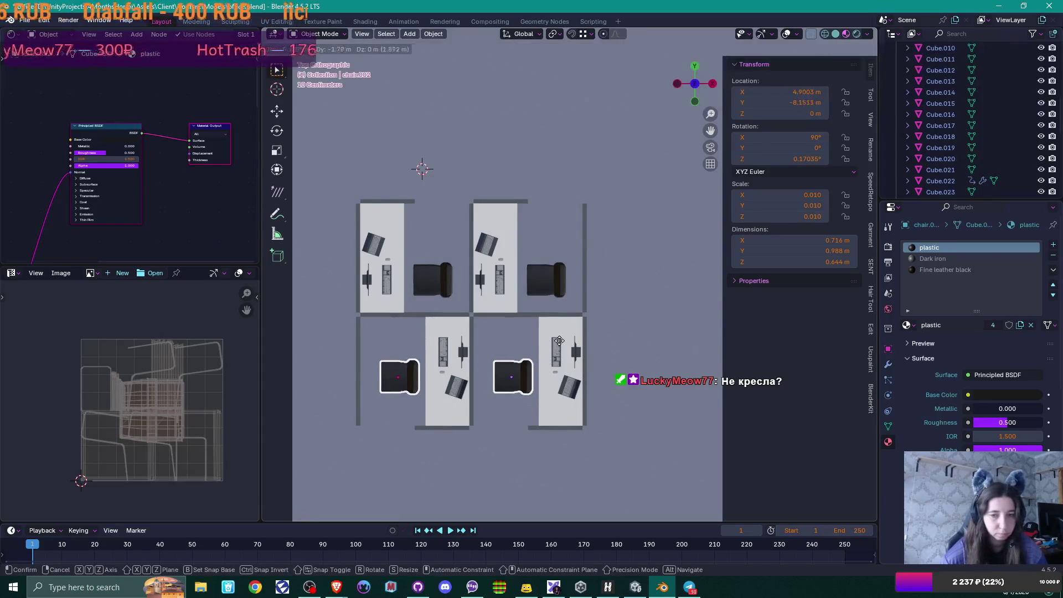
pyautogui.click(555, 339)
pyautogui.write('r180')
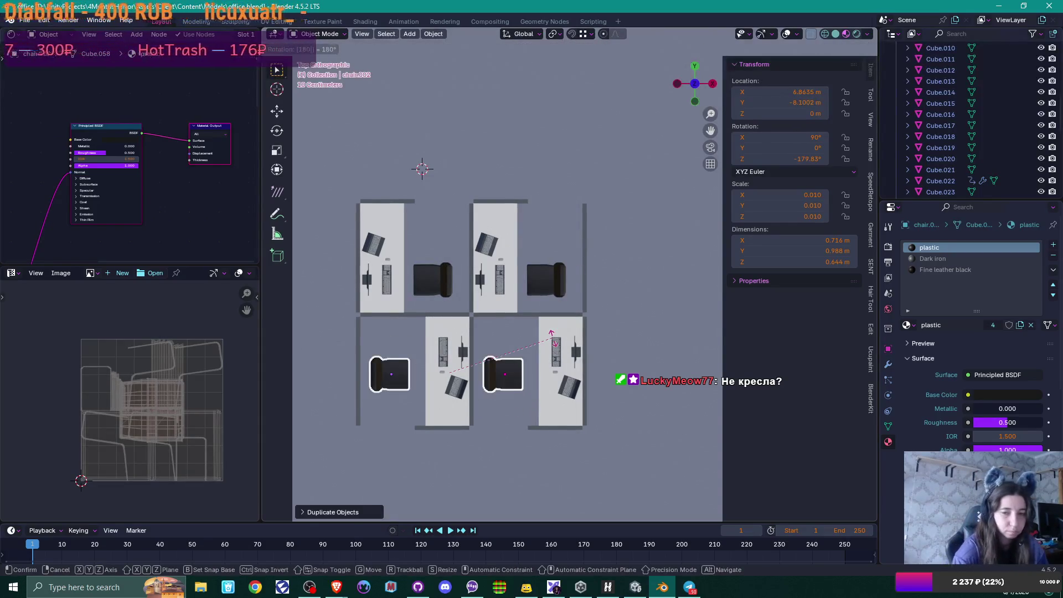
pyautogui.press('Return')
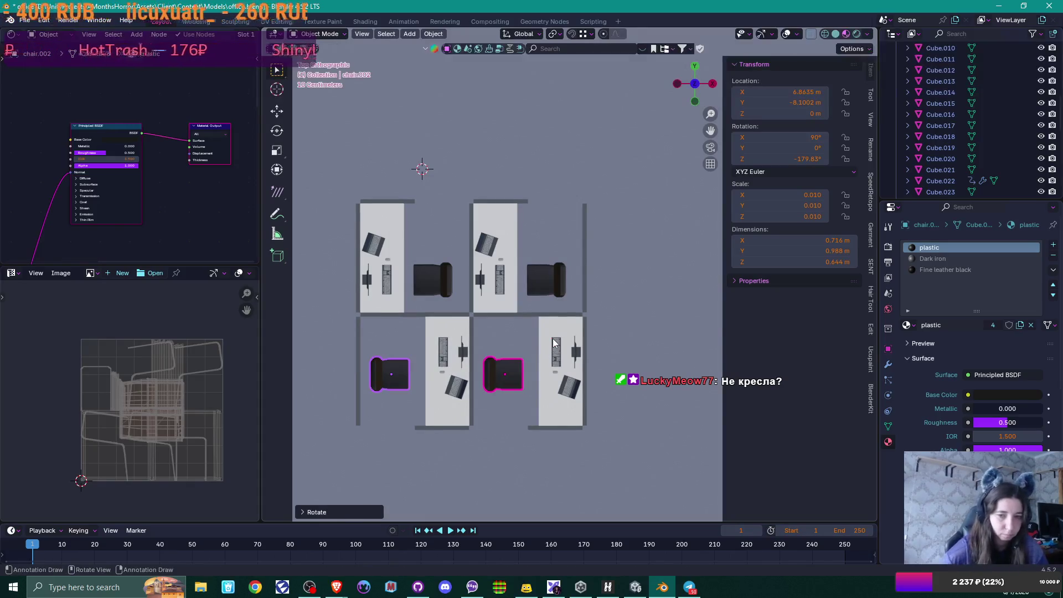
pyautogui.press('g')
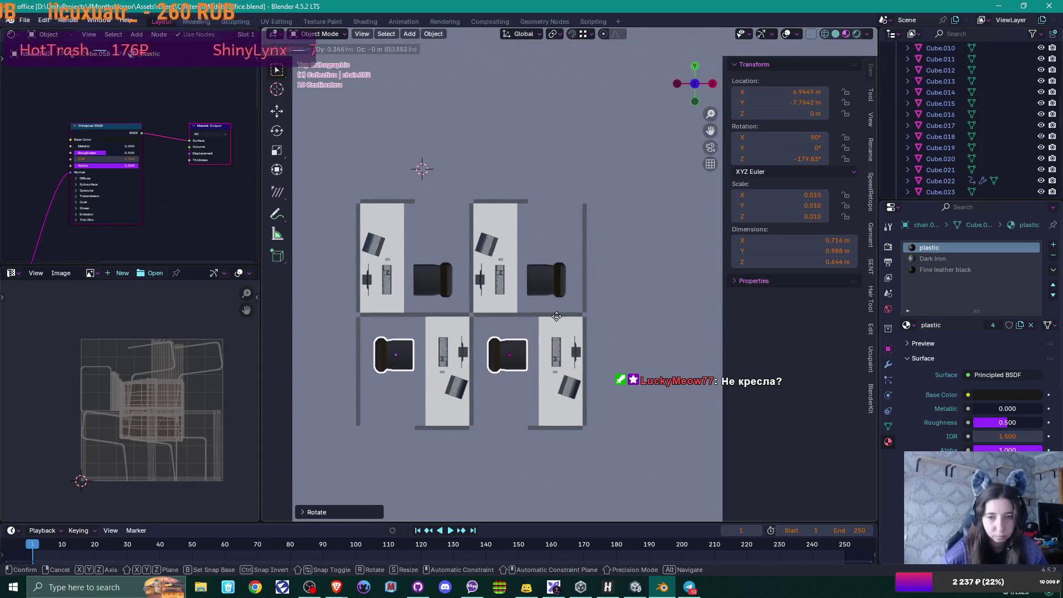
pyautogui.click(556, 314)
# Step: Save office.blend with all four chairs in place
pyautogui.moveTo(557, 314)
pyautogui.mouseDown(button='middle')
pyautogui.moveTo(603, 327)
pyautogui.moveTo(430, 284)
pyautogui.mouseUp(button='middle')
pyautogui.hotkey('ctrl', 's')
pyautogui.scroll(-4, 600, 321)
pyautogui.moveTo(509, 305)
pyautogui.mouseDown(button='middle')
pyautogui.moveTo(466, 296)
pyautogui.moveTo(476, 330)
pyautogui.moveTo(501, 336)
pyautogui.mouseUp(button='middle')
pyautogui.scroll(4, 573, 363)
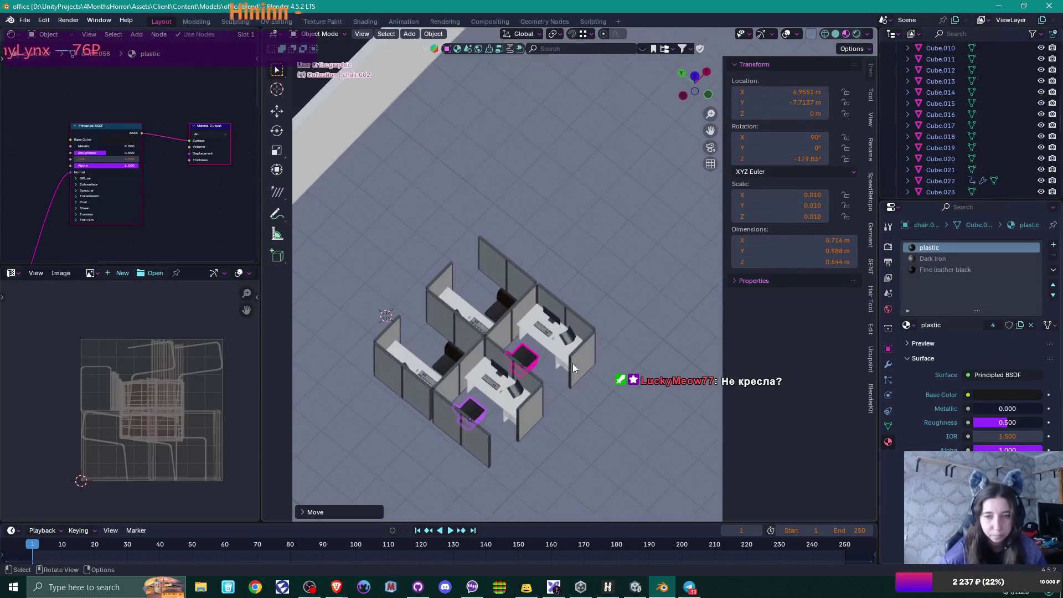
# Step: Check the chair's and upper-right table's names without changing them, then select Cube.023
pyautogui.click(523, 358)
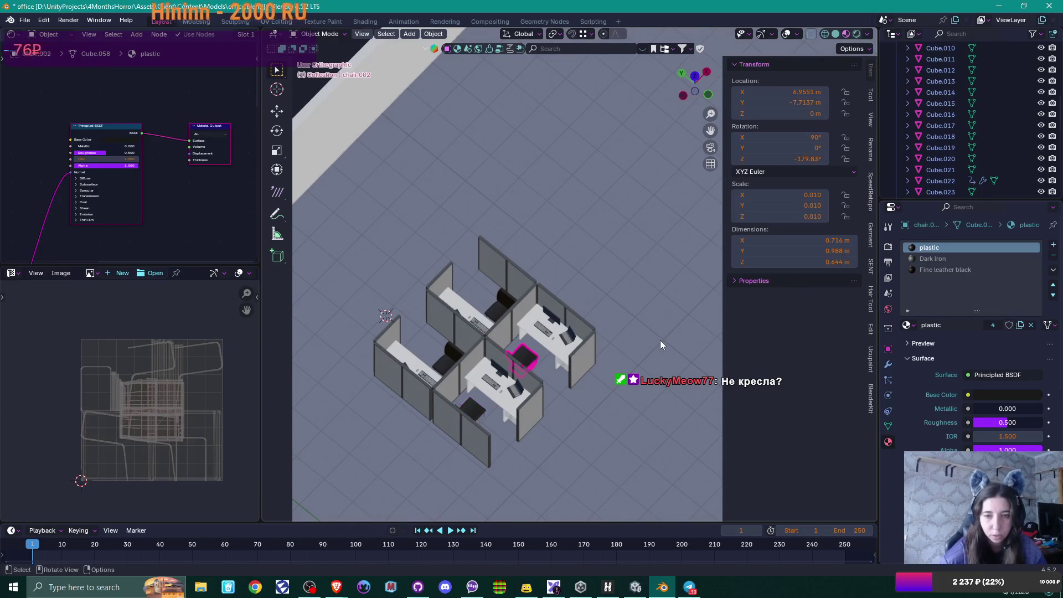
pyautogui.scroll(-3, 976, 134)
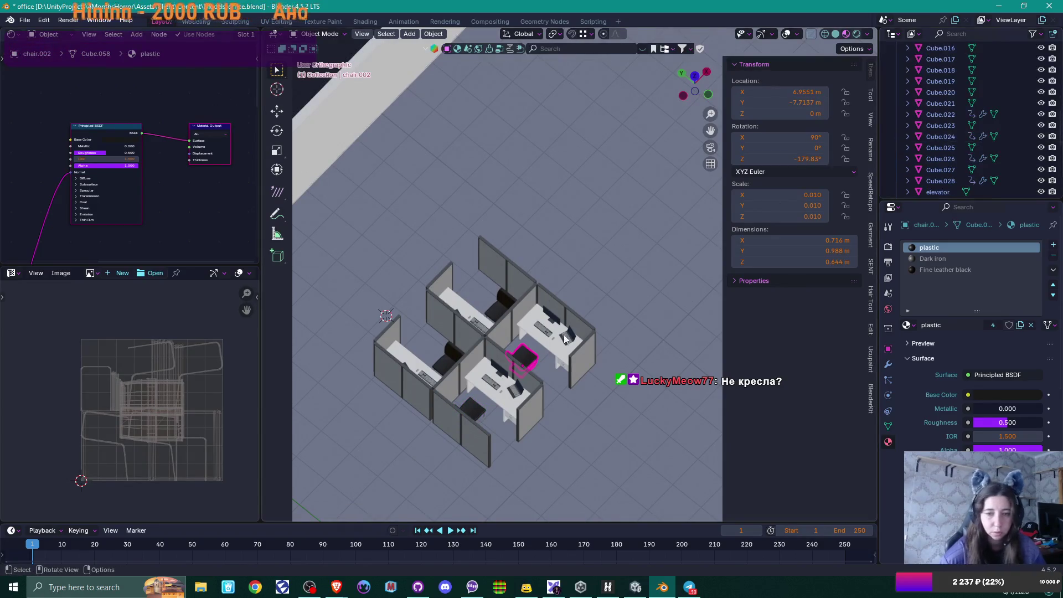
pyautogui.press('F2')
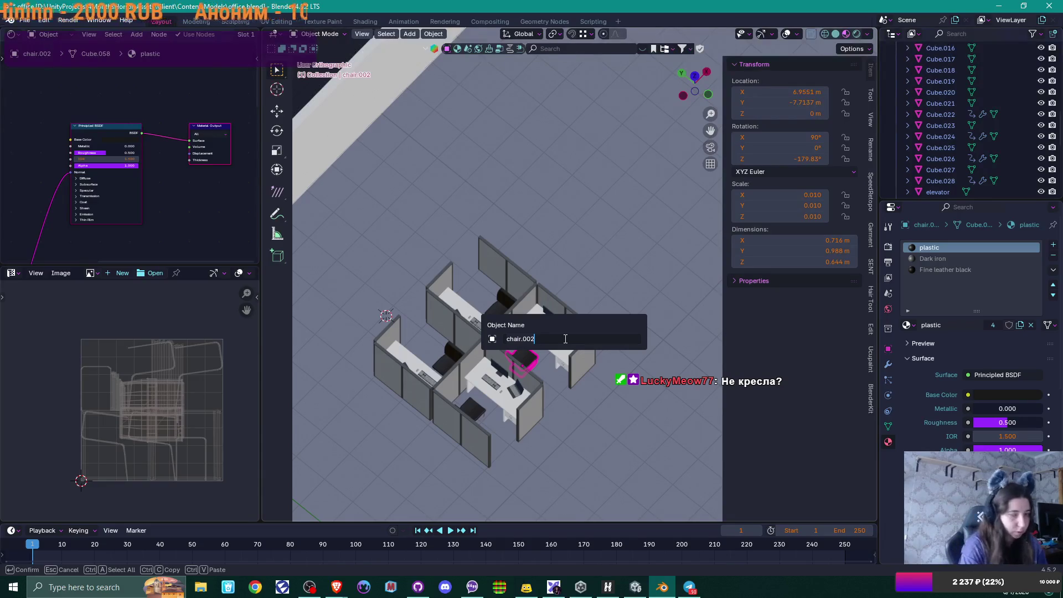
pyautogui.press('Escape')
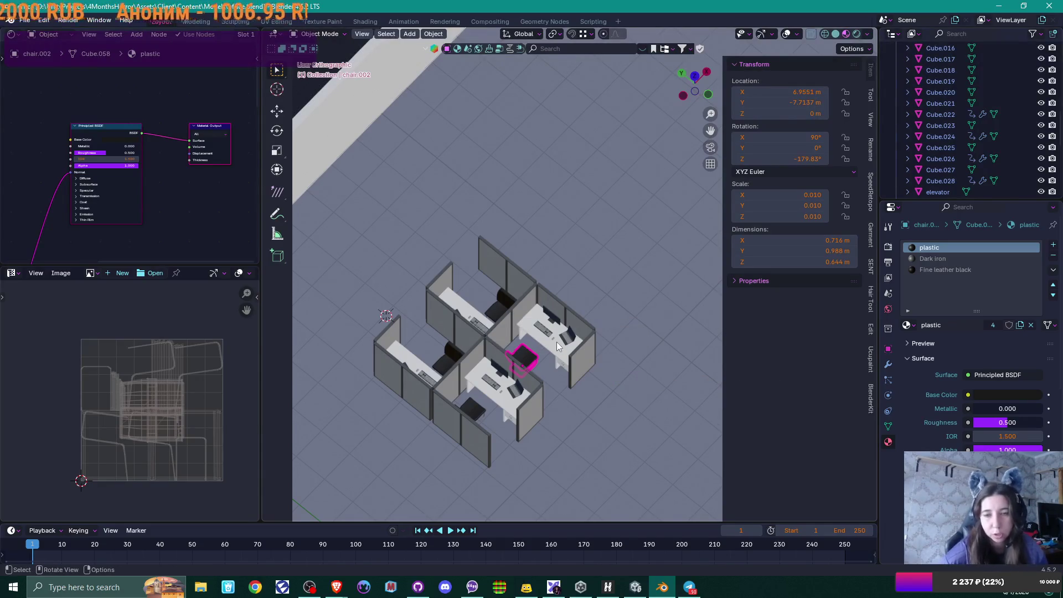
pyautogui.click(556, 341)
pyautogui.press('F2')
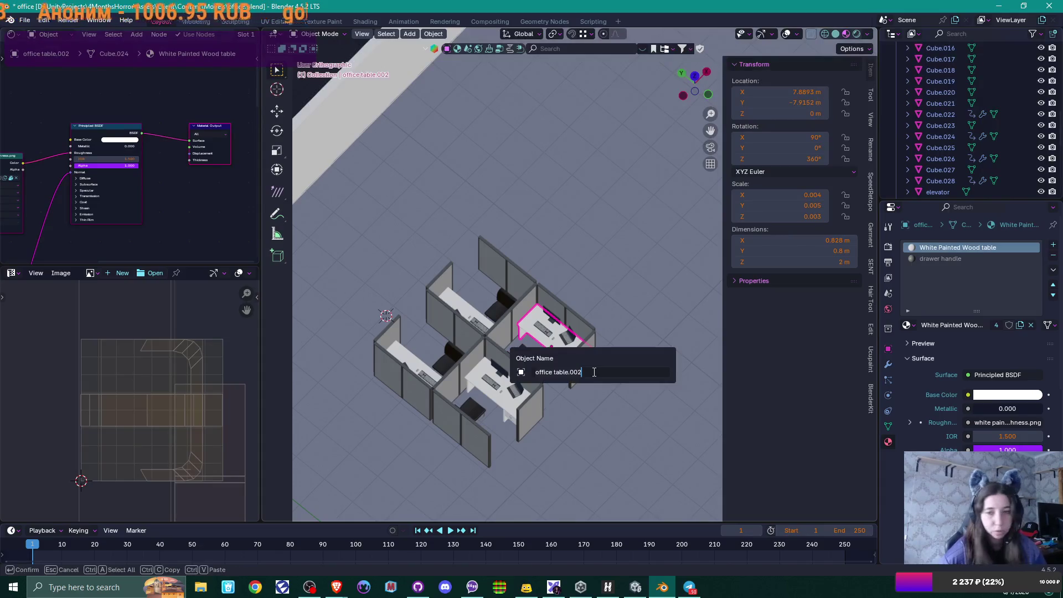
pyautogui.press('Escape')
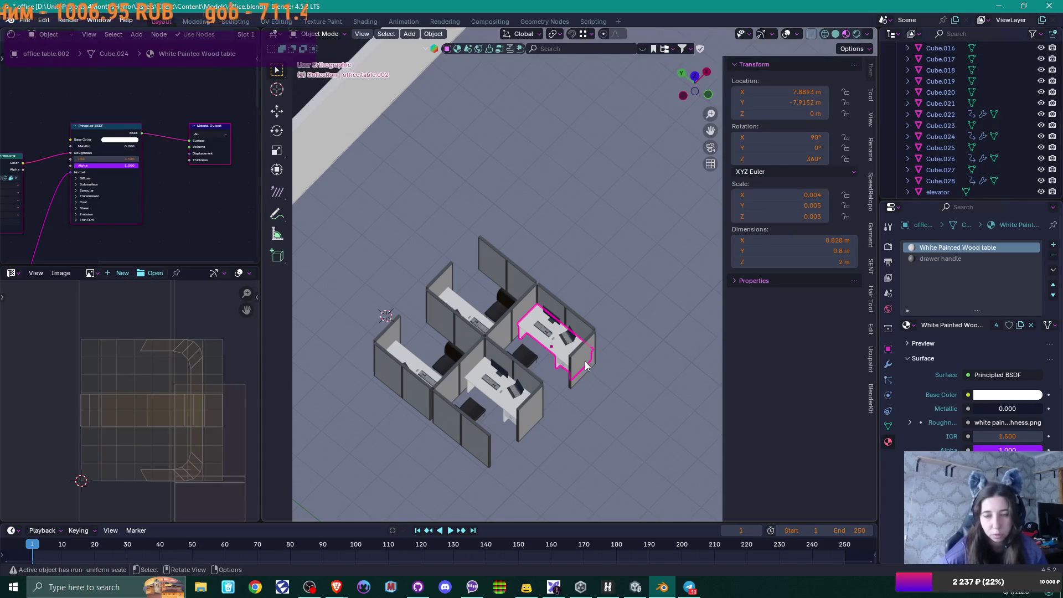
pyautogui.scroll(2, 585, 363)
pyautogui.click(949, 127)
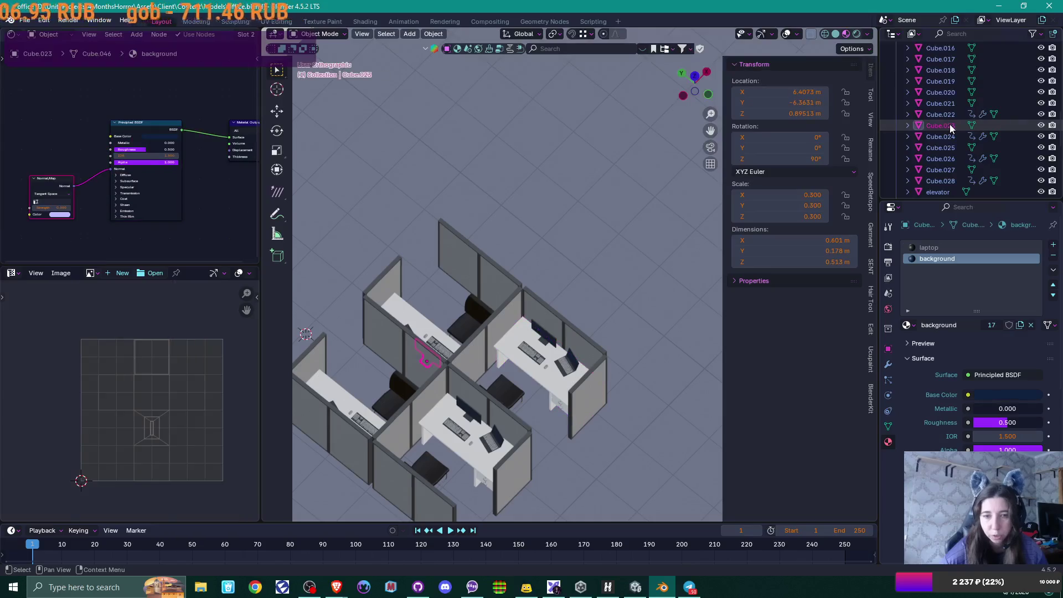
# Step: Rename Cube.023 to 'Monitor 2' and the upper cubicle's monitor to 'Monitor 1'
pyautogui.moveTo(544, 364)
pyautogui.mouseDown(button='middle')
pyautogui.moveTo(431, 367)
pyautogui.moveTo(387, 348)
pyautogui.mouseUp(button='middle')
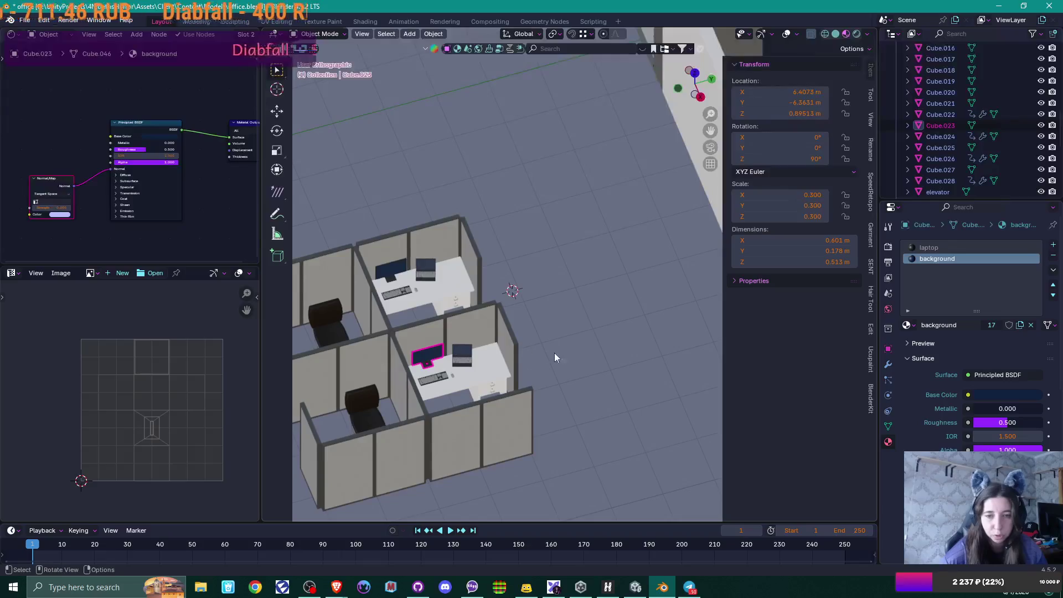
pyautogui.press('F2')
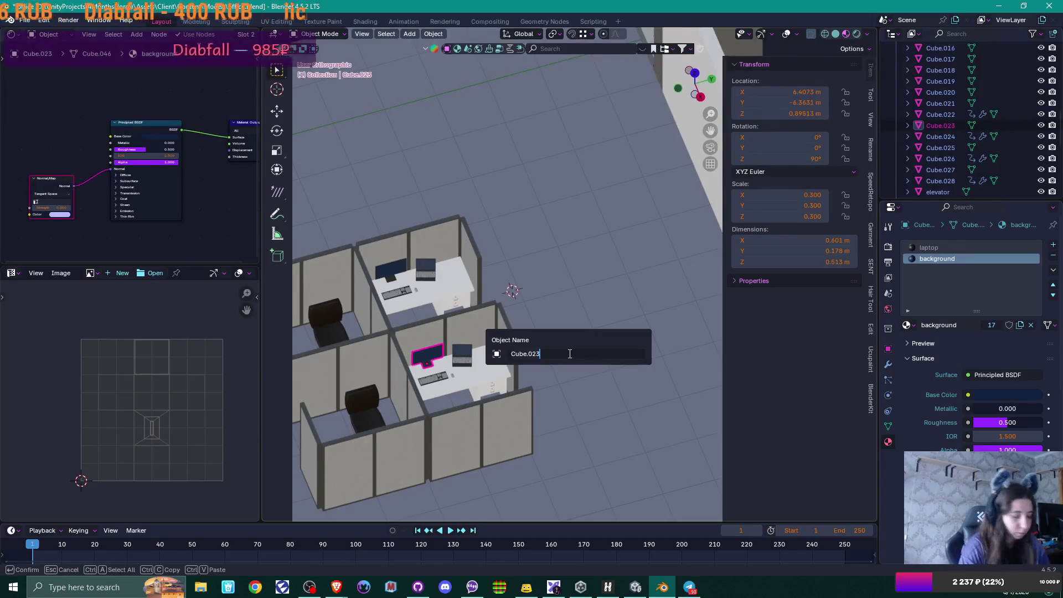
pyautogui.write('Monit')
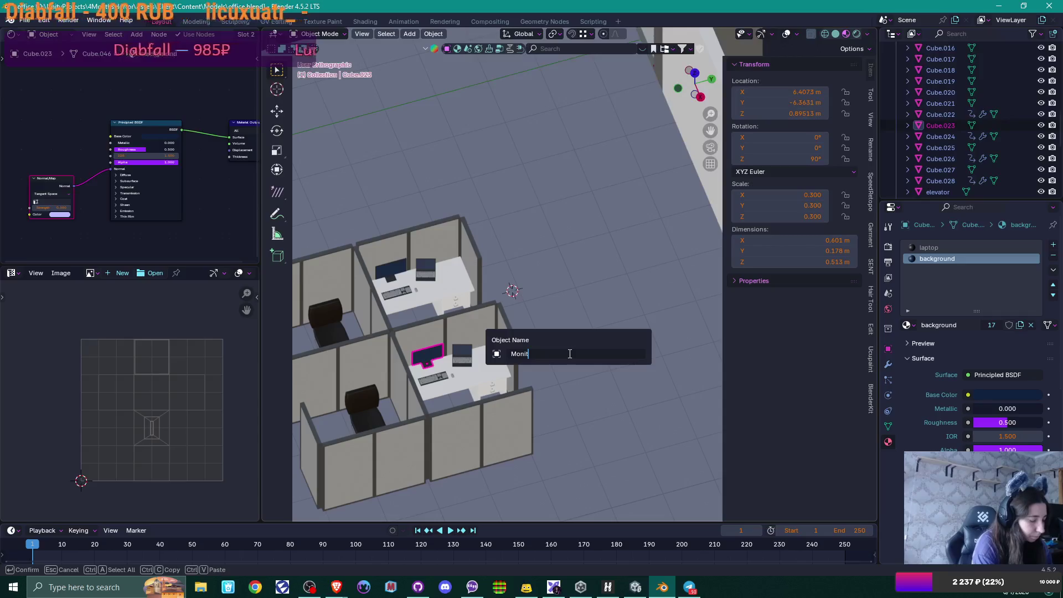
pyautogui.write('or 2')
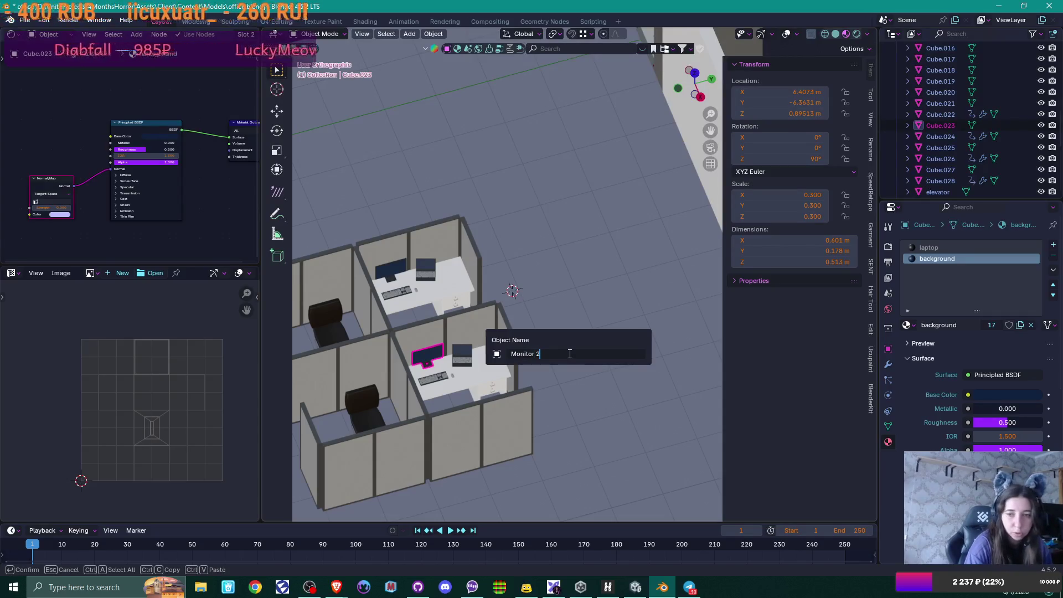
pyautogui.press('Return')
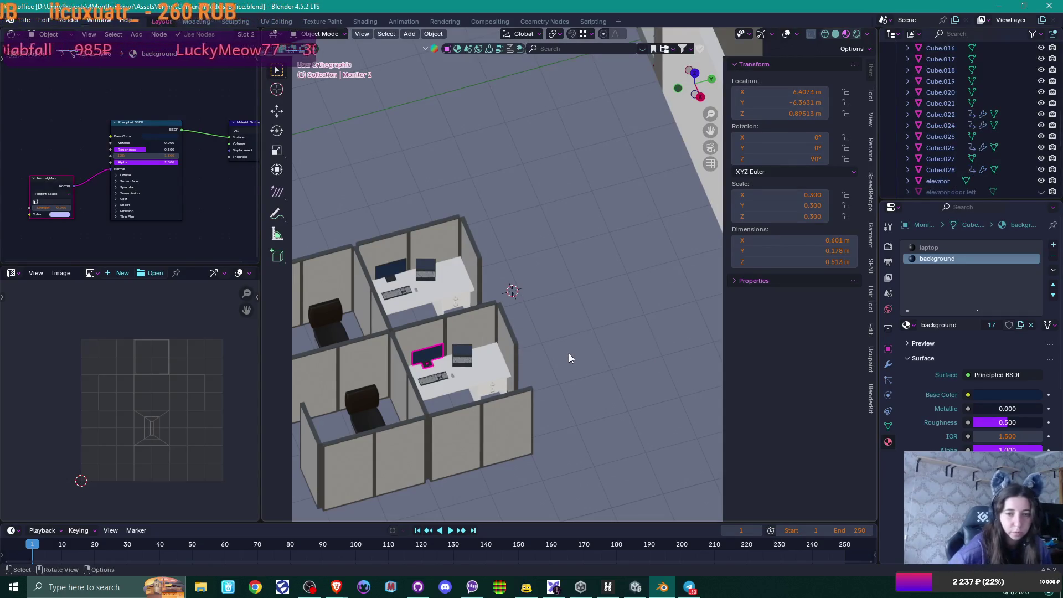
pyautogui.click(400, 275)
pyautogui.press('F2')
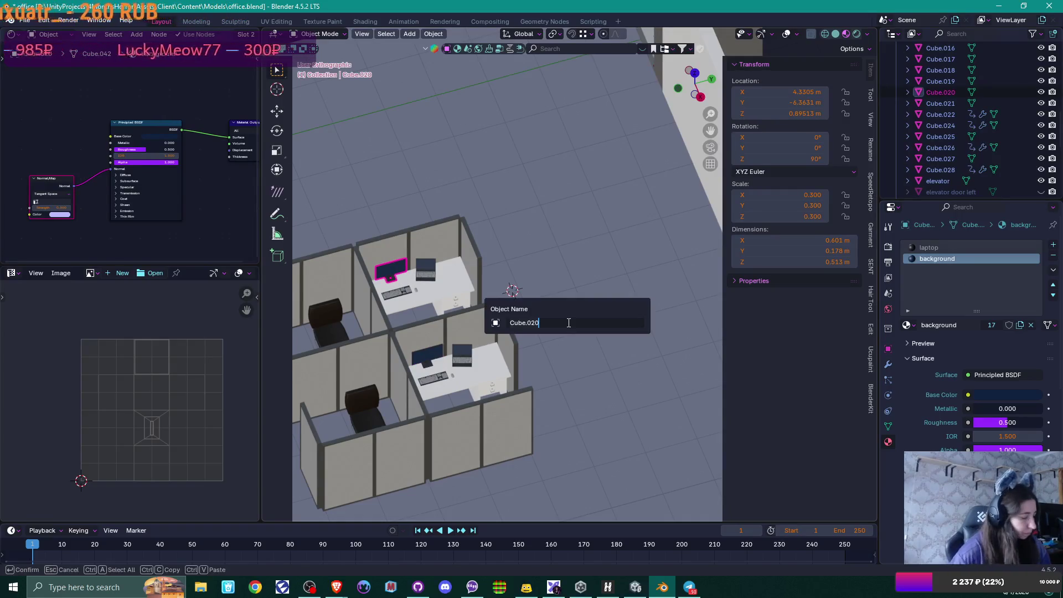
pyautogui.write('Monito')
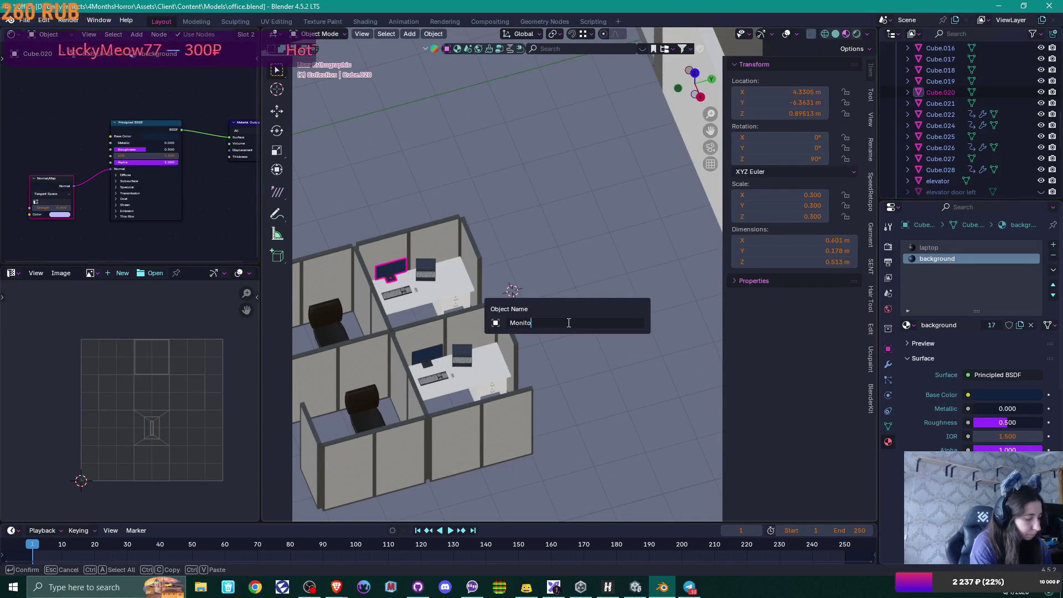
pyautogui.write('r 1')
pyautogui.press('Return')
# Step: Check the right desk's laptop and keyboard names, leaving both unchanged
pyautogui.moveTo(450, 370)
pyautogui.mouseDown(button='middle')
pyautogui.moveTo(437, 349)
pyautogui.moveTo(536, 197)
pyautogui.mouseUp(button='middle')
pyautogui.click(530, 221)
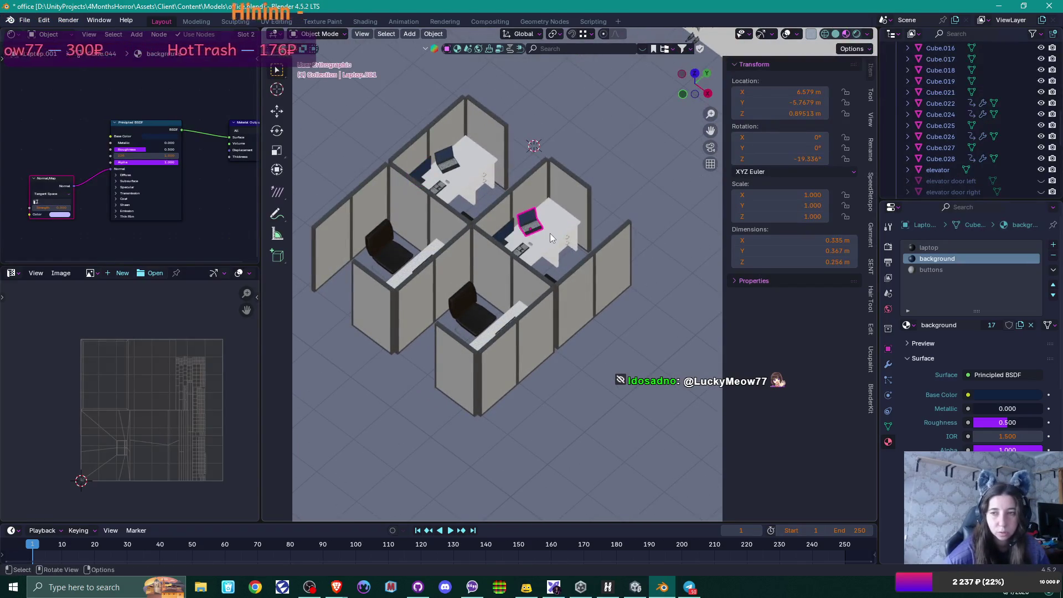
pyautogui.press('F2')
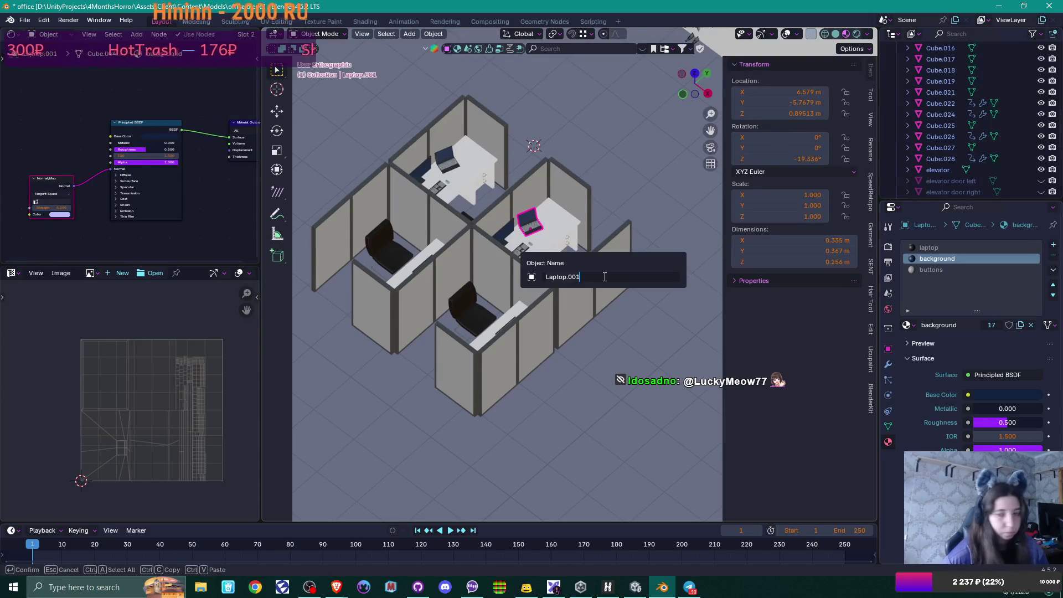
pyautogui.press('Escape')
pyautogui.click(526, 253)
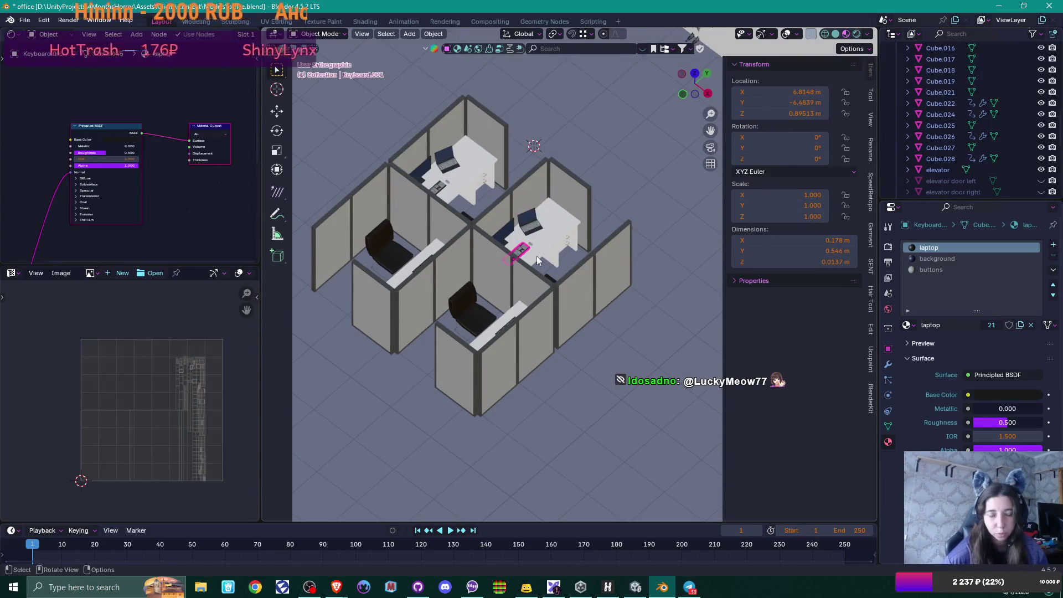
pyautogui.press('F2')
pyautogui.press('Escape')
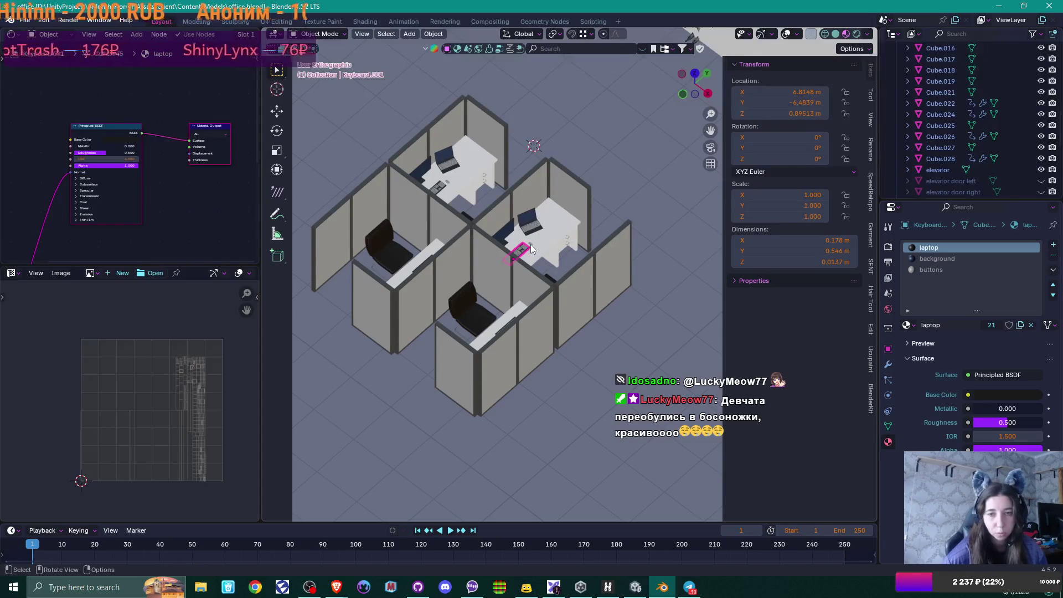
# Step: Name the upper desk's mouse 'Mouse 1' and the lower desk's mouse 'Mouse 2'
pyautogui.moveTo(553, 256); pyautogui.dragTo(529, 284, button='middle')
pyautogui.scroll(5, 529, 283)
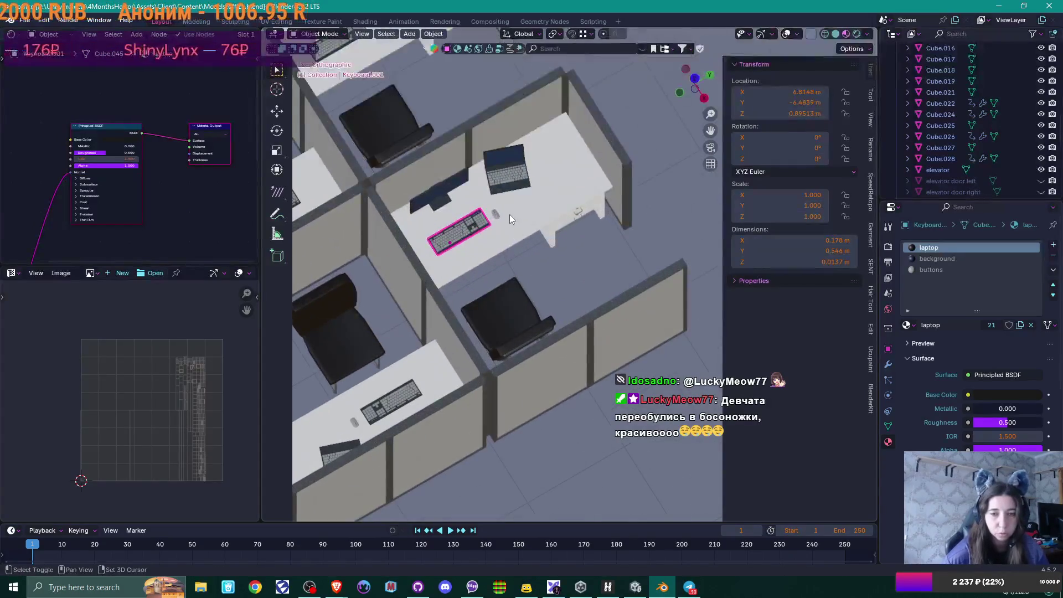
pyautogui.click(410, 167)
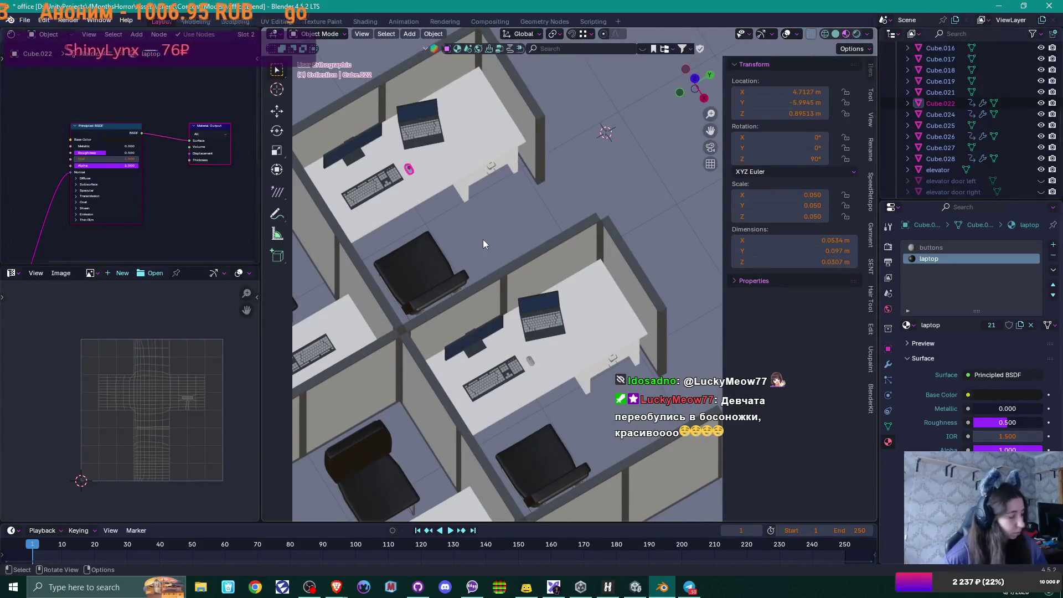
pyautogui.press('F2')
pyautogui.write('Mouse 1')
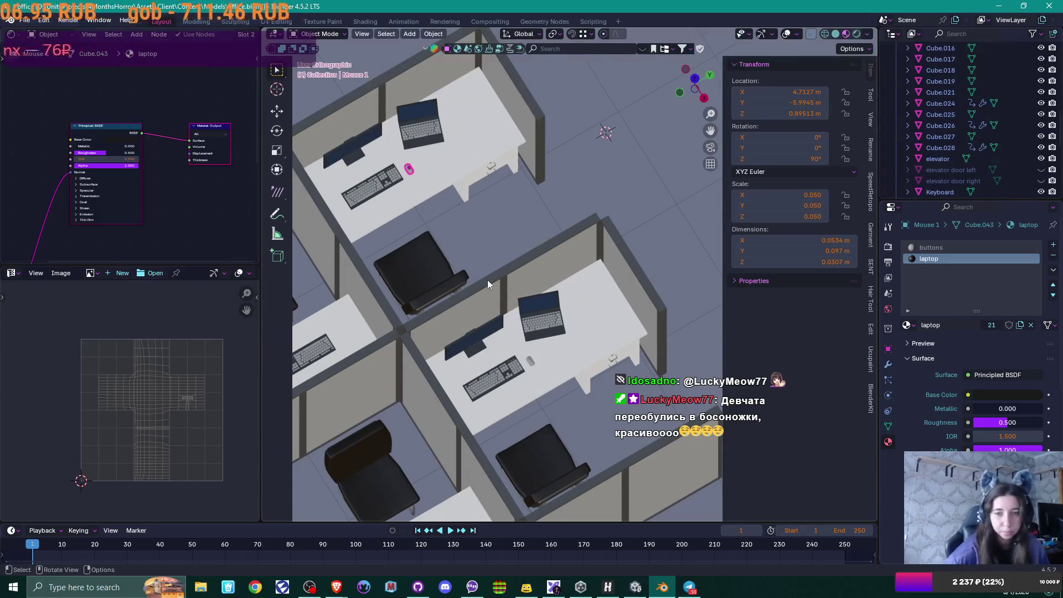
pyautogui.click(529, 361)
pyautogui.press('F2')
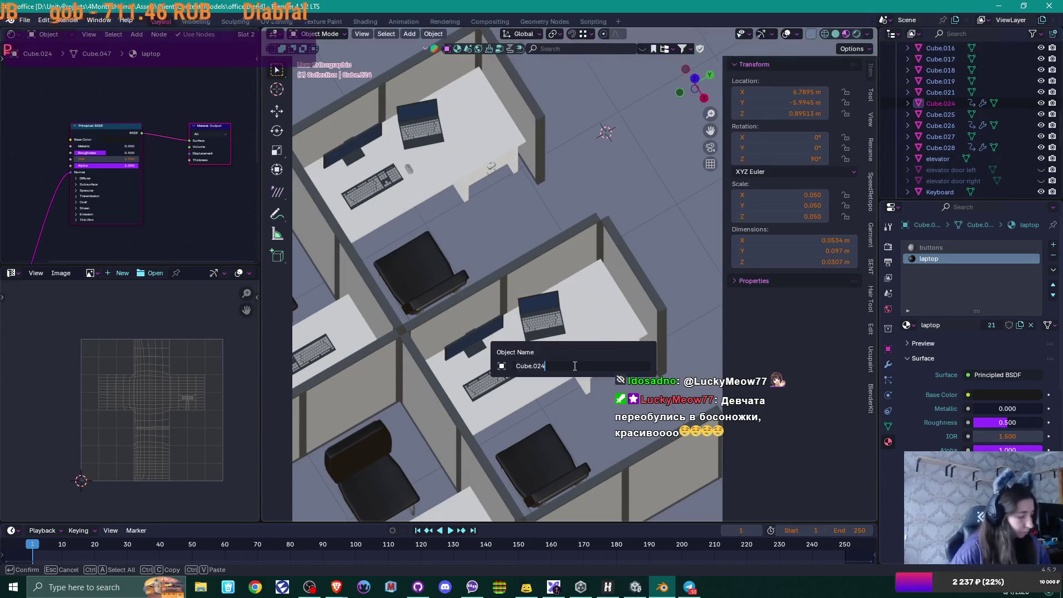
pyautogui.write('Mouse 2')
pyautogui.press('Return')
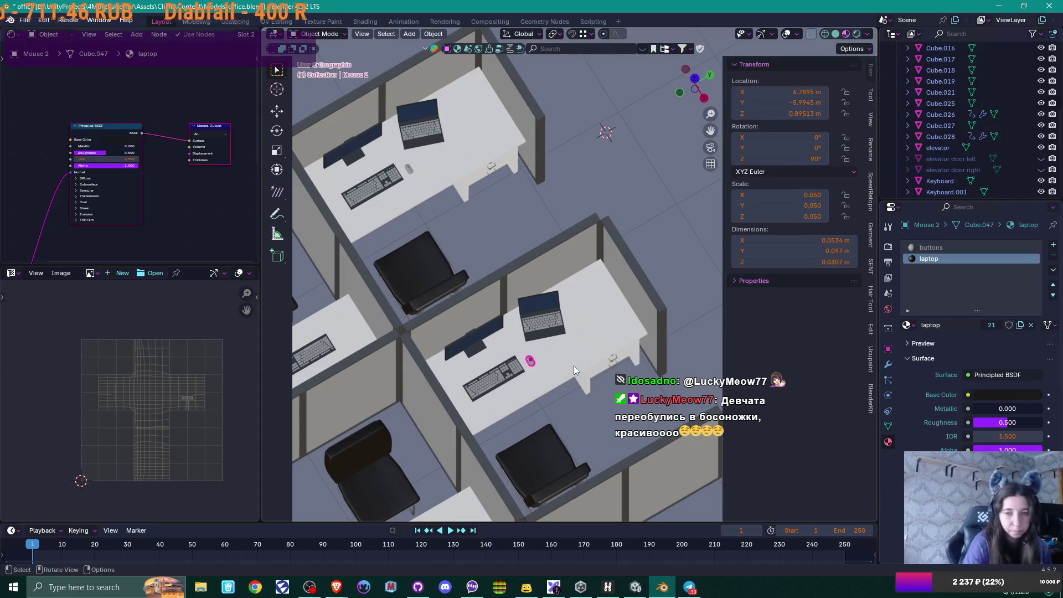
pyautogui.scroll(-2, 573, 355)
pyautogui.moveTo(475, 384)
pyautogui.mouseDown(button='middle')
pyautogui.moveTo(533, 409)
pyautogui.moveTo(504, 305)
pyautogui.mouseUp(button='middle')
# Step: Name the right desk's monitor 'Monitor 3' and its mouse 'Mouse 3'
pyautogui.click(447, 264)
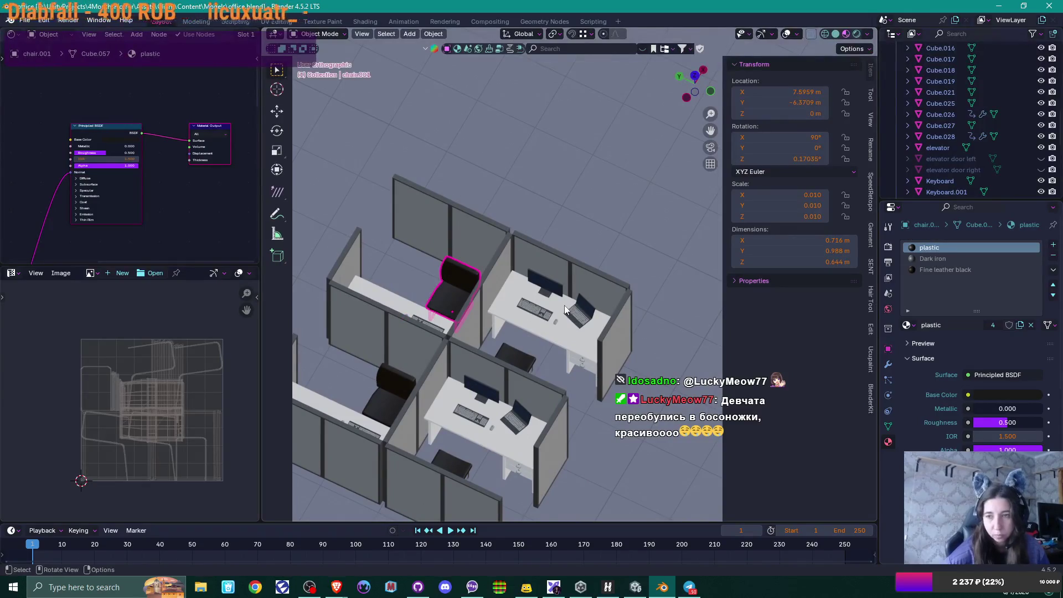
pyautogui.keyDown('alt'); pyautogui.click(627, 298); pyautogui.keyUp('alt')
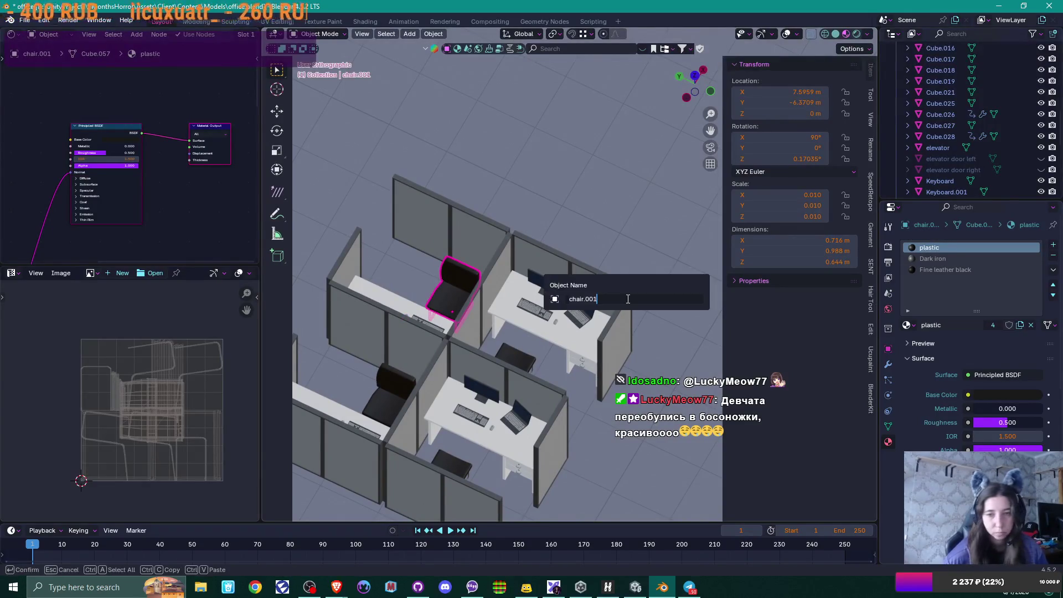
pyautogui.scroll(4, 606, 293)
pyautogui.click(519, 353)
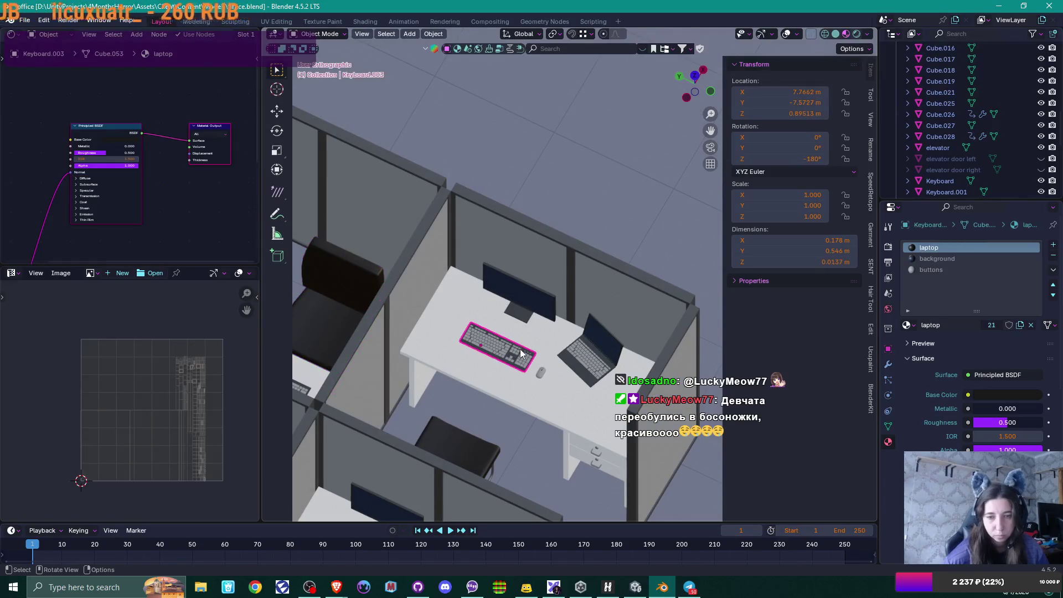
pyautogui.click(521, 314)
pyautogui.press('F2')
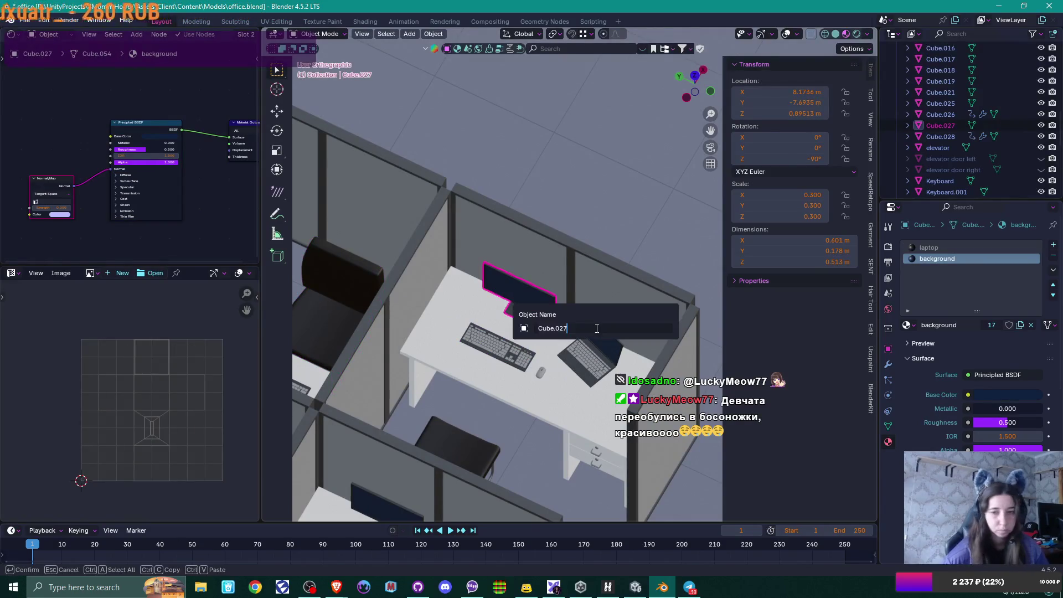
pyautogui.write('Monito')
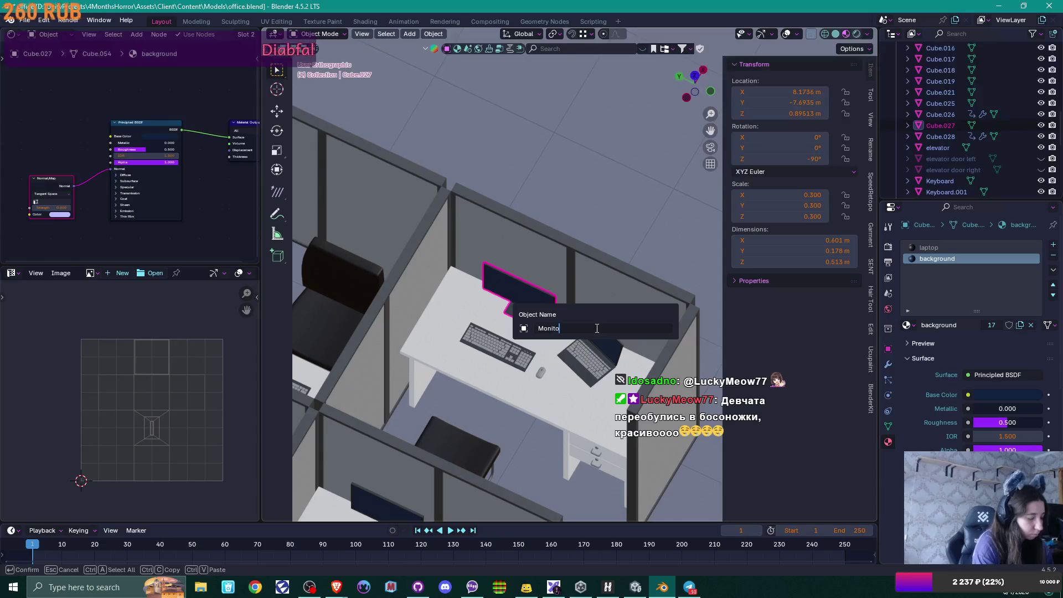
pyautogui.write('r 3')
pyautogui.press('Return')
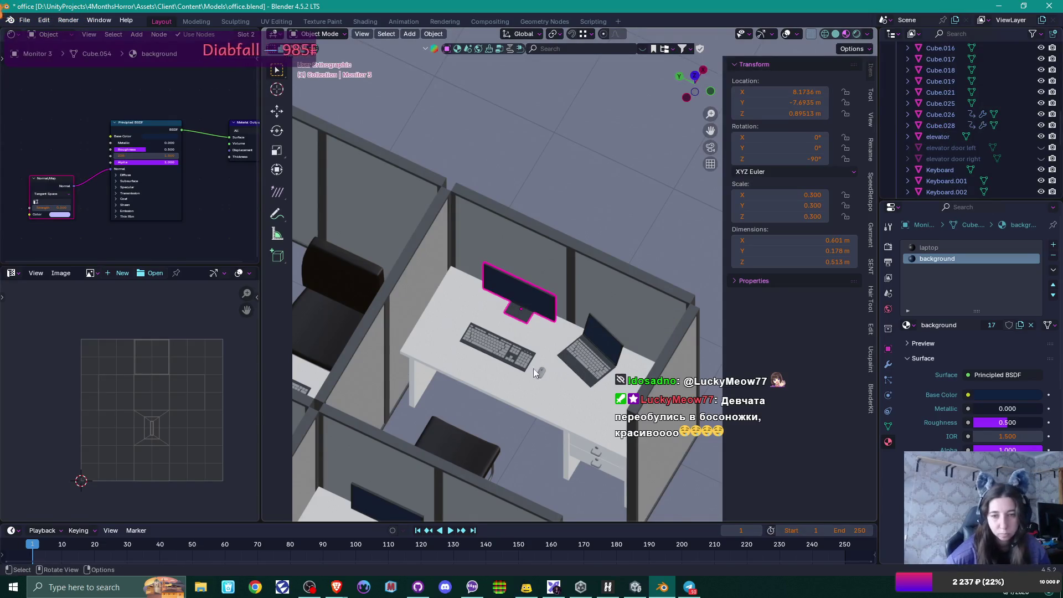
pyautogui.click(540, 372)
pyautogui.press('F2')
pyautogui.write('Mouse 3')
pyautogui.press('Return')
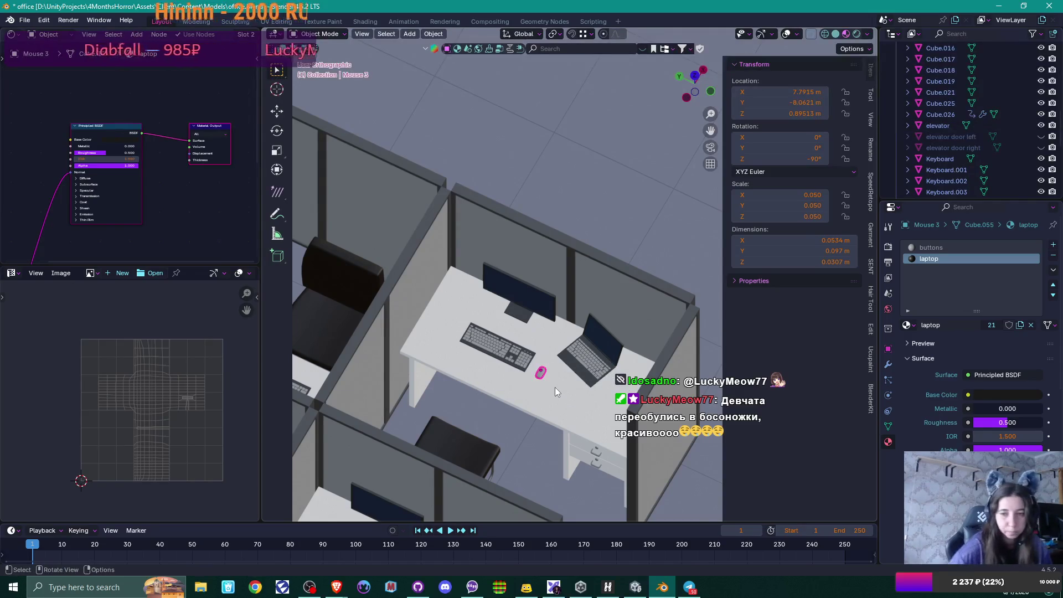
# Step: Name the lower cubicle's monitor 'Monitor 4' and its mouse 'Mouse 4'
pyautogui.scroll(-3, 556, 386)
pyautogui.scroll(3, 502, 342)
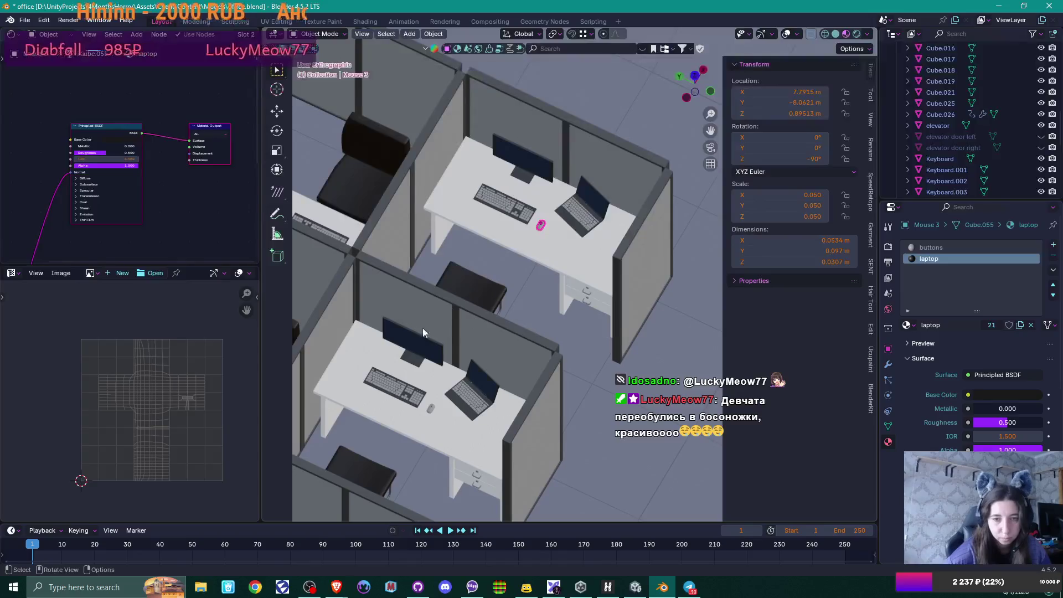
pyautogui.click(423, 331)
pyautogui.press('F2')
pyautogui.write('Monitor 4')
pyautogui.press('Return')
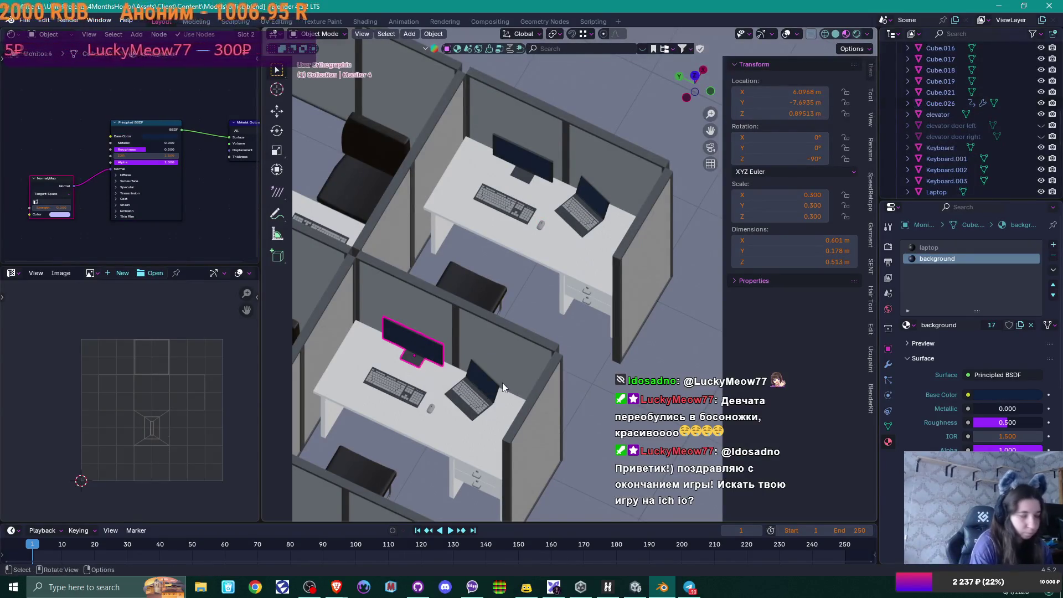
pyautogui.click(430, 409)
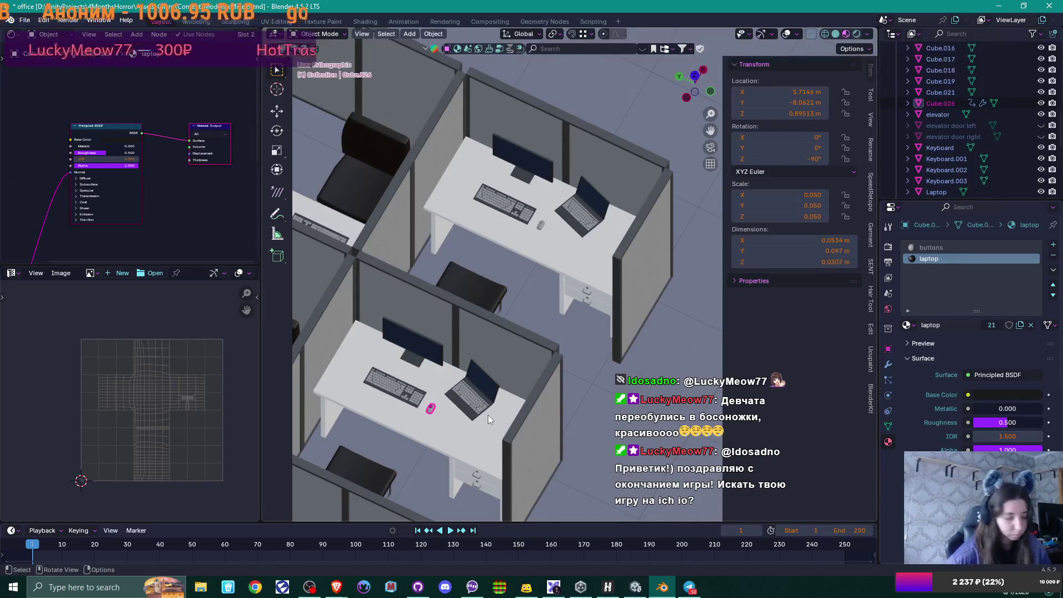
pyautogui.press('F2')
pyautogui.write('Mouse 4')
pyautogui.press('Return')
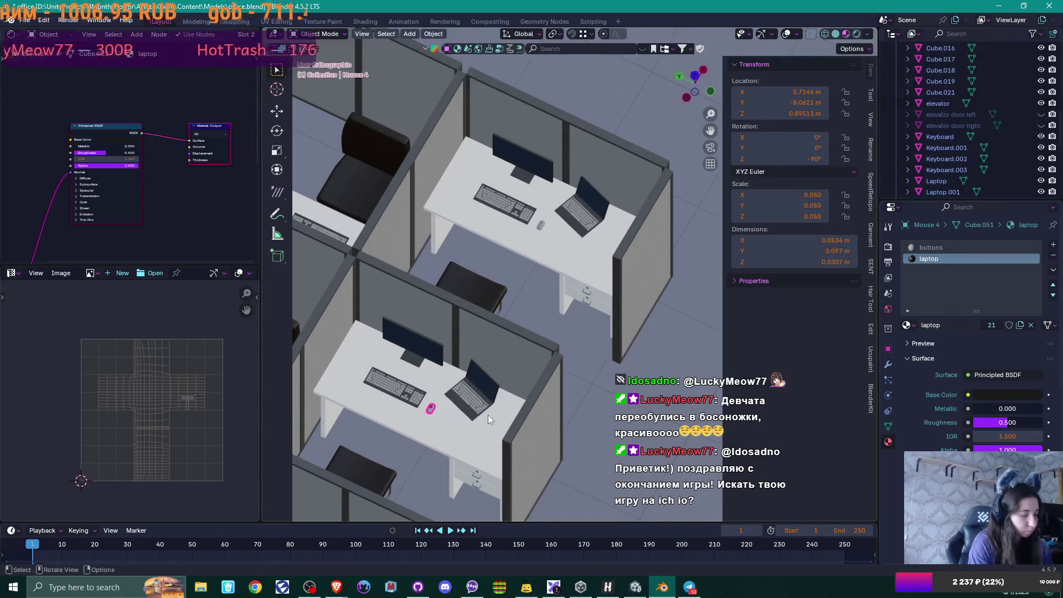
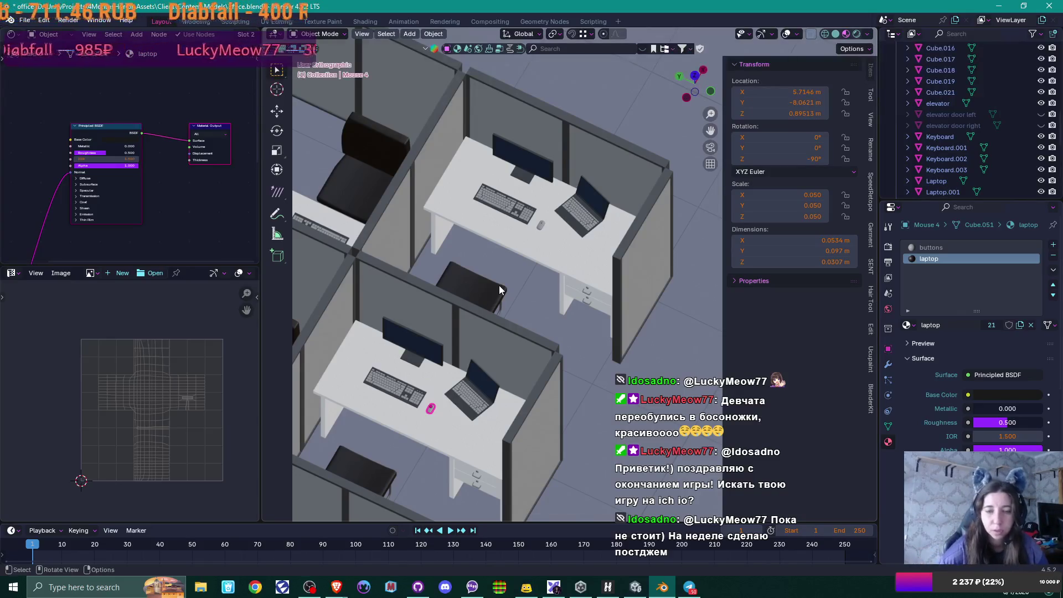
# Step: Orbit and zoom around the office cubicles in Blender to see the whole floor
pyautogui.scroll(-2, 500, 285)
pyautogui.scroll(-4, 499, 285)
pyautogui.moveTo(499, 284)
pyautogui.mouseDown(button='middle')
pyautogui.moveTo(440, 296)
pyautogui.moveTo(464, 315)
pyautogui.mouseUp(button='middle')
pyautogui.scroll(-3, 487, 288)
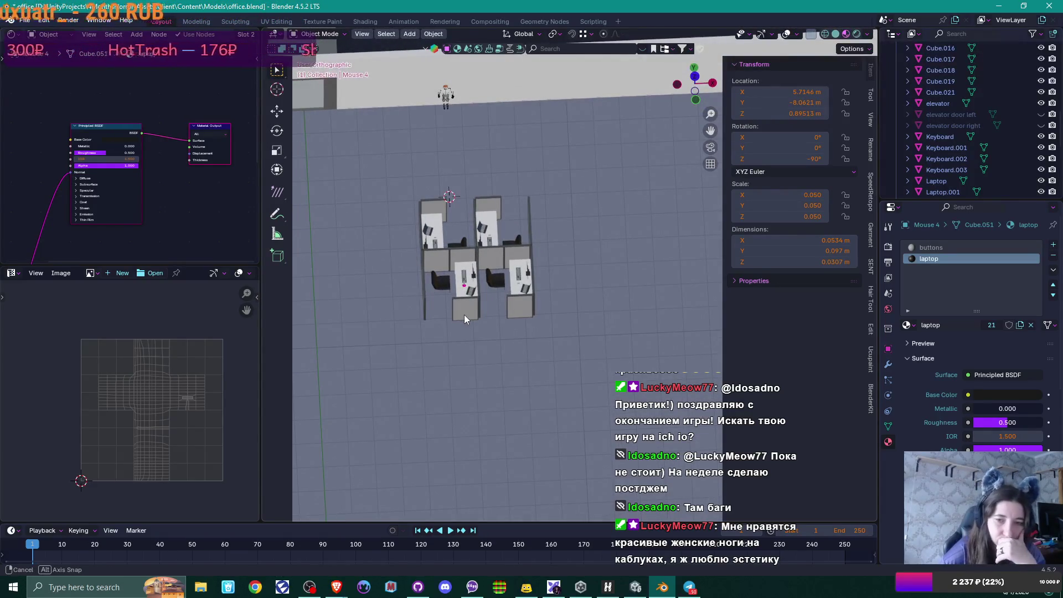
pyautogui.moveTo(464, 315); pyautogui.dragTo(498, 311, button='middle')
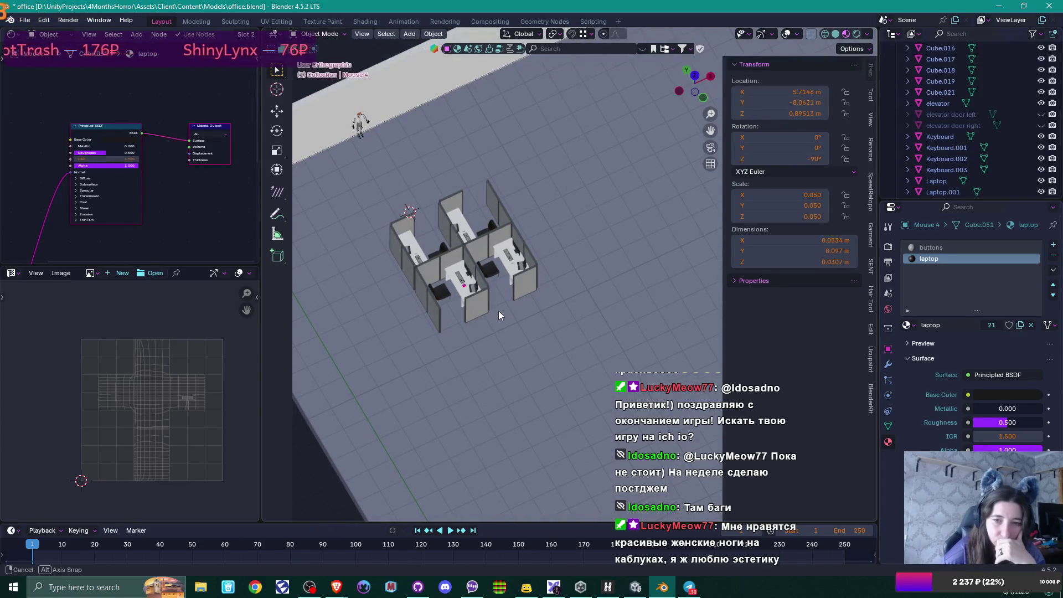
pyautogui.moveTo(498, 311)
pyautogui.mouseDown(button='middle')
pyautogui.moveTo(339, 272)
pyautogui.moveTo(456, 283)
pyautogui.moveTo(477, 316)
pyautogui.mouseUp(button='middle')
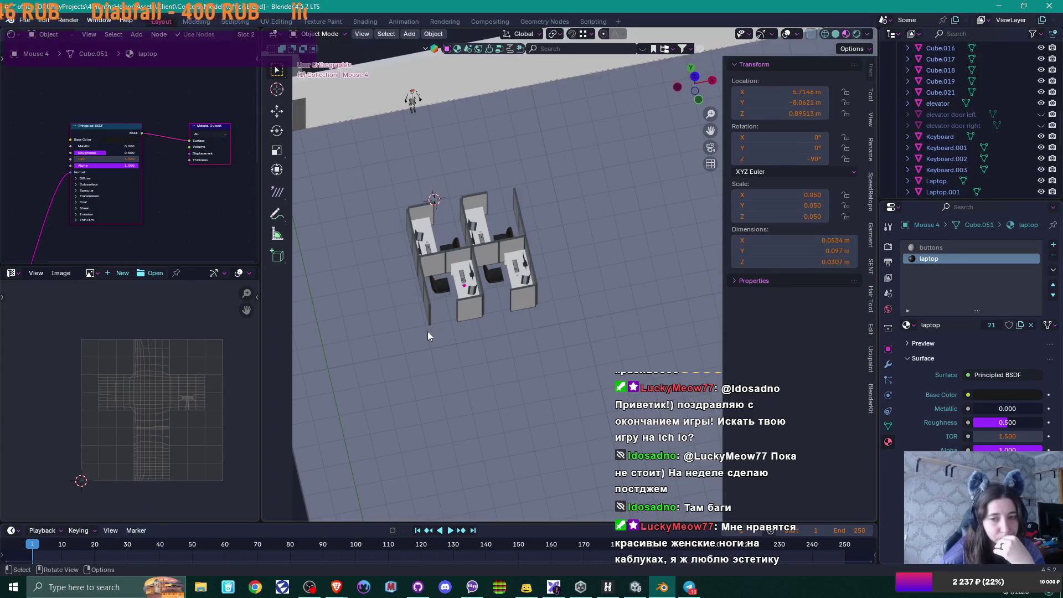
pyautogui.scroll(-3, 428, 330)
pyautogui.moveTo(424, 324)
pyautogui.mouseDown(button='middle')
pyautogui.moveTo(536, 327)
pyautogui.moveTo(570, 288)
pyautogui.moveTo(606, 274)
pyautogui.moveTo(564, 318)
pyautogui.moveTo(472, 314)
pyautogui.moveTo(499, 320)
pyautogui.mouseUp(button='middle')
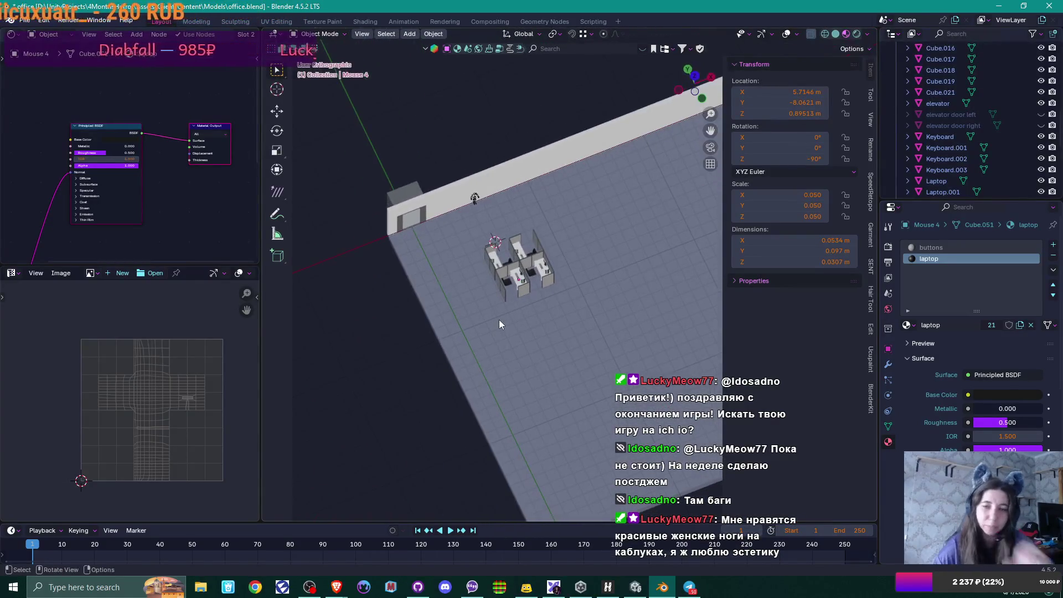
# Step: In Unity, frame Cube.020, stop the Play test, select office, then return to Blender
pyautogui.click(638, 591)
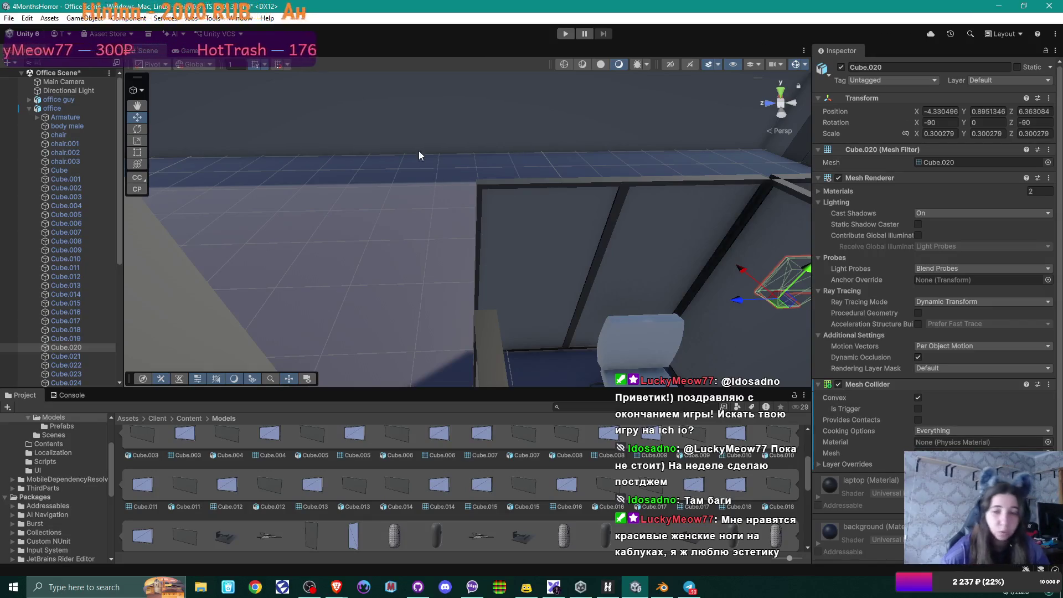
pyautogui.press('f')
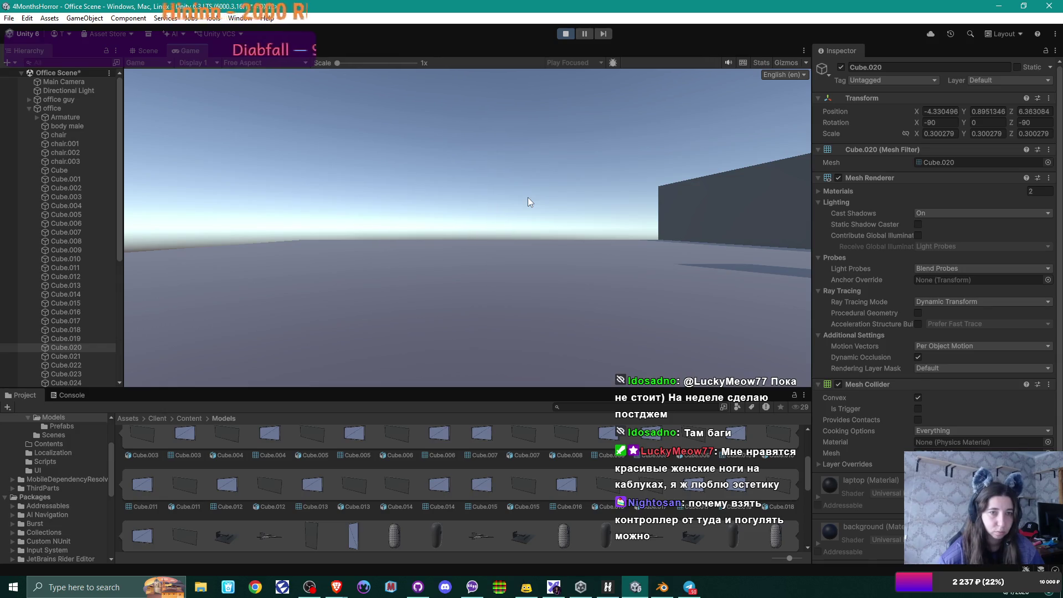
pyautogui.click(565, 34)
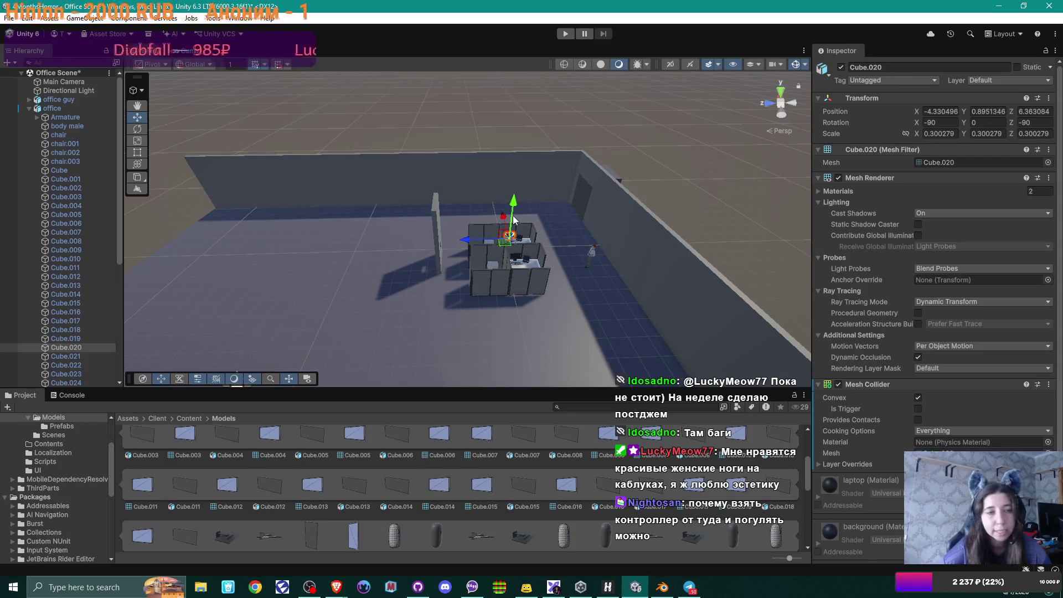
pyautogui.click(435, 225)
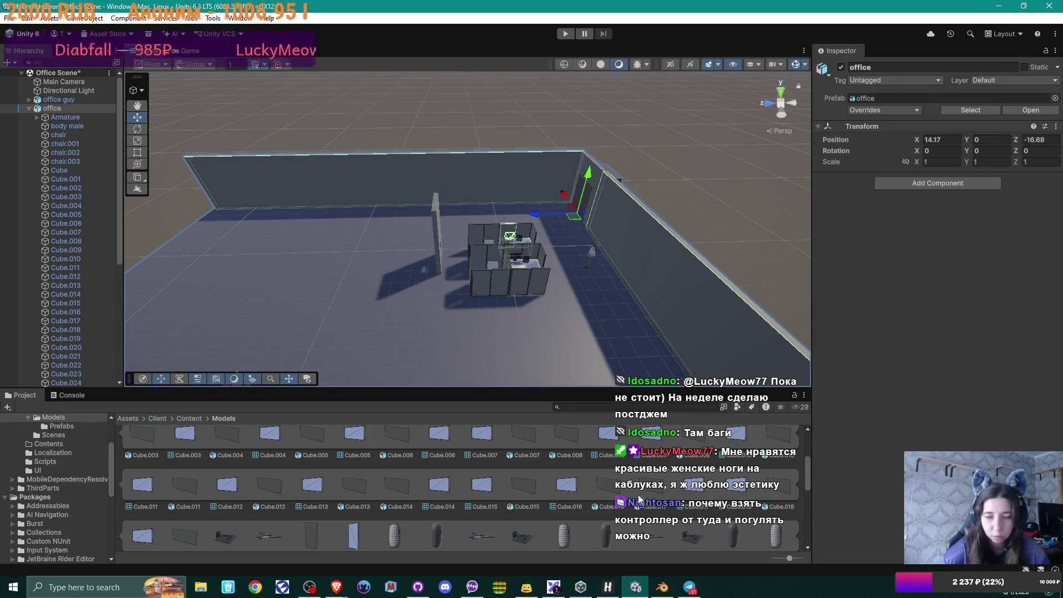
pyautogui.hotkey('alt', 'Tab')
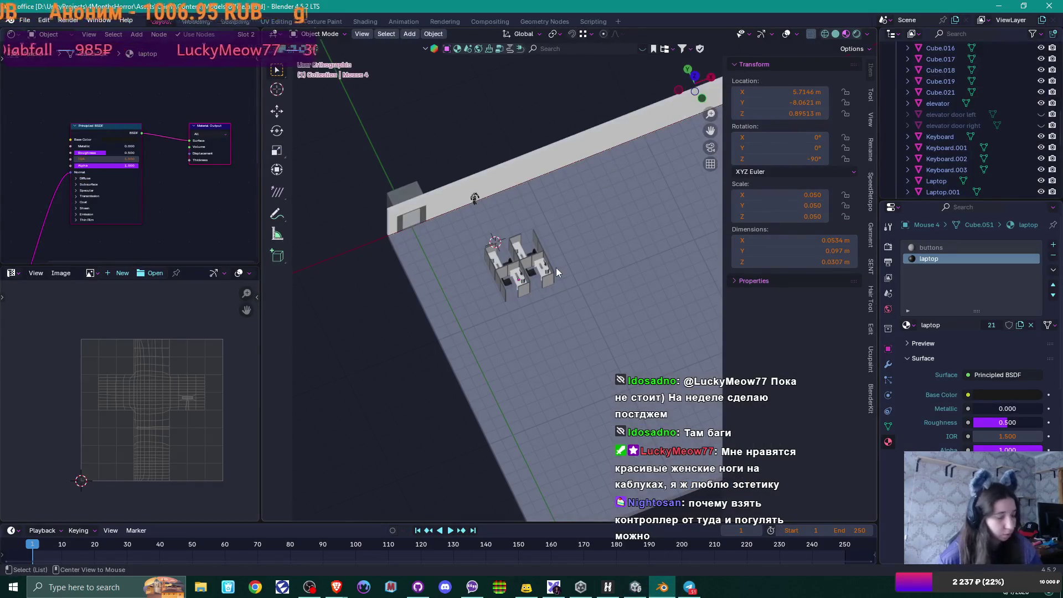
# Step: Move the WallSolid.001 panel along Y to the far side of the office floor
pyautogui.click(556, 267)
pyautogui.click(544, 303)
pyautogui.moveTo(544, 303)
pyautogui.mouseDown(button='middle')
pyautogui.moveTo(577, 293)
pyautogui.moveTo(436, 262)
pyautogui.moveTo(611, 335)
pyautogui.mouseUp(button='middle')
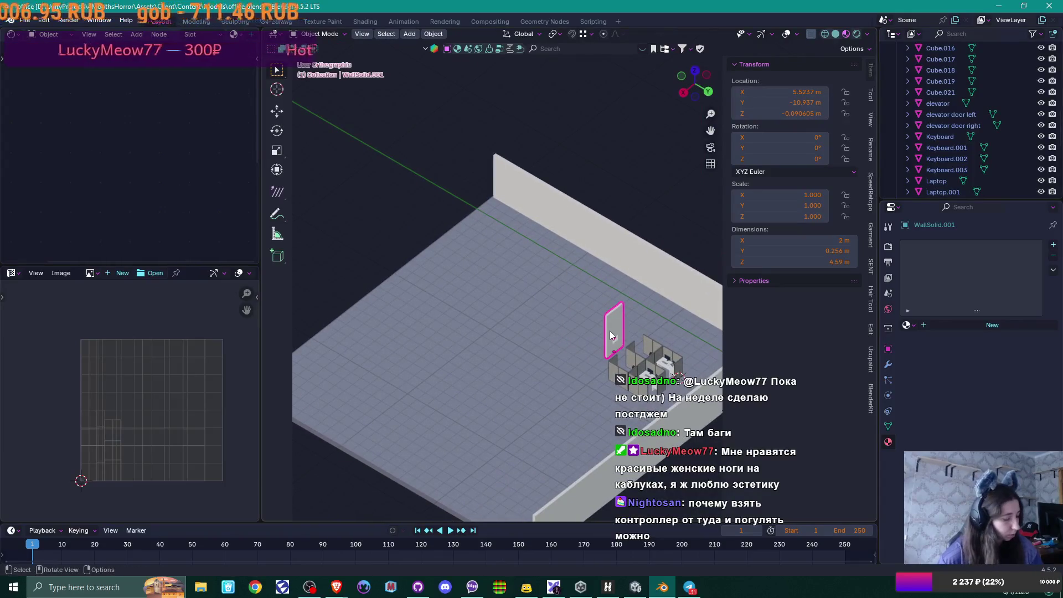
pyautogui.press('g')
pyautogui.press('y')
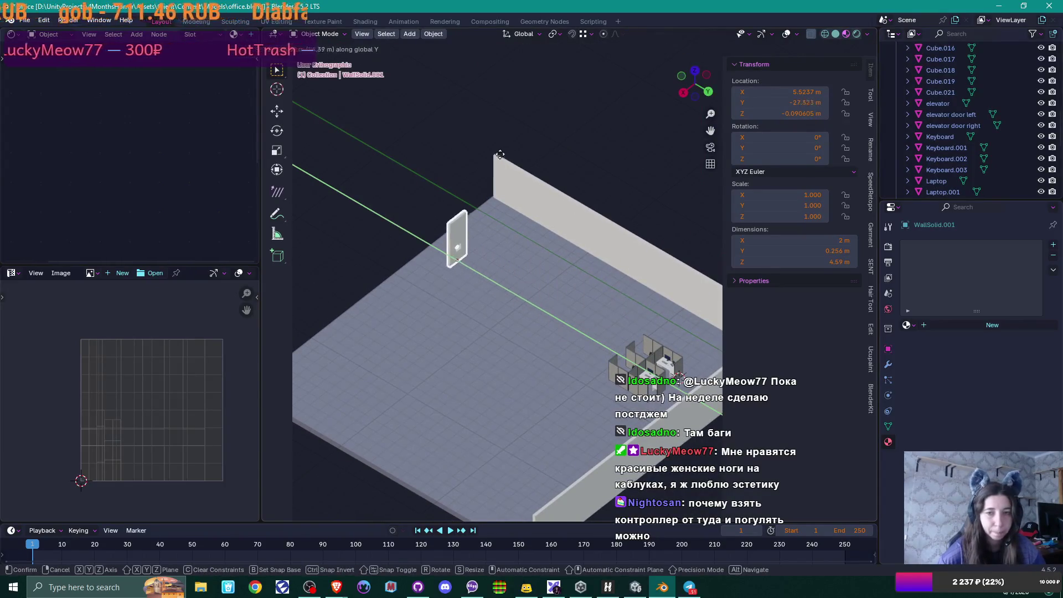
pyautogui.click(479, 279)
pyautogui.moveTo(486, 281)
pyautogui.mouseDown(button='middle')
pyautogui.moveTo(631, 267)
pyautogui.moveTo(513, 274)
pyautogui.moveTo(491, 293)
pyautogui.moveTo(539, 293)
pyautogui.moveTo(557, 265)
pyautogui.moveTo(567, 283)
pyautogui.moveTo(565, 247)
pyautogui.mouseUp(button='middle')
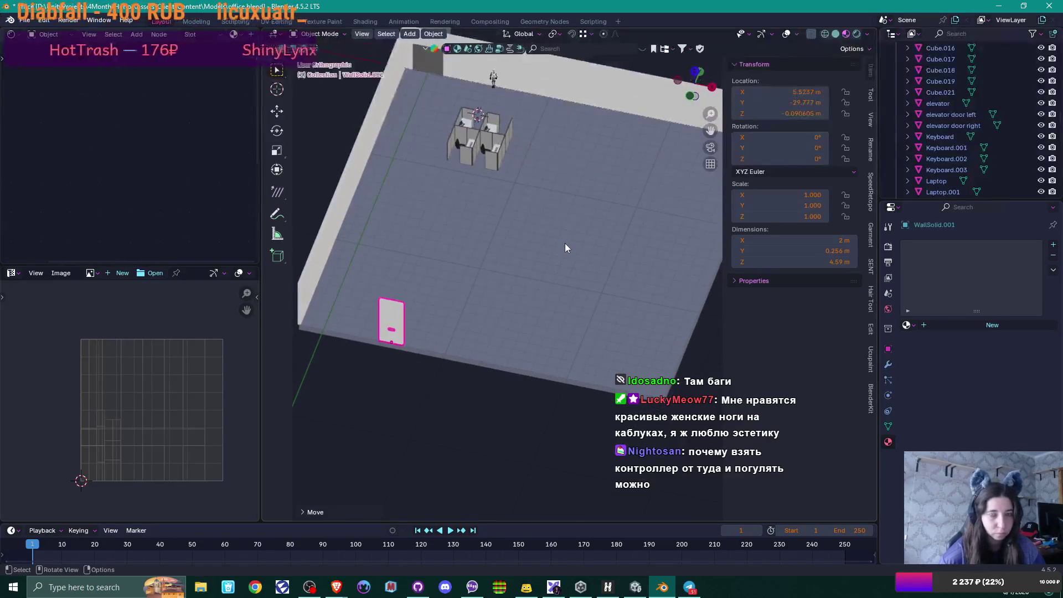
# Step: Save office.blend and bring the Unity editor back to the front
pyautogui.hotkey('ctrl', 's')
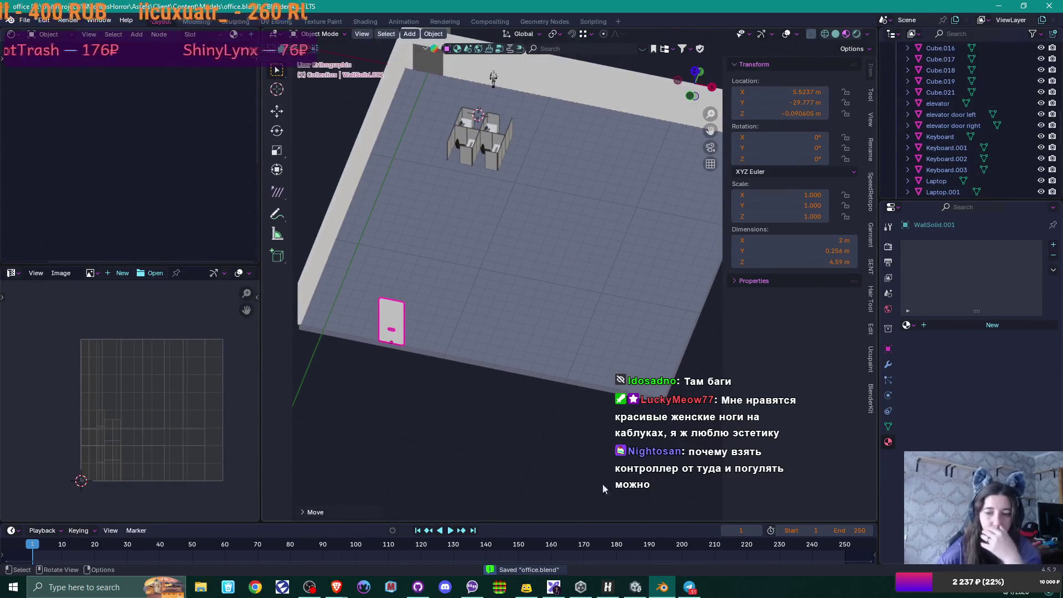
pyautogui.moveTo(637, 591)
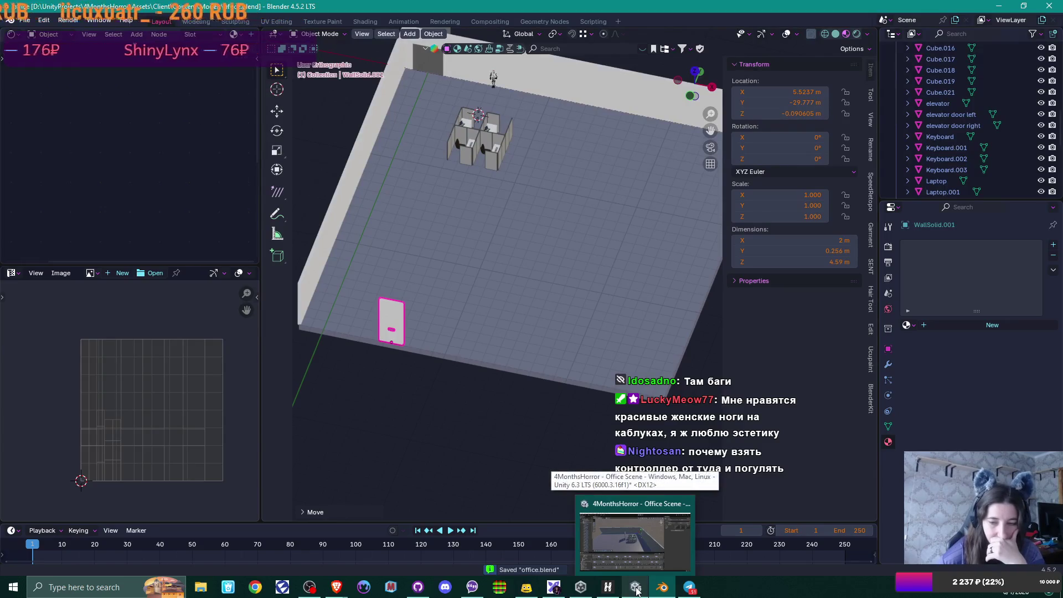
pyautogui.click(637, 591)
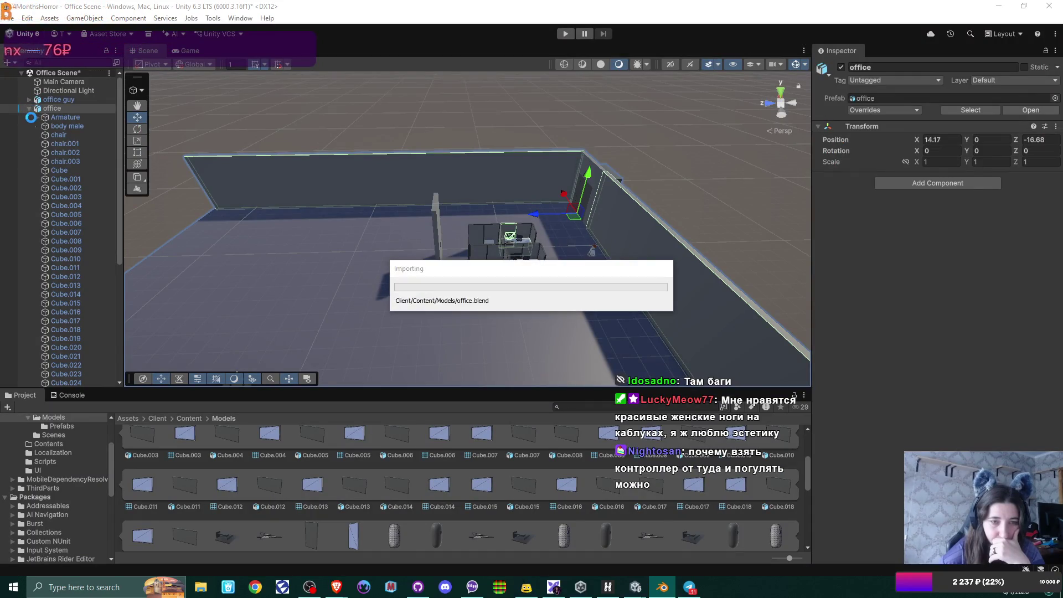
# Step: Collapse office in the Hierarchy and enlarge the scene view to inspect the reimported model
pyautogui.click(28, 108)
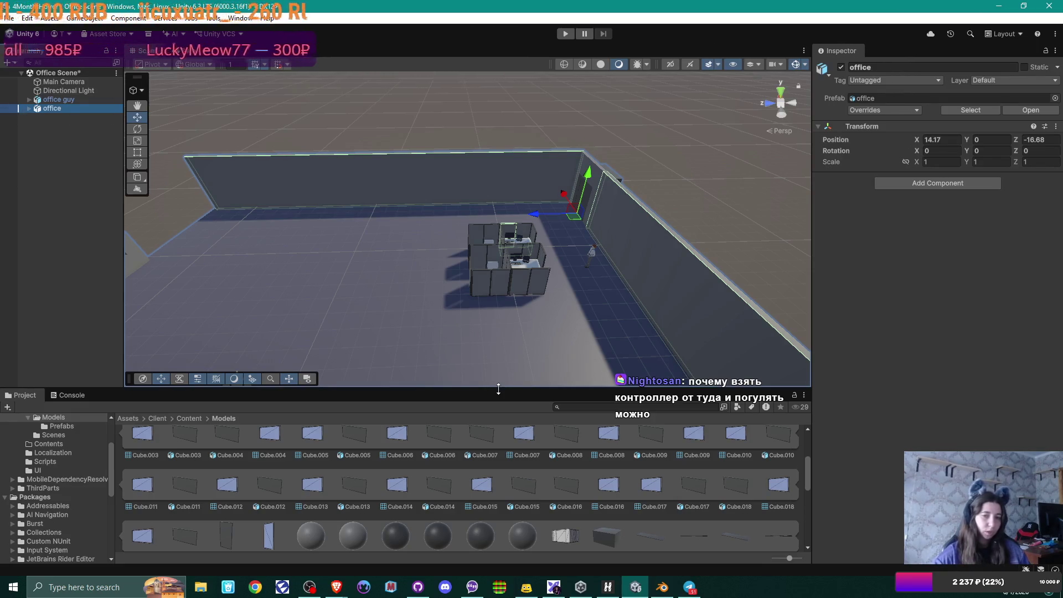
pyautogui.moveTo(496, 387); pyautogui.dragTo(495, 411)
pyautogui.scroll(-5, 487, 317)
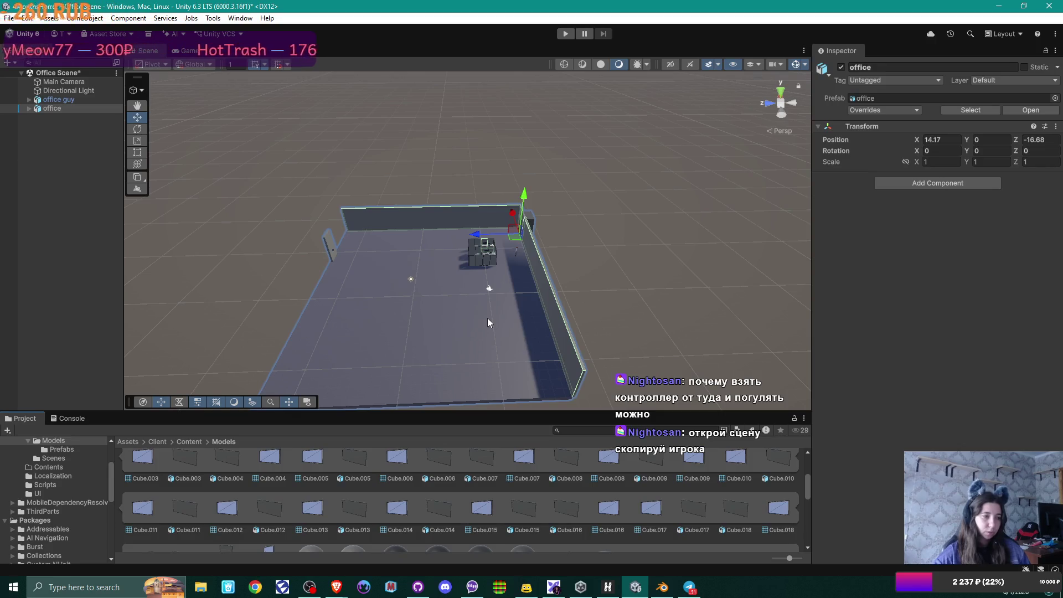
pyautogui.scroll(2, 488, 318)
pyautogui.scroll(2, 487, 318)
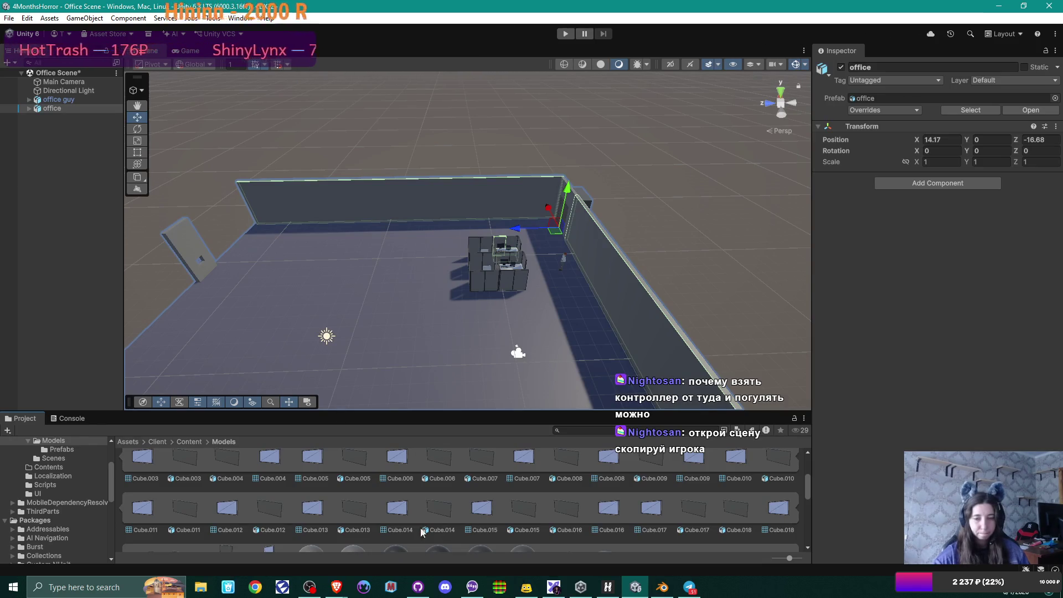
pyautogui.scroll(3, 182, 477)
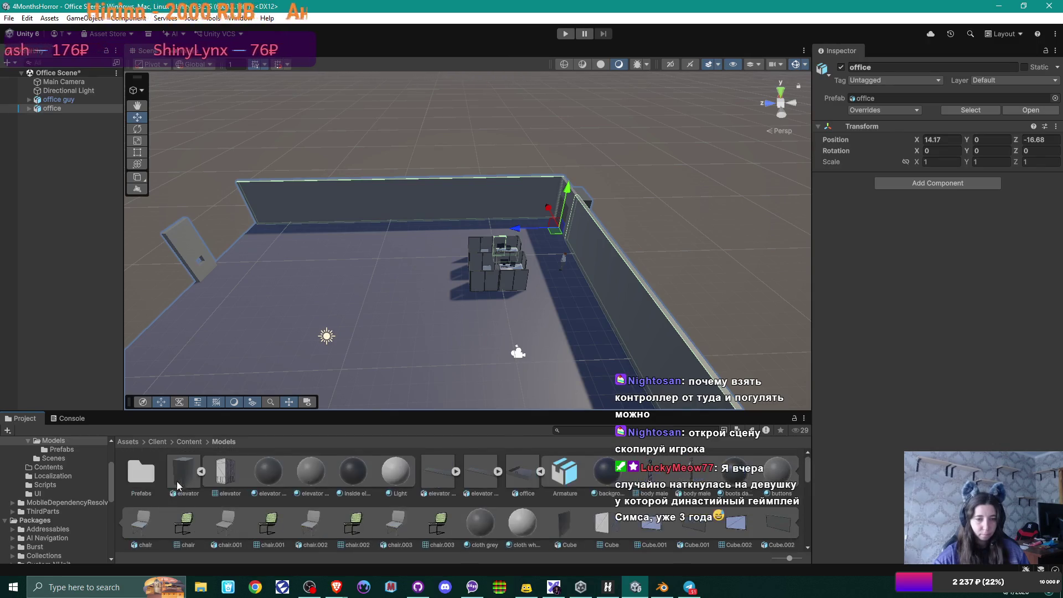
# Step: Collapse the elevator and office prefab entries, then open SampleScene from Content > Scenes
pyautogui.click(201, 471)
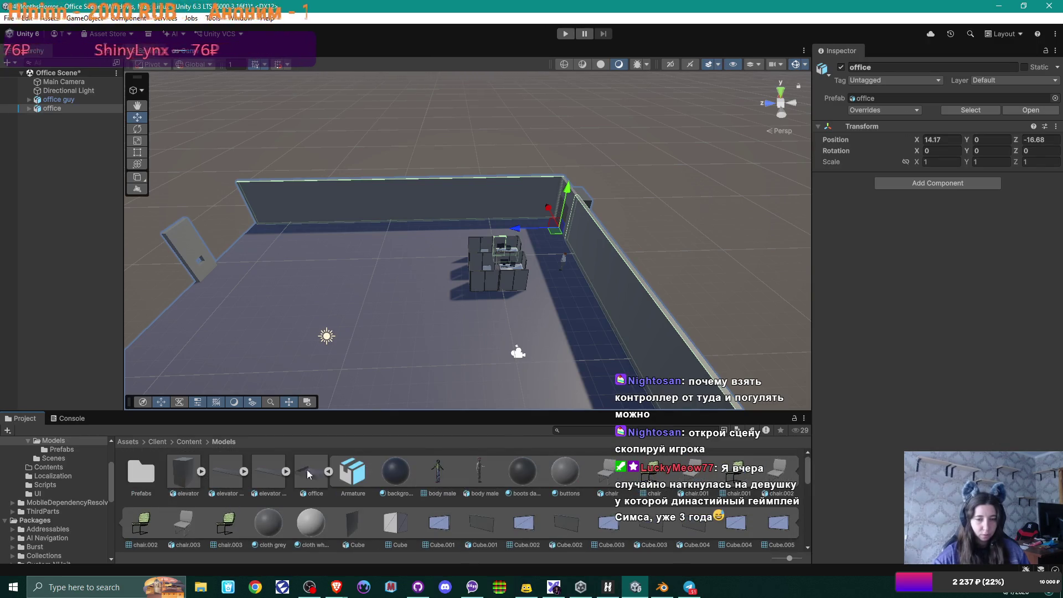
pyautogui.click(327, 471)
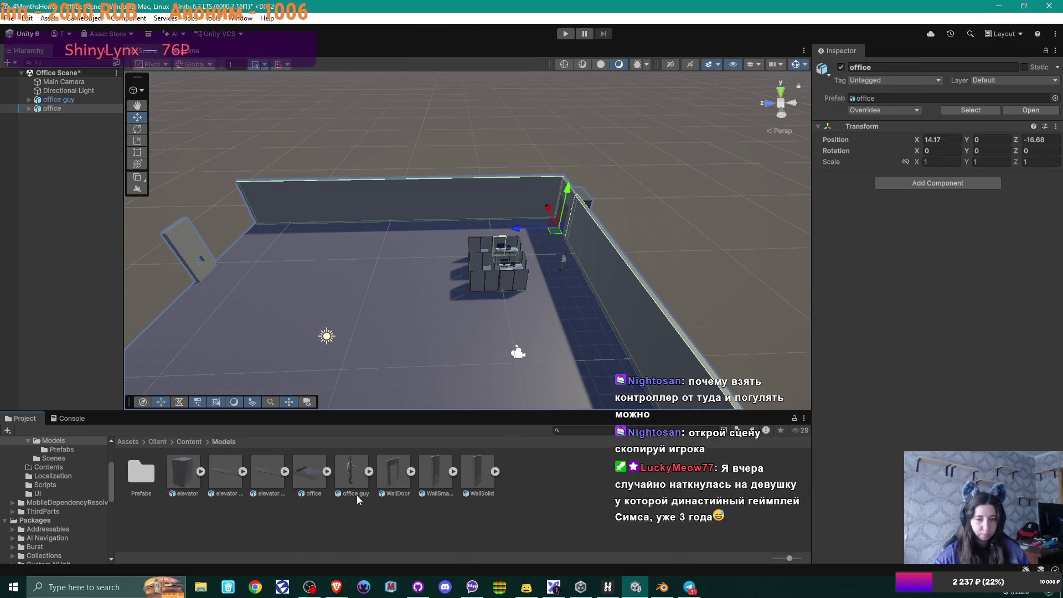
pyautogui.click(186, 443)
pyautogui.doubleClick(227, 476)
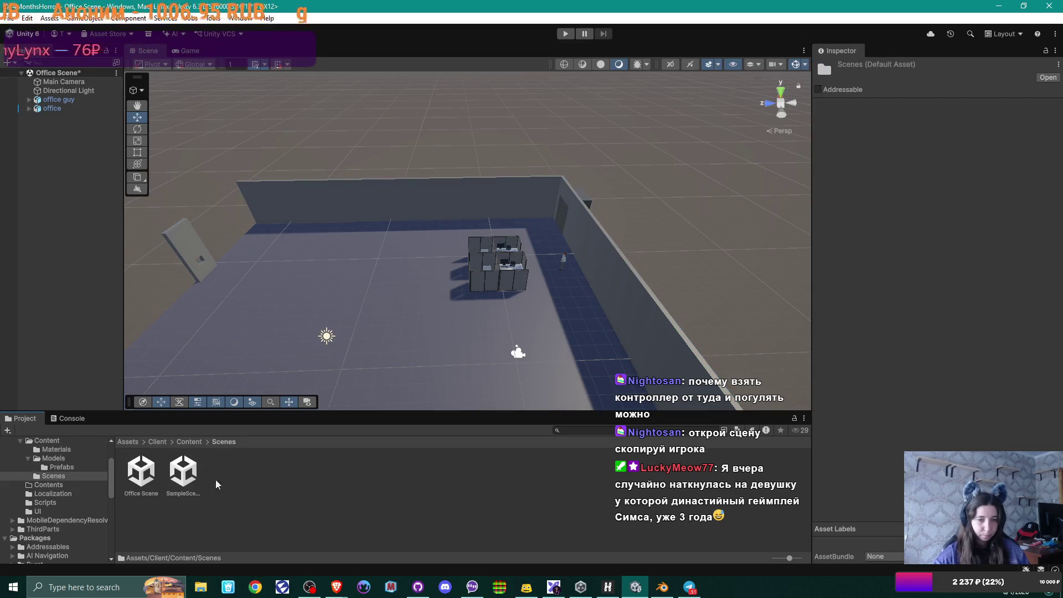
pyautogui.doubleClick(183, 472)
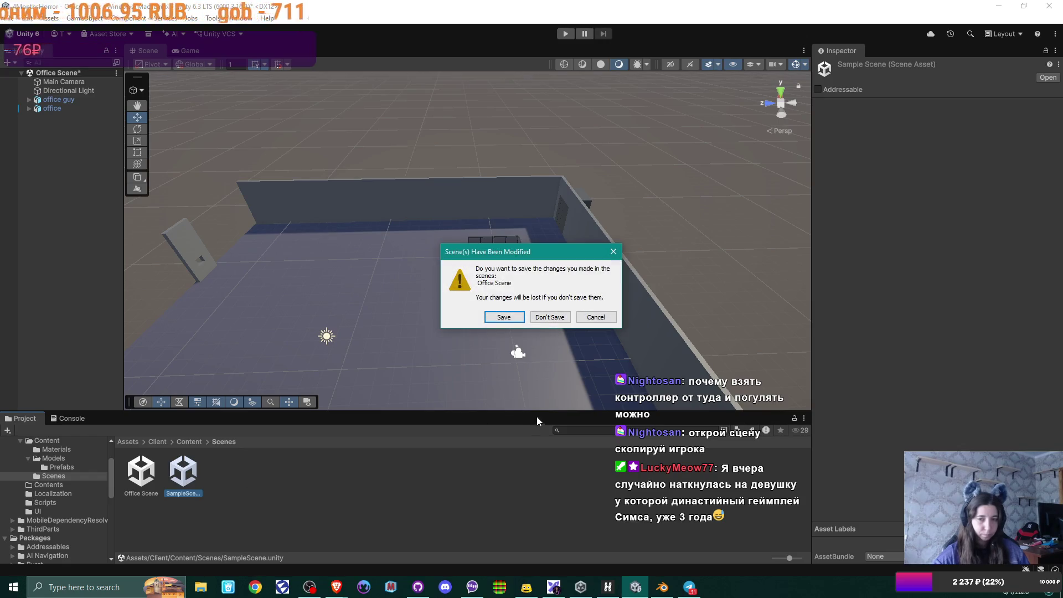
# Step: Save Office Scene, take the Player from SampleScene, and paste it into the reopened Office Scene
pyautogui.click(496, 317)
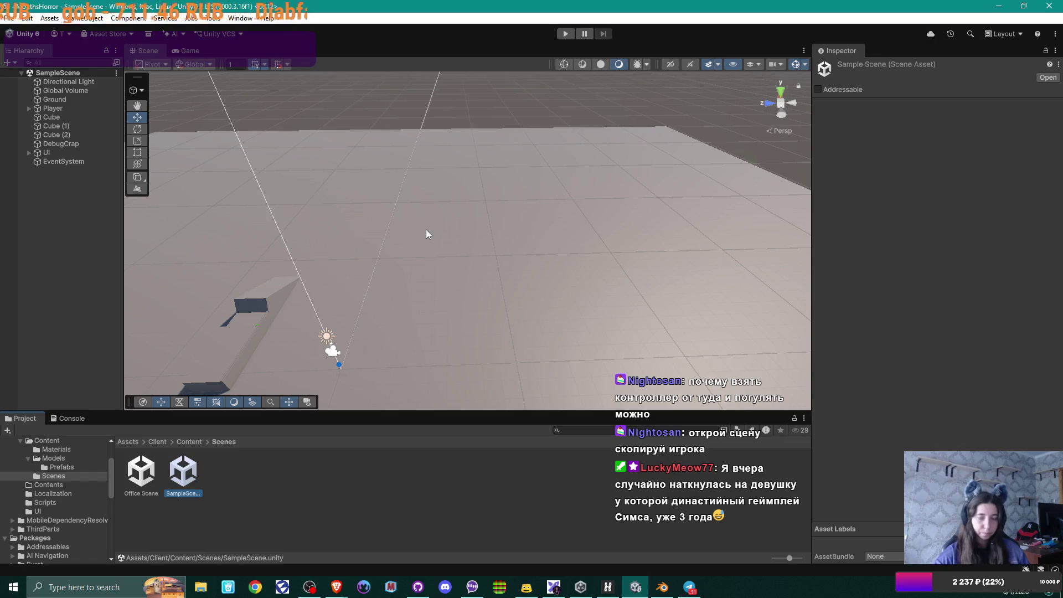
pyautogui.scroll(-2, 429, 232)
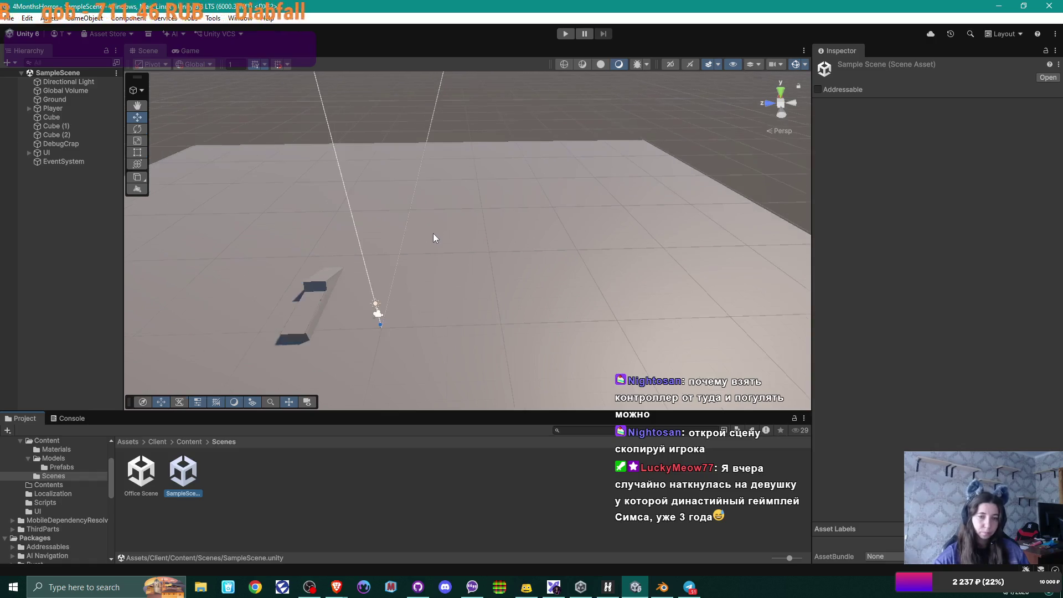
pyautogui.click(56, 108)
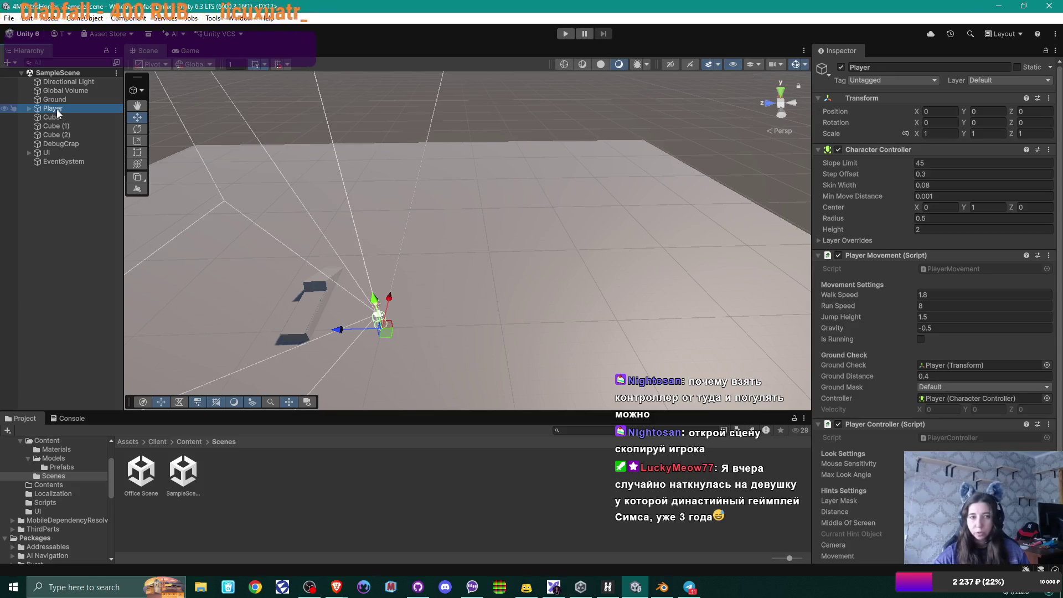
pyautogui.doubleClick(142, 471)
pyautogui.click(26, 152)
pyautogui.hotkey('ctrl', 'v')
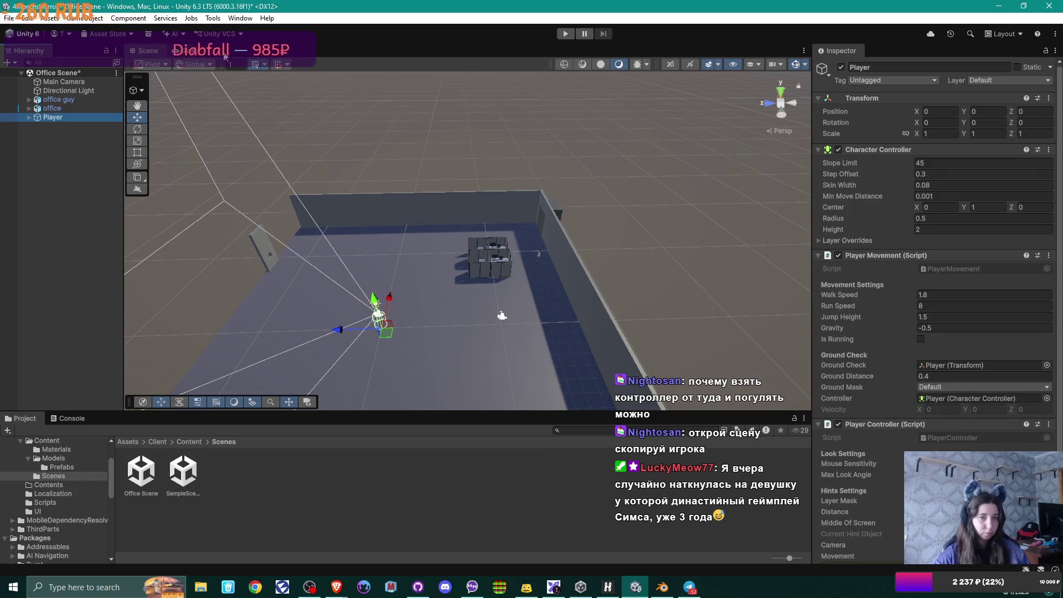
# Step: Run a Play-mode test of the player, stop it, and select the office object
pyautogui.click(565, 34)
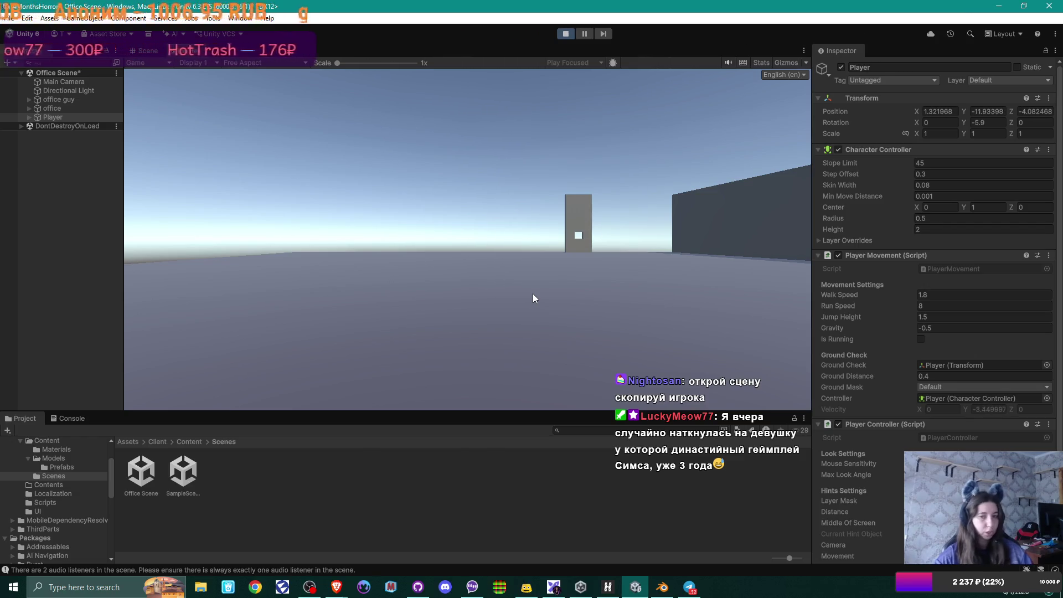
pyautogui.click(565, 34)
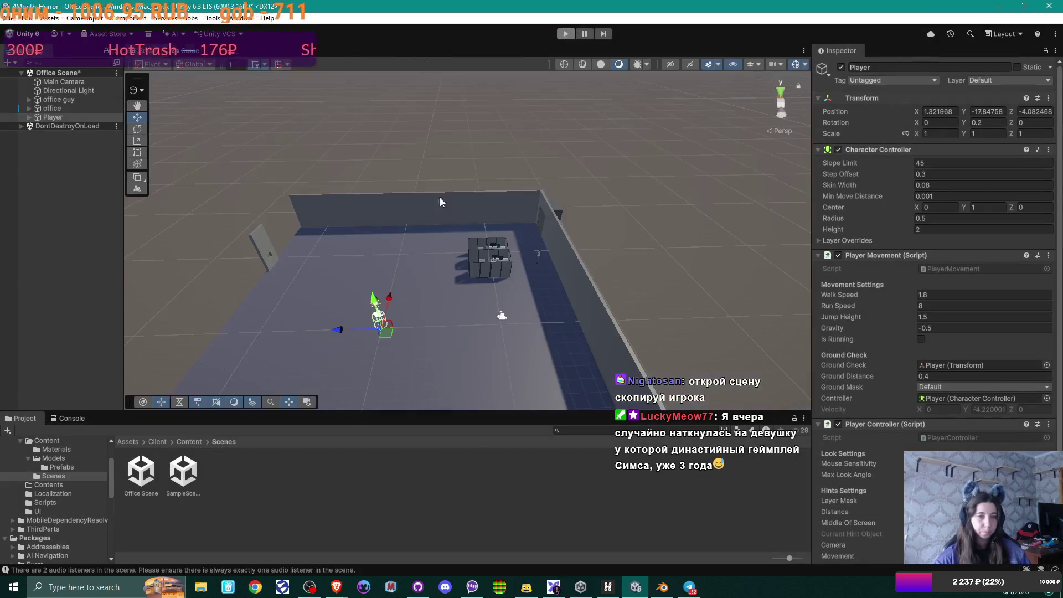
pyautogui.click(350, 294)
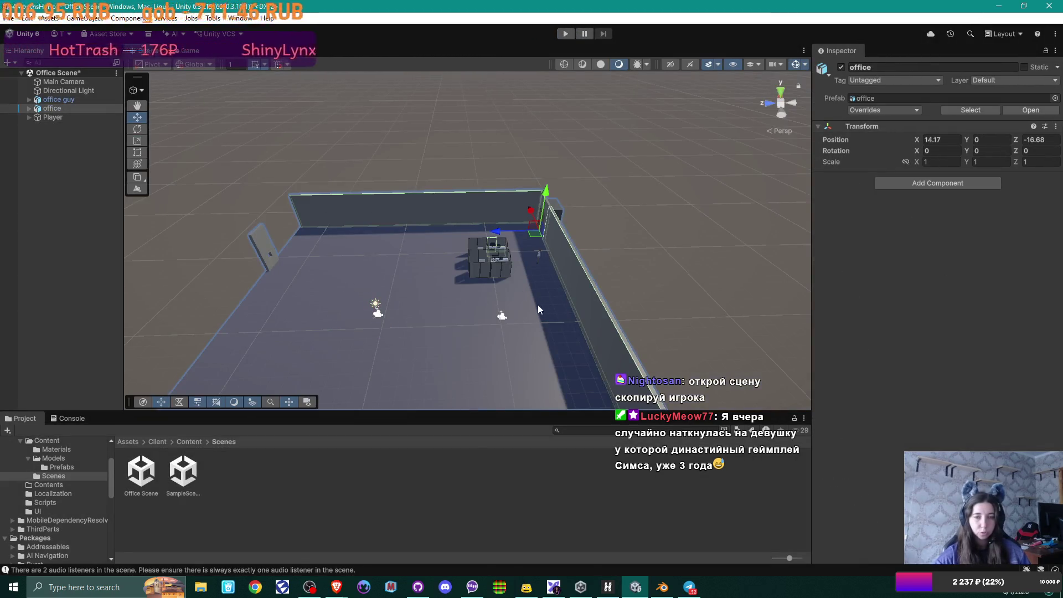
# Step: Add a Box Collider to the office's floor Cube, found by searching 'collid'
pyautogui.click(32, 112)
pyautogui.click(29, 109)
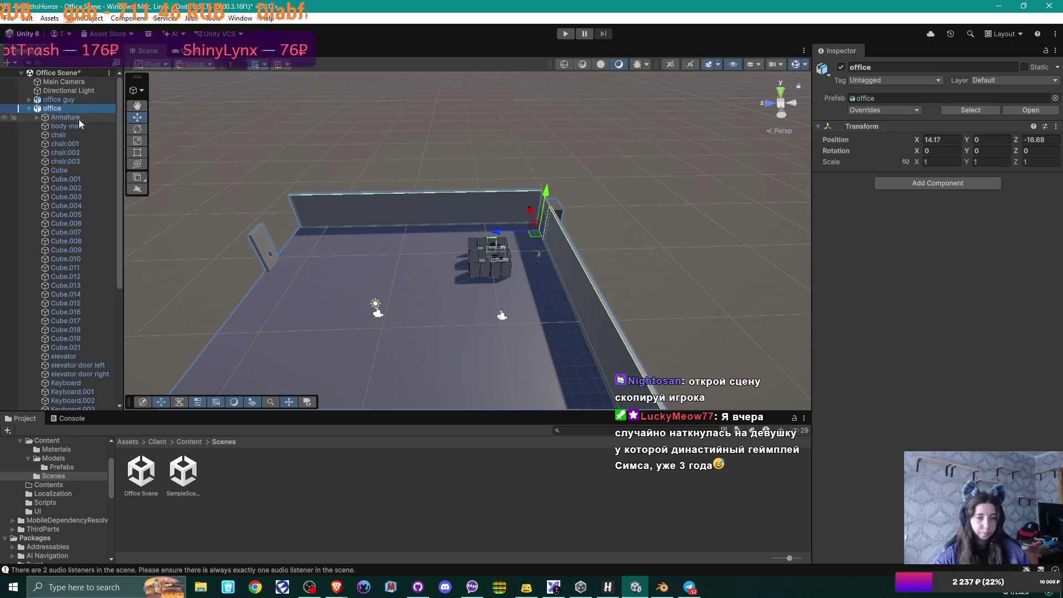
pyautogui.click(326, 275)
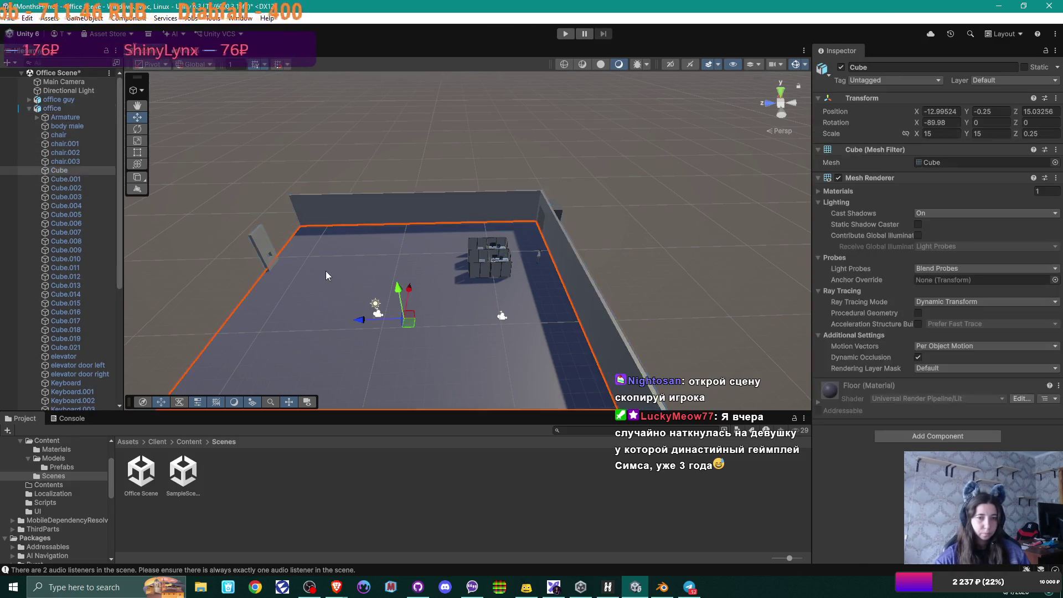
pyautogui.click(937, 436)
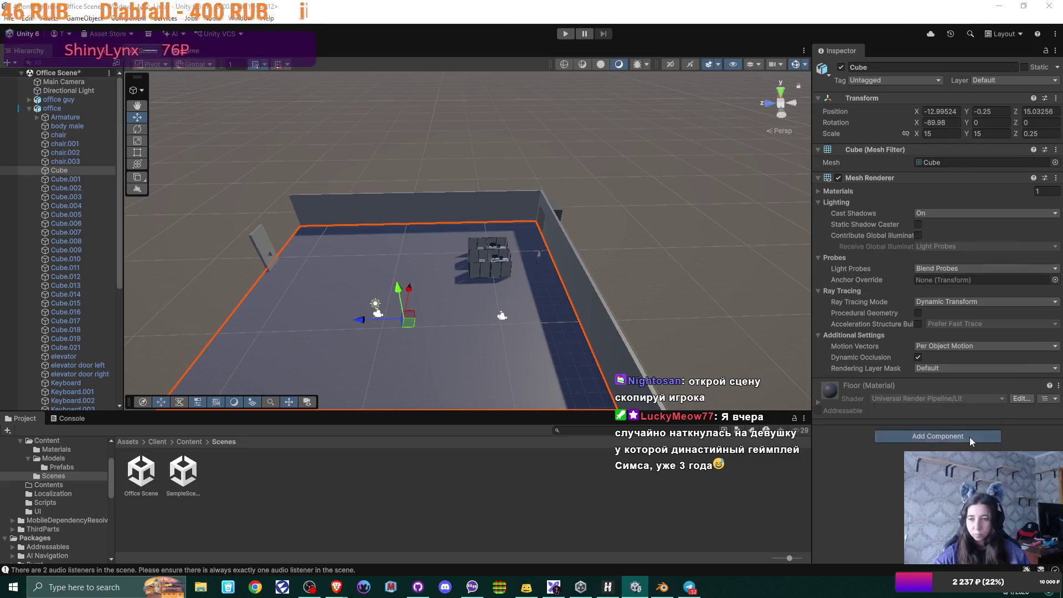
pyautogui.write('collid')
pyautogui.click(925, 432)
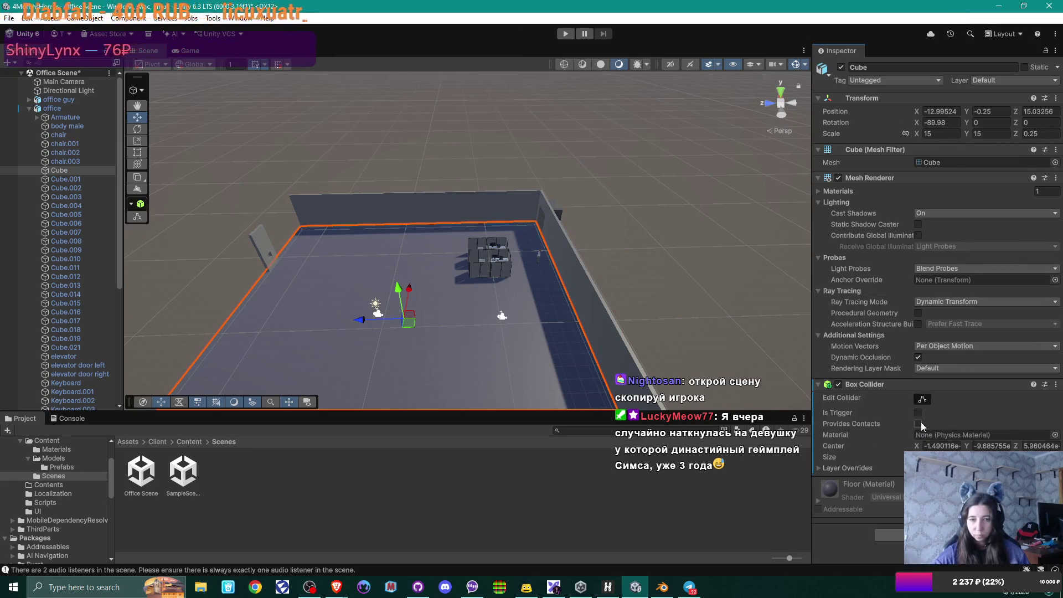
# Step: Collapse the office object and select the Player, zooming the view toward it
pyautogui.hotkey('ctrl', 'v')
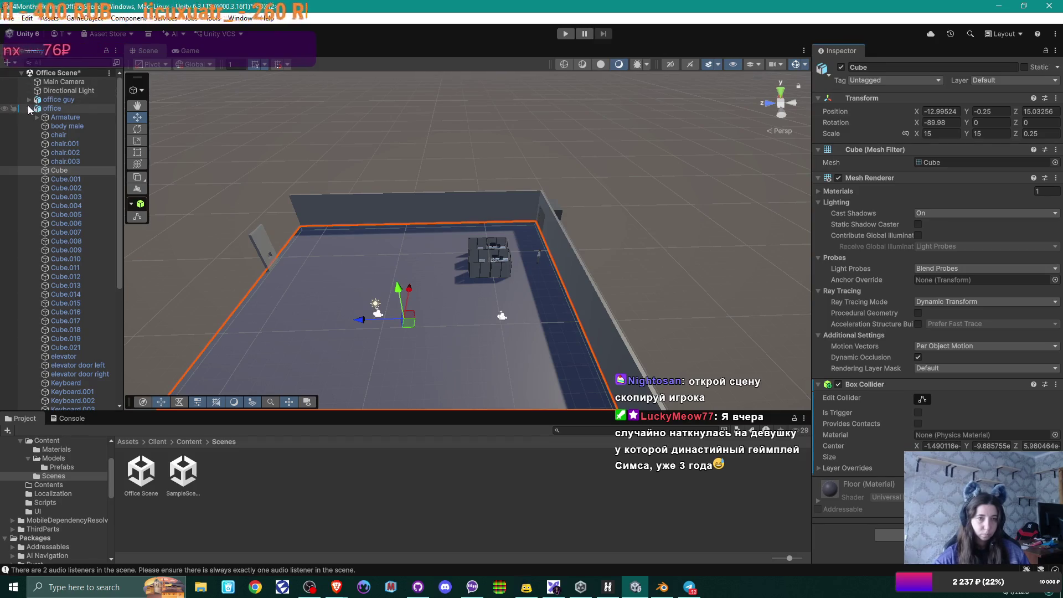
pyautogui.click(28, 108)
pyautogui.click(40, 118)
pyautogui.moveTo(387, 332)
pyautogui.keyDown('alt'); pyautogui.mouseDown()
pyautogui.moveTo(408, 339)
pyautogui.moveTo(390, 321)
pyautogui.moveTo(492, 288)
pyautogui.moveTo(457, 294)
pyautogui.moveTo(382, 280)
pyautogui.moveTo(307, 220)
pyautogui.mouseUp(); pyautogui.keyUp('alt')
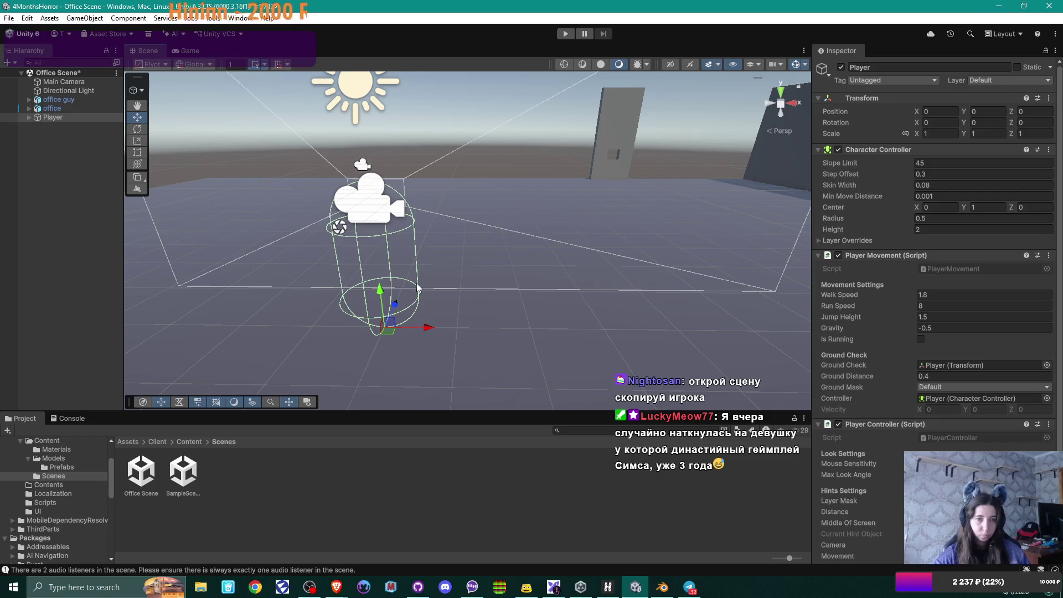
# Step: Raise the Player to Position Y 0.181 and start another Play-mode test
pyautogui.moveTo(380, 291); pyautogui.dragTo(378, 280)
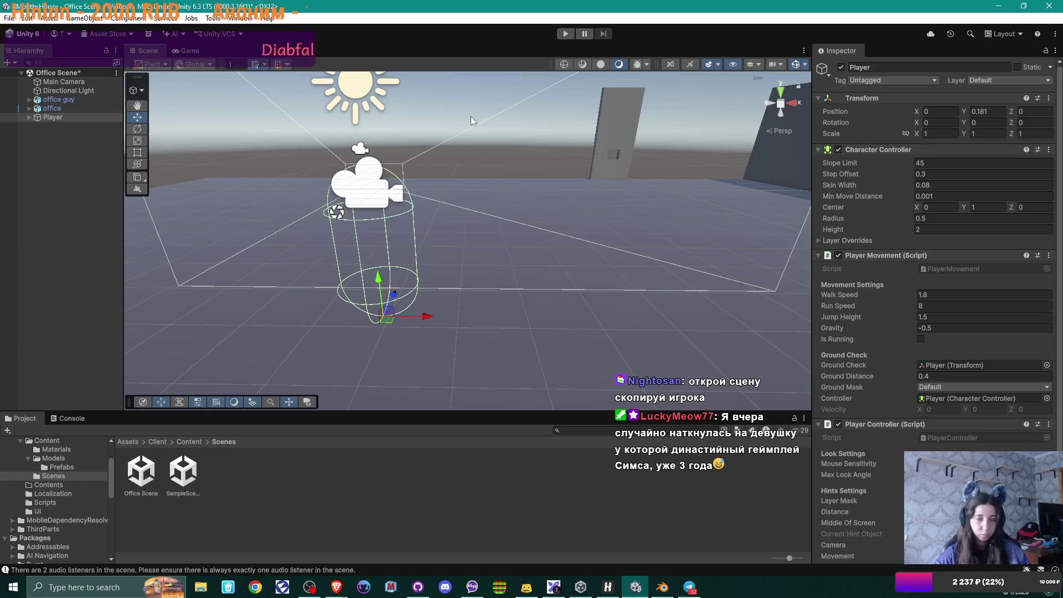
pyautogui.click(563, 34)
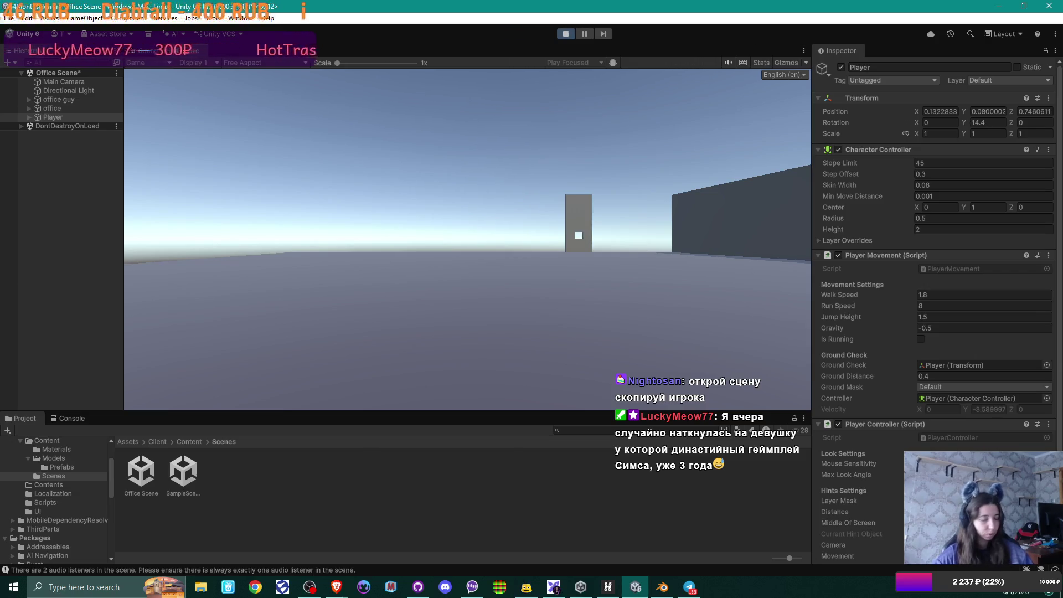
# Step: Stop the test and show the Console's NullReferenceException from PlayerController.UpdateHint
pyautogui.hotkey('alt', 'Tab')
pyautogui.click(635, 587)
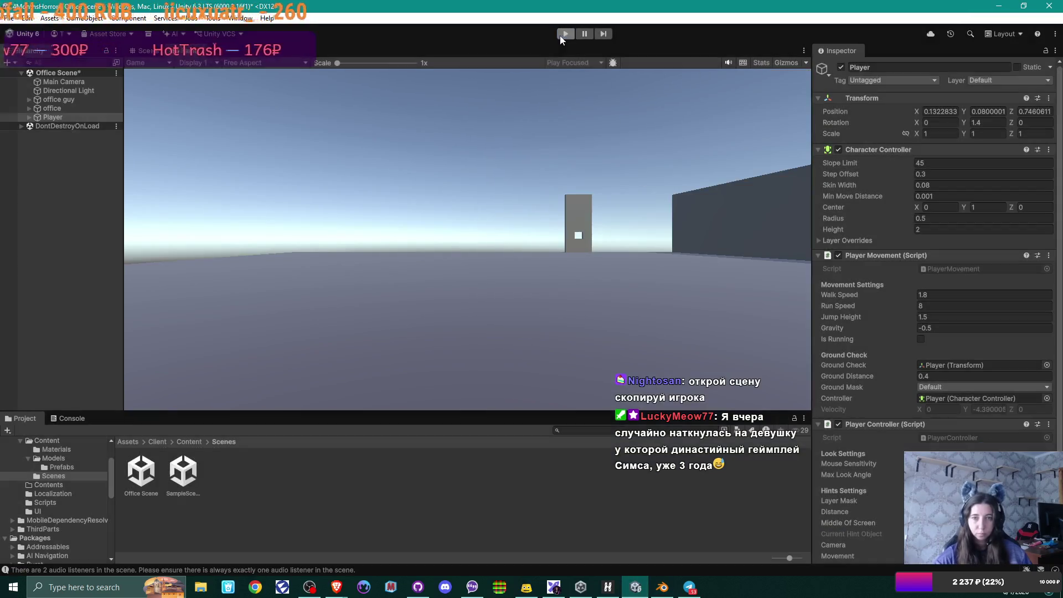
pyautogui.click(561, 35)
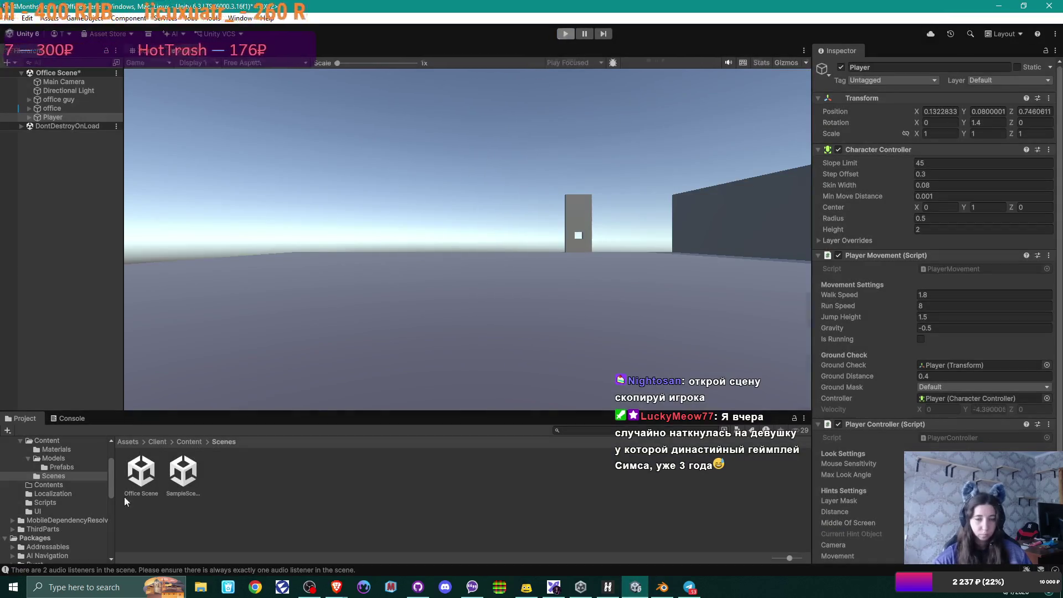
pyautogui.click(71, 418)
pyautogui.scroll(-1, 208, 476)
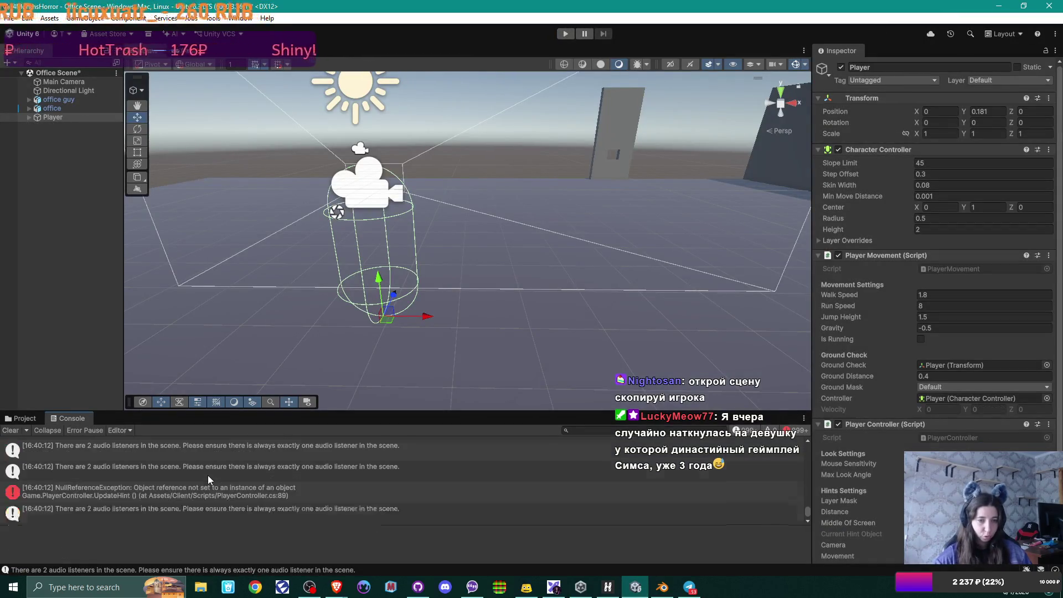
pyautogui.click(255, 497)
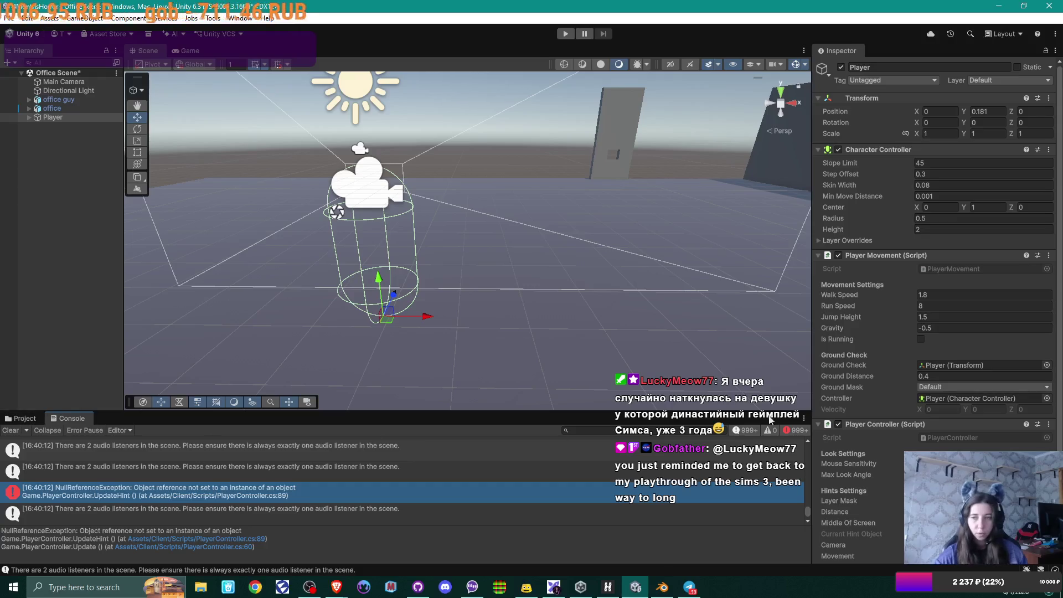
pyautogui.click(1048, 255)
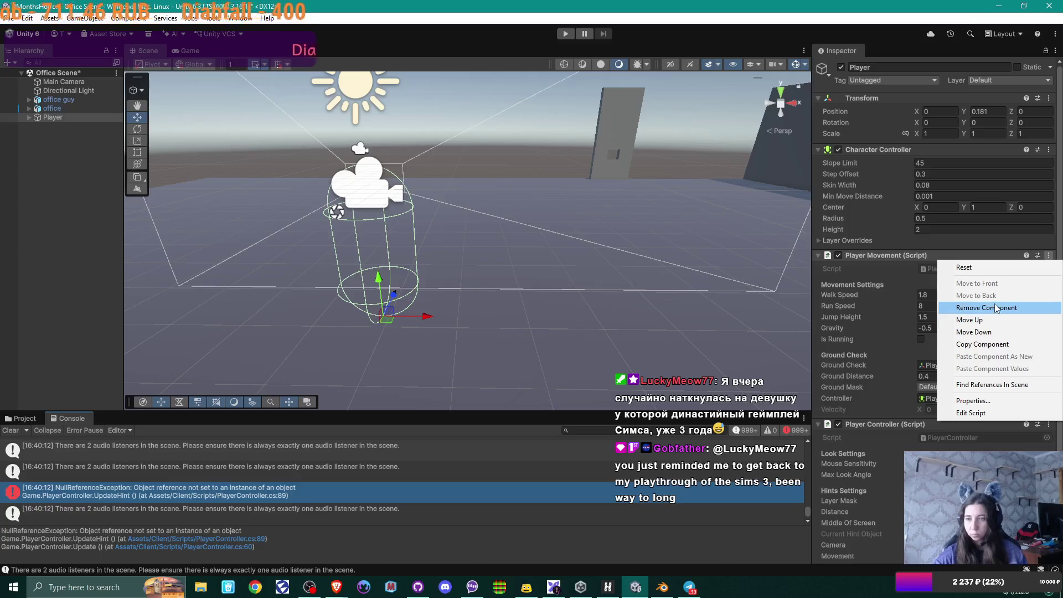
pyautogui.click(994, 413)
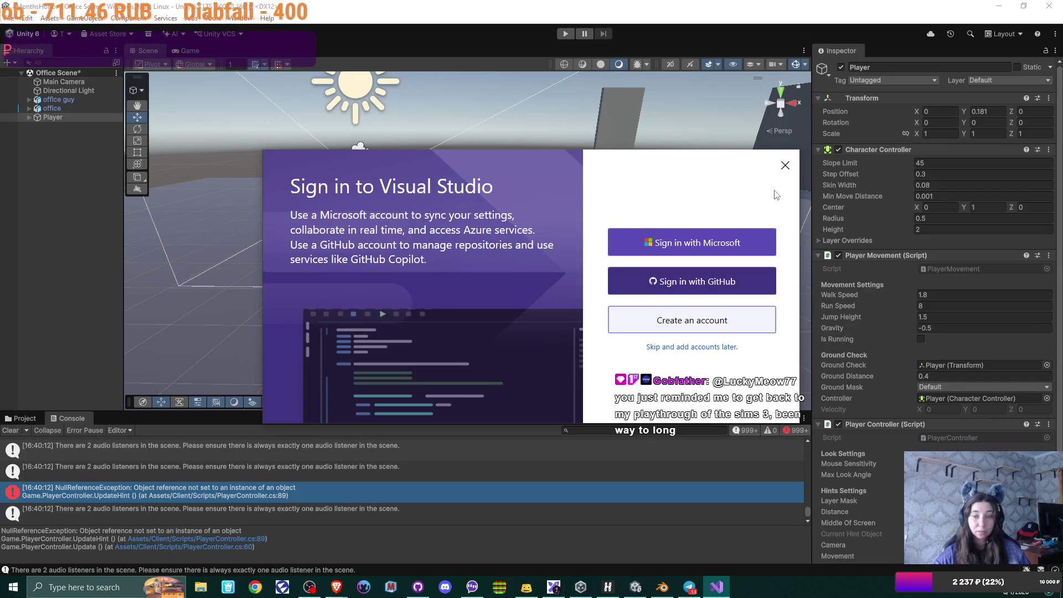
pyautogui.click(785, 164)
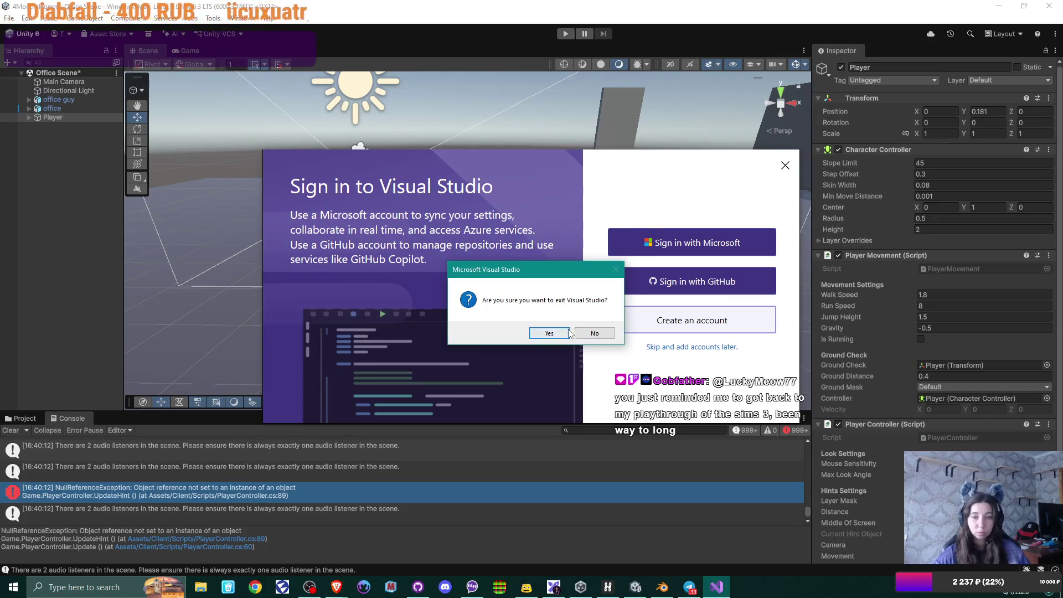
pyautogui.click(564, 337)
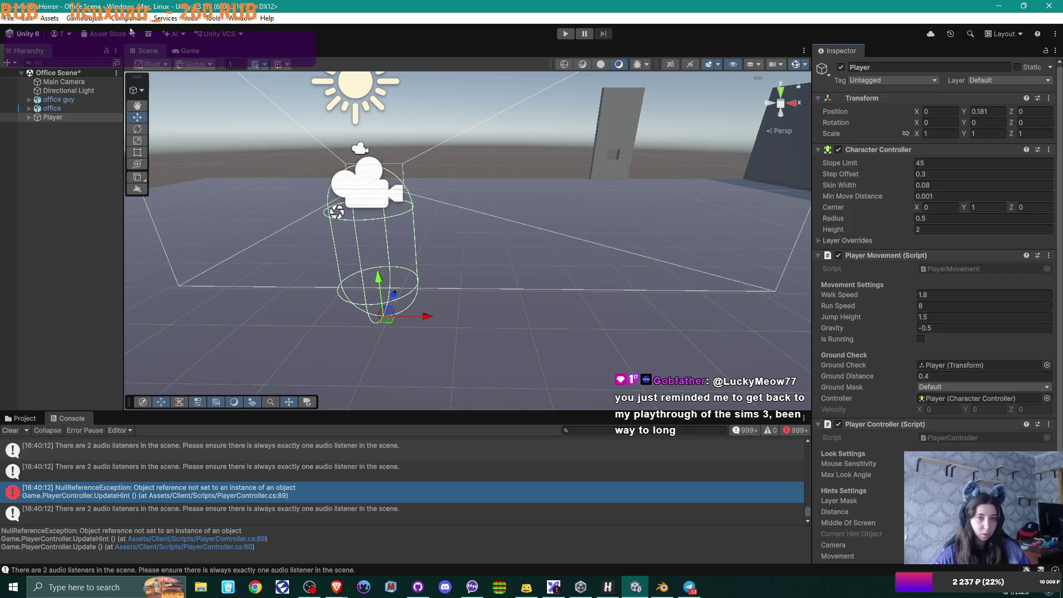
pyautogui.click(27, 20)
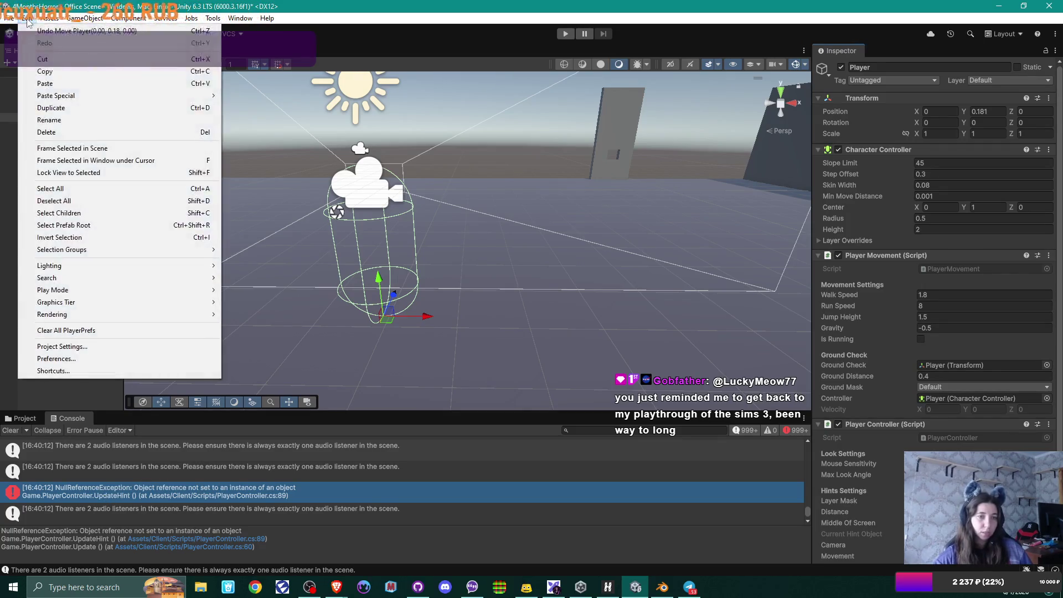
pyautogui.click(102, 359)
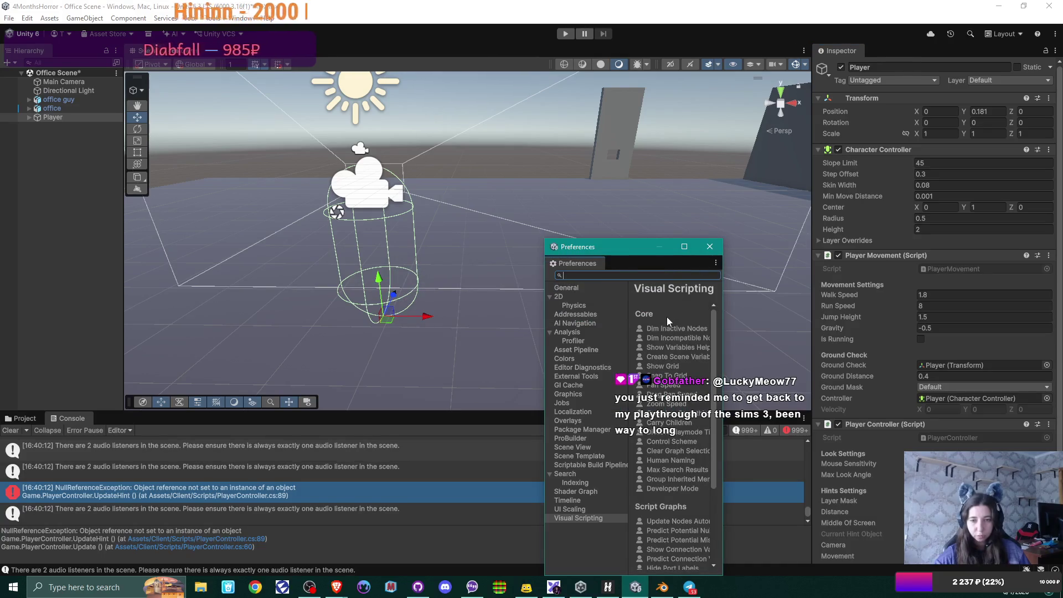
pyautogui.click(709, 247)
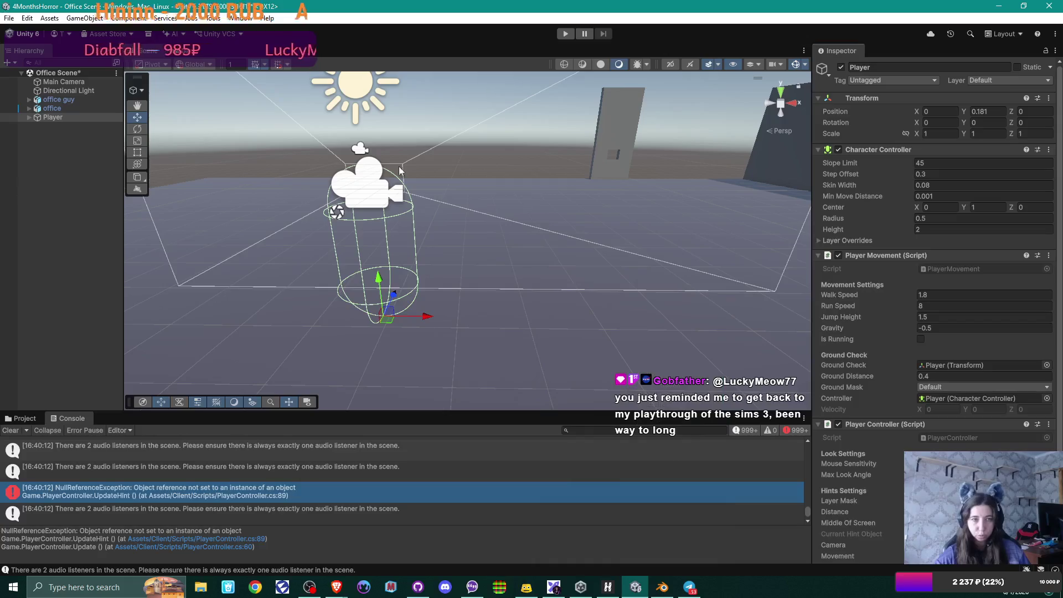
pyautogui.click(27, 18)
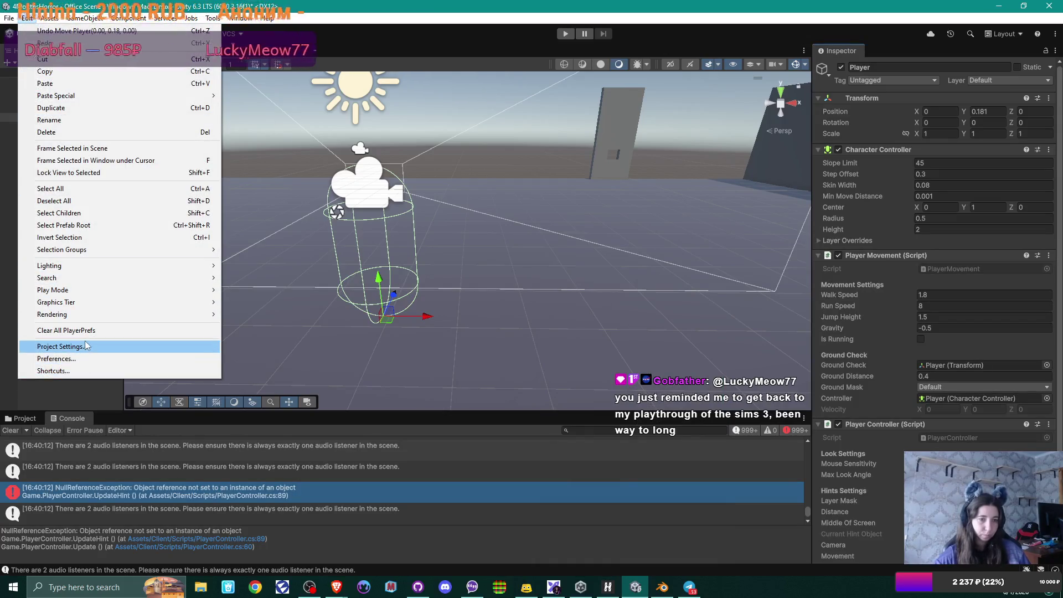
pyautogui.click(83, 346)
pyautogui.moveTo(176, 250); pyautogui.dragTo(341, 164)
pyautogui.doubleClick(393, 165)
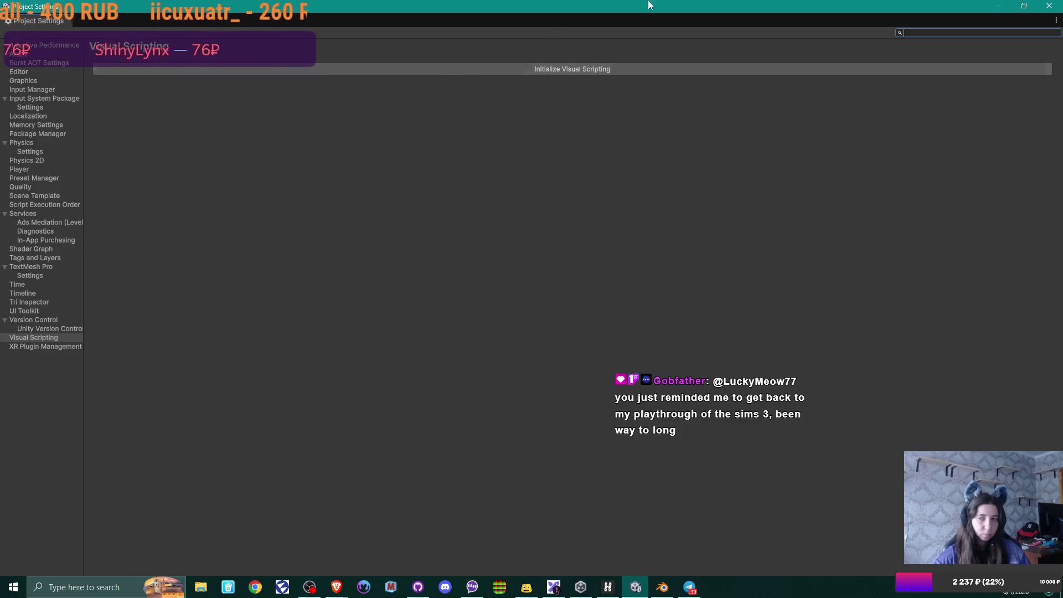
pyautogui.click(282, 588)
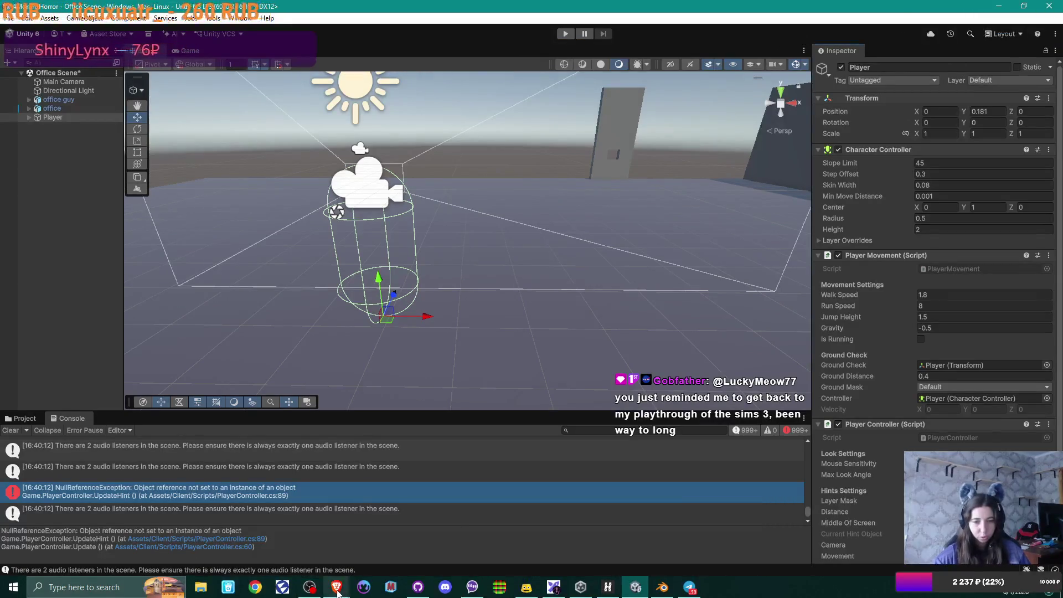
# Step: Search DuckDuckGo for 'Unity IDE setup'
pyautogui.moveTo(337, 587)
pyautogui.click(397, 533)
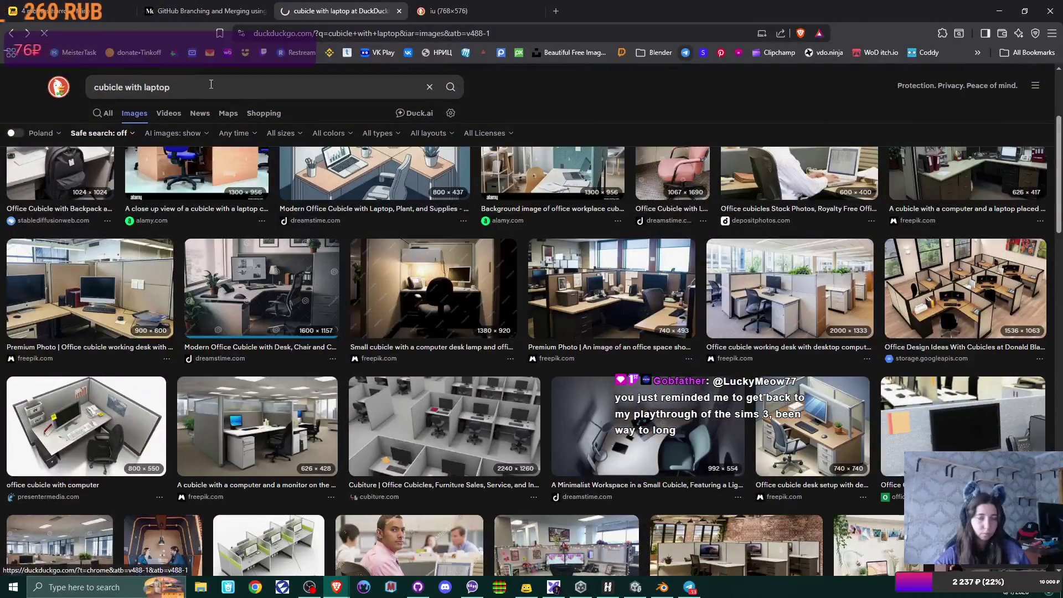
pyautogui.click(61, 88)
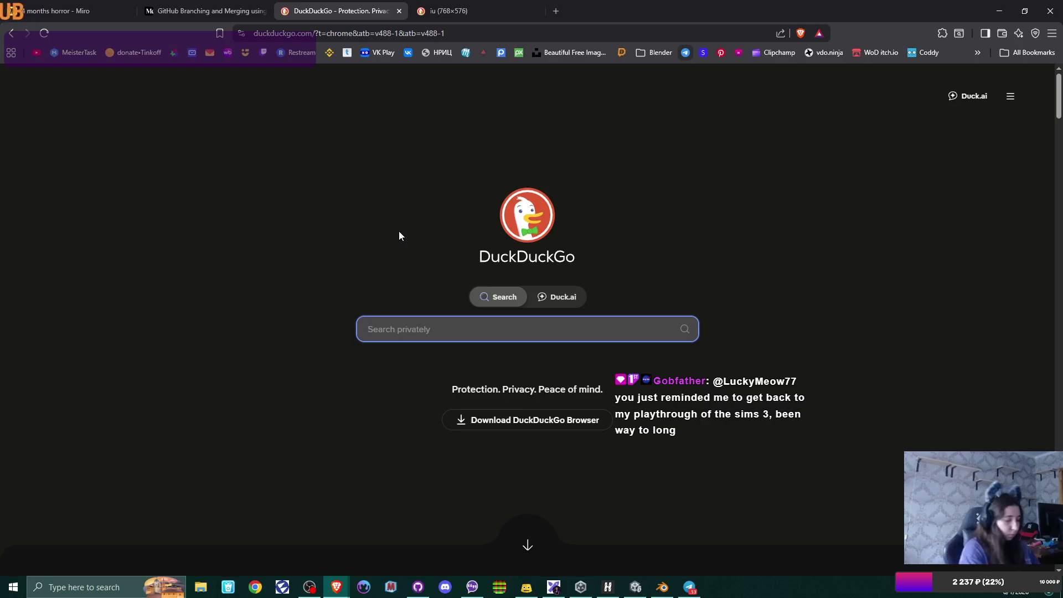
pyautogui.write('Unity IDE ')
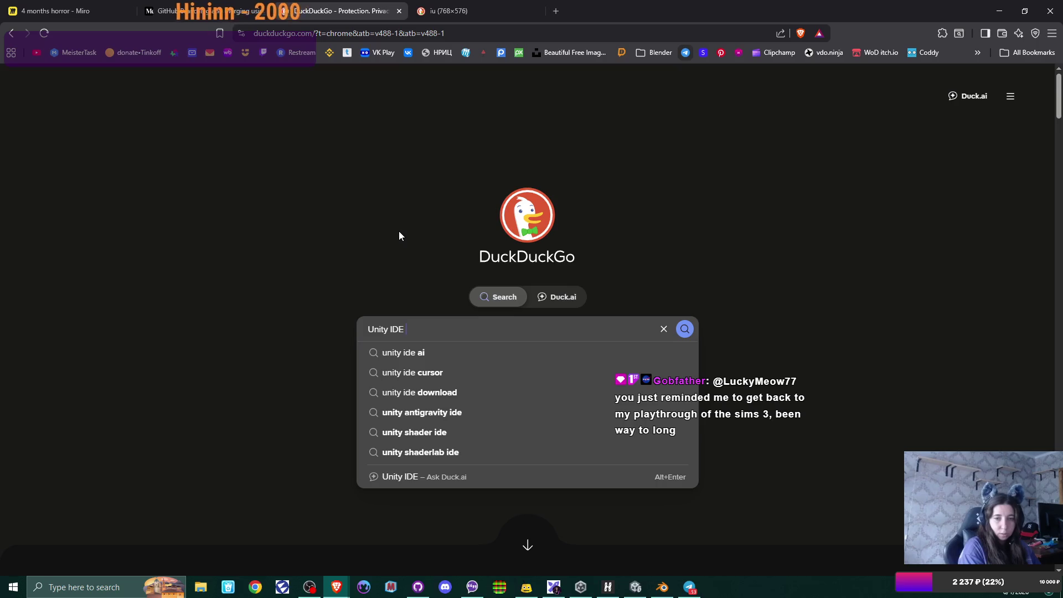
pyautogui.write('setui')
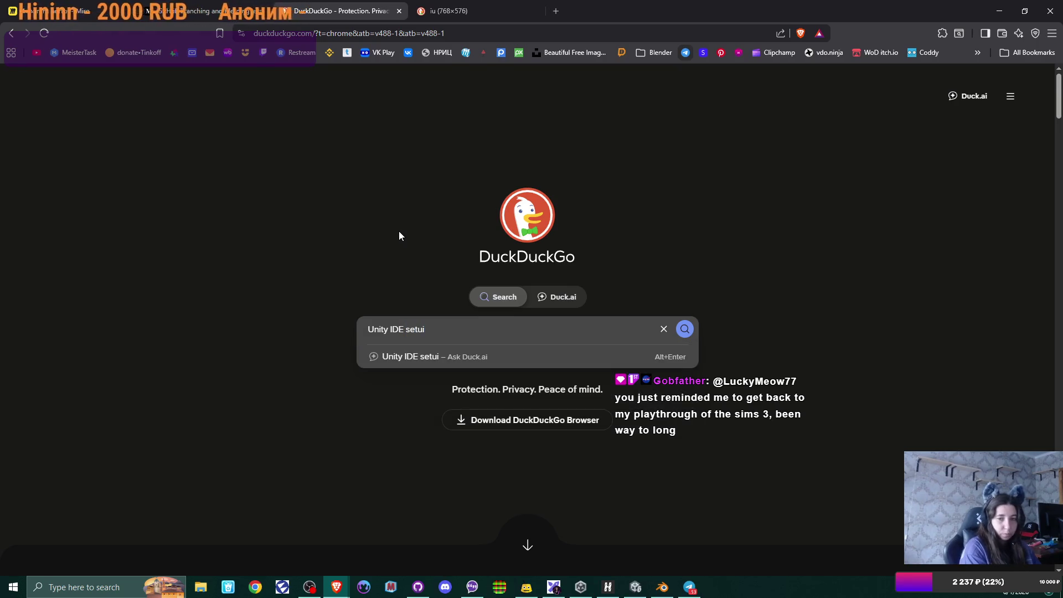
pyautogui.press('BackSpace')
pyautogui.write('p')
pyautogui.press('Return')
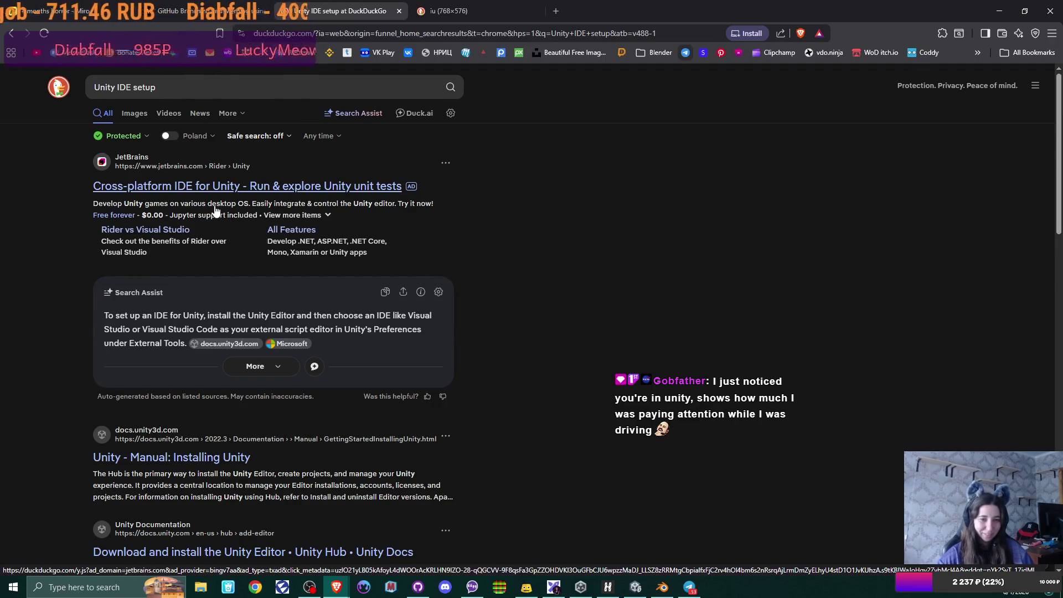
# Step: Open the 'Unity Development with VS Code' guide, scroll to Install, then return to Unity
pyautogui.scroll(-3, 216, 210)
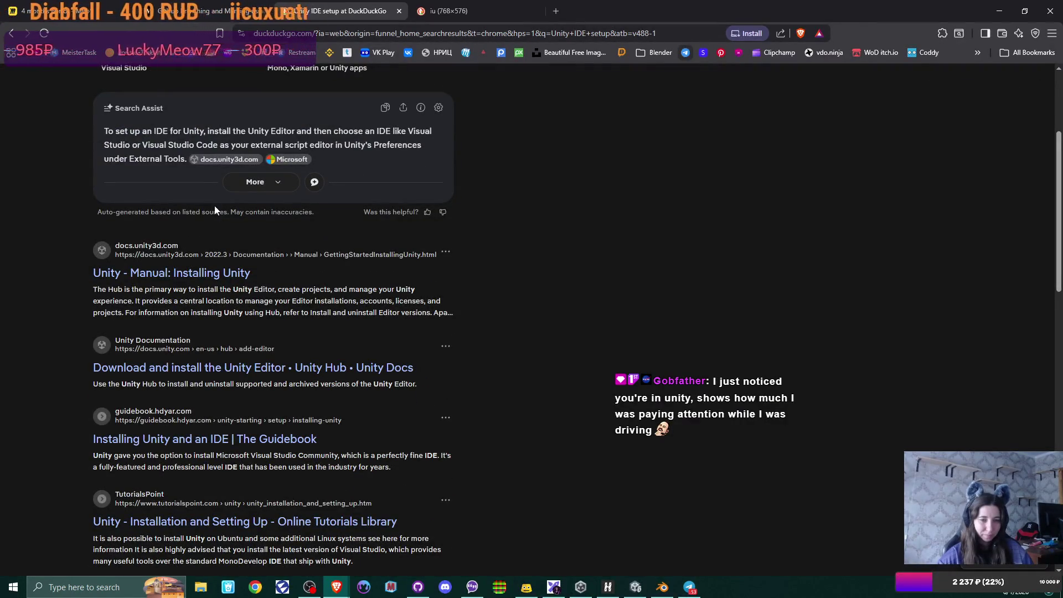
pyautogui.scroll(-2, 216, 209)
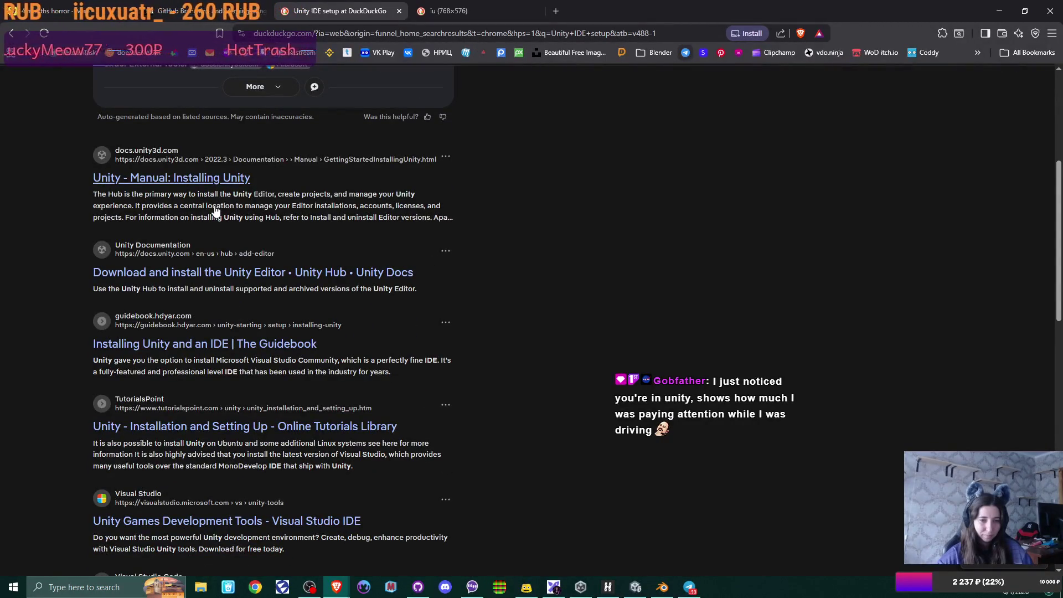
pyautogui.scroll(-3, 215, 210)
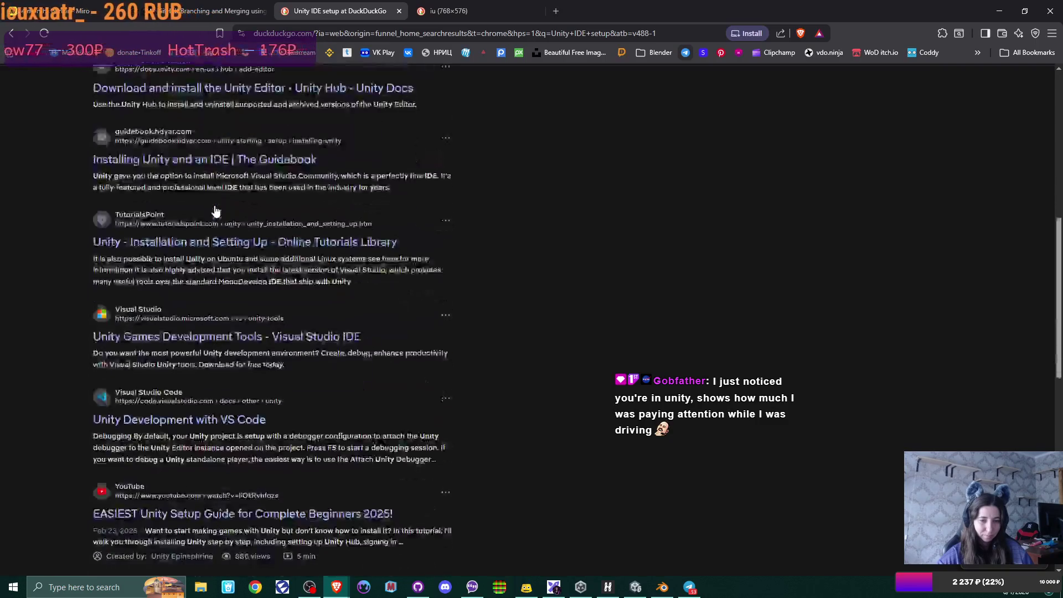
pyautogui.scroll(-3, 215, 210)
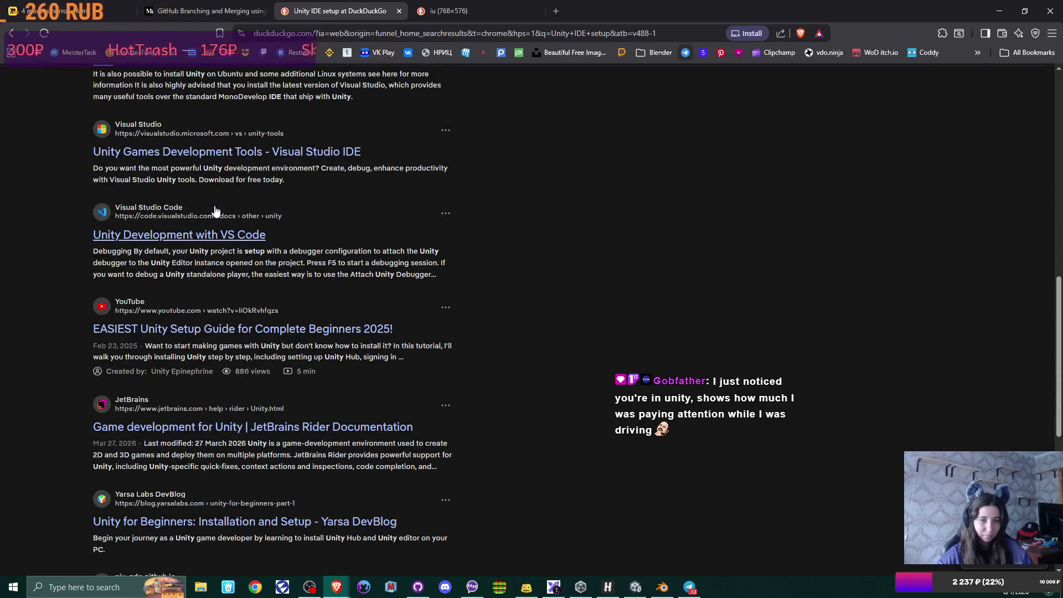
pyautogui.click(199, 235)
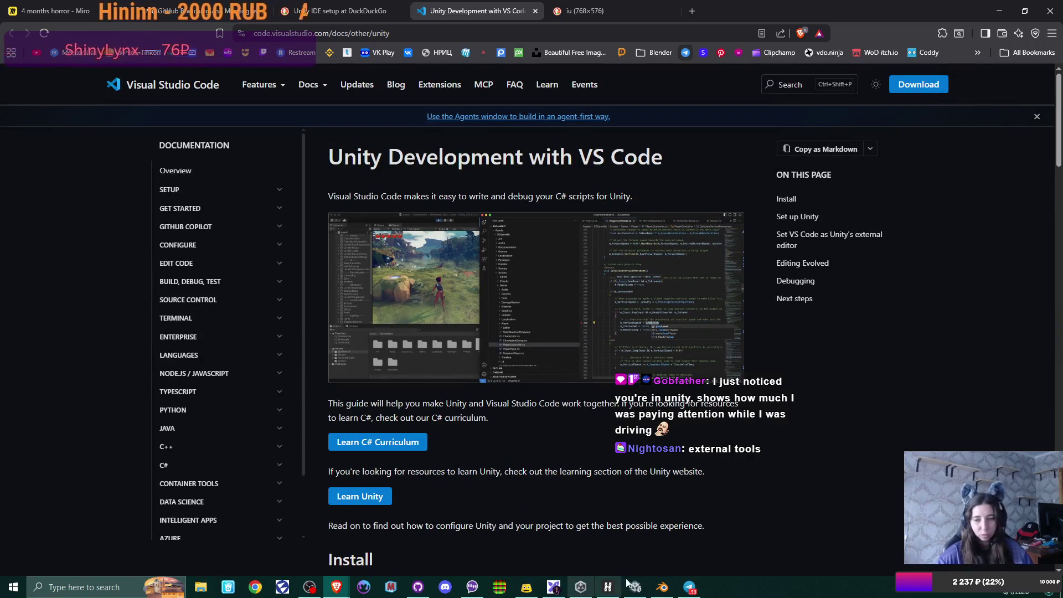
pyautogui.scroll(-3, 567, 523)
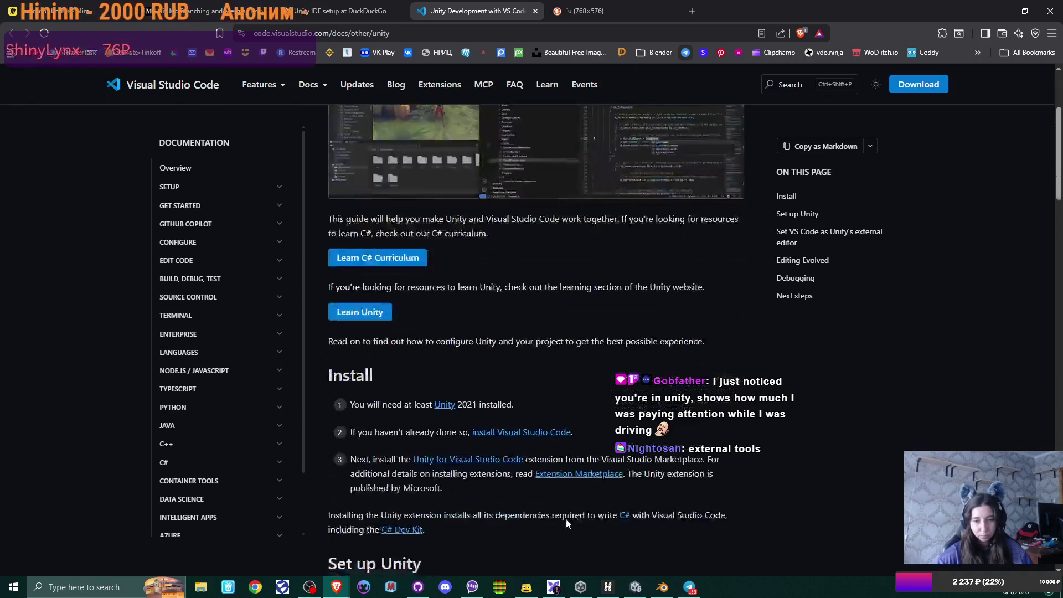
pyautogui.click(636, 587)
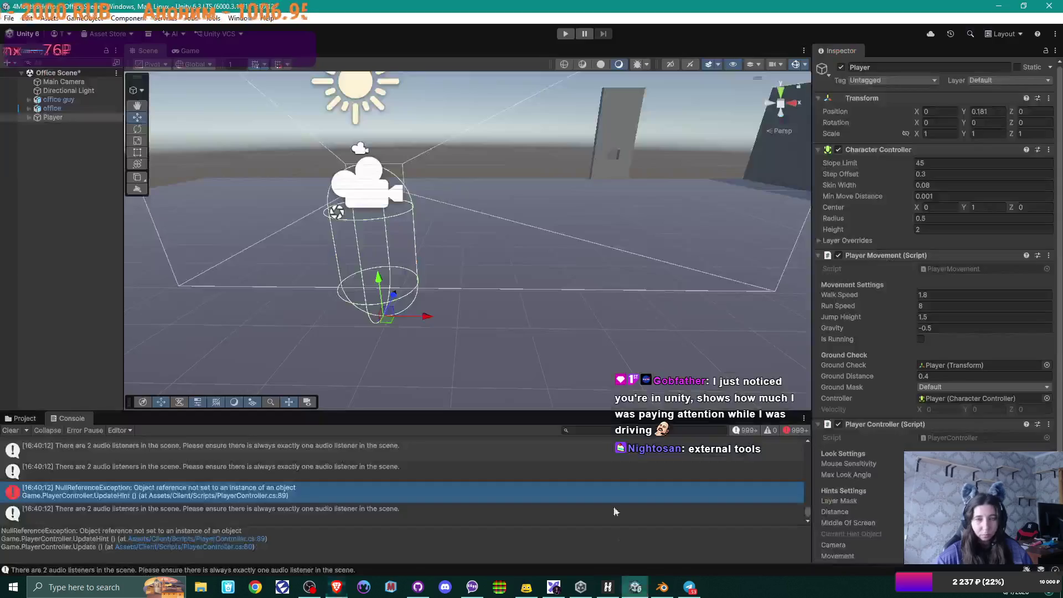
# Step: In Preferences > External Tools, change the External Script Editor from Visual Studio 2022 to Visual Studio Code
pyautogui.click(161, 18)
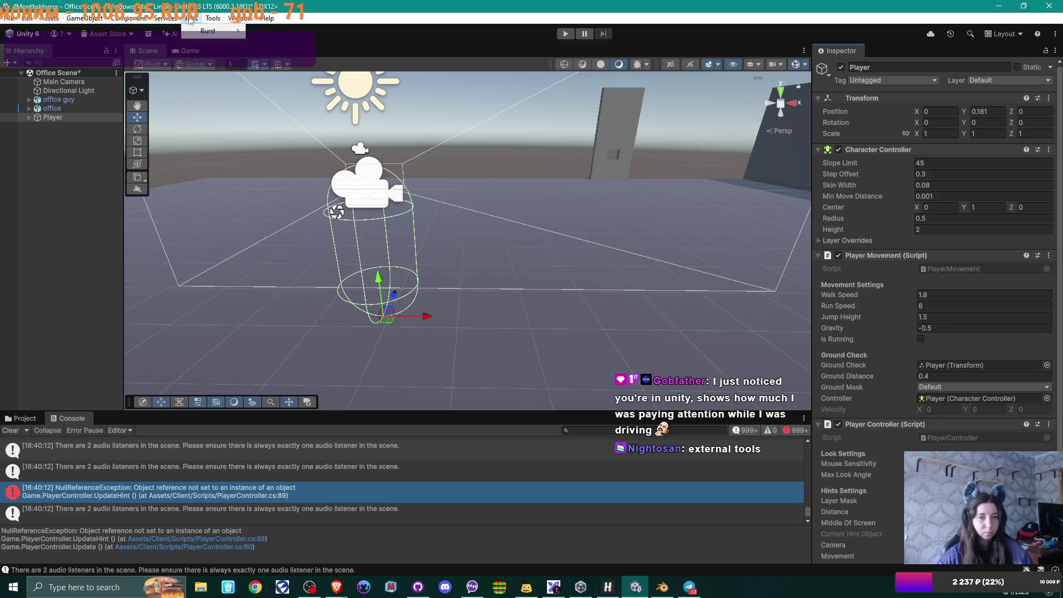
pyautogui.moveTo(81, 21)
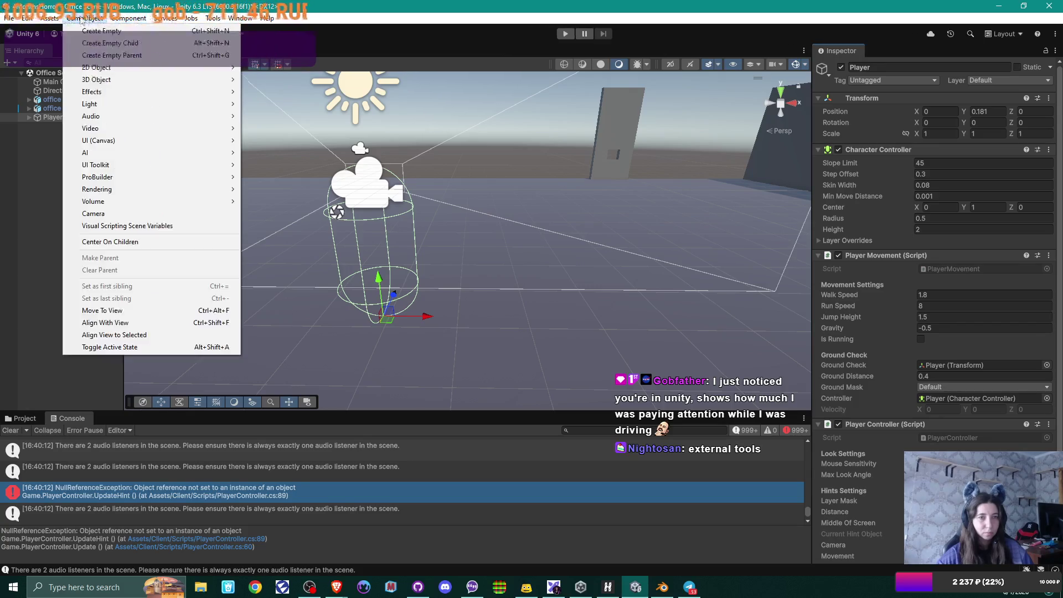
pyautogui.moveTo(27, 20)
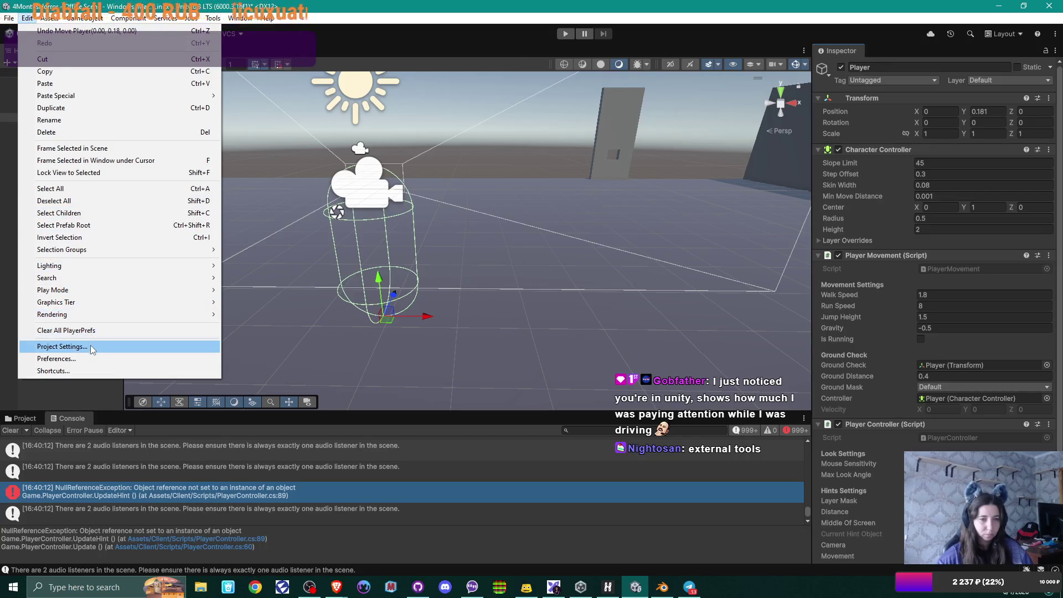
pyautogui.click(92, 360)
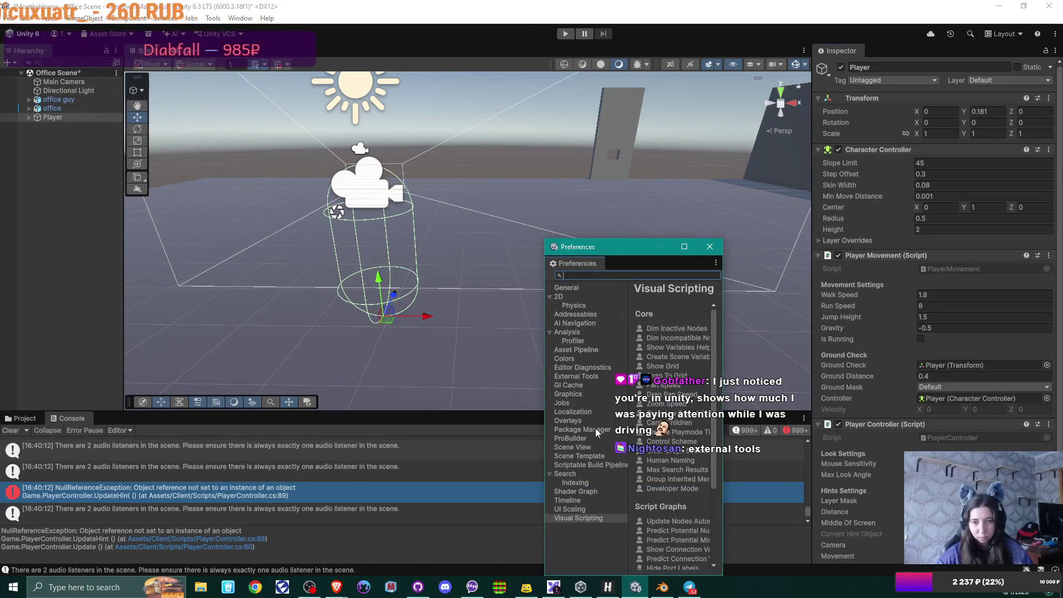
pyautogui.click(588, 377)
pyautogui.click(687, 248)
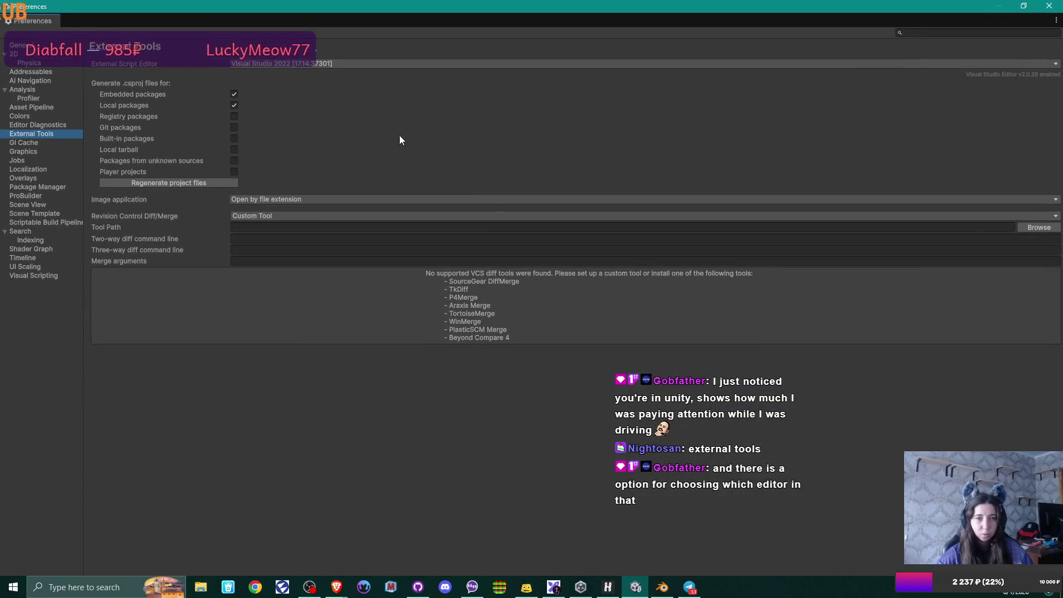
pyautogui.click(320, 62)
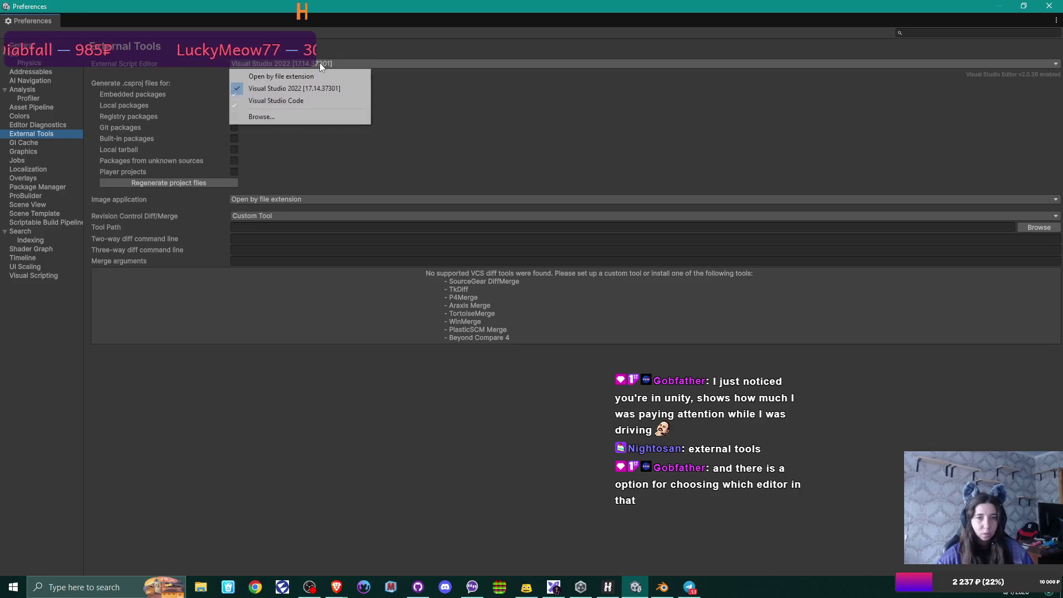
pyautogui.click(313, 100)
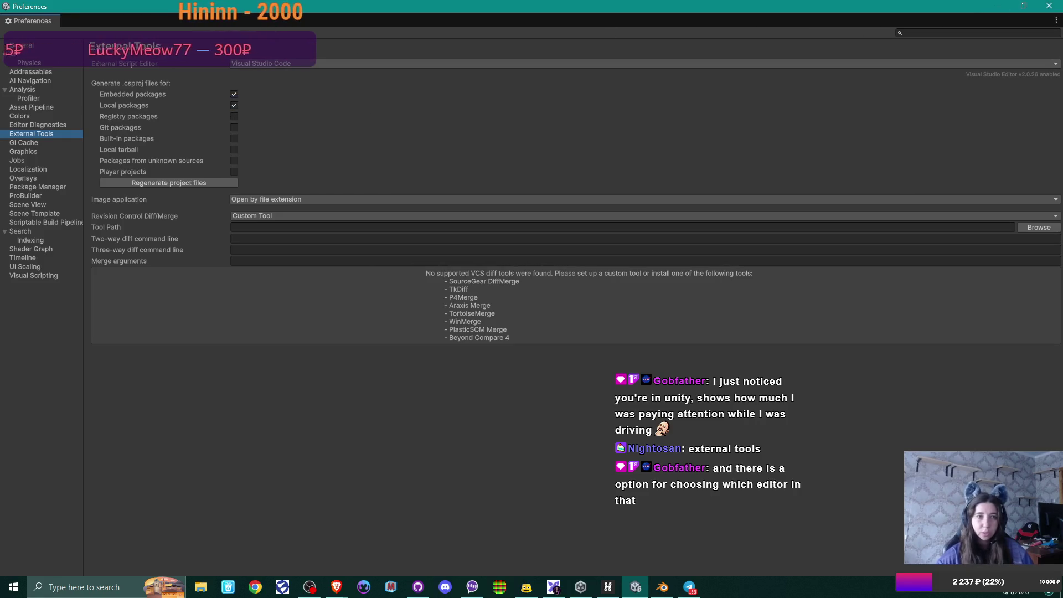
pyautogui.click(1049, 7)
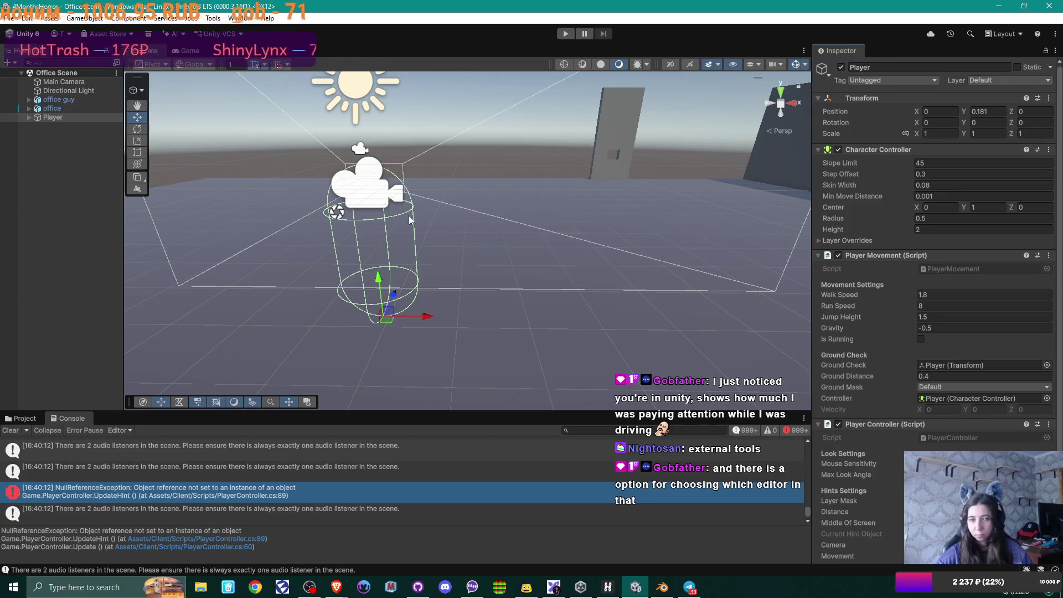
# Step: Choose Edit Script on the Player Movement (Script) component to open PlayerMovement.cs in VS Code
pyautogui.click(1048, 255)
pyautogui.click(969, 413)
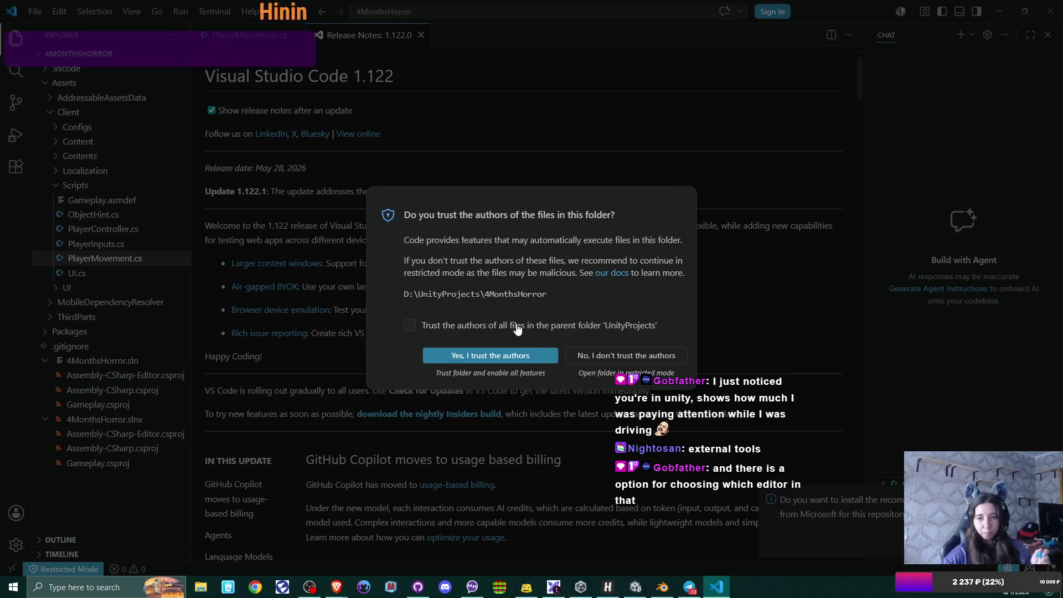
# Step: Trust the 4MonthsHorror folder's authors and close Release Notes to reveal PlayerMovement.cs
pyautogui.click(525, 355)
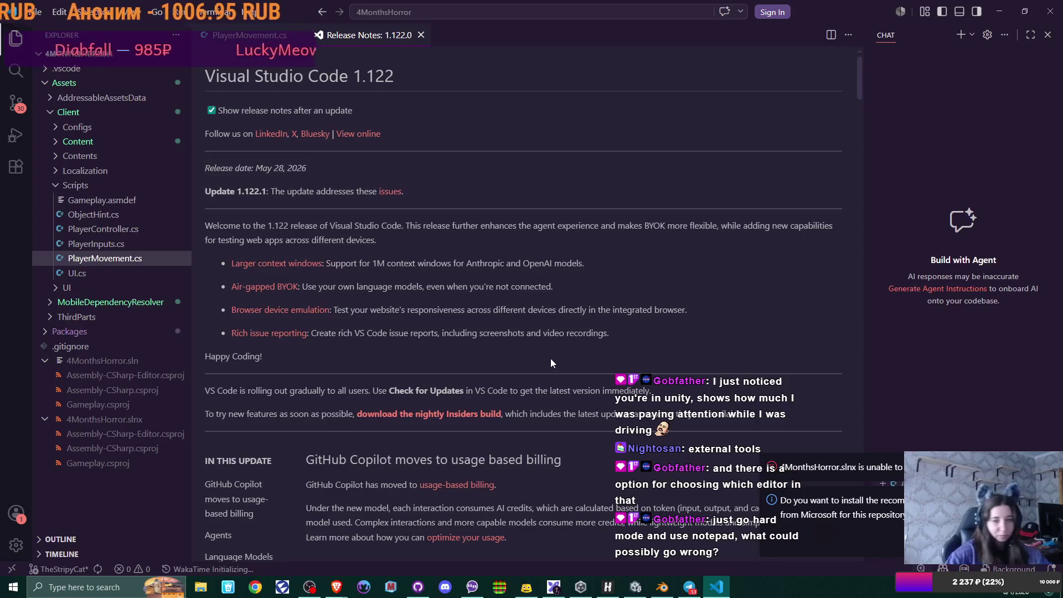
pyautogui.click(422, 35)
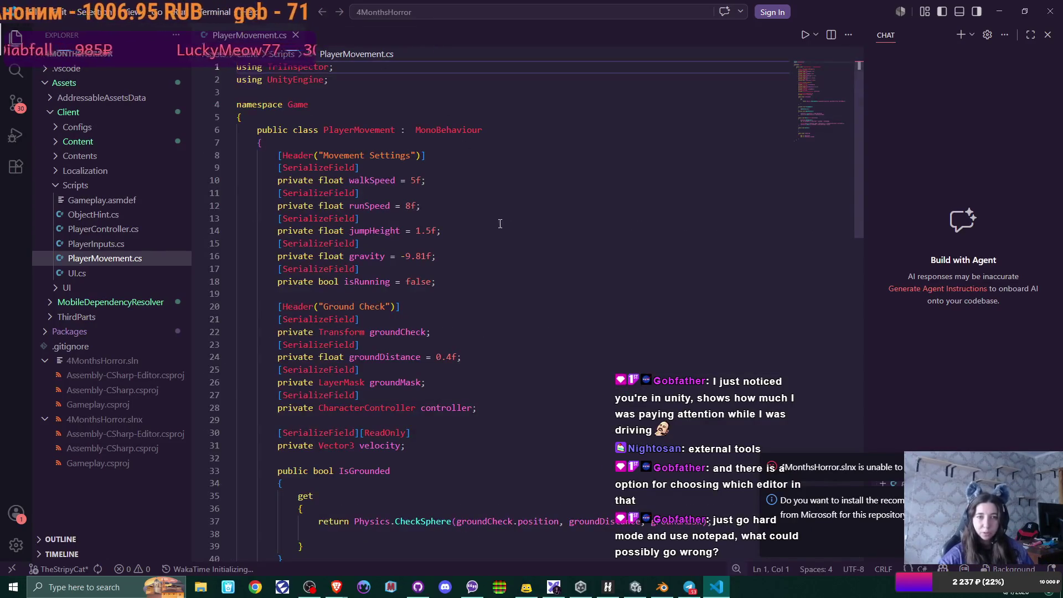
# Step: Remove a stray 'p' accidentally typed into line 1 of PlayerMovement.cs
pyautogui.scroll(-5, 517, 249)
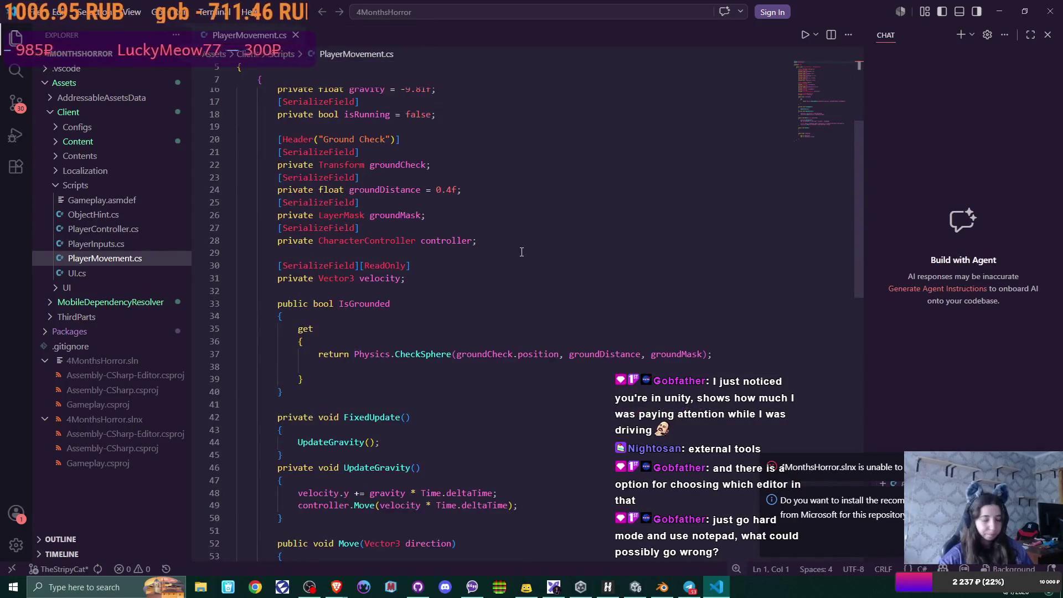
pyautogui.hotkey('ctrl', 'shift', 'p')
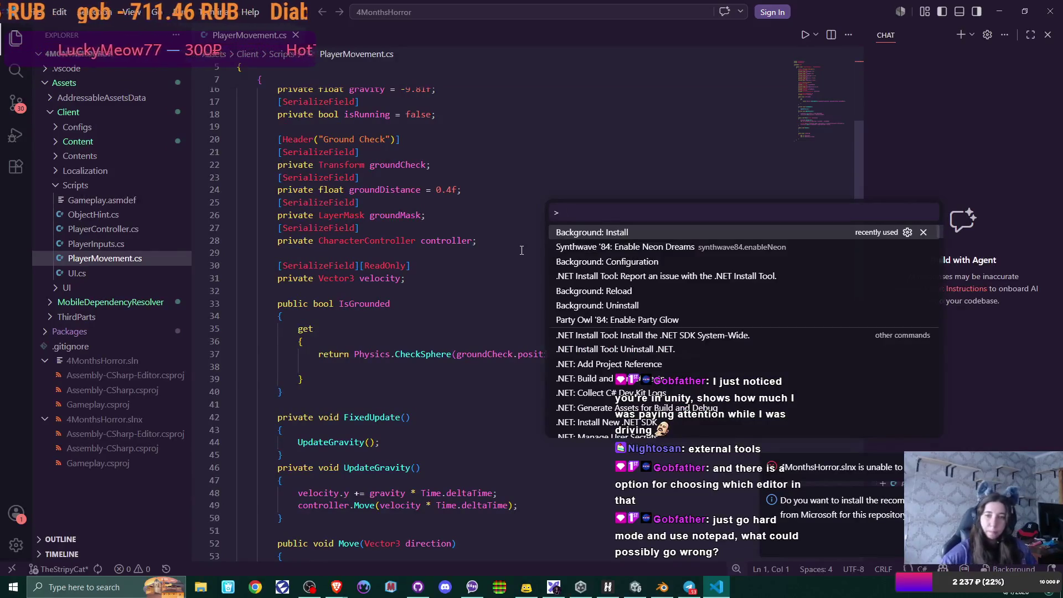
pyautogui.press('Escape')
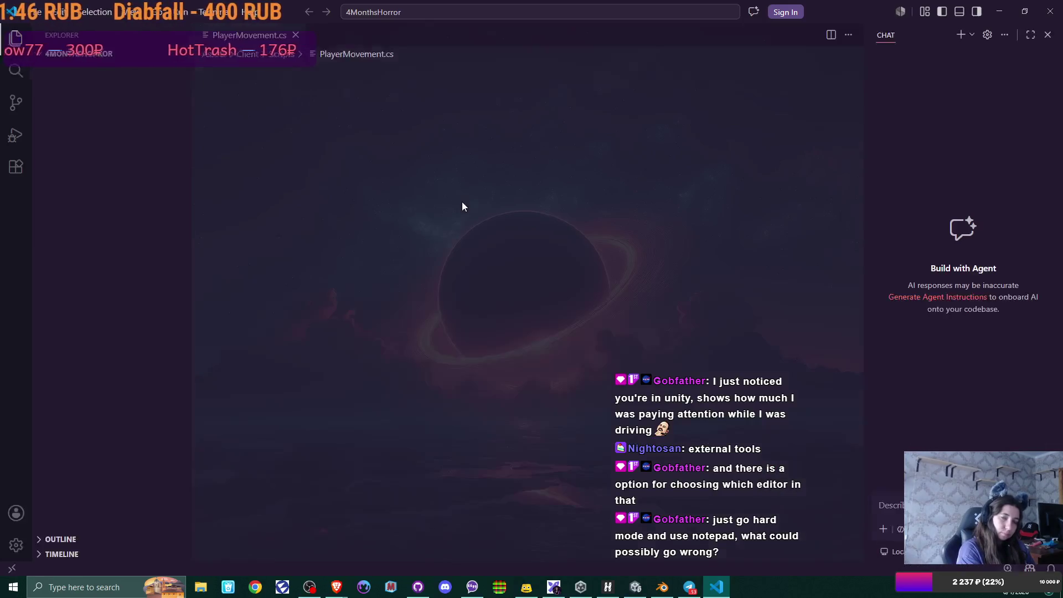
pyautogui.write('pusing TriInspector;')
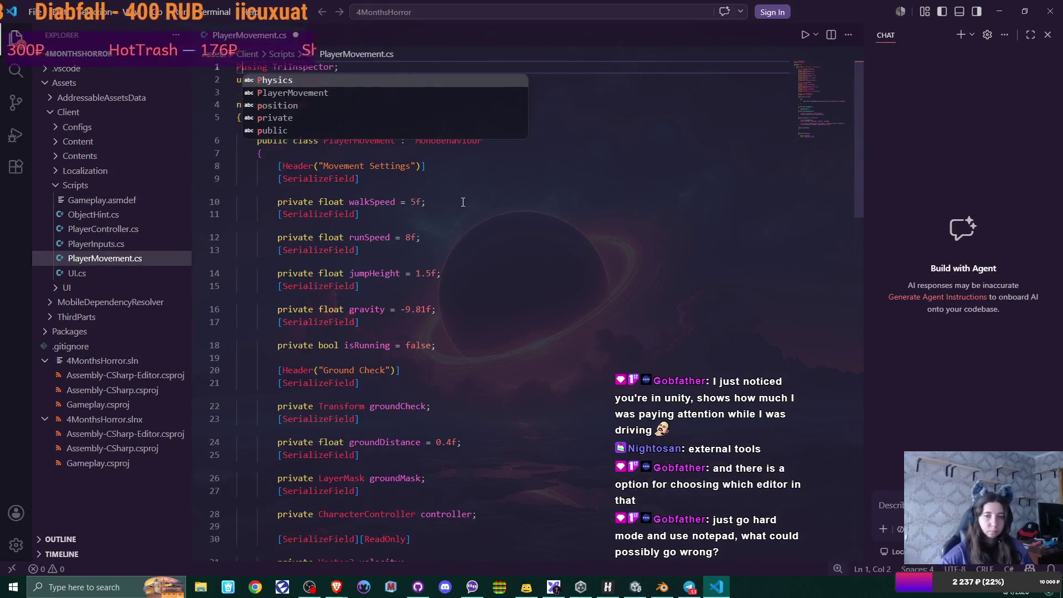
pyautogui.press('Escape')
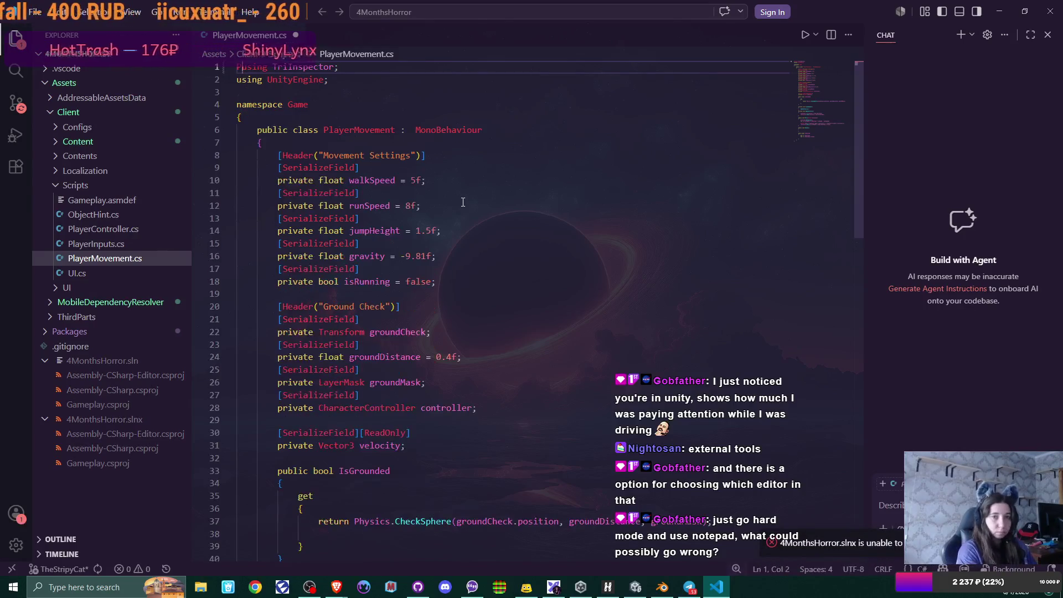
pyautogui.press('BackSpace')
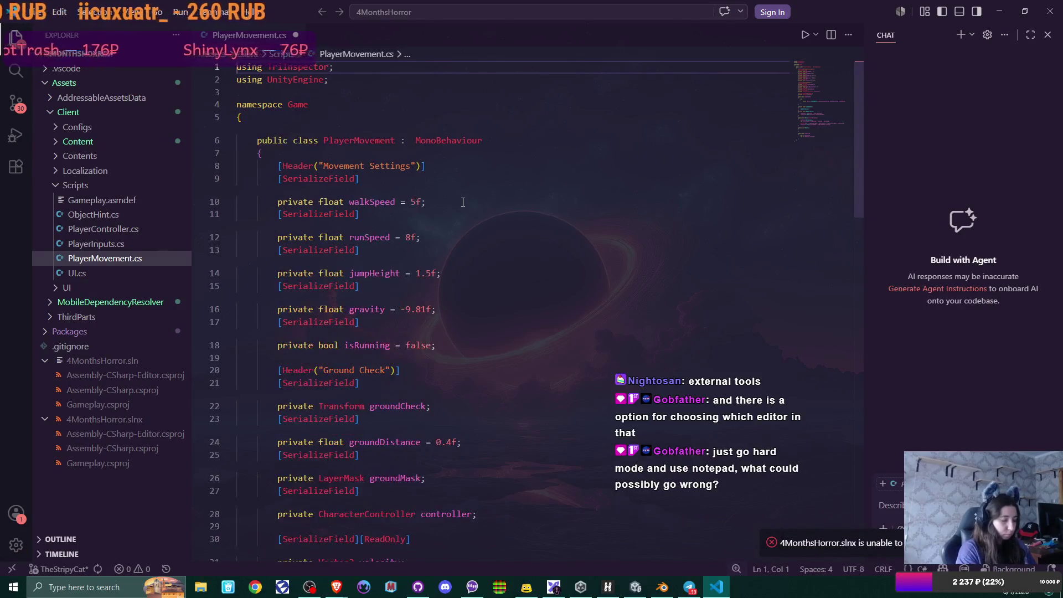
# Step: Enable Synthwave '84: Enable Neon Dreams from the Command Palette and restart the editor
pyautogui.hotkey('ctrl', 'shift', 'p')
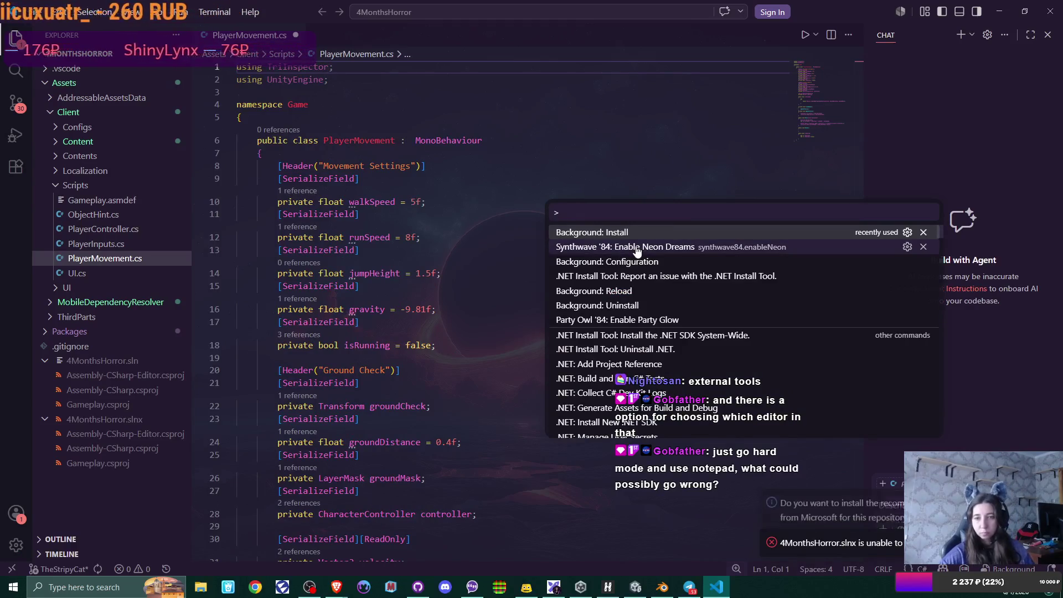
pyautogui.click(637, 250)
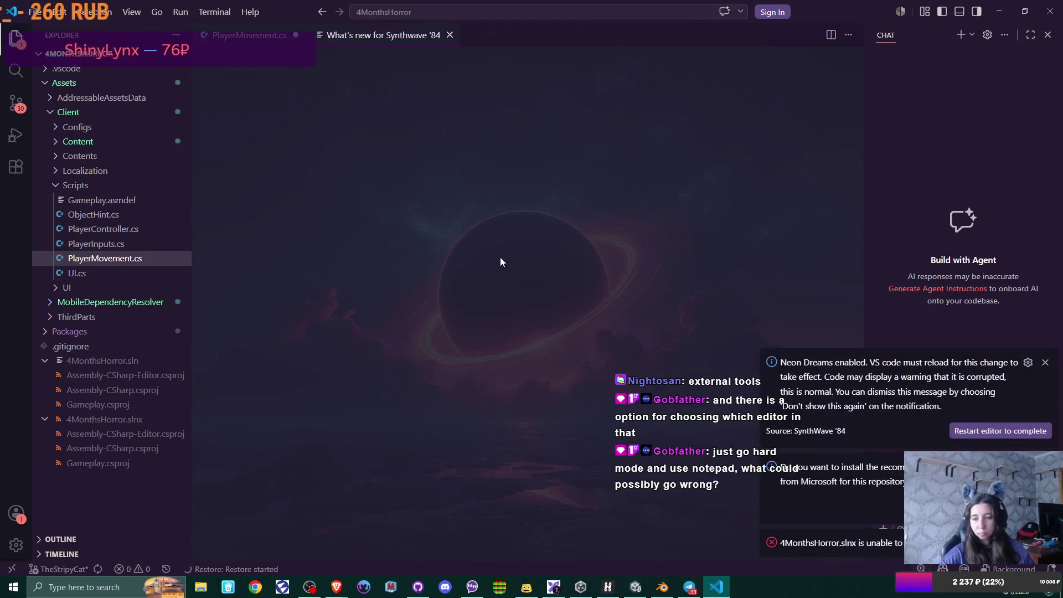
pyautogui.click(987, 431)
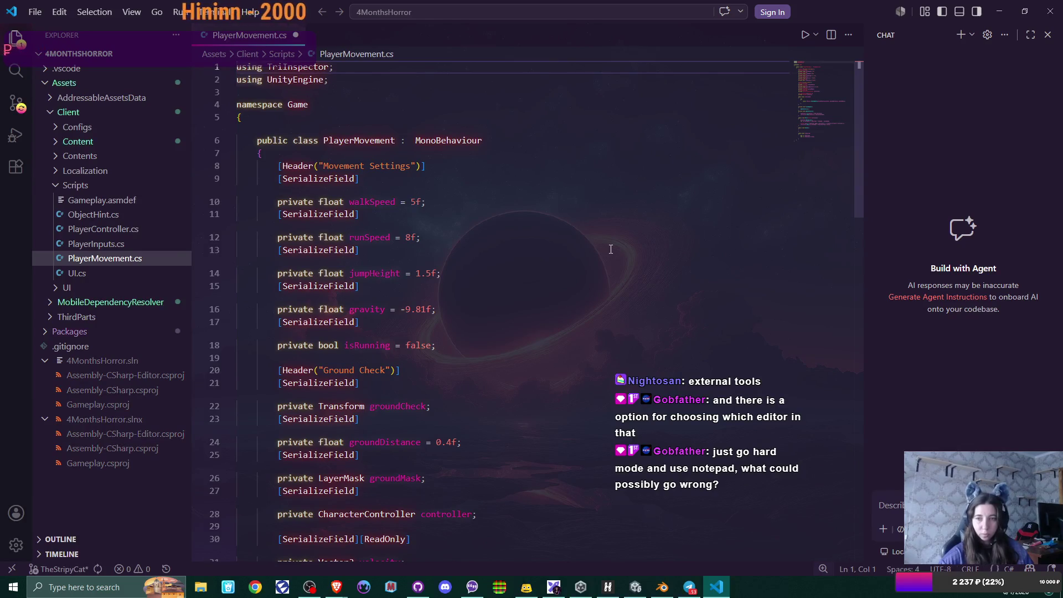
# Step: Scroll through the PlayerMovement.cs code, then return to the Unity editor
pyautogui.scroll(-3, 611, 248)
pyautogui.scroll(-12, 611, 249)
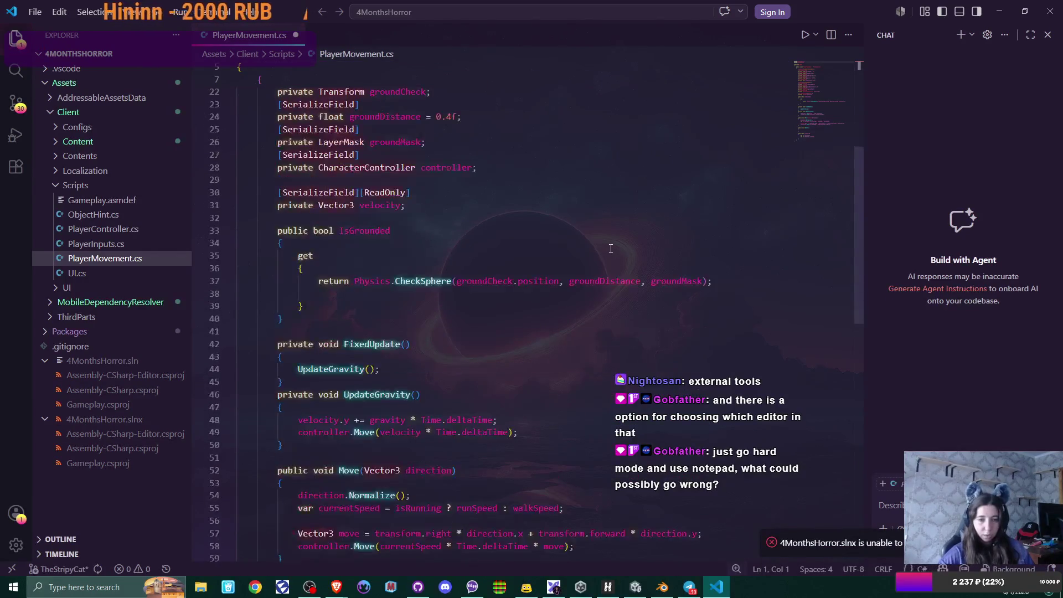
pyautogui.scroll(-2, 610, 248)
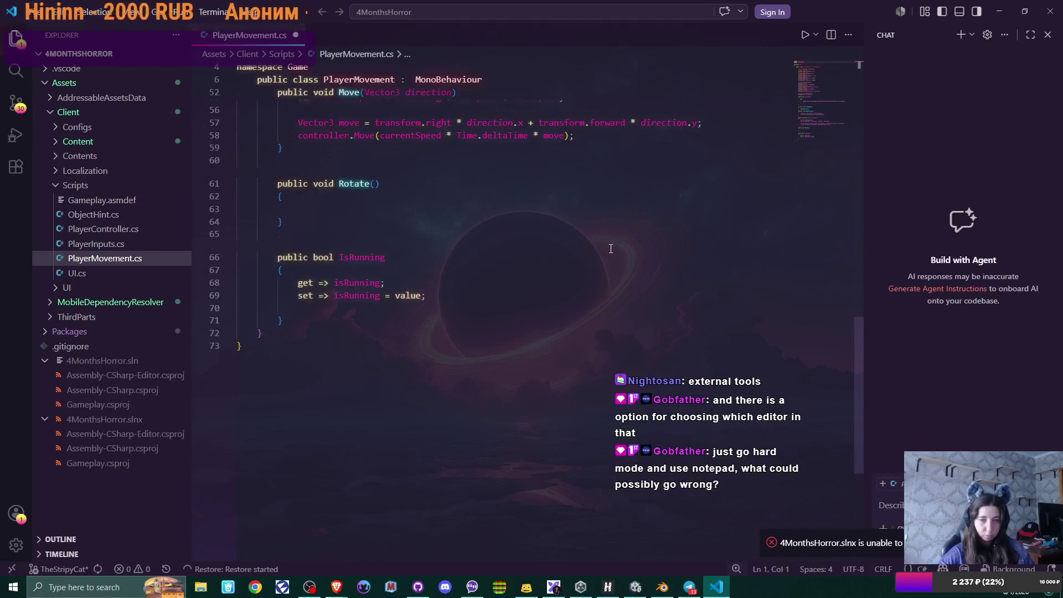
pyautogui.scroll(7, 610, 248)
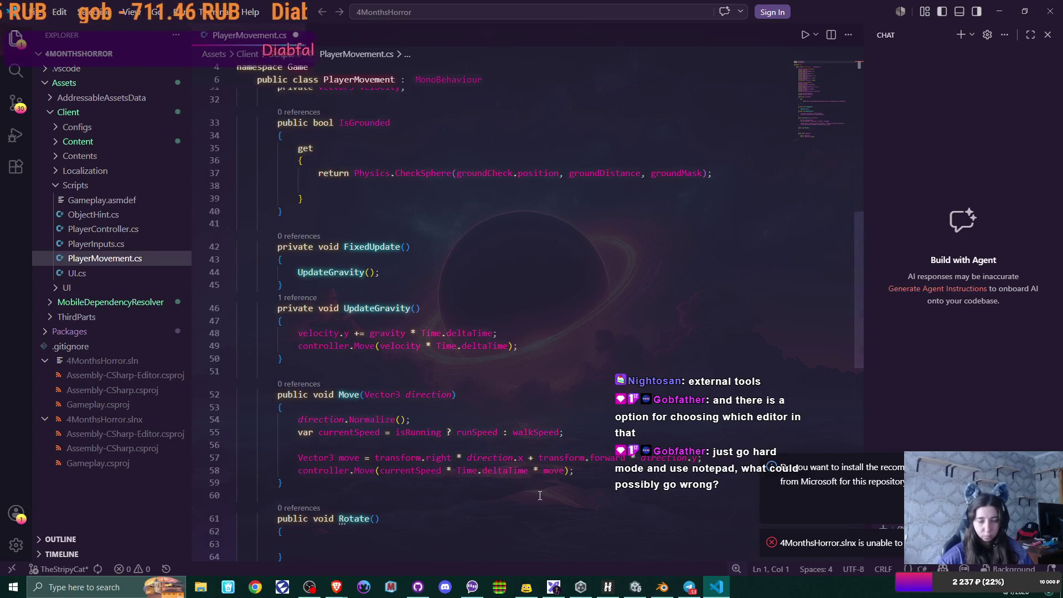
pyautogui.hotkey('alt', 'Tab')
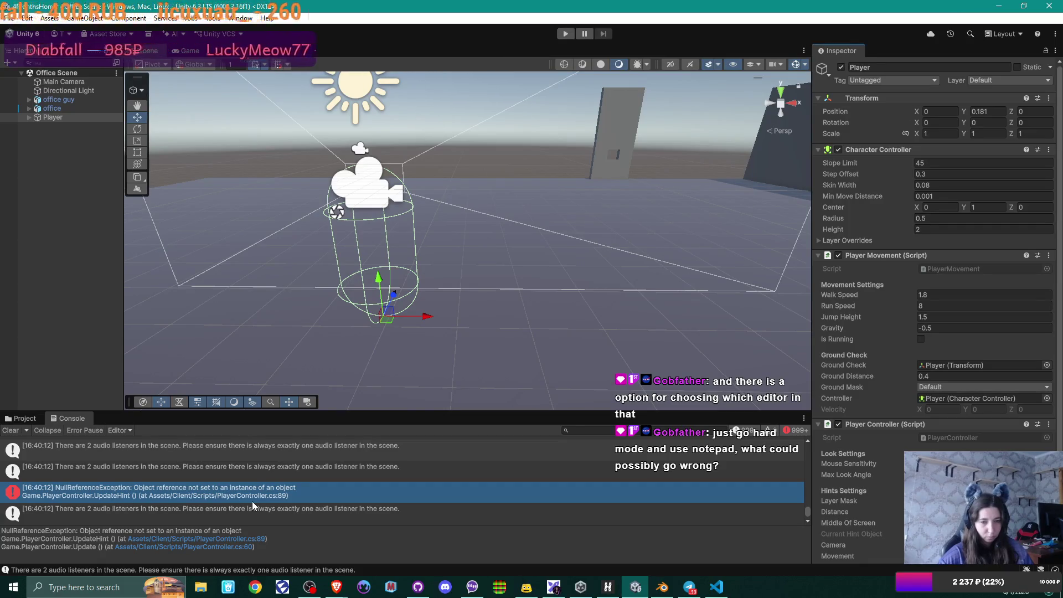
# Step: Open PlayerController.cs and scroll to its Update method, selecting the UpdateHint name
pyautogui.click(715, 587)
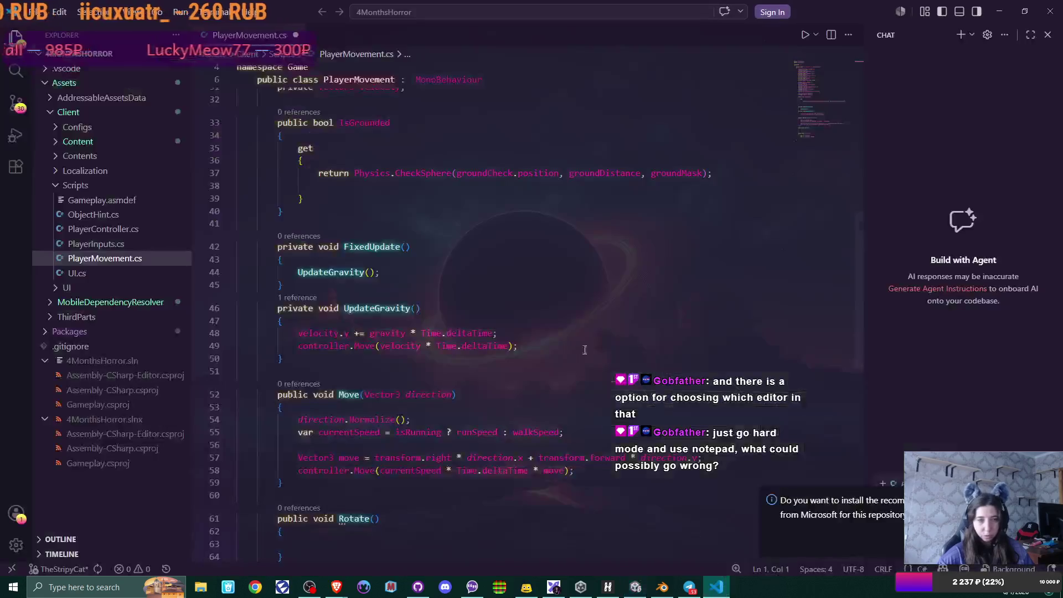
pyautogui.click(110, 230)
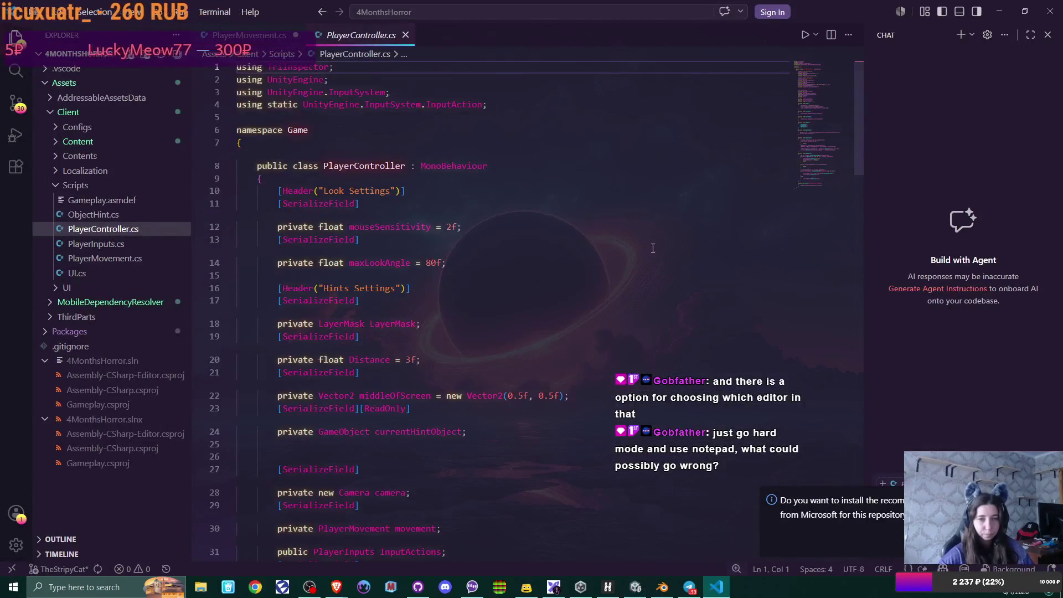
pyautogui.scroll(-5, 540, 270)
pyautogui.scroll(-10, 540, 270)
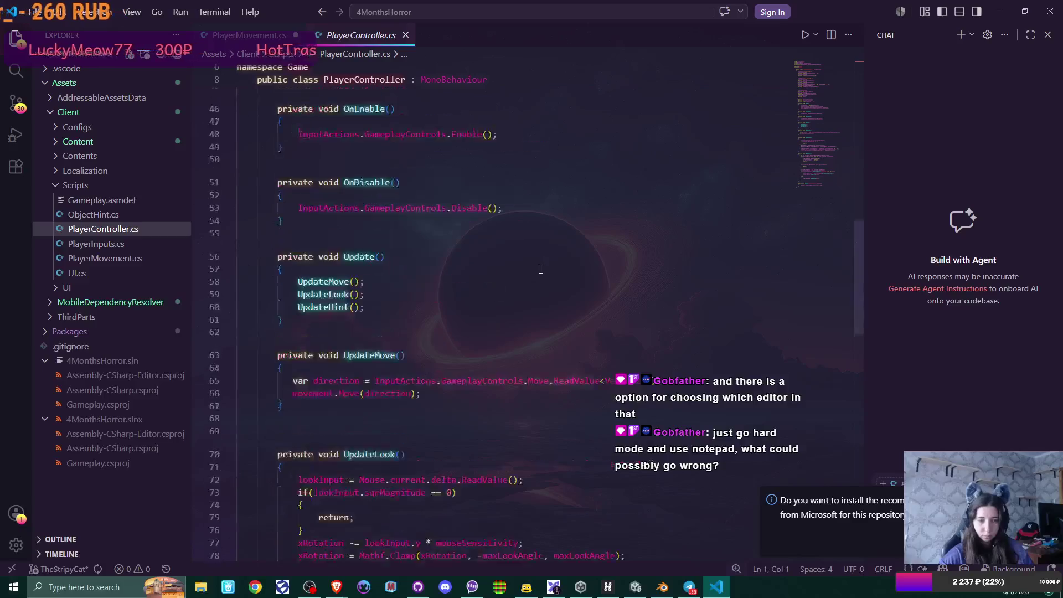
pyautogui.scroll(-5, 541, 269)
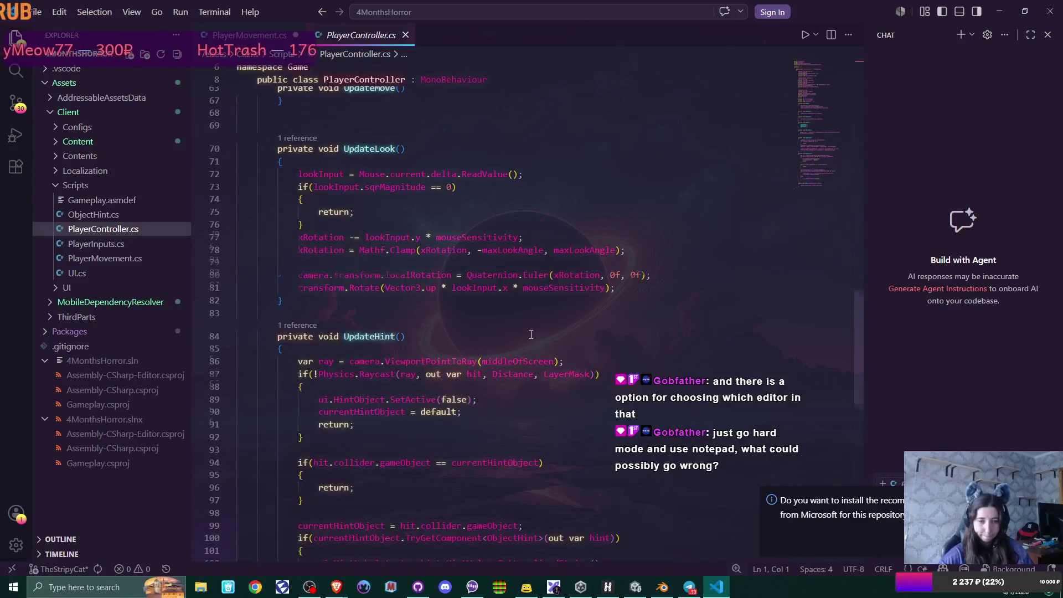
pyautogui.scroll(-3, 530, 334)
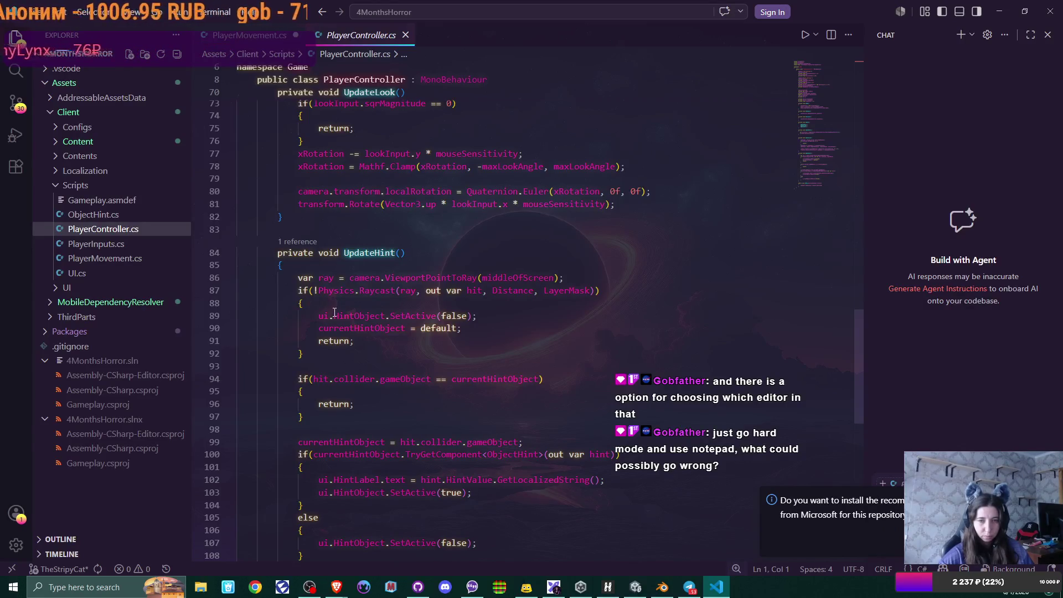
pyautogui.scroll(6, 334, 313)
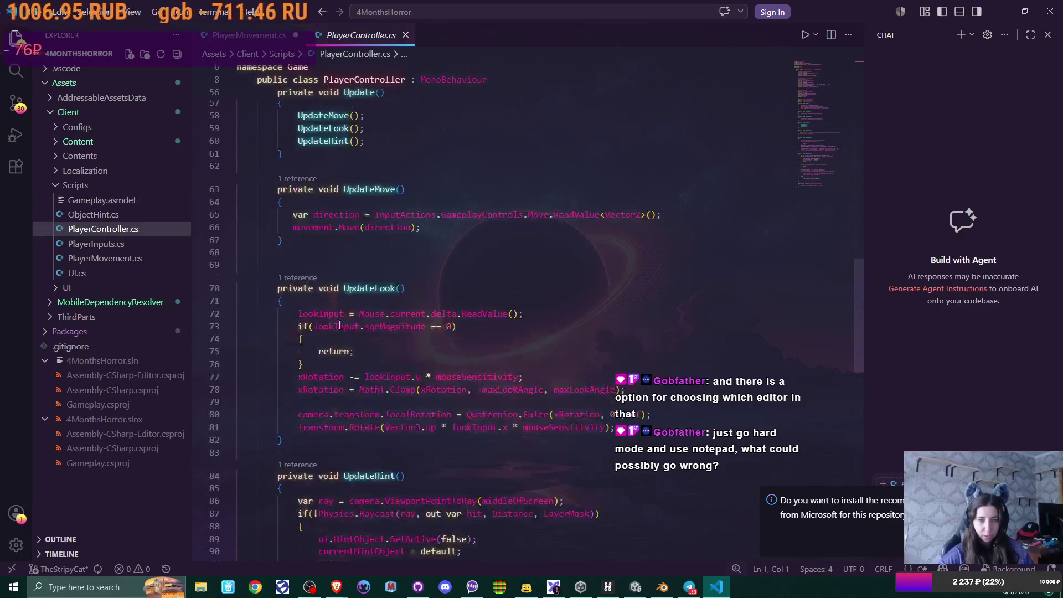
pyautogui.doubleClick(369, 475)
# Step: Comment out the UpdateHint() call on line 60 with //, save, and go back to Unity
pyautogui.scroll(2, 505, 281)
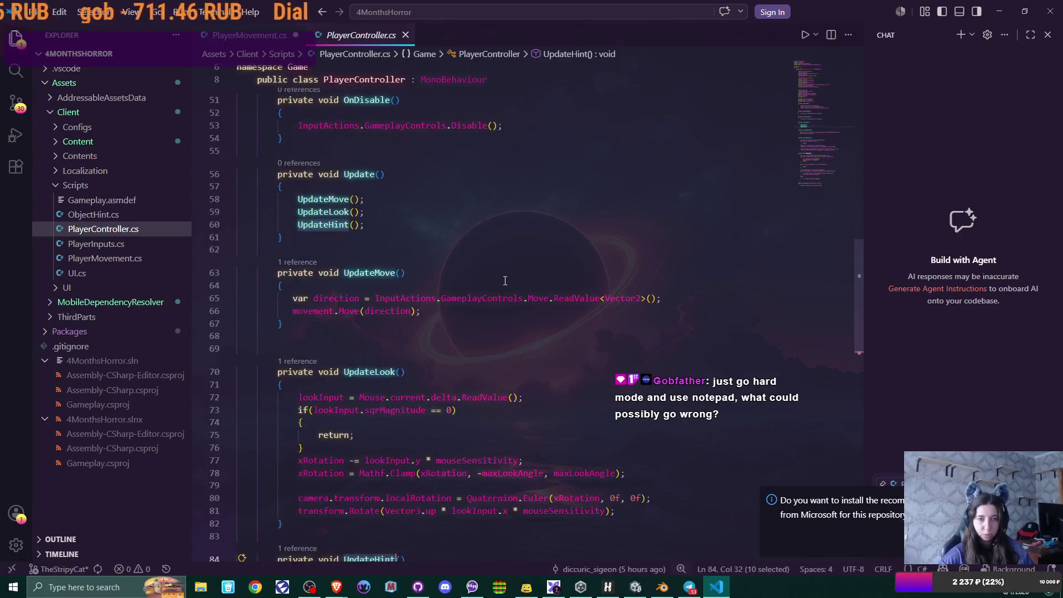
pyautogui.scroll(3, 319, 270)
pyautogui.click(300, 308)
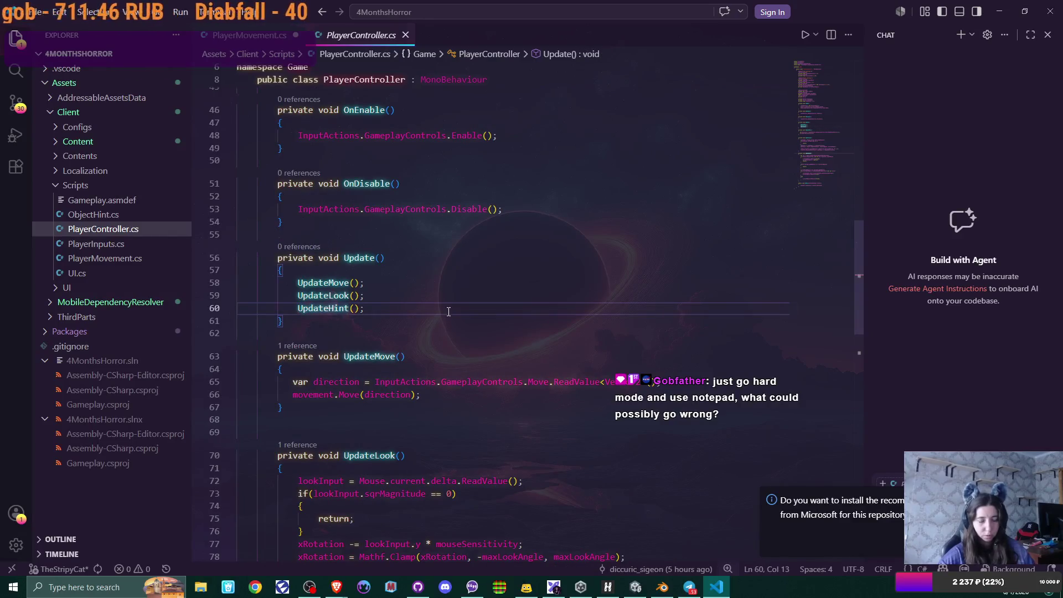
pyautogui.write('//')
pyautogui.hotkey('ctrl', 's')
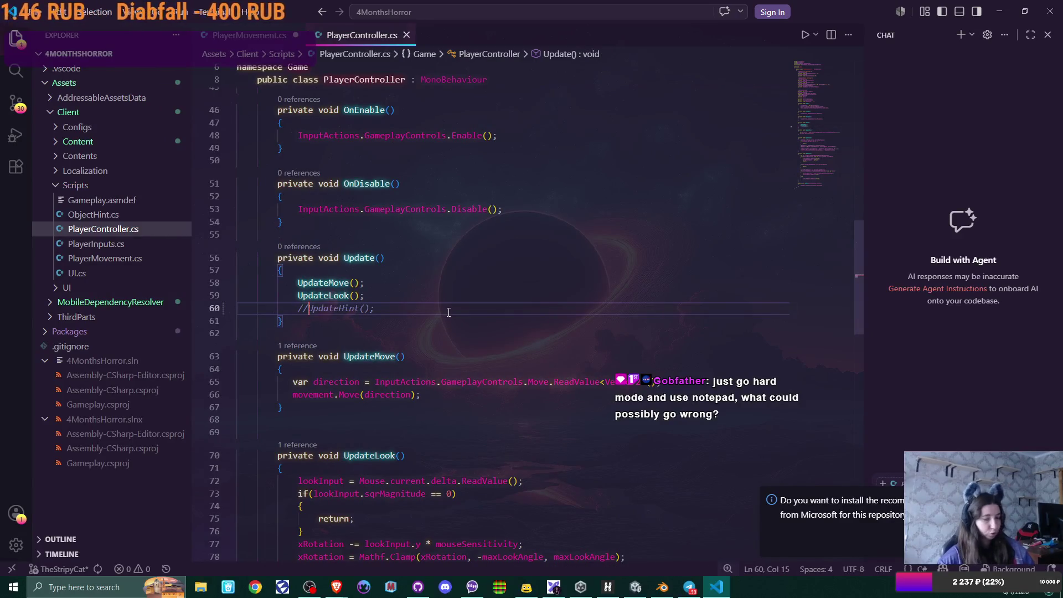
pyautogui.click(635, 587)
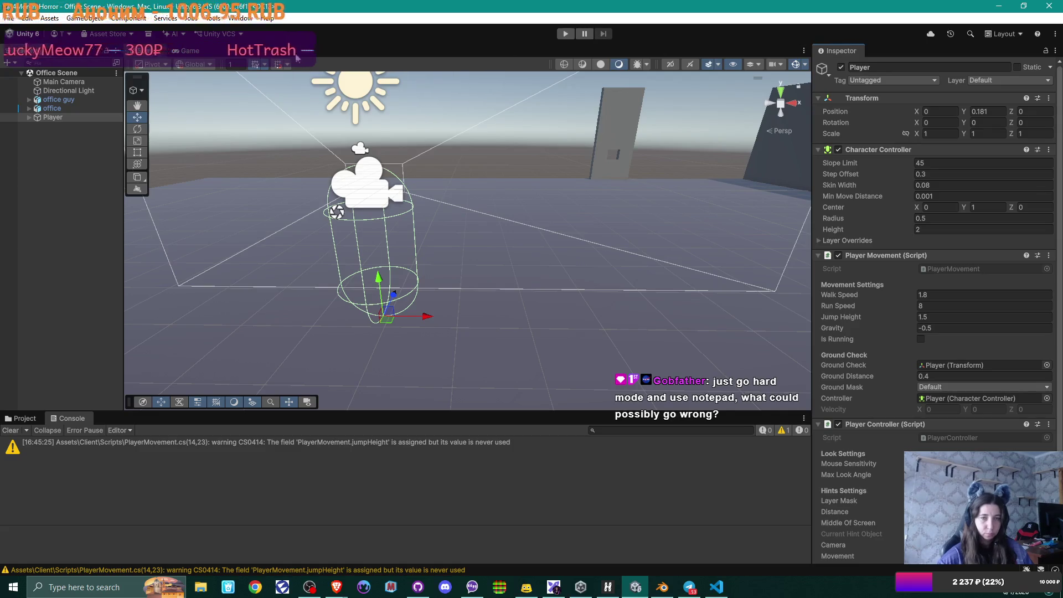
# Step: Play-test the office scene, walking the player with W and D keys, then stop Play mode
pyautogui.click(565, 34)
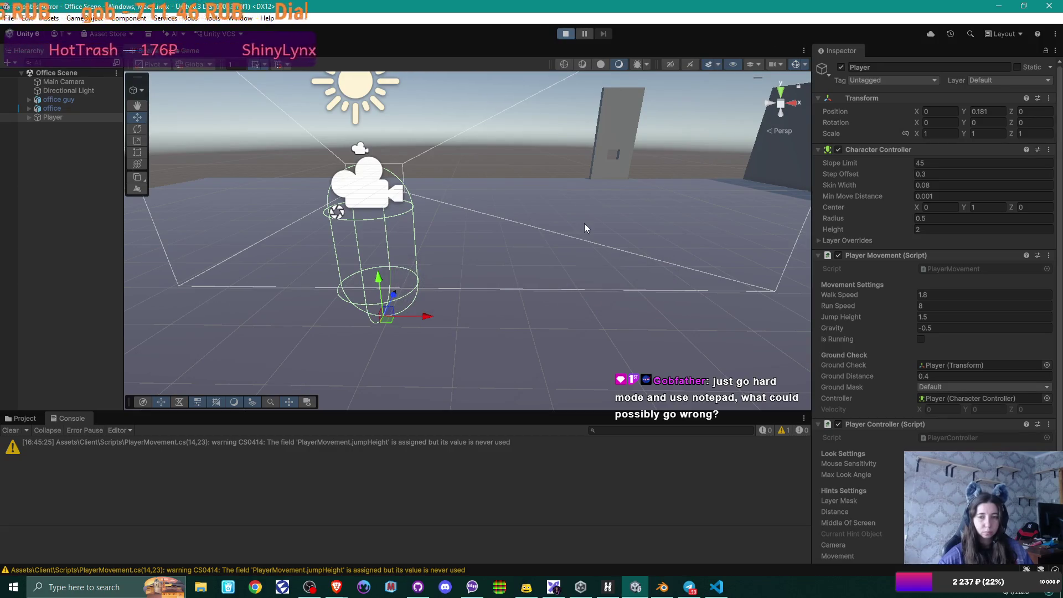
pyautogui.press('w')
pyautogui.press('d')
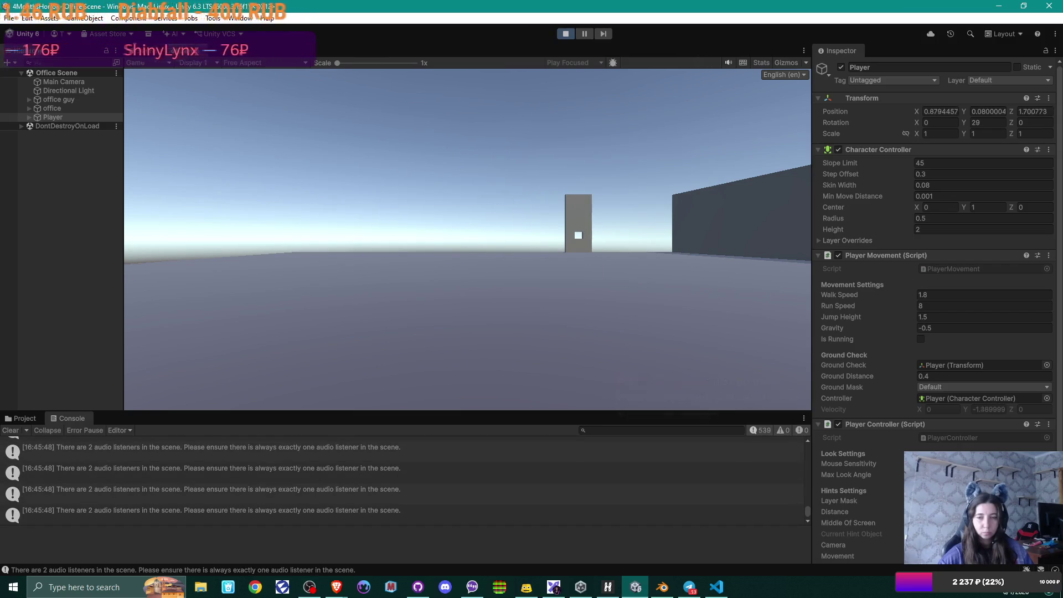
pyautogui.press('d')
pyautogui.press('w')
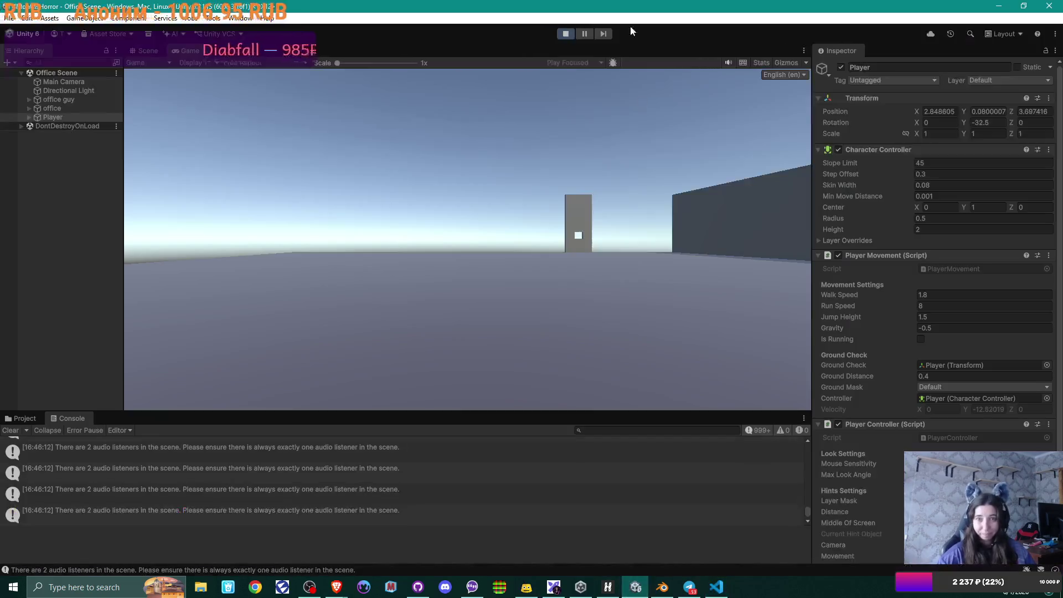
pyautogui.click(565, 33)
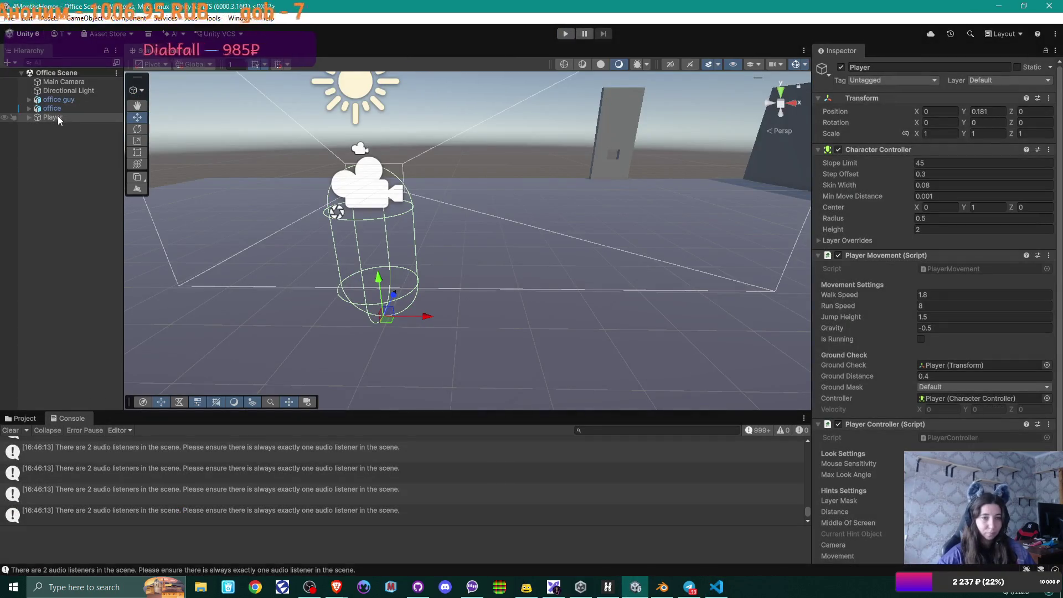
# Step: Uncheck the root-level Main Camera's active box, leaving the Player's child camera active
pyautogui.click(30, 117)
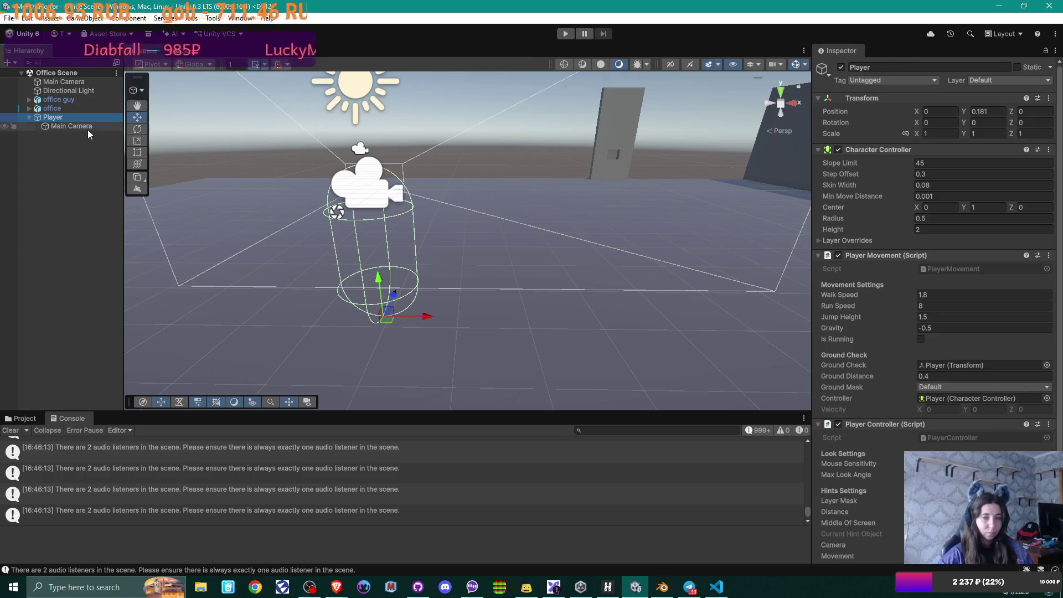
pyautogui.click(87, 128)
pyautogui.click(68, 83)
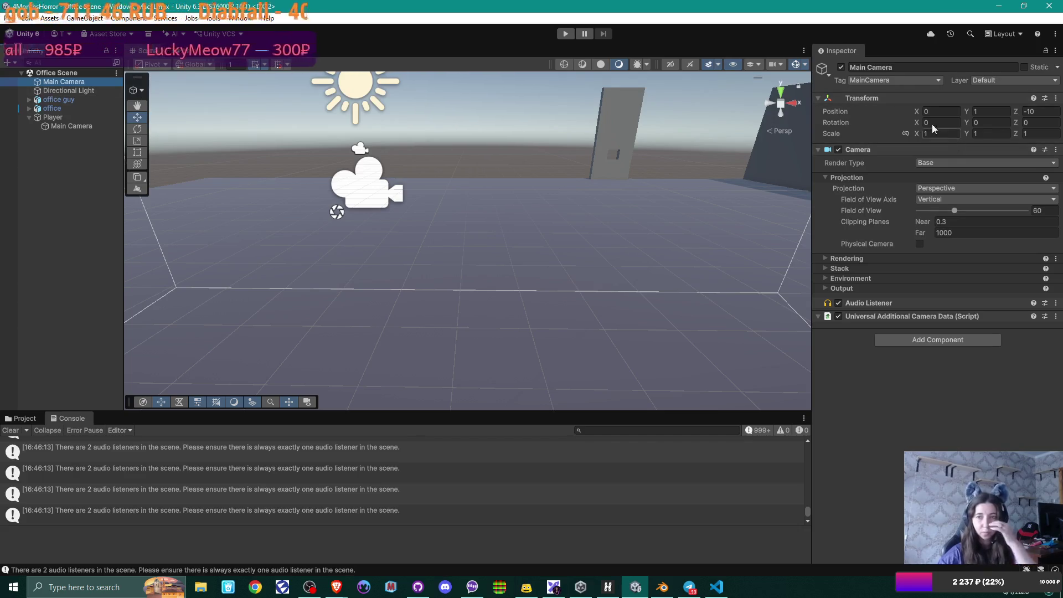
pyautogui.click(840, 67)
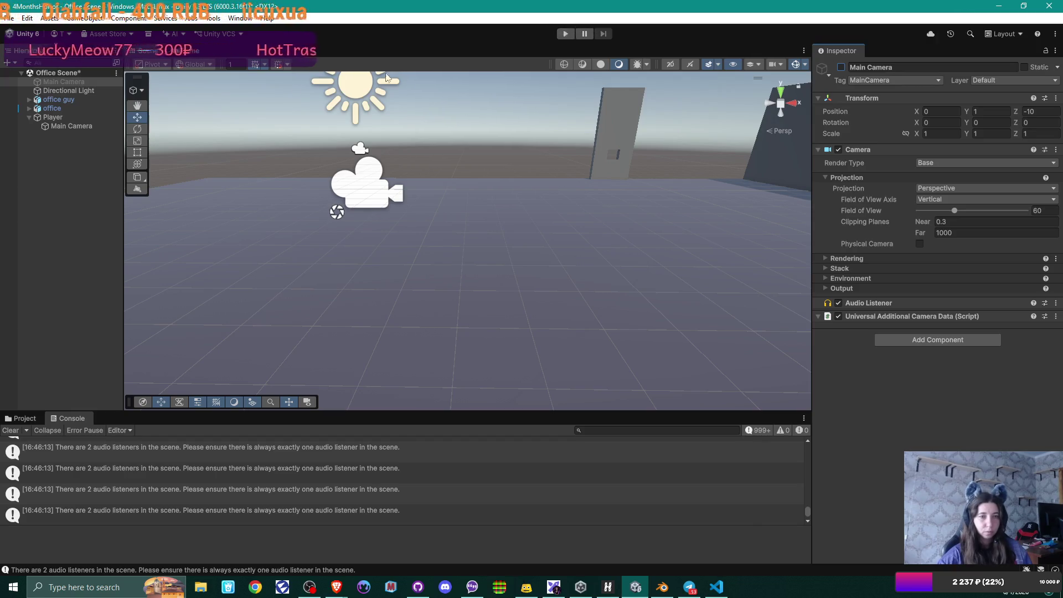
pyautogui.click(85, 119)
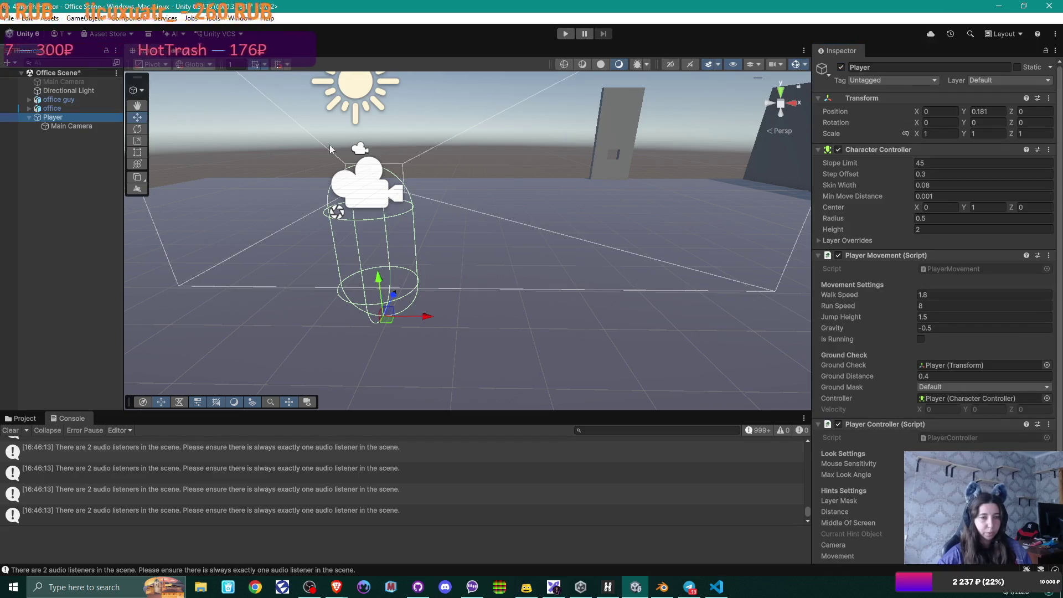